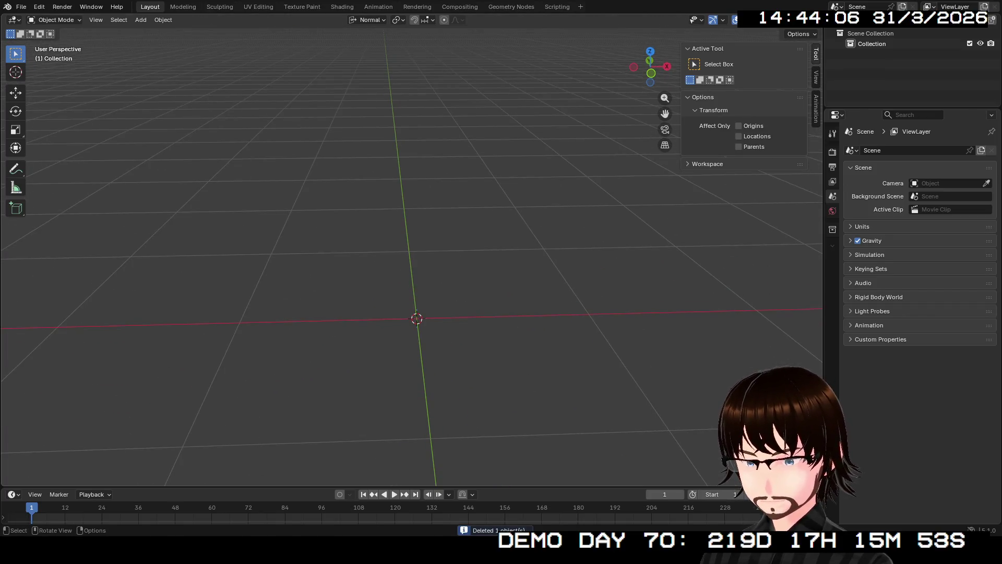
Step: Add a cube via Shift+A and then delete it, clearing the scene
{"action": "key", "text": "shift+a"}
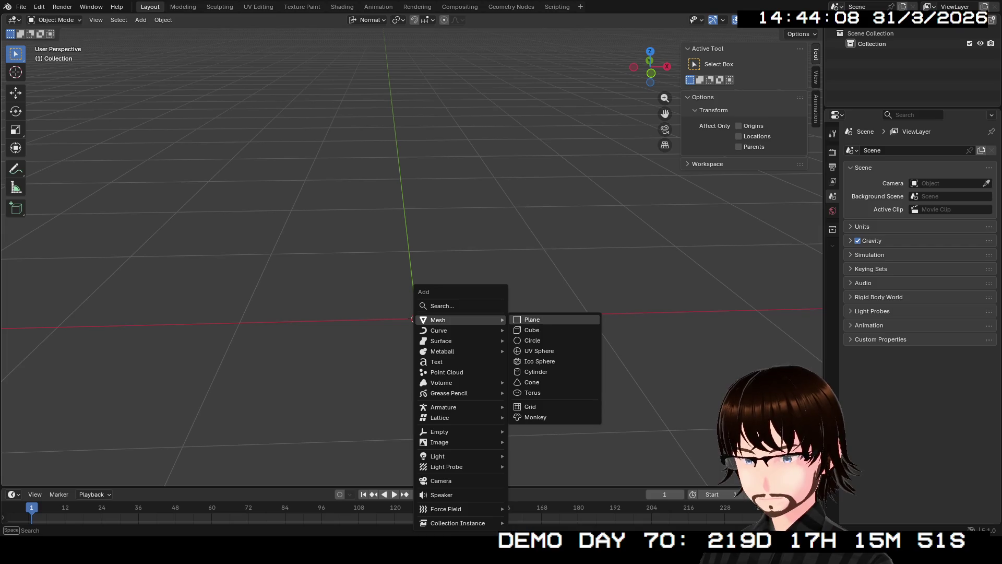
{"action": "left_click", "coordinate": [532, 330]}
{"action": "scroll", "coordinate": [532, 330], "scroll_direction": "down", "scroll_amount": 3}
{"action": "scroll", "coordinate": [532, 329], "scroll_direction": "down", "scroll_amount": 3}
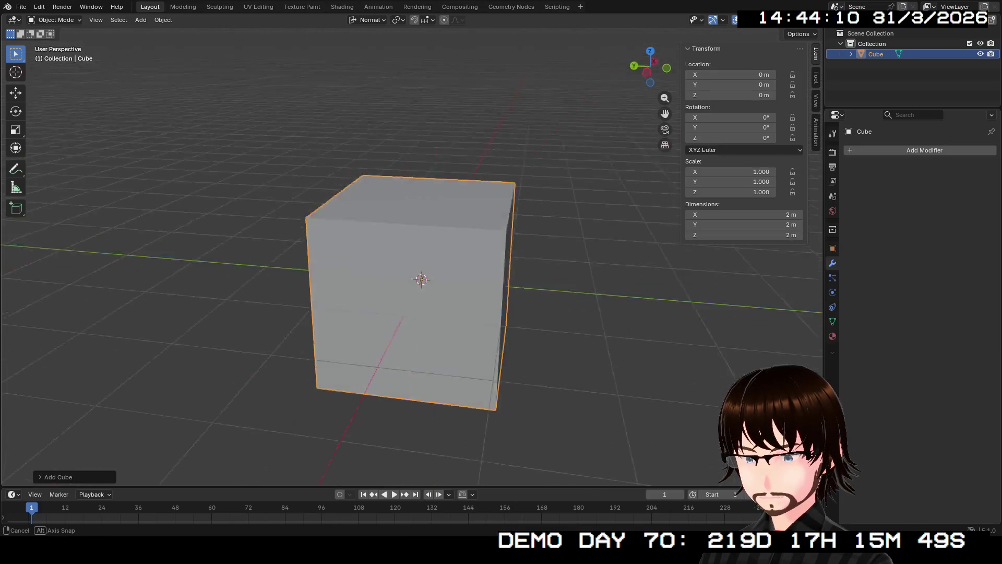
{"action": "middle_click_drag", "start_coordinate": [532, 330], "coordinate": [532, 297]}
{"action": "middle_click_drag", "start_coordinate": [411, 298], "coordinate": [411, 329]}
{"action": "scroll", "coordinate": [411, 329], "scroll_direction": "up", "scroll_amount": 2}
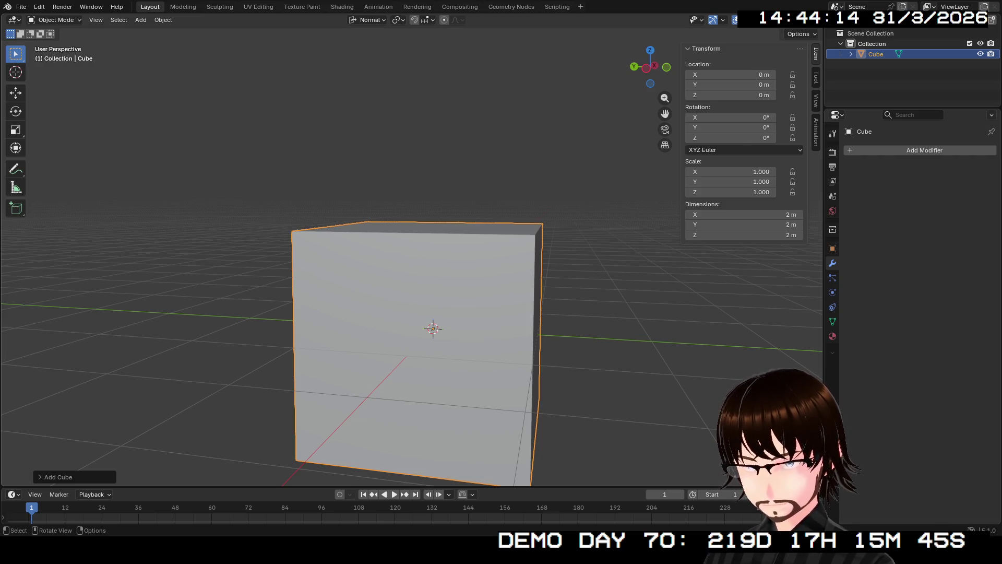
{"action": "key", "text": "Delete"}
{"action": "right_click", "coordinate": [439, 336]}
{"action": "key", "text": "Escape"}
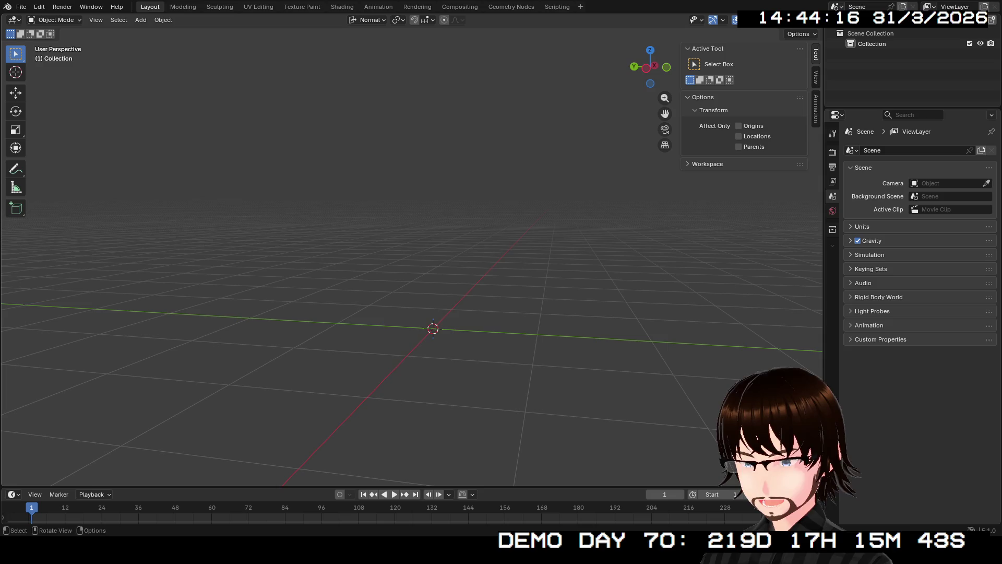
Step: Add a cylinder and set it to 40 sides in its creation settings
{"action": "key", "text": "shift+a"}
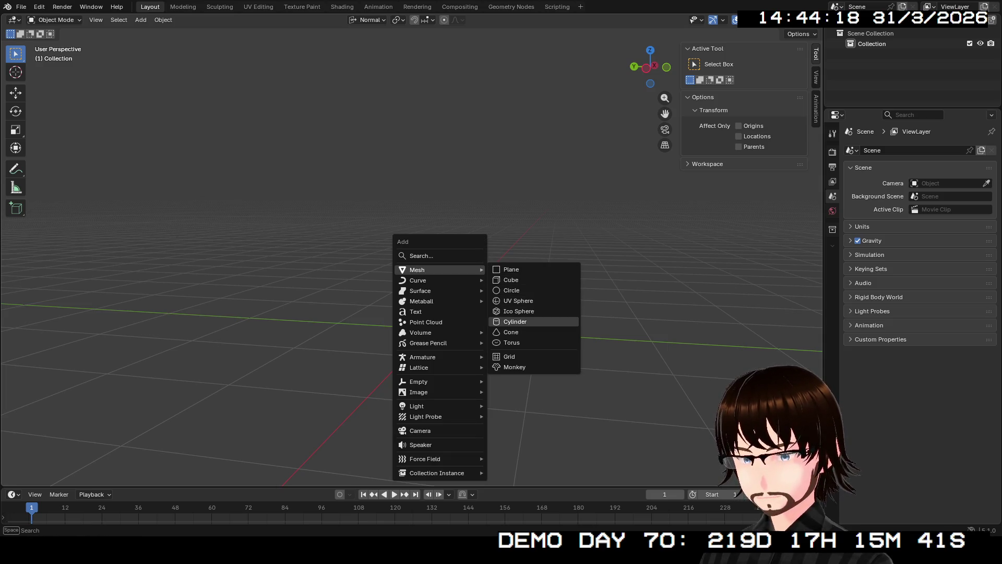
{"action": "left_click", "coordinate": [515, 322]}
{"action": "left_click", "coordinate": [62, 477]}
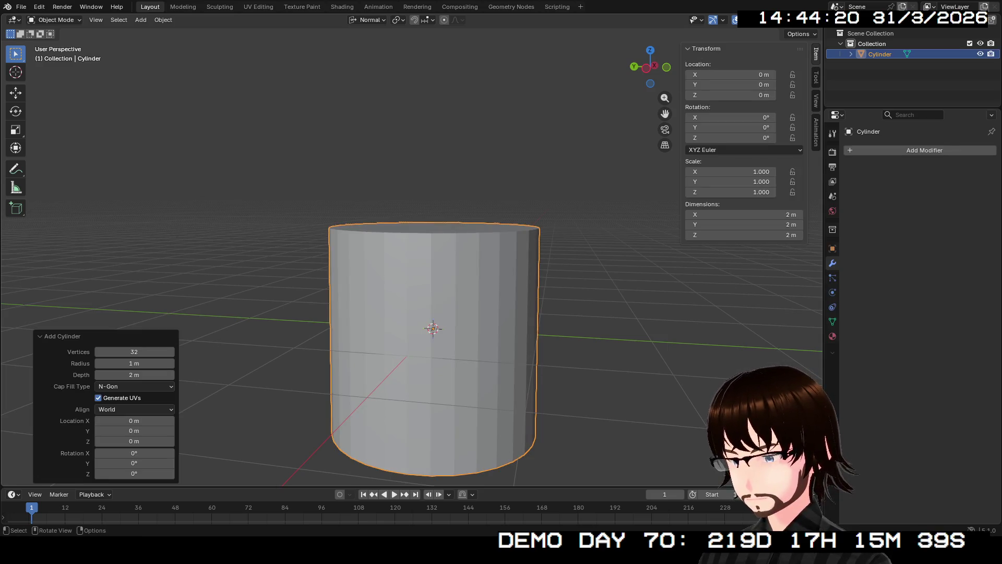
{"action": "left_click_drag", "start_coordinate": [134, 352], "coordinate": [149, 352]}
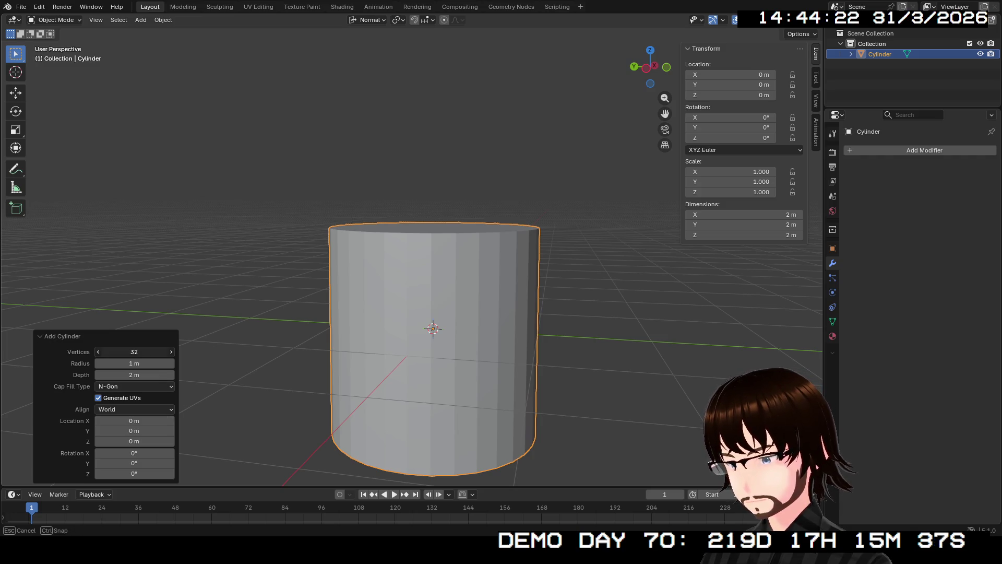
{"action": "left_click", "coordinate": [134, 352]}
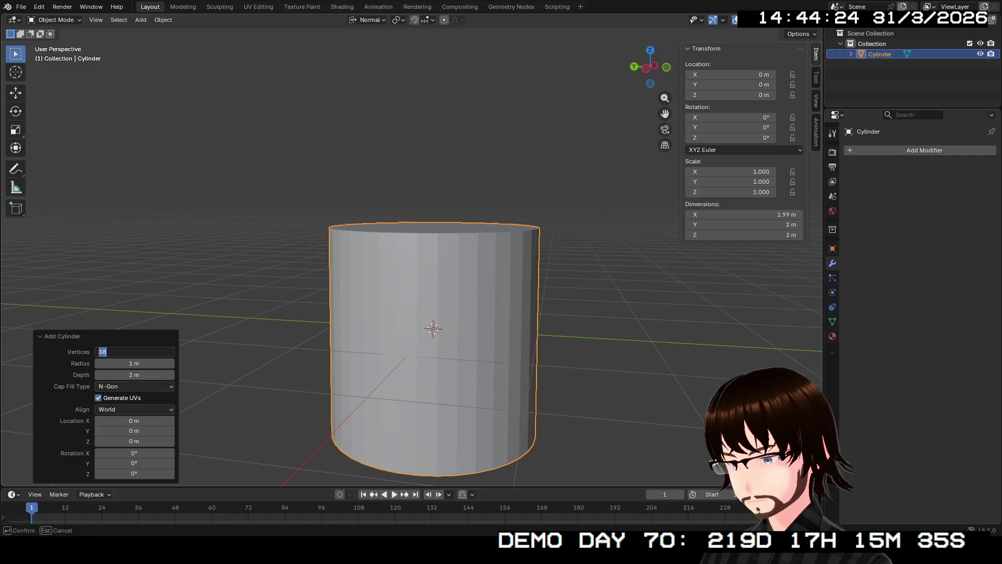
{"action": "type", "text": "40"}
{"action": "key", "text": "Return"}
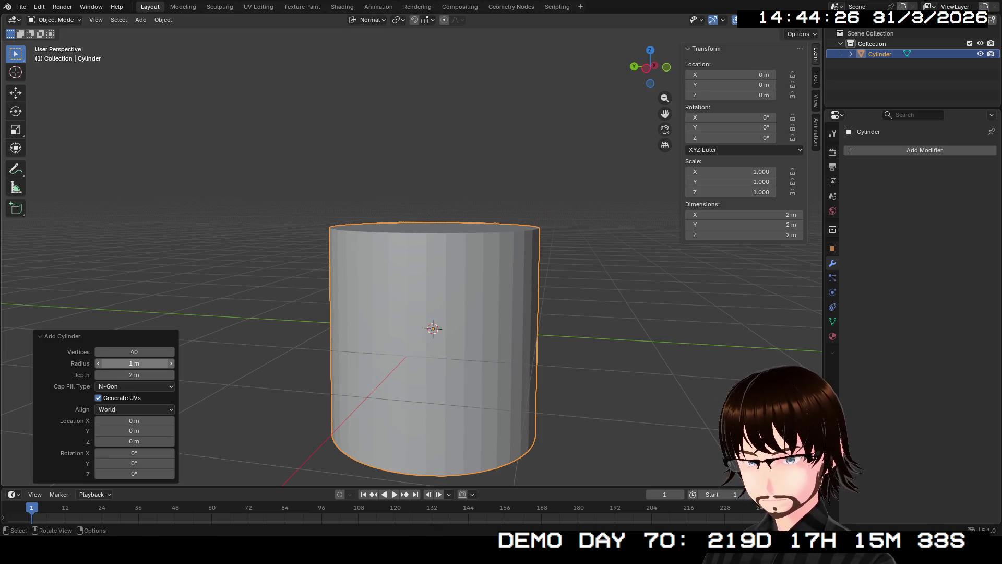
{"action": "middle_click_drag", "start_coordinate": [423, 314], "coordinate": [449, 319]}
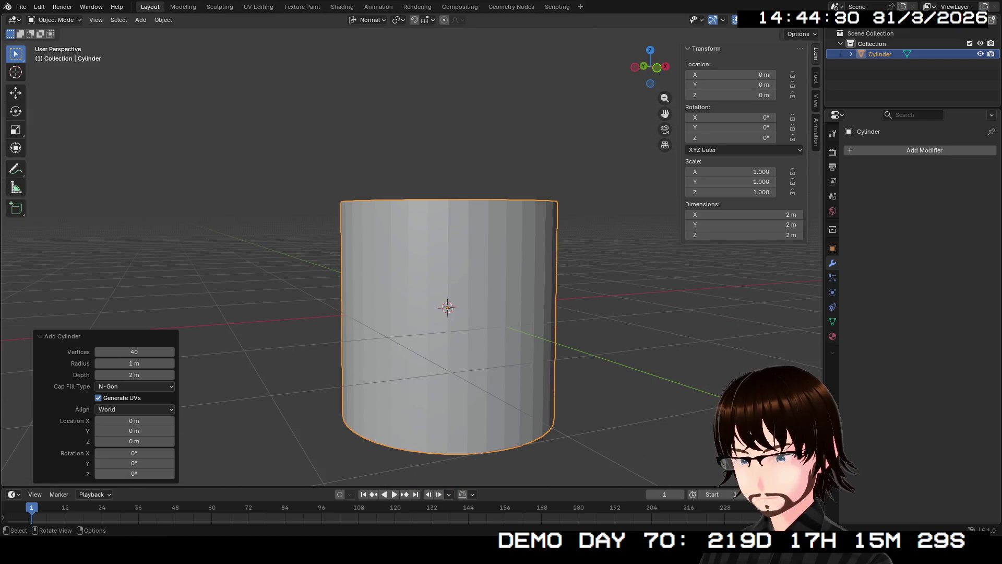
{"action": "key", "text": "a"}
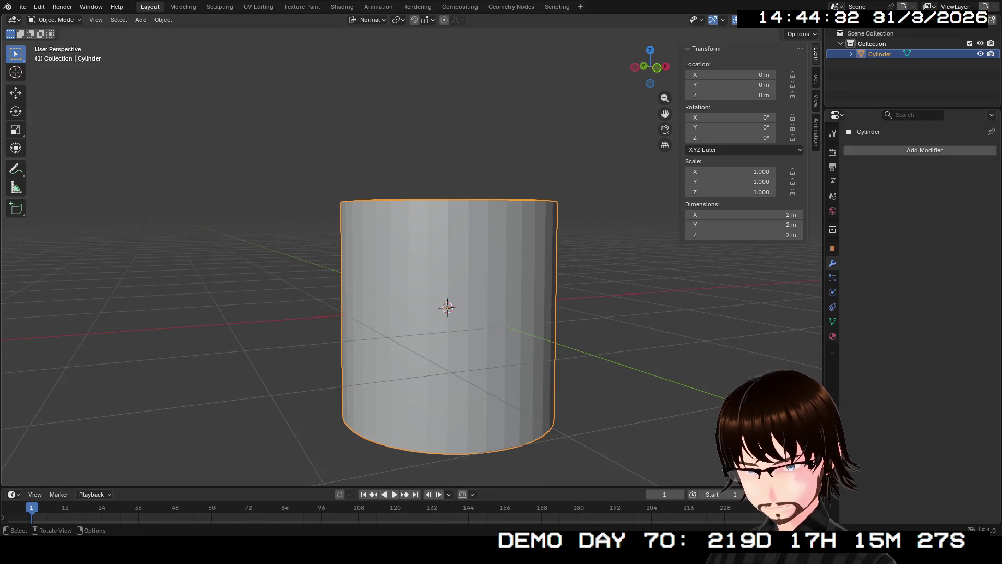
Step: Raise the cylinder 1 m along Z so it rests on the ground and apply all transforms
{"action": "key", "text": "g"}
{"action": "key", "text": "z"}
{"action": "key", "text": "1"}
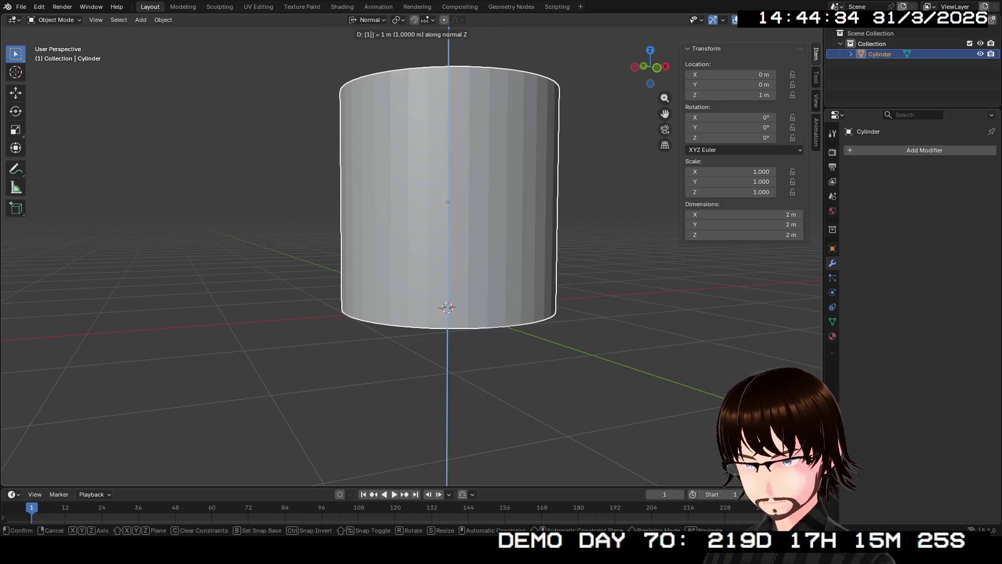
{"action": "key", "text": "Return"}
{"action": "key", "text": "ctrl+a"}
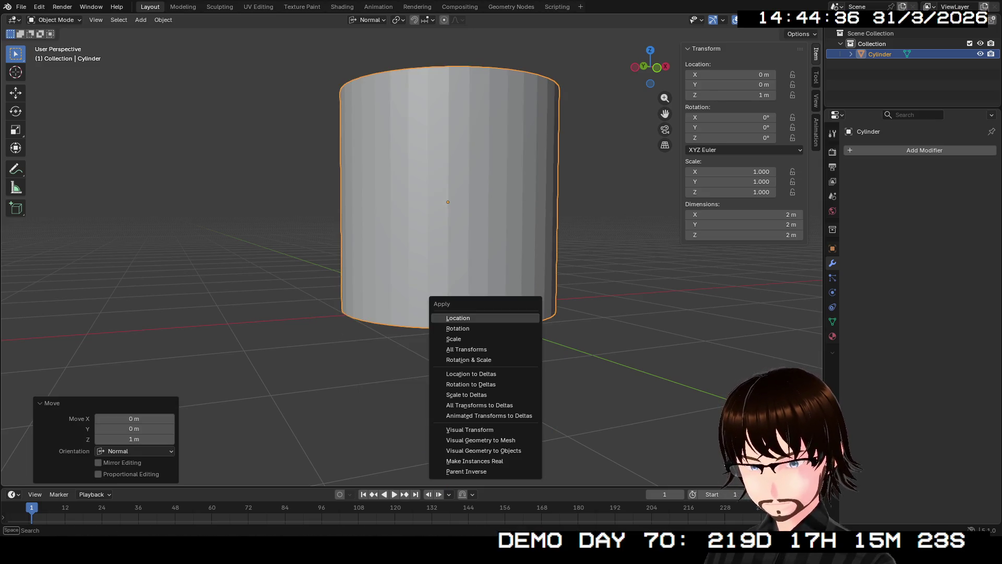
{"action": "left_click", "coordinate": [470, 349]}
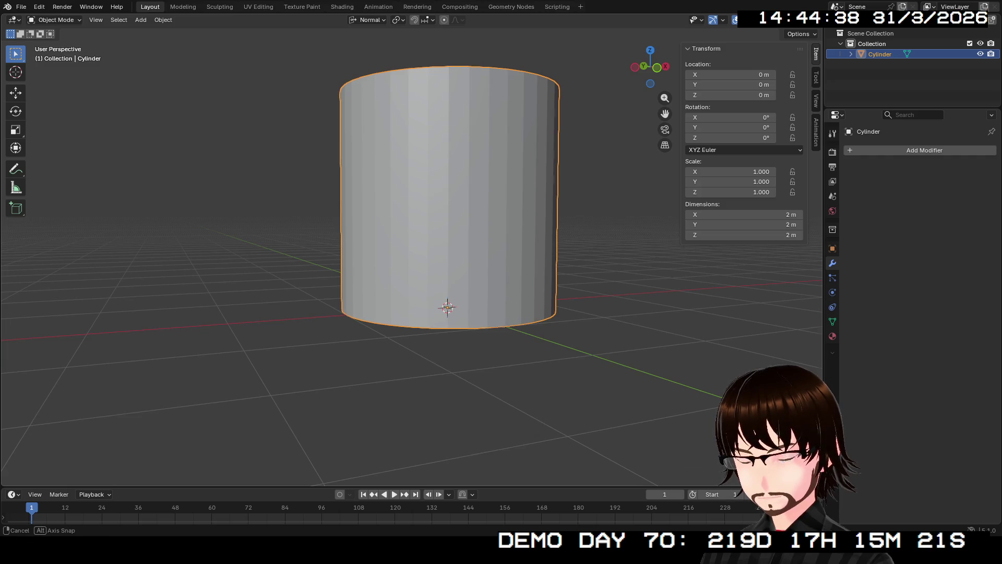
{"action": "middle_click_drag", "start_coordinate": [447, 235], "coordinate": [462, 313]}
{"action": "key", "text": "Tab"}
{"action": "key", "text": "alt+a"}
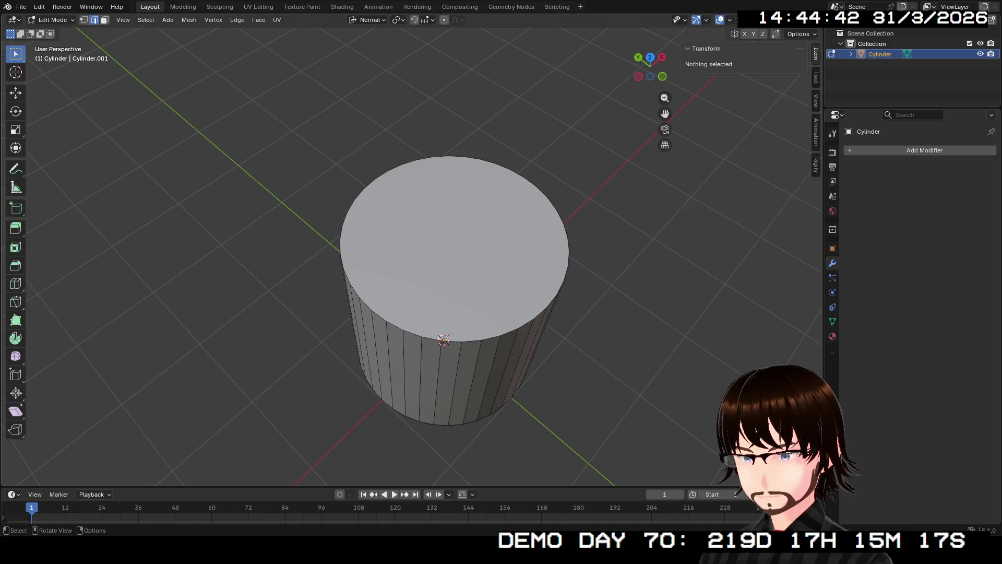
{"action": "key", "text": "shift"}
{"action": "left_click", "coordinate": [454, 242]}
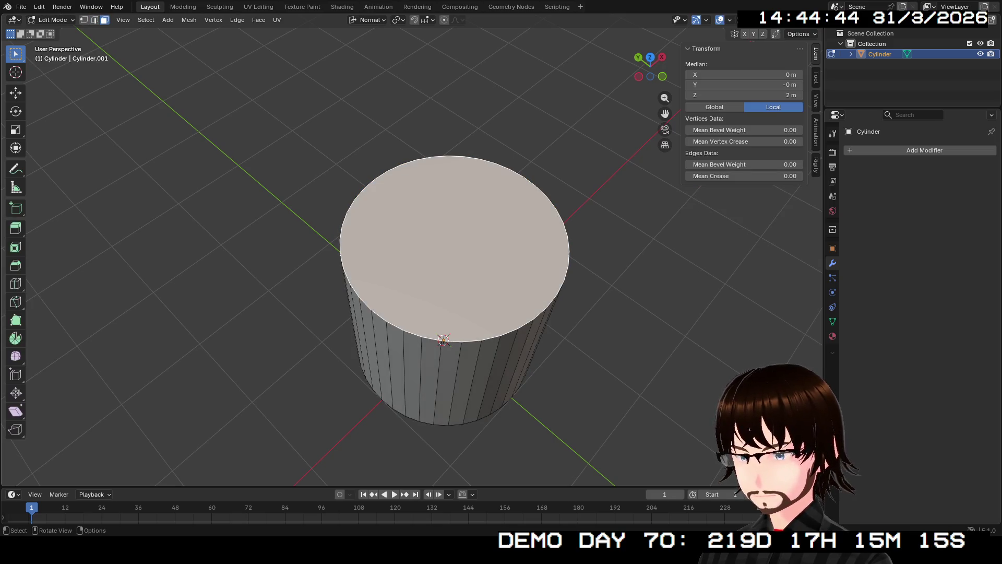
{"action": "middle_click_drag", "start_coordinate": [455, 313], "coordinate": [439, 259]}
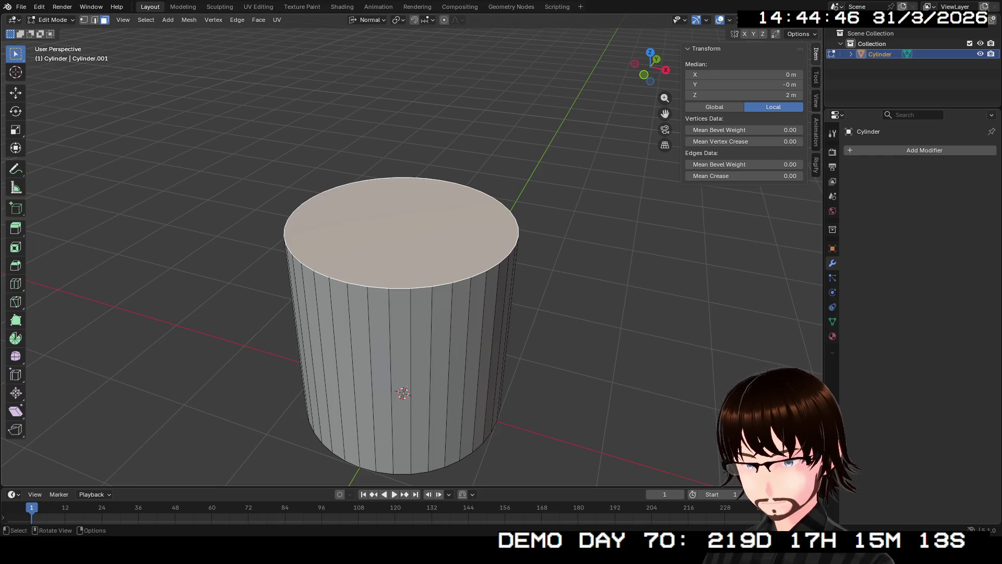
{"action": "key", "text": "e"}
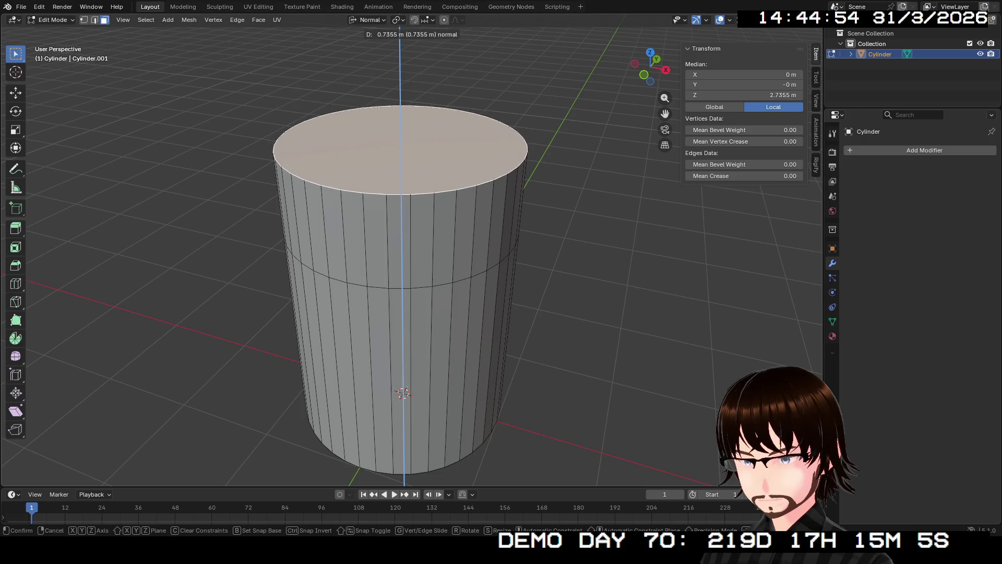
{"action": "key", "text": "Return"}
{"action": "key", "text": "n"}
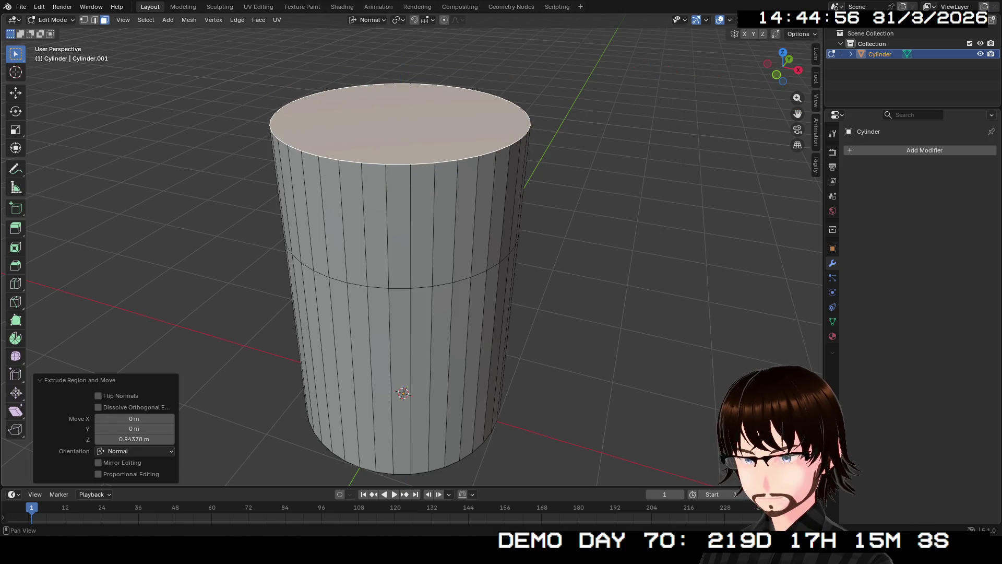
{"action": "key", "text": "Tab"}
{"action": "key", "text": "n"}
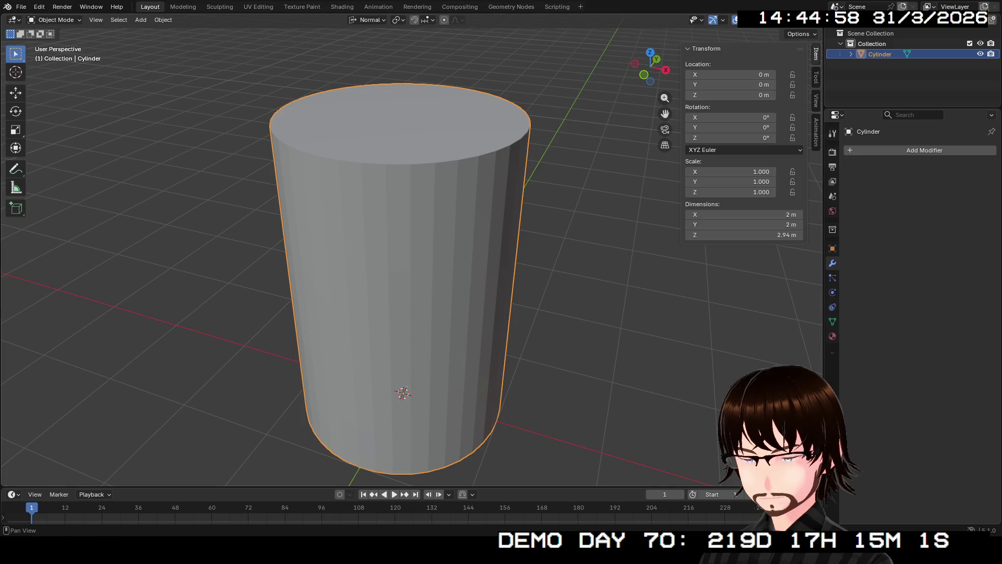
{"action": "middle_click_drag", "start_coordinate": [548, 274], "coordinate": [439, 274]}
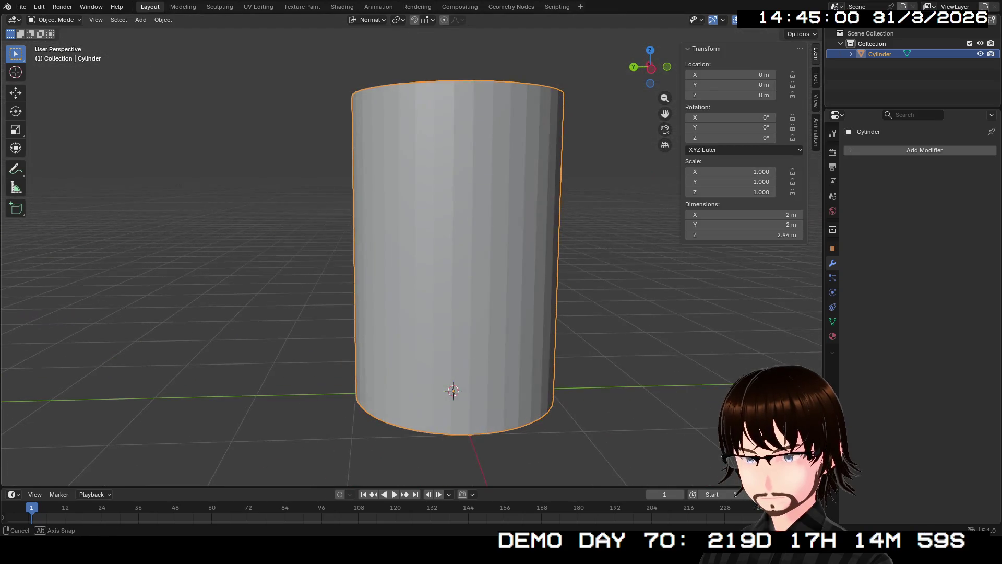
{"action": "key", "text": "Tab"}
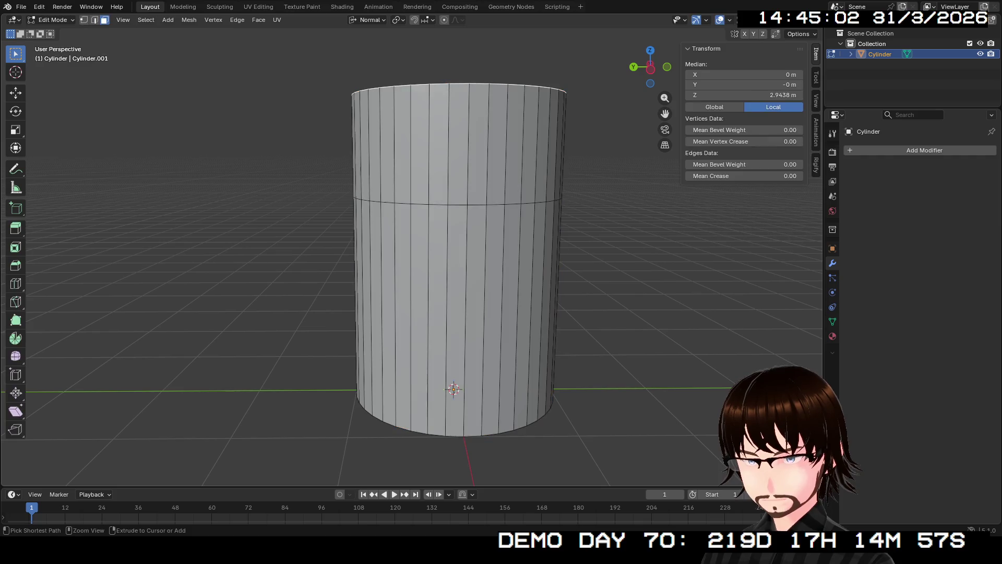
{"action": "key", "text": "ctrl+z"}
{"action": "key", "text": "alt+a"}
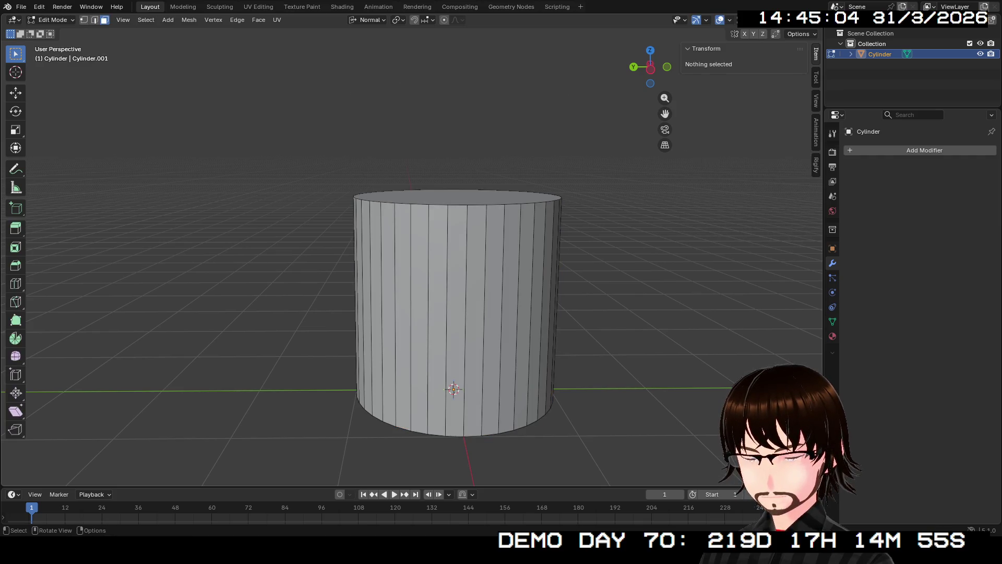
{"action": "key", "text": "Tab"}
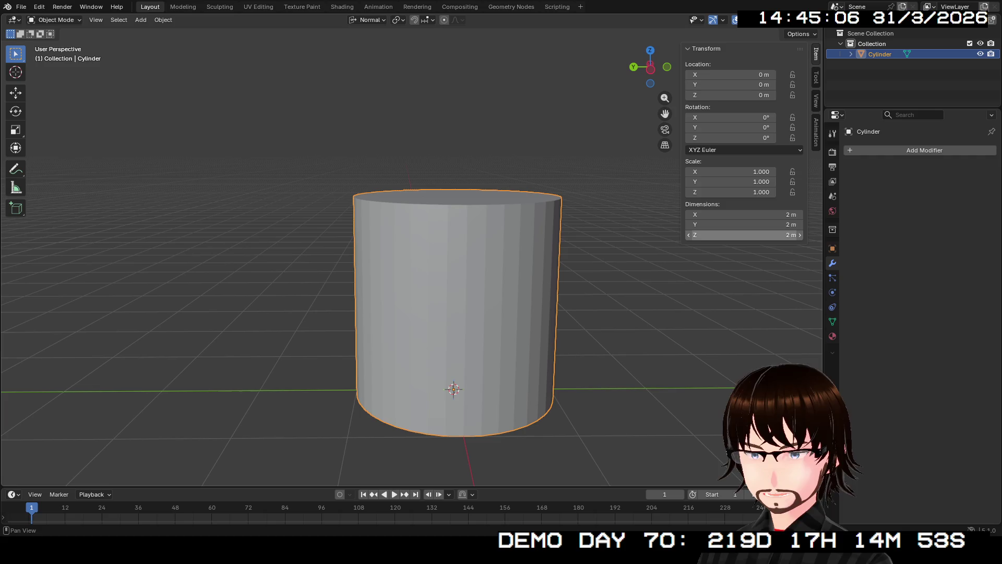
Step: Set the cylinder's width and depth to 0.5 m in the sidebar dimensions
{"action": "middle_click_drag", "start_coordinate": [454, 275], "coordinate": [423, 352]}
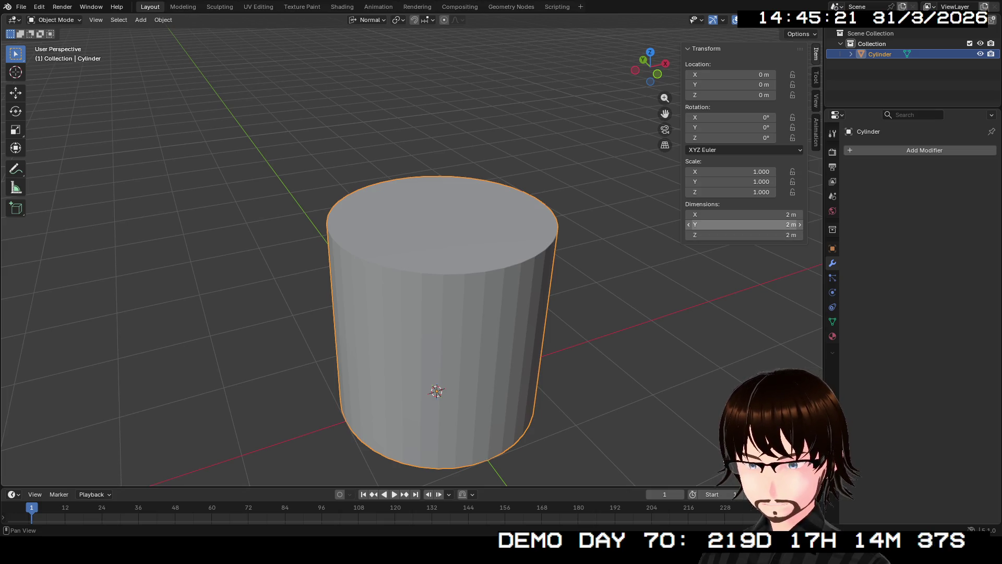
{"action": "left_click_drag", "start_coordinate": [744, 224], "coordinate": [745, 214]}
{"action": "type", "text": "50"}
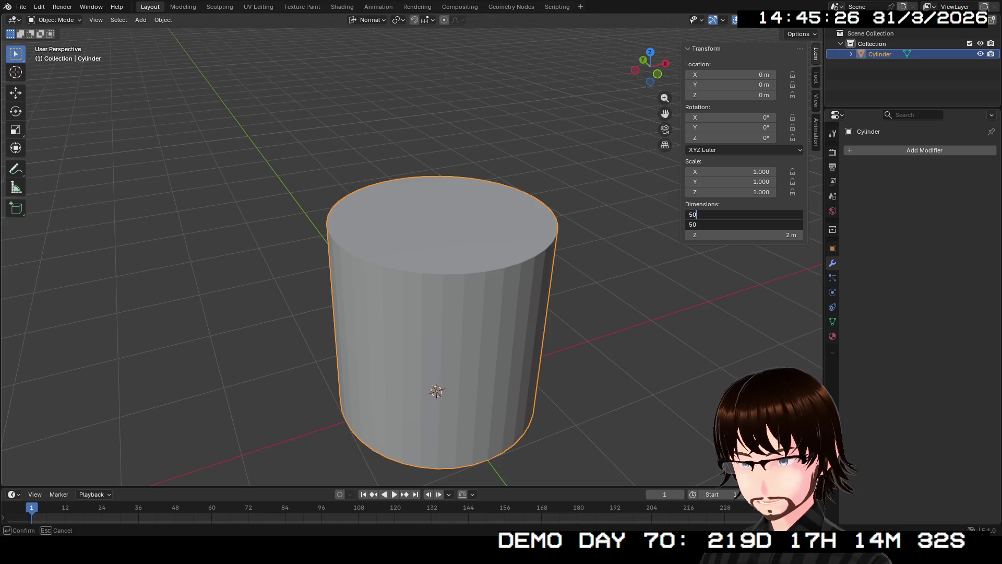
{"action": "key", "text": "Return"}
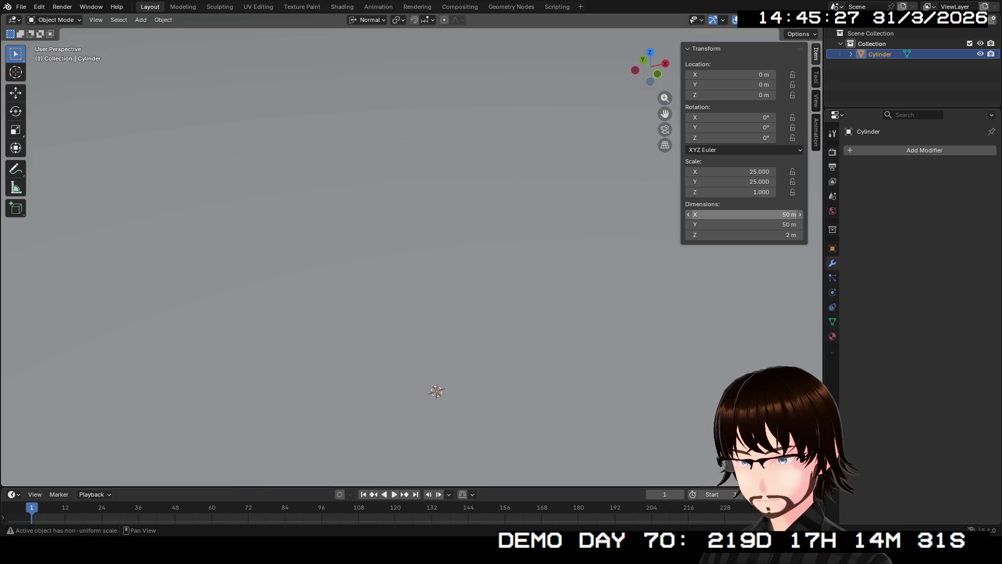
{"action": "mouse_move", "coordinate": [744, 213]}
{"action": "left_mouse_down"}
{"action": "mouse_move", "coordinate": [744, 234]}
{"action": "mouse_move", "coordinate": [705, 234]}
{"action": "mouse_move", "coordinate": [744, 224]}
{"action": "left_mouse_up"}
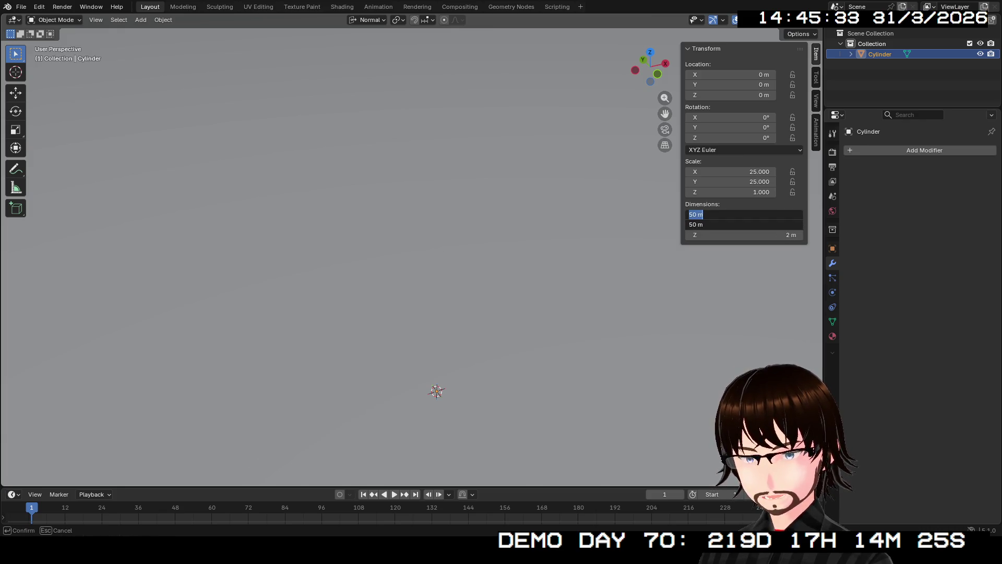
{"action": "key", "text": "BackSpace"}
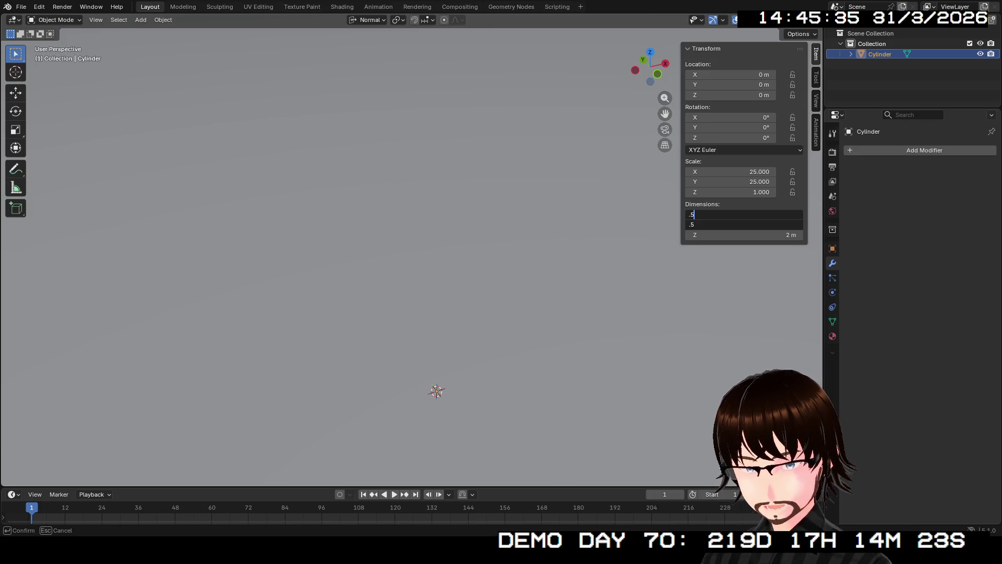
{"action": "type", "text": "0.5"}
{"action": "key", "text": "Return"}
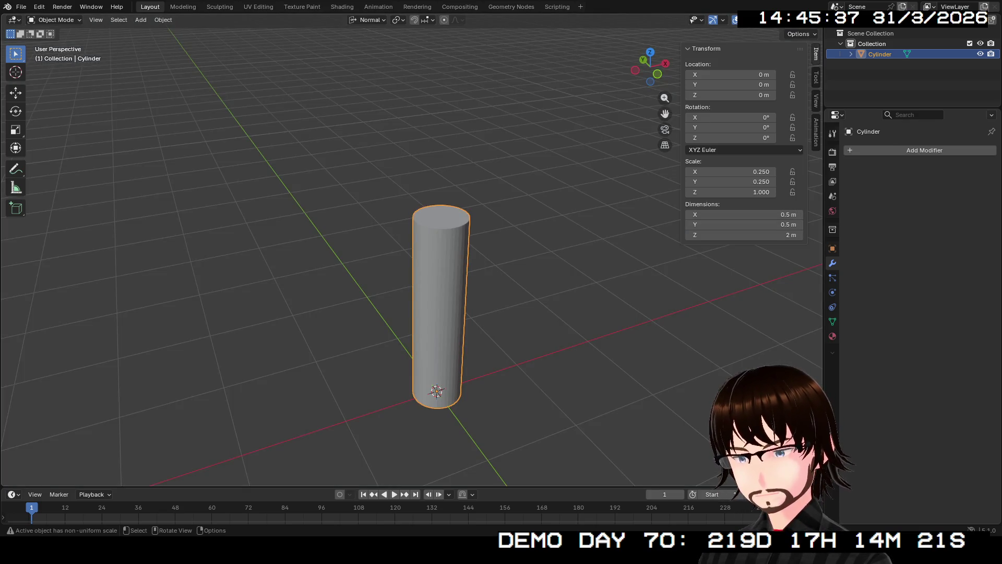
Step: Orbit and pan around the slimmed cylinder to inspect it from the side and top
{"action": "key", "text": "alt+a"}
{"action": "middle_click_drag", "start_coordinate": [548, 353], "coordinate": [549, 274]}
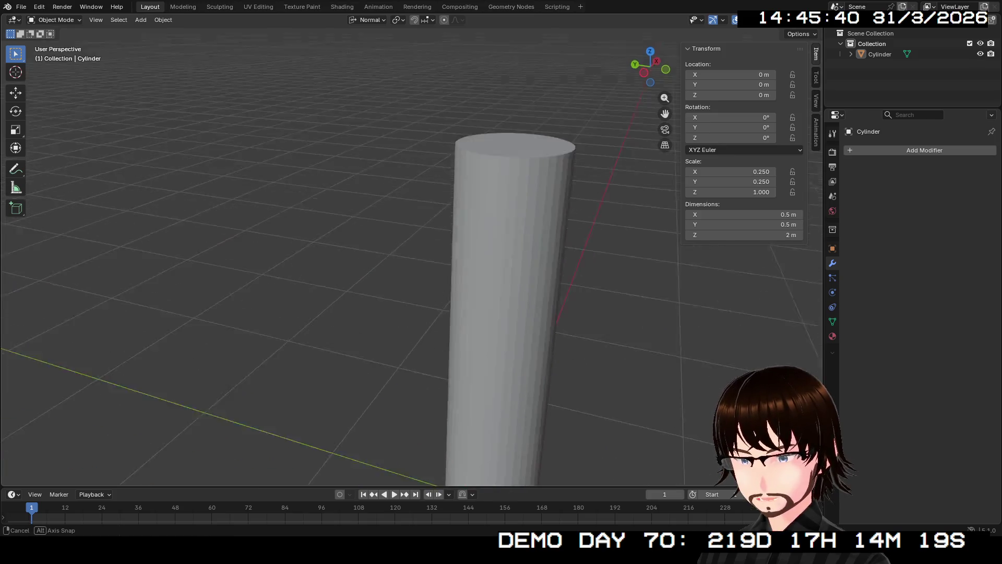
{"action": "middle_click_drag", "start_coordinate": [392, 274], "coordinate": [392, 353]}
{"action": "scroll", "coordinate": [445, 313], "scroll_direction": "up", "scroll_amount": 3}
{"action": "mouse_move", "coordinate": [446, 313]}
{"action": "middle_mouse_down"}
{"action": "mouse_move", "coordinate": [445, 282]}
{"action": "mouse_move", "coordinate": [445, 360]}
{"action": "middle_mouse_up"}
{"action": "scroll", "coordinate": [438, 282], "scroll_direction": "down", "scroll_amount": 3}
{"action": "mouse_move", "coordinate": [439, 282]}
{"action": "middle_mouse_down"}
{"action": "mouse_move", "coordinate": [470, 258]}
{"action": "mouse_move", "coordinate": [502, 258]}
{"action": "middle_mouse_up"}
{"action": "scroll", "coordinate": [439, 282], "scroll_direction": "down", "scroll_amount": 2}
{"action": "middle_click_drag", "start_coordinate": [413, 314], "coordinate": [413, 289]}
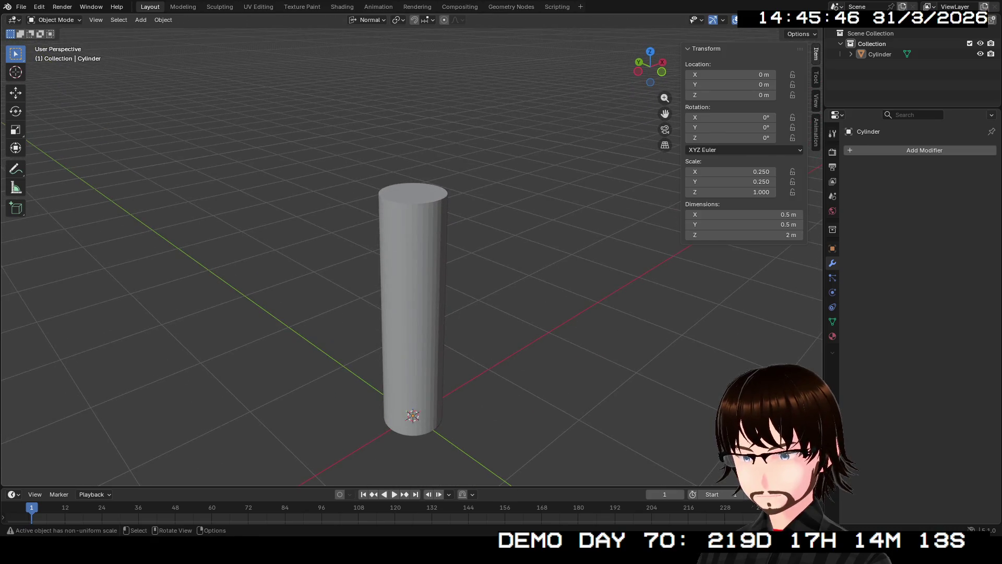
Step: Select the cylinder, enter Edit Mode and select its top face
{"action": "key", "text": "ctrl+a"}
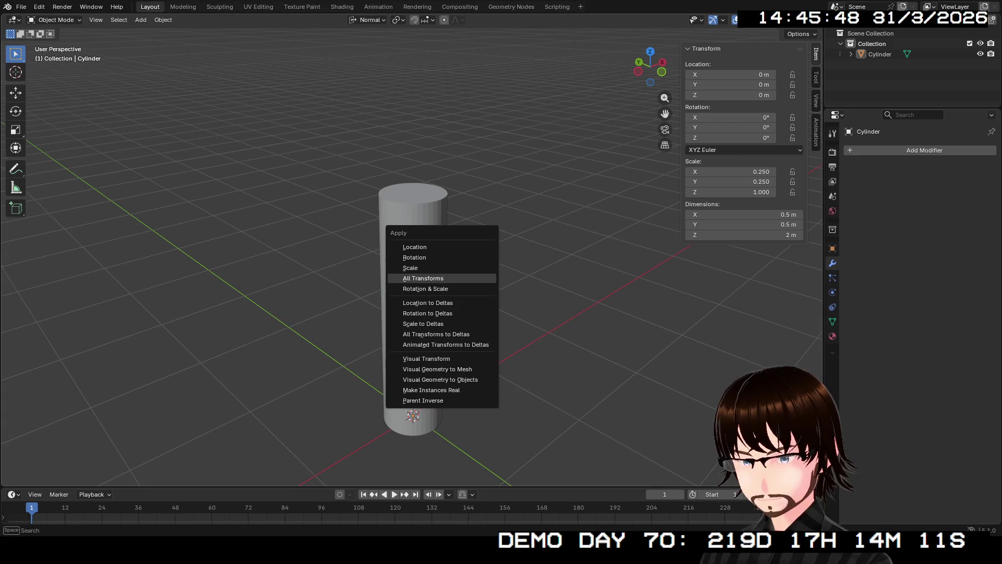
{"action": "key", "text": "Escape"}
{"action": "key", "text": "a"}
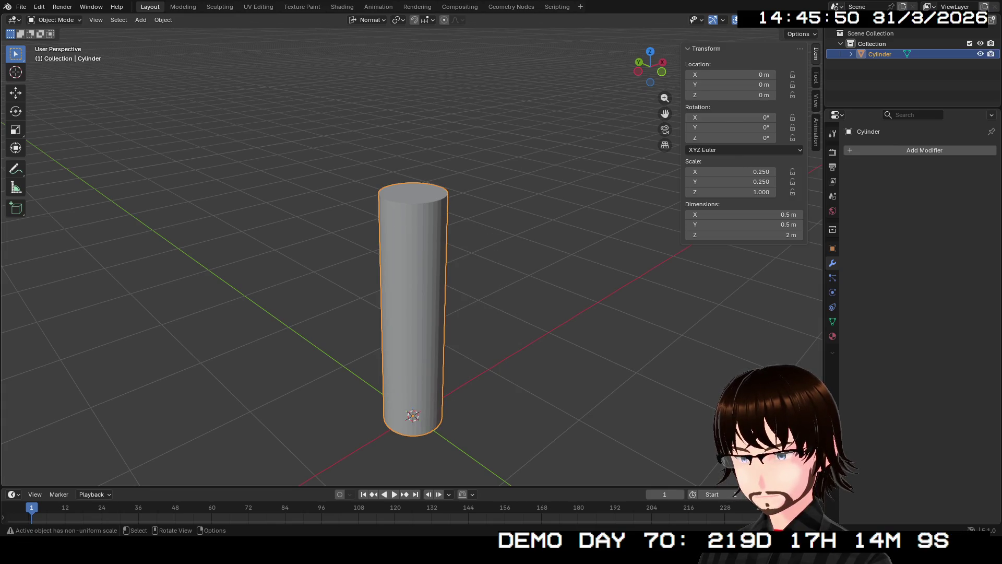
{"action": "key", "text": "Tab"}
{"action": "left_click", "coordinate": [412, 193]}
{"action": "mouse_move", "coordinate": [470, 235]}
{"action": "middle_mouse_down"}
{"action": "mouse_move", "coordinate": [470, 282]}
{"action": "mouse_move", "coordinate": [470, 196]}
{"action": "middle_mouse_up"}
{"action": "scroll", "coordinate": [419, 314], "scroll_direction": "up", "scroll_amount": 2}
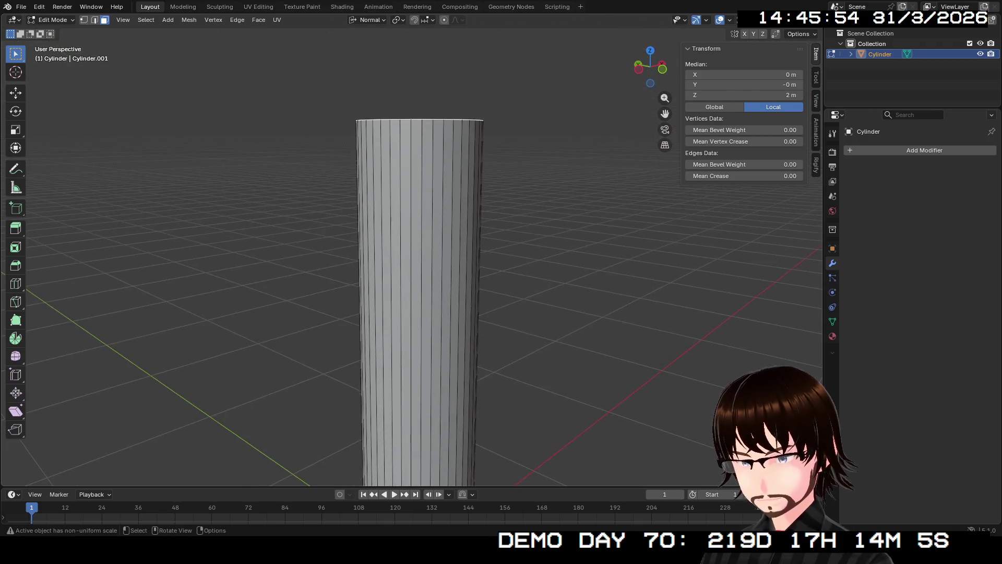
Step: Extrude the top face upward and set the new top's Median Z to 2.75 m
{"action": "key", "text": "e"}
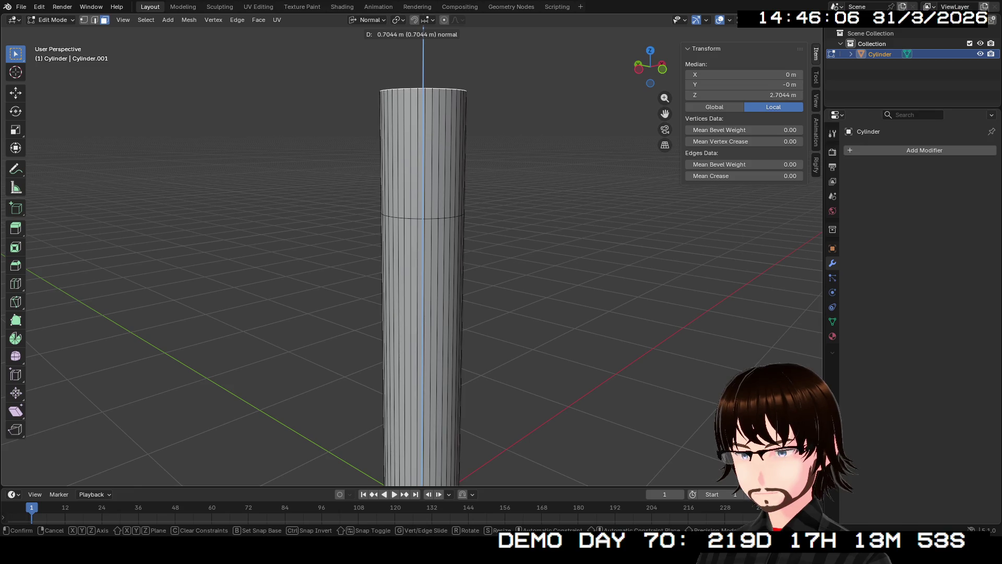
{"action": "key", "text": "Return"}
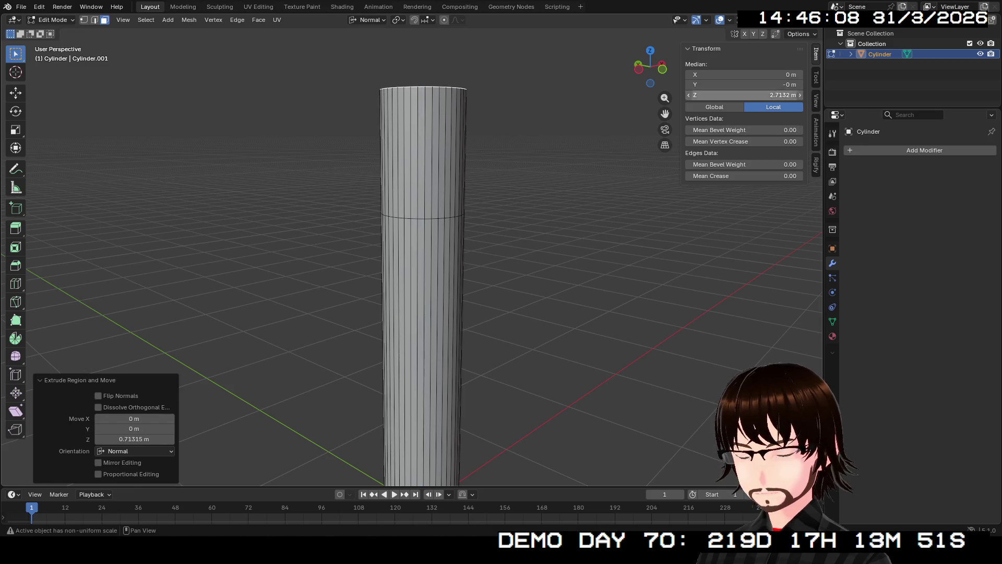
{"action": "left_click", "coordinate": [744, 95]}
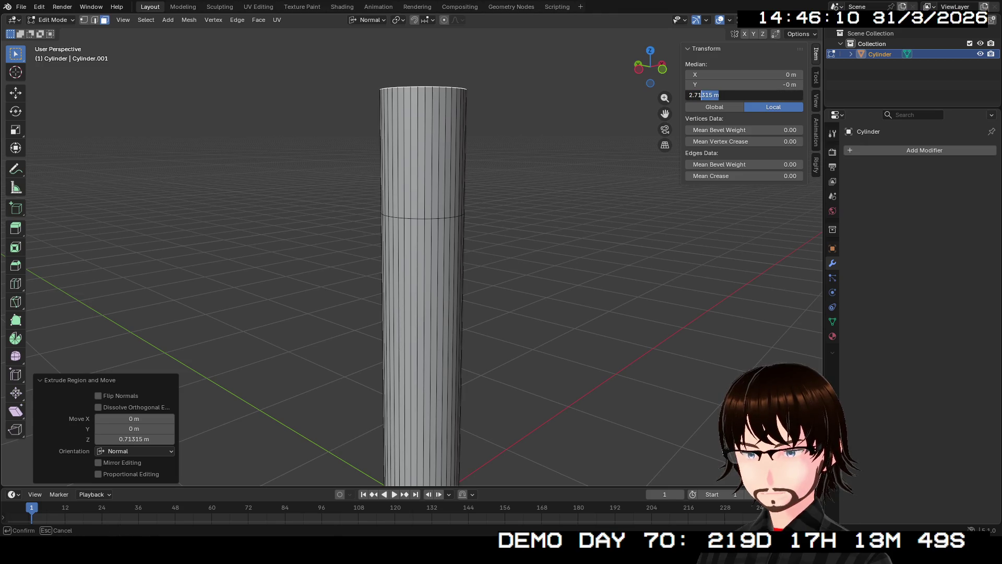
{"action": "type", "text": "2.75"}
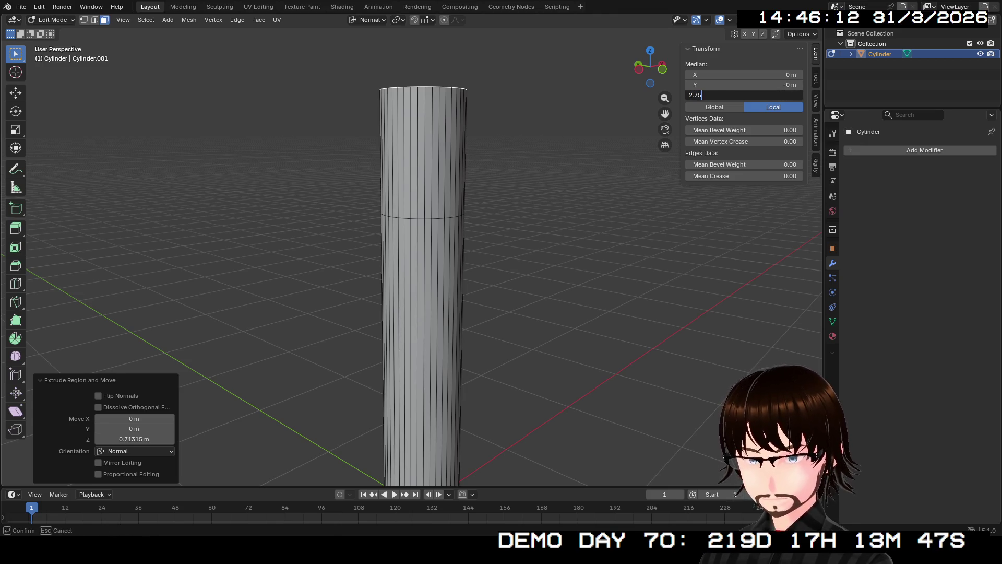
{"action": "key", "text": "Return"}
{"action": "middle_click_drag", "start_coordinate": [470, 275], "coordinate": [502, 259]}
{"action": "scroll", "coordinate": [492, 306], "scroll_direction": "up", "scroll_amount": 2}
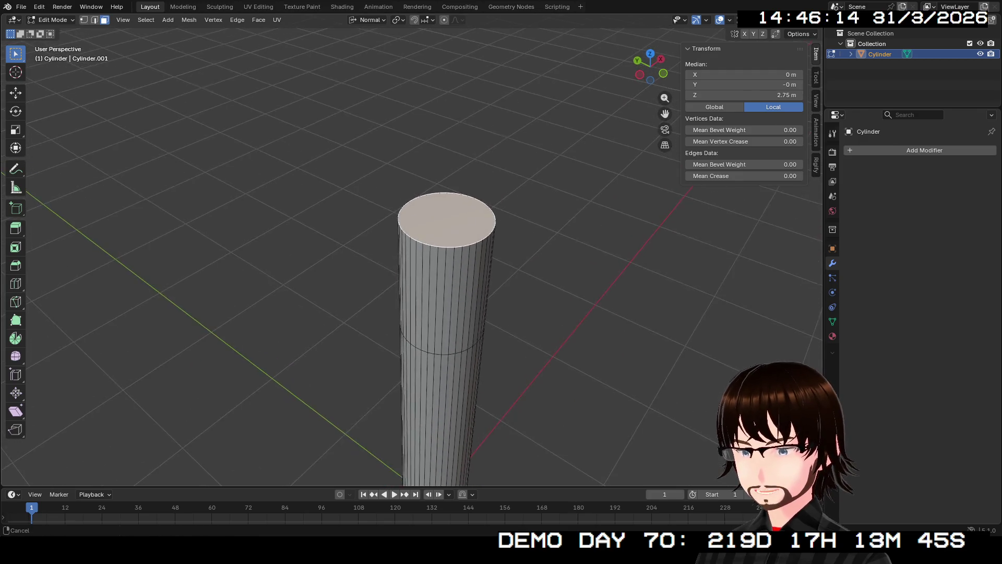
{"action": "scroll", "coordinate": [492, 306], "scroll_direction": "up", "scroll_amount": 3}
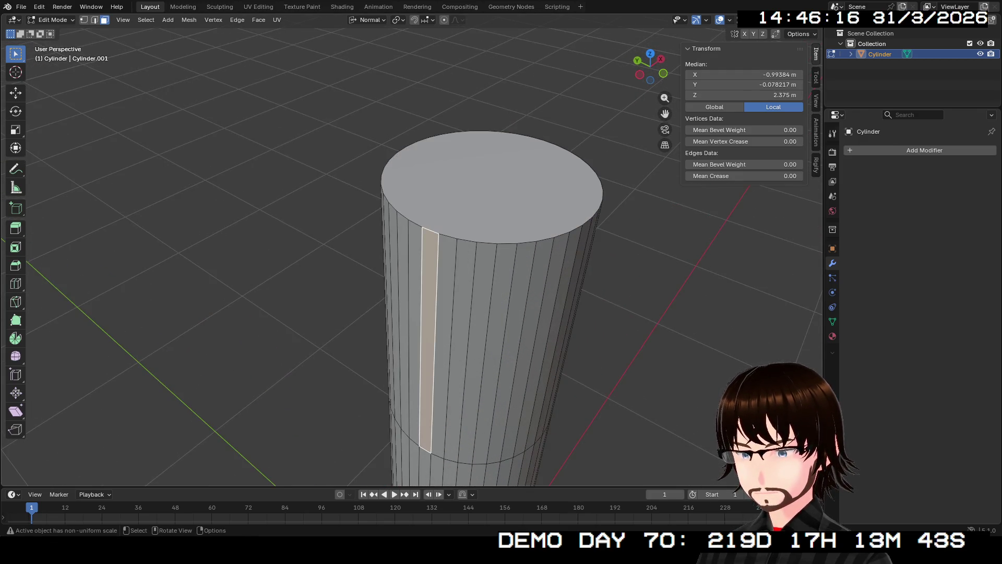
Step: Delete the cylinder's top face and select the open top rim edge loop
{"action": "key", "text": "x"}
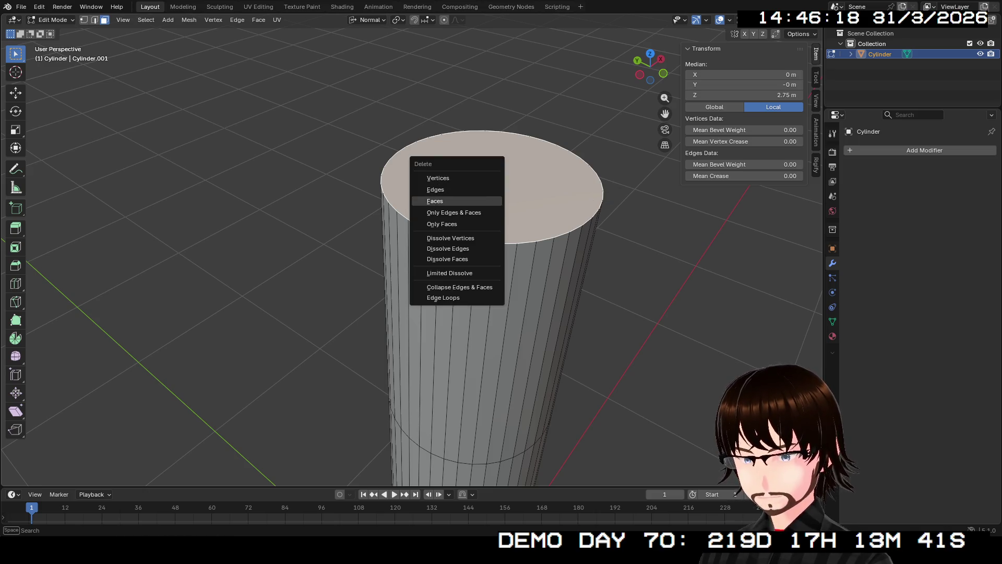
{"action": "left_click", "coordinate": [436, 201]}
{"action": "middle_click_drag", "start_coordinate": [501, 275], "coordinate": [462, 329]}
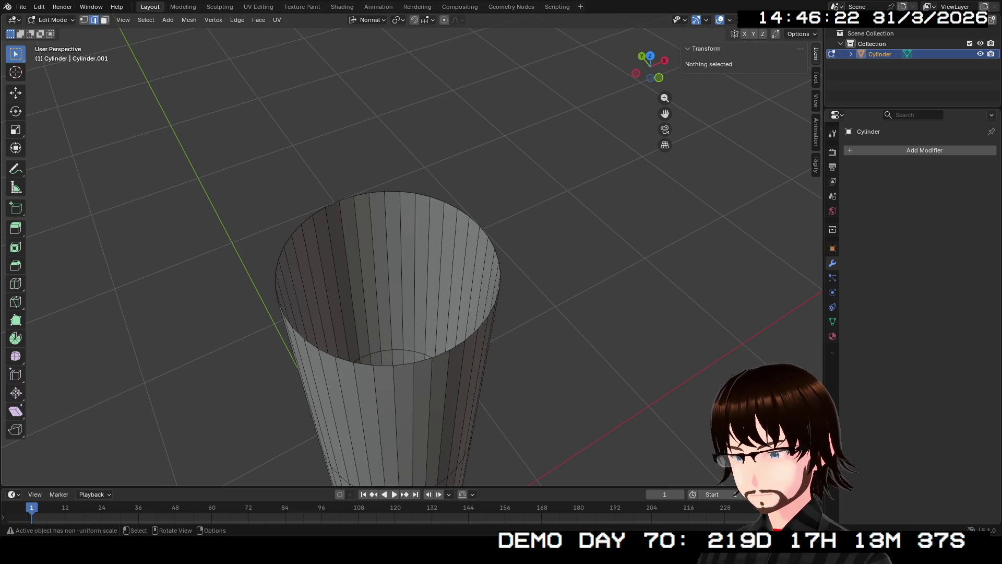
{"action": "left_click", "coordinate": [454, 348], "text": "alt"}
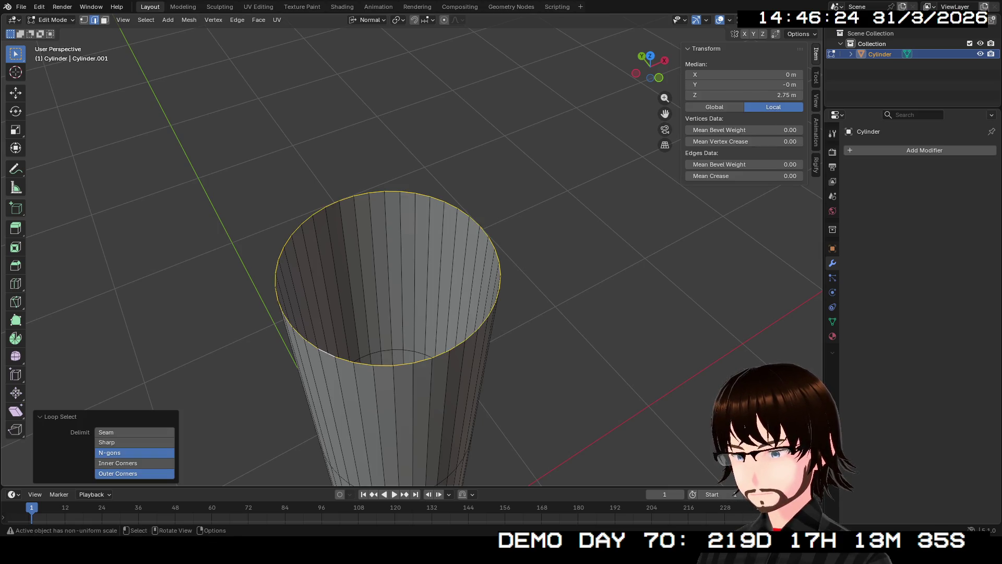
Step: Merge the rim vertices at their centre to form a pointed conical tip
{"action": "key", "text": "1"}
{"action": "key", "text": "ctrl+v"}
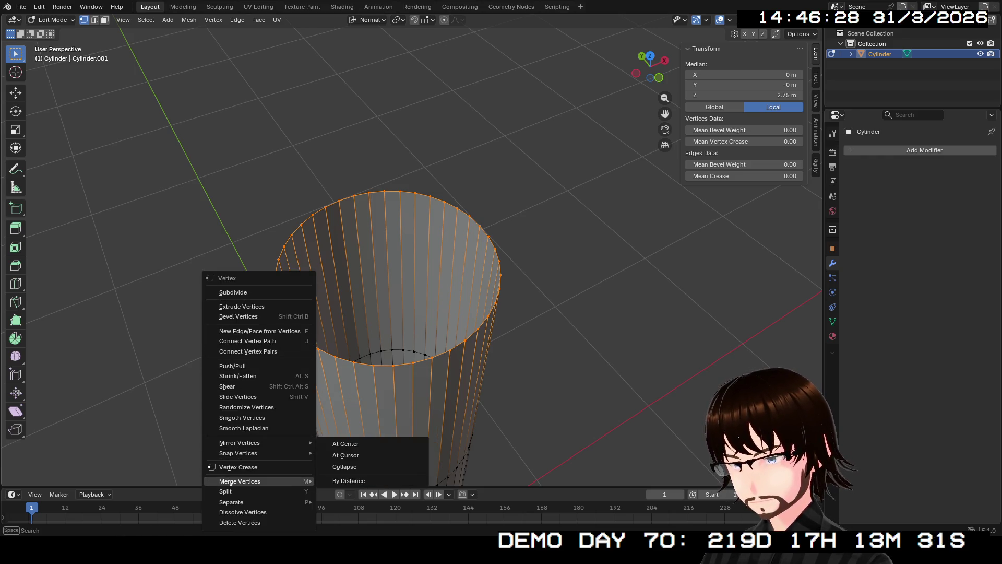
{"action": "left_click", "coordinate": [345, 443]}
{"action": "mouse_move", "coordinate": [346, 443]}
{"action": "middle_mouse_down"}
{"action": "mouse_move", "coordinate": [361, 259]}
{"action": "mouse_move", "coordinate": [438, 235]}
{"action": "mouse_move", "coordinate": [439, 196]}
{"action": "middle_mouse_up"}
Step: Select the bottom cap face and inset it, adding a ring about 0.35 m wide
{"action": "key", "text": "alt+a"}
{"action": "key", "text": "a"}
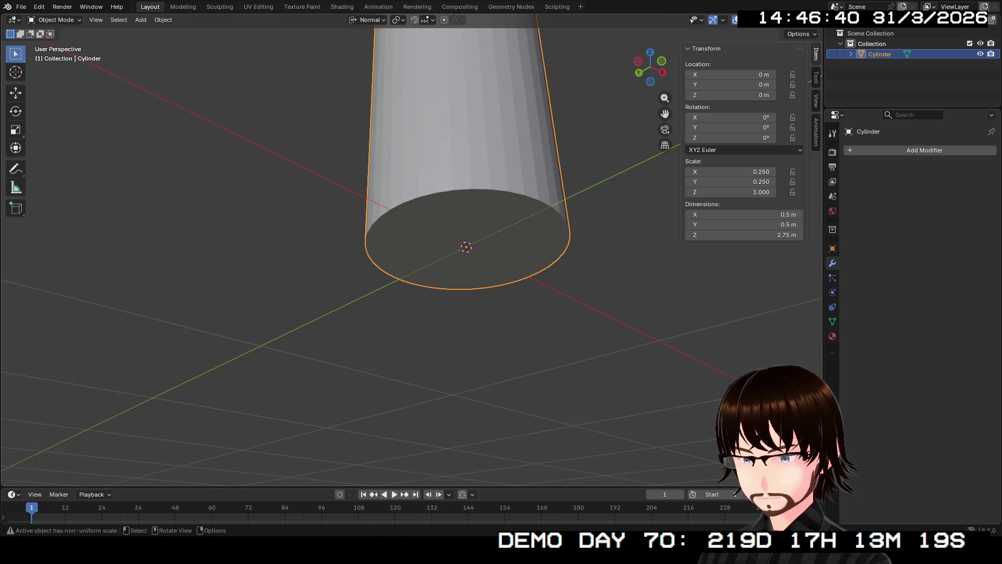
{"action": "key", "text": "alt+a"}
{"action": "key", "text": "3"}
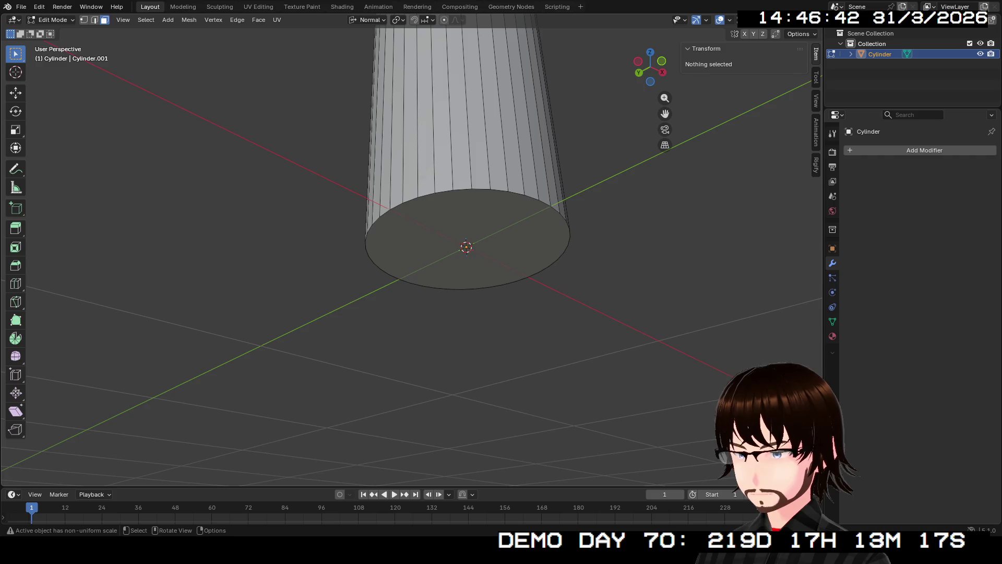
{"action": "left_click", "coordinate": [470, 251]}
{"action": "middle_click_drag", "start_coordinate": [470, 251], "coordinate": [446, 204]}
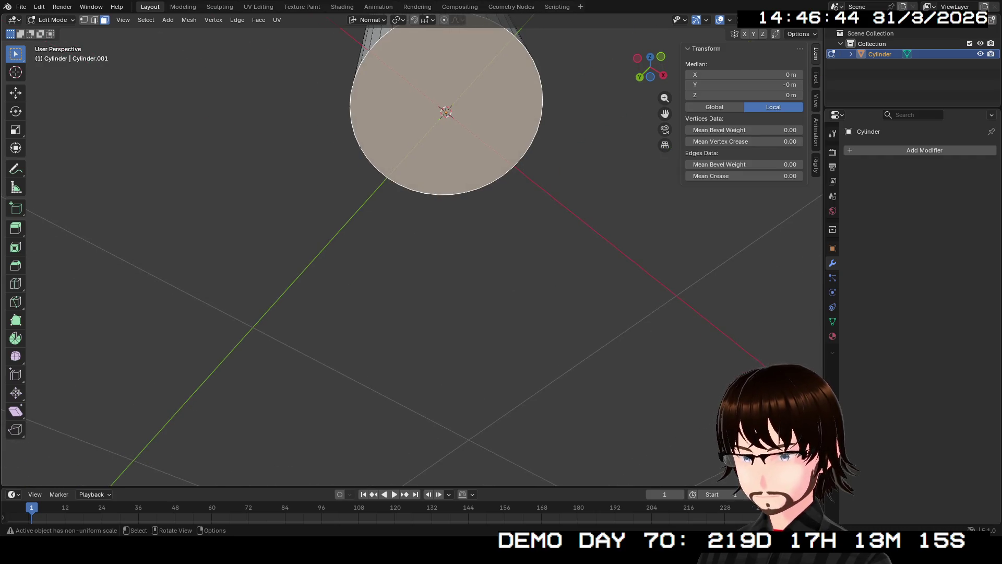
{"action": "key", "text": "i"}
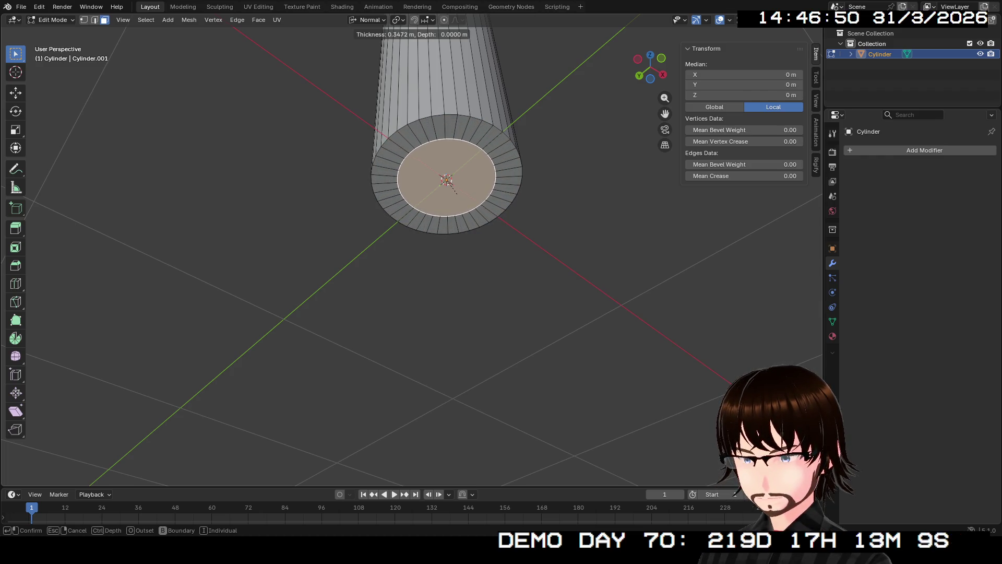
{"action": "key", "text": "Return"}
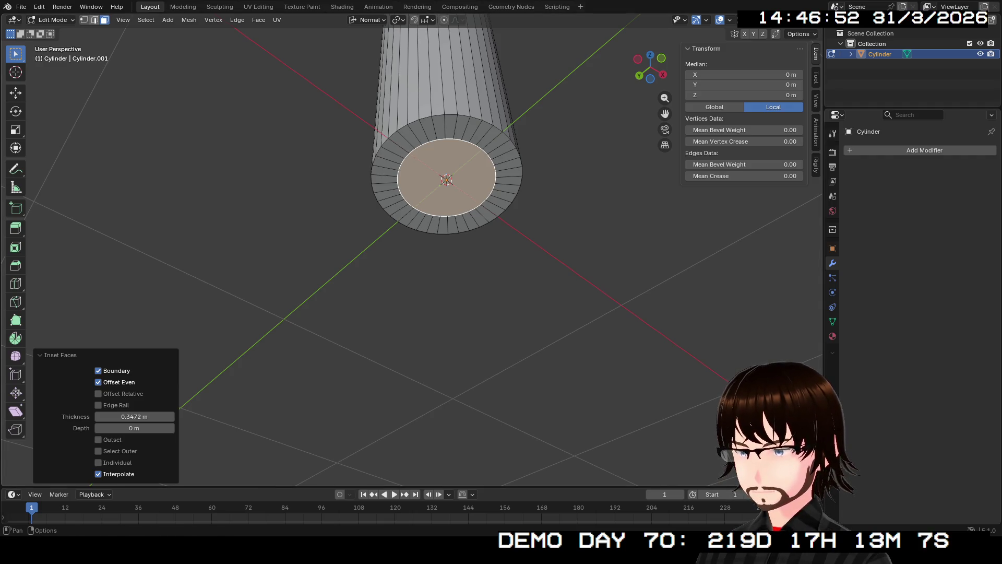
{"action": "key", "text": "2"}
Step: Move the bottom's outer rim edge loop 0.2875 m along its normal to taper the base
{"action": "left_click", "coordinate": [446, 234], "text": "alt"}
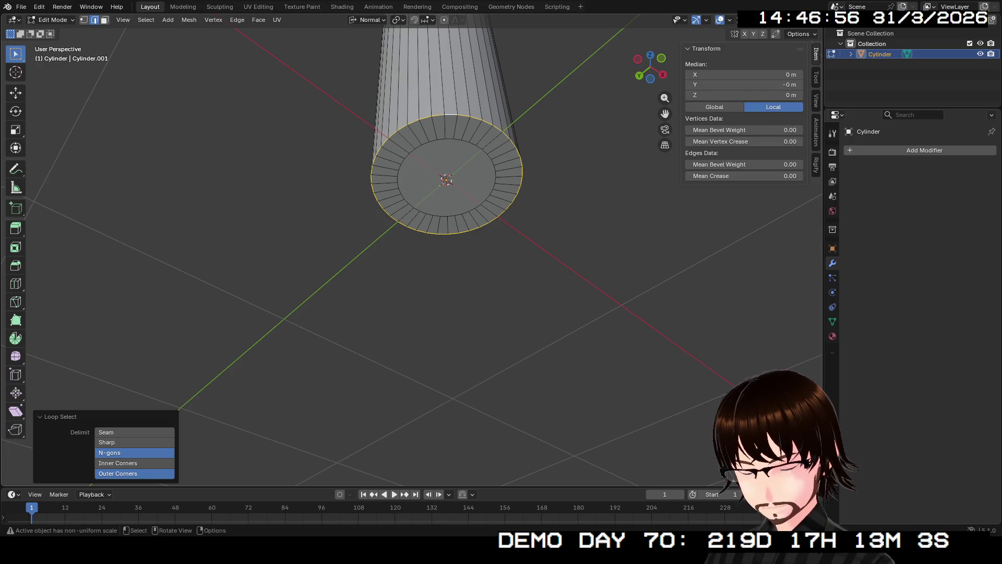
{"action": "key", "text": "g"}
{"action": "key", "text": "z"}
{"action": "key", "text": "z"}
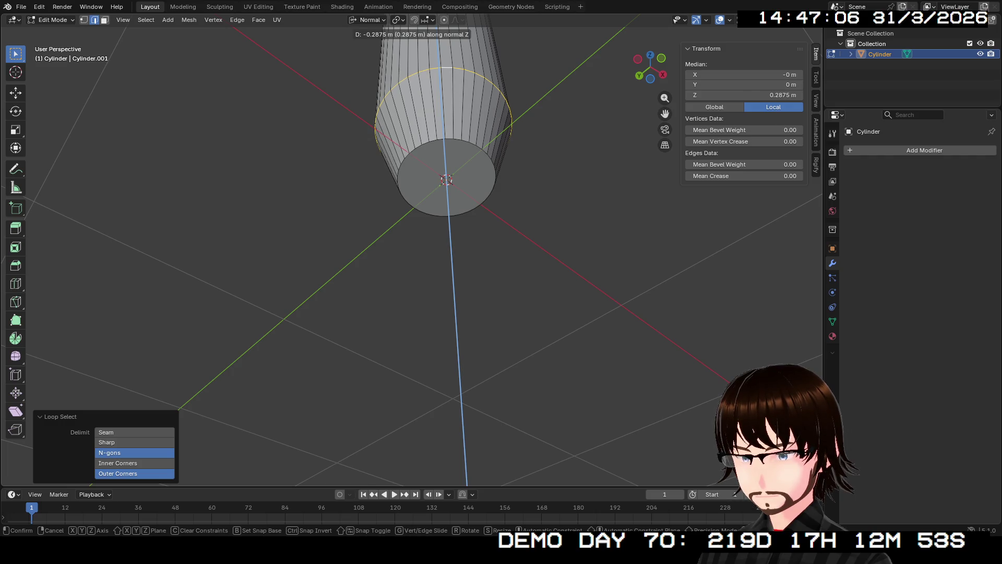
{"action": "key", "text": "Return"}
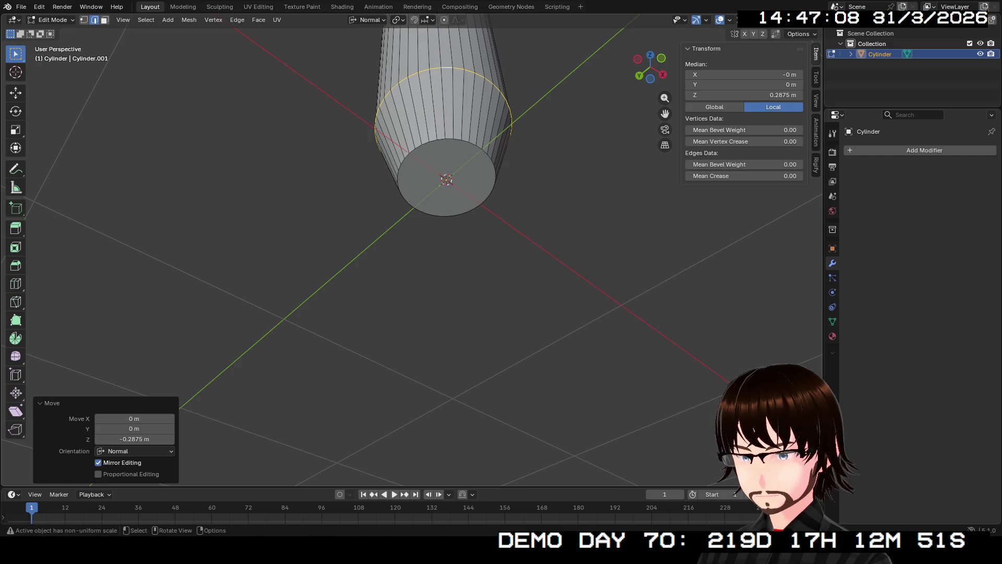
{"action": "mouse_move", "coordinate": [470, 197]}
{"action": "middle_mouse_down"}
{"action": "mouse_move", "coordinate": [471, 274]}
{"action": "mouse_move", "coordinate": [470, 196]}
{"action": "middle_mouse_up"}
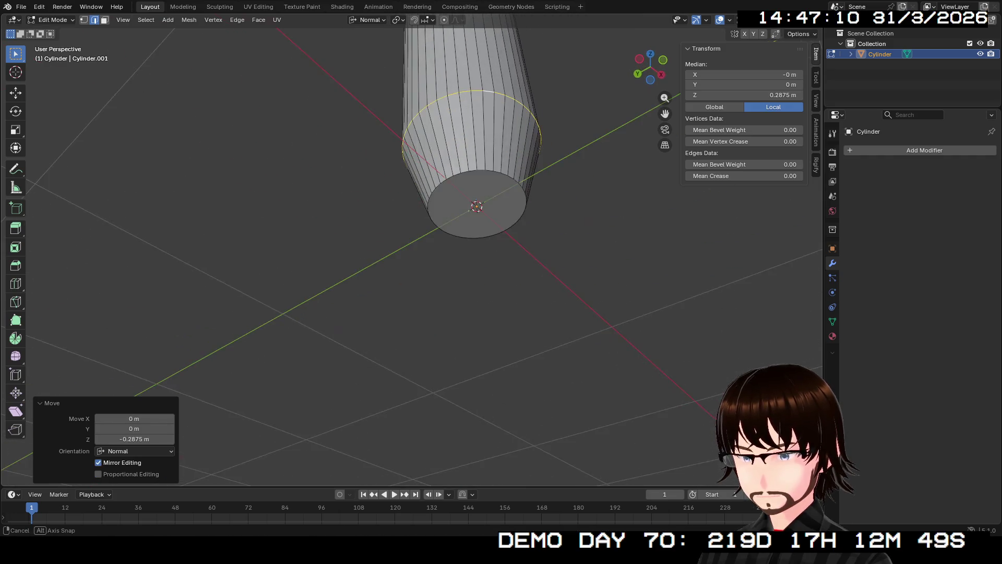
{"action": "middle_click_drag", "start_coordinate": [470, 235], "coordinate": [469, 196]}
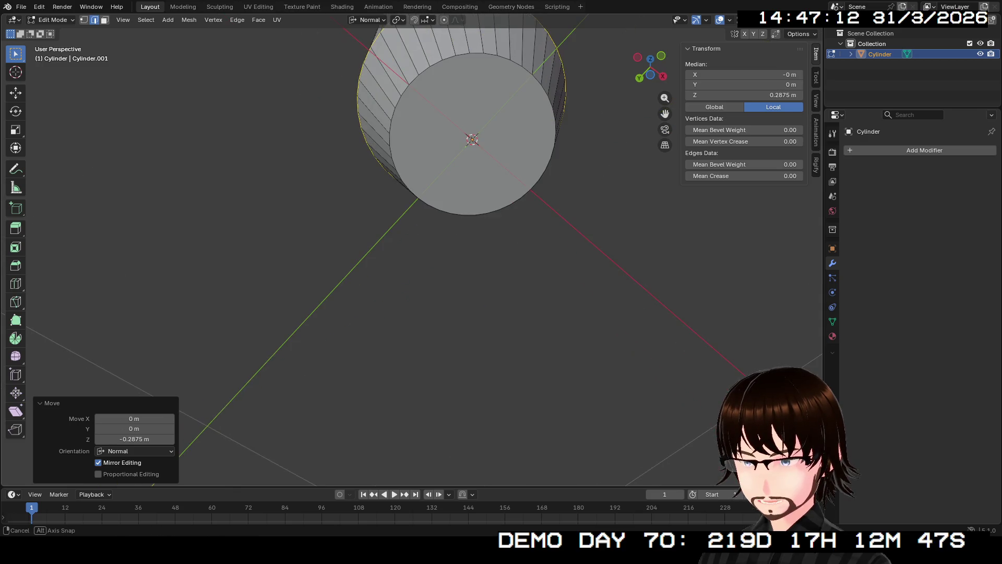
{"action": "scroll", "coordinate": [485, 225], "scroll_direction": "up", "scroll_amount": 2}
Step: Inset the bottom cap face a second time, creating another inner ring
{"action": "key", "text": "alt+a"}
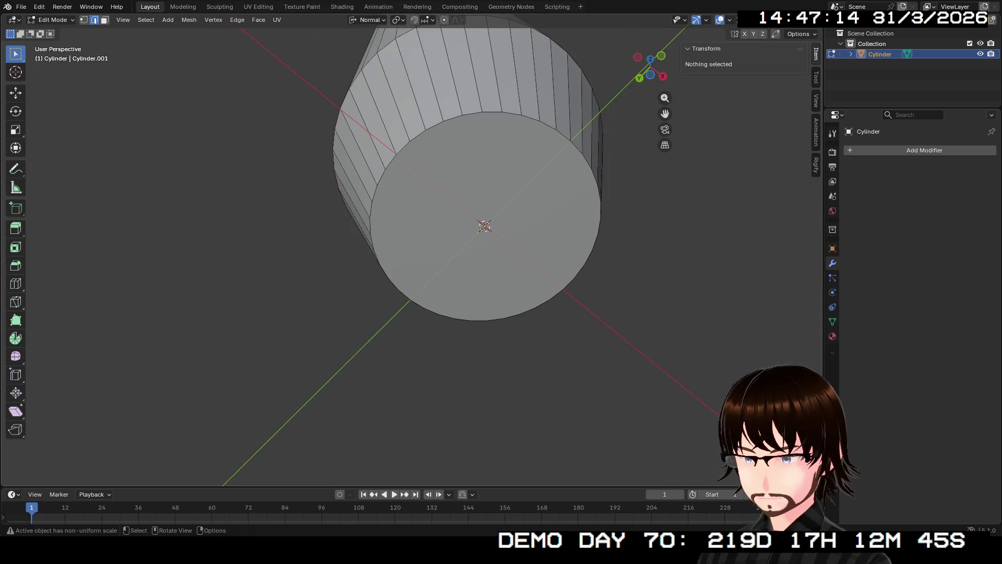
{"action": "key", "text": "3"}
{"action": "left_click", "coordinate": [485, 235]}
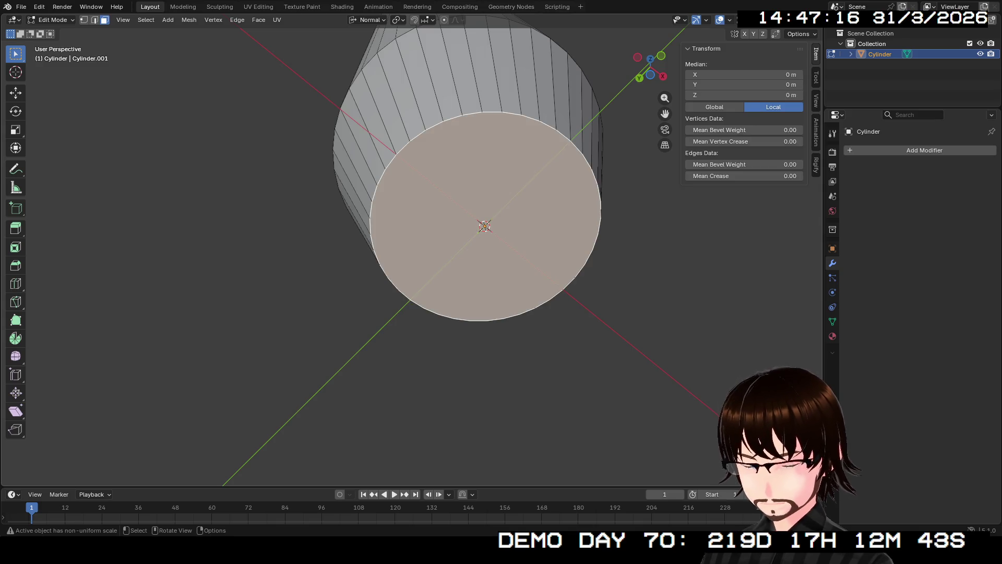
{"action": "key", "text": "i"}
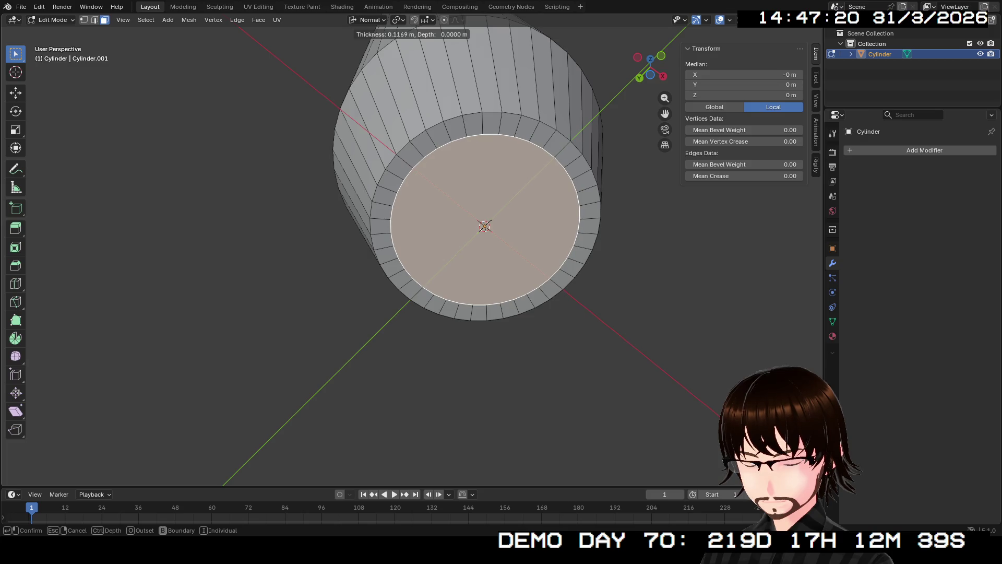
{"action": "key", "text": "Return"}
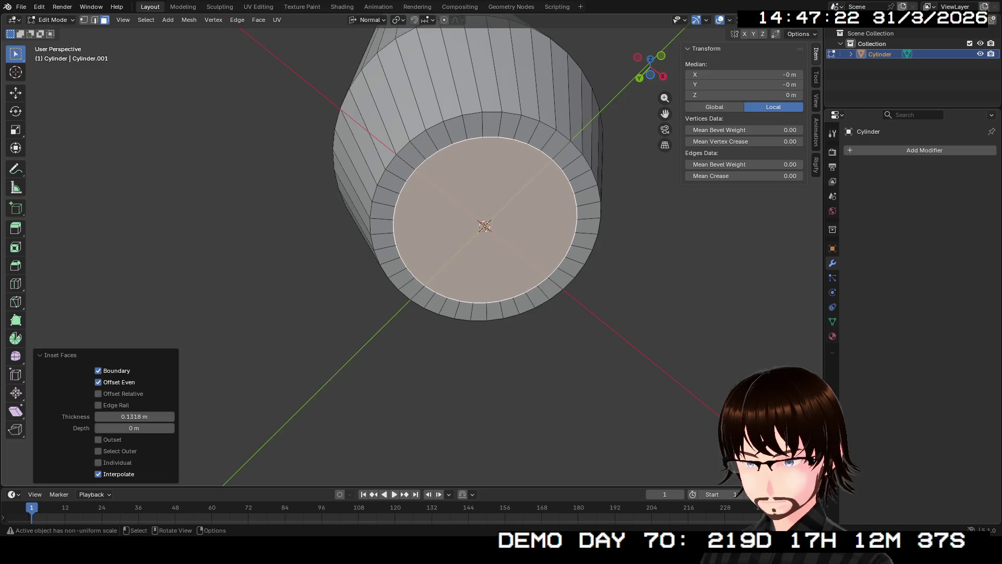
{"action": "middle_click_drag", "start_coordinate": [501, 313], "coordinate": [501, 259]}
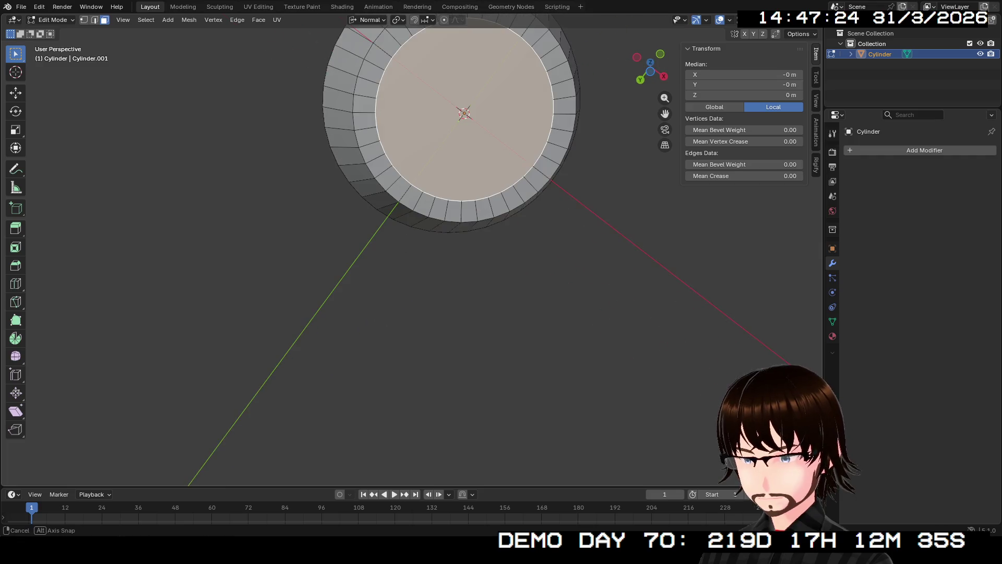
{"action": "mouse_move", "coordinate": [502, 313]}
{"action": "middle_mouse_down"}
{"action": "mouse_move", "coordinate": [501, 156]}
{"action": "mouse_move", "coordinate": [518, 157]}
{"action": "mouse_move", "coordinate": [501, 314]}
{"action": "mouse_move", "coordinate": [502, 258]}
{"action": "mouse_move", "coordinate": [438, 196]}
{"action": "mouse_move", "coordinate": [470, 259]}
{"action": "middle_mouse_up"}
{"action": "scroll", "coordinate": [501, 337], "scroll_direction": "up", "scroll_amount": 3}
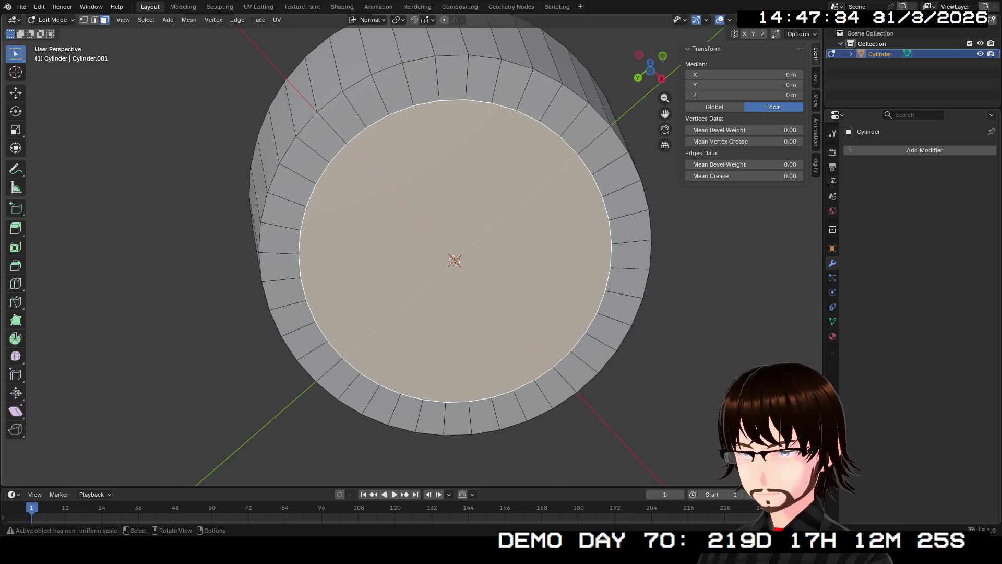
Step: In edge mode, select the whole inner edge loop outlining the cap's centre
{"action": "key", "text": "2"}
{"action": "left_click", "coordinate": [356, 135]}
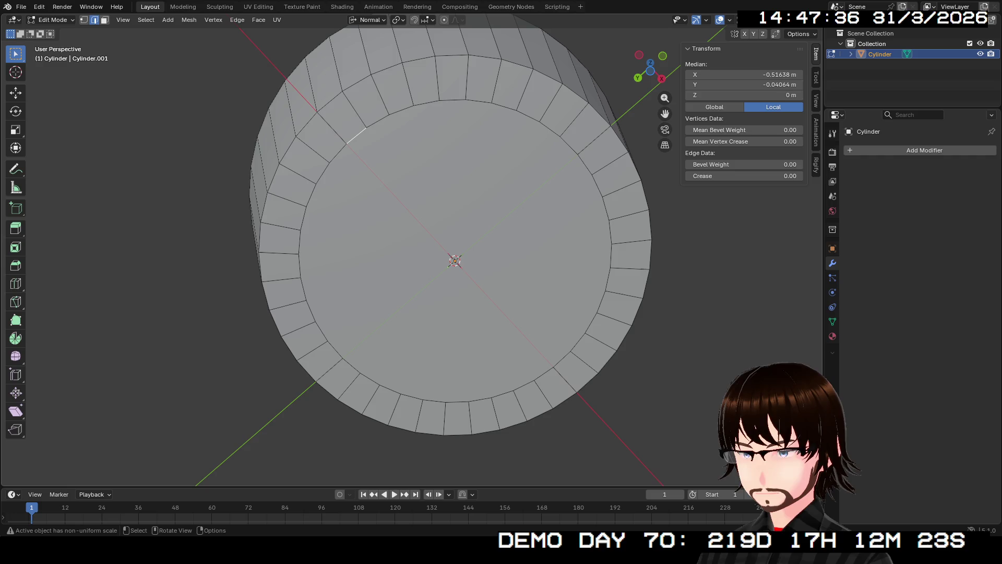
{"action": "left_click", "coordinate": [401, 109]}
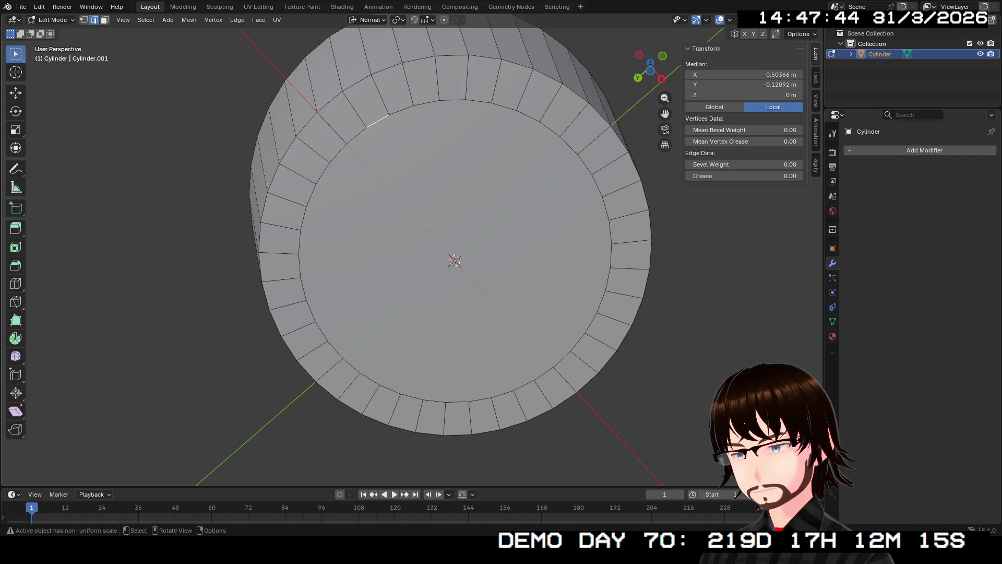
{"action": "left_click", "coordinate": [378, 121], "text": "alt"}
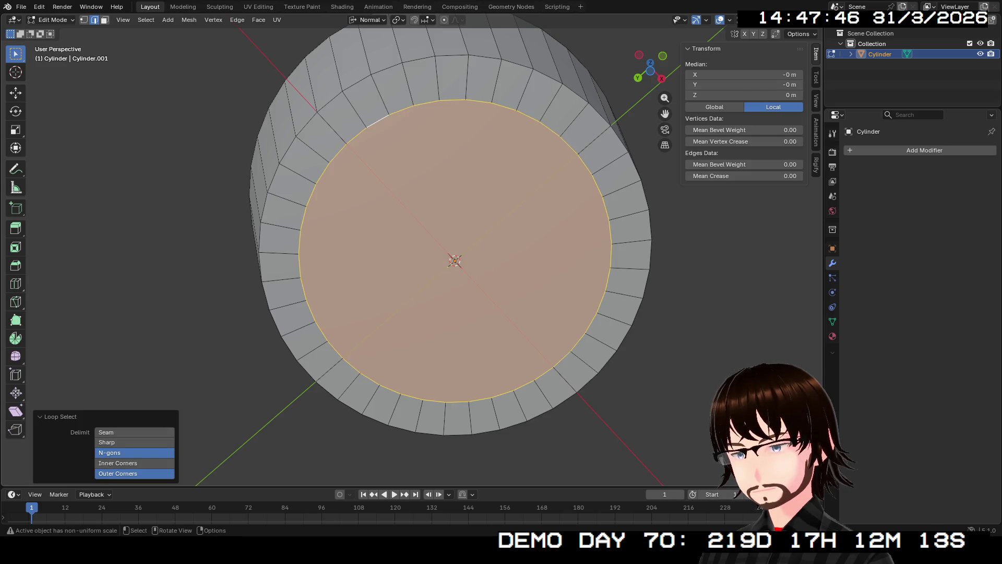
{"action": "key", "text": "ctrl+e"}
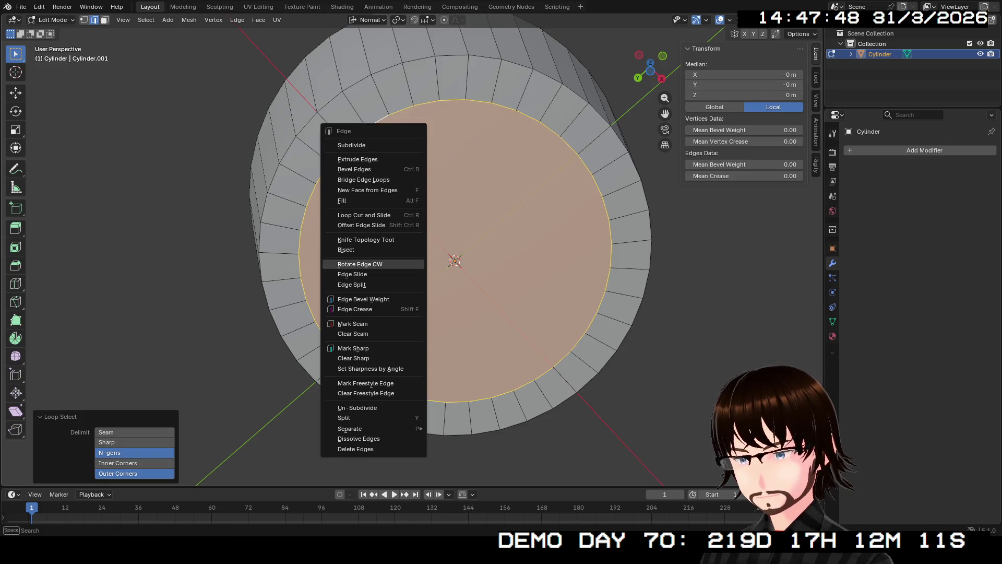
{"action": "left_click", "coordinate": [366, 239]}
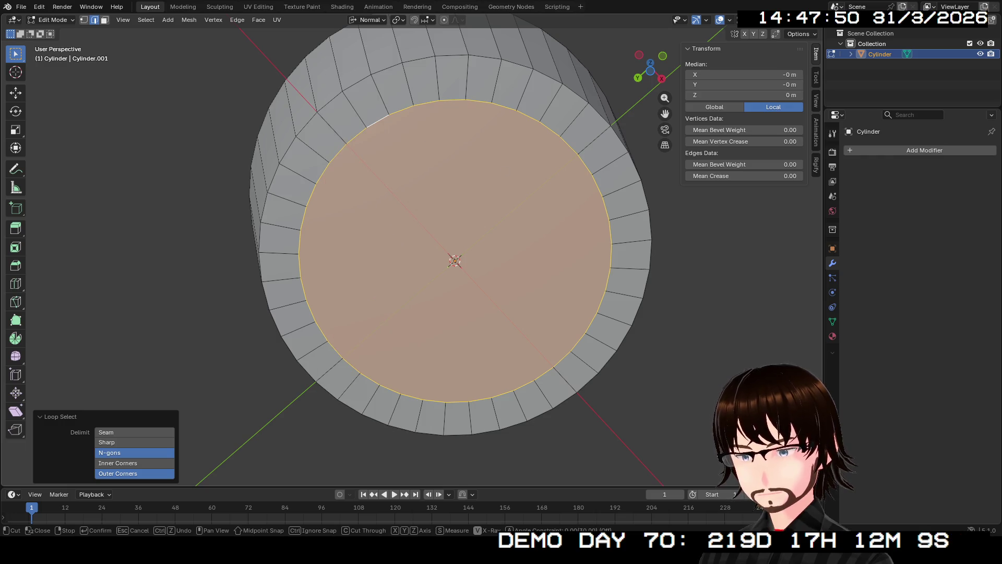
{"action": "left_click", "coordinate": [651, 70]}
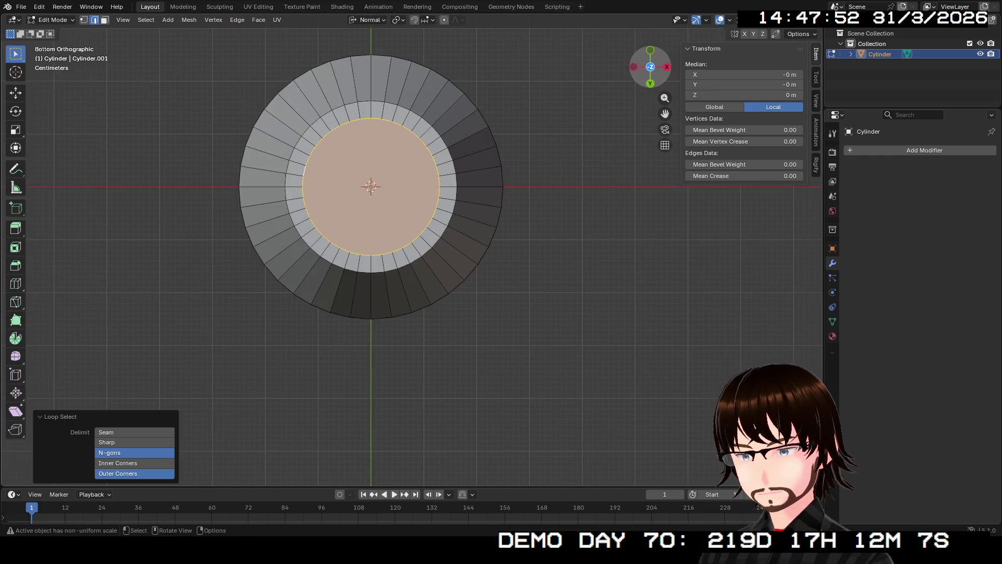
{"action": "middle_click_drag", "start_coordinate": [321, 186], "coordinate": [413, 243], "text": "shift"}
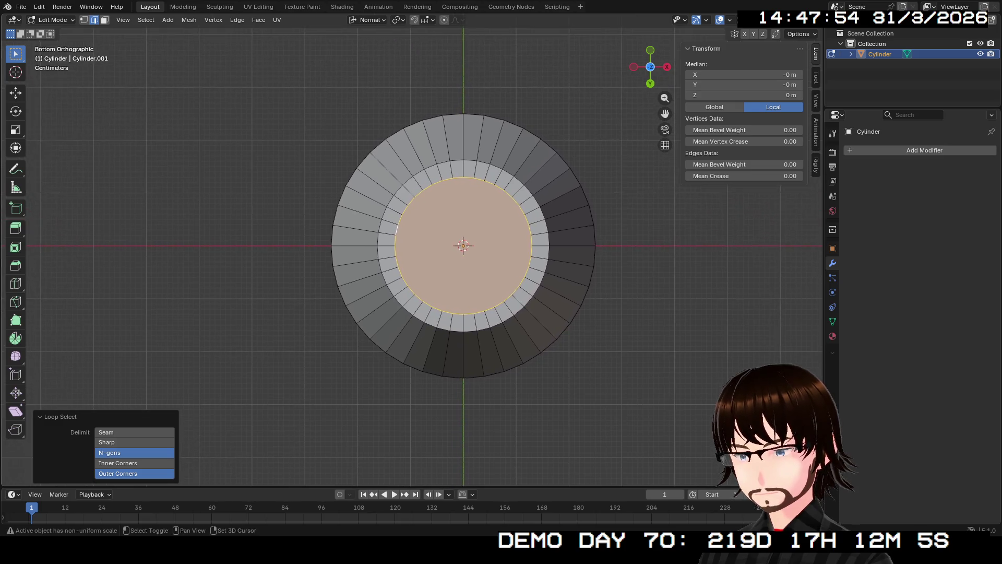
{"action": "scroll", "coordinate": [413, 244], "scroll_direction": "up", "scroll_amount": 2}
{"action": "scroll", "coordinate": [564, 243], "scroll_direction": "up", "scroll_amount": 1}
{"action": "scroll", "coordinate": [564, 244], "scroll_direction": "up", "scroll_amount": 1}
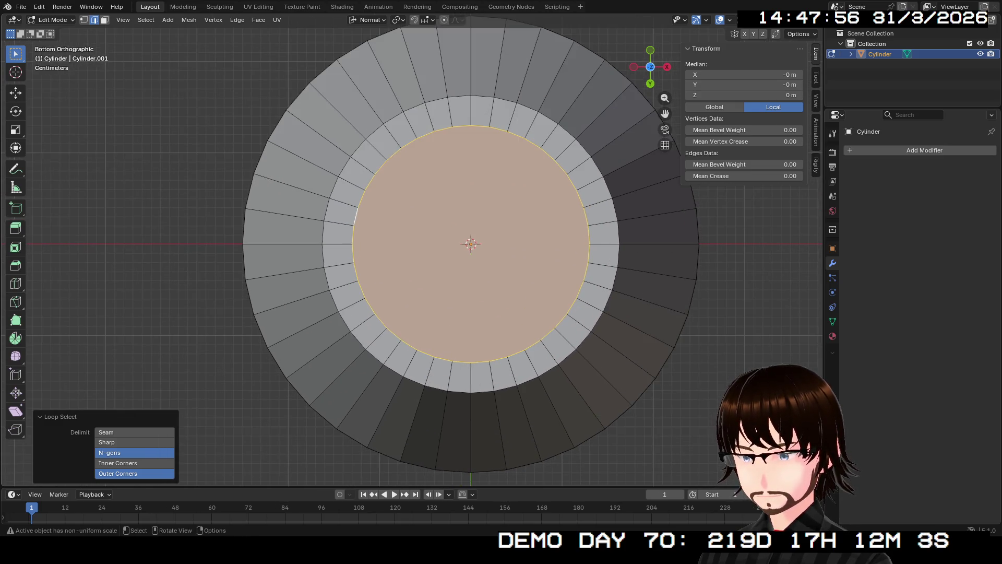
{"action": "right_click", "coordinate": [470, 163]}
{"action": "left_click", "coordinate": [479, 162]}
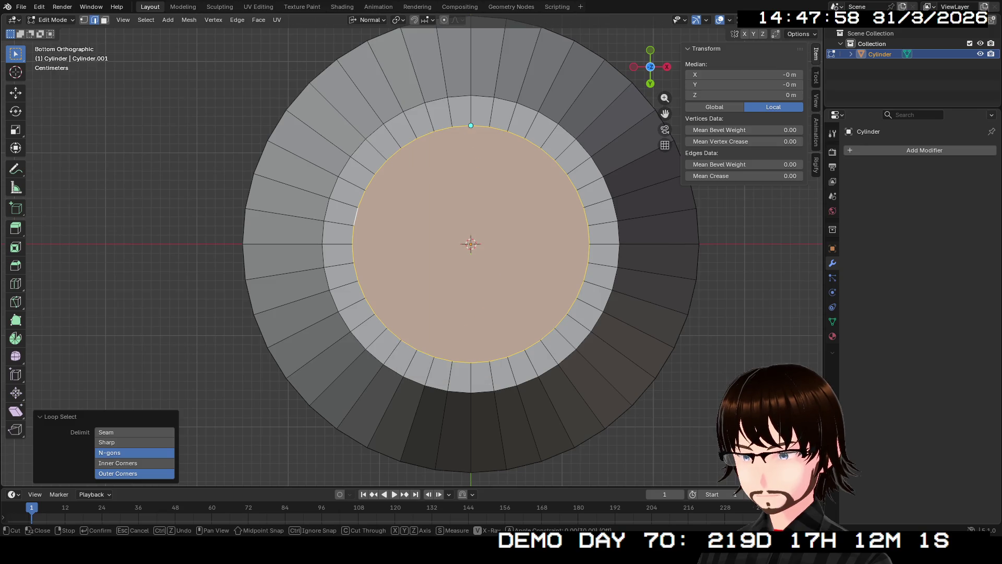
{"action": "left_click", "coordinate": [471, 362]}
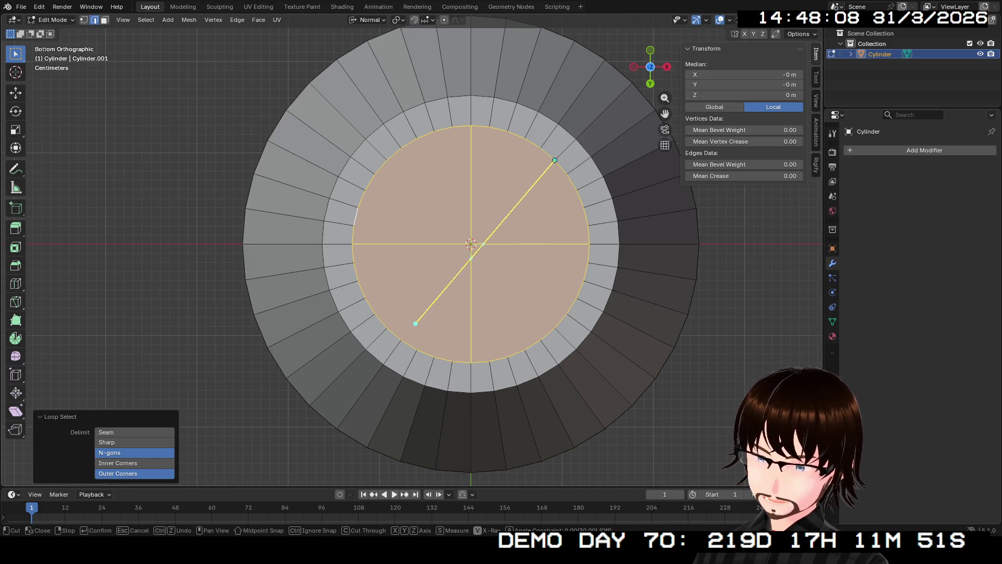
{"action": "left_click", "coordinate": [387, 328]}
{"action": "left_click", "coordinate": [470, 244]}
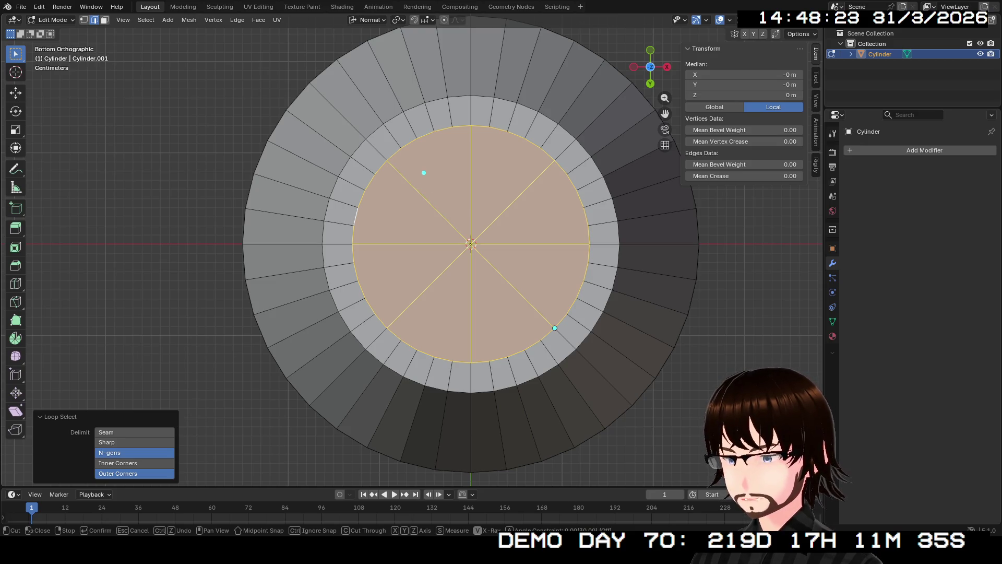
{"action": "scroll", "coordinate": [428, 162], "scroll_direction": "up", "scroll_amount": 1}
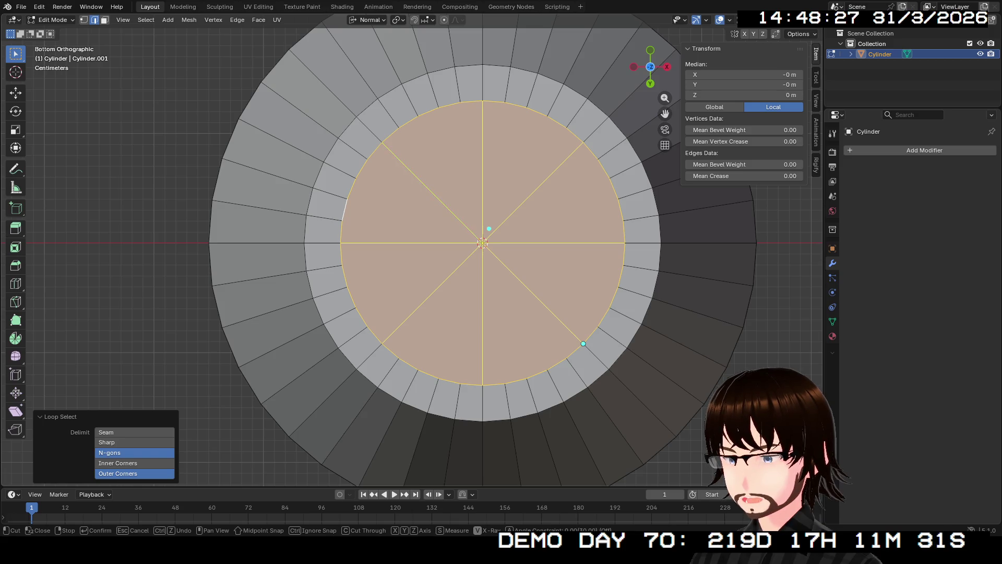
{"action": "left_click", "coordinate": [490, 225]}
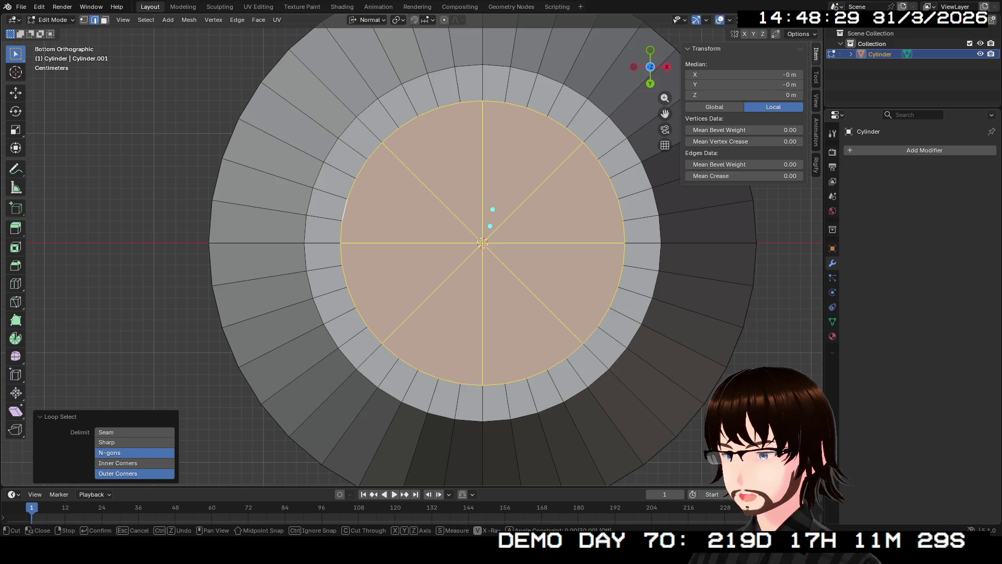
{"action": "key", "text": "Escape"}
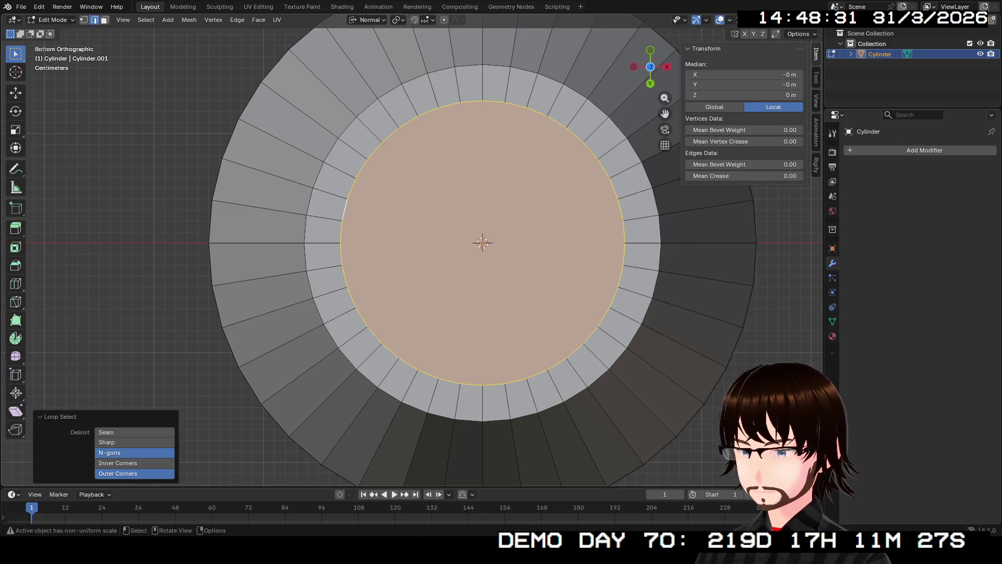
{"action": "key", "text": "shift"}
Step: Select the inner circular bottom face and inset it into a thinner ring
{"action": "key", "text": "alt+a"}
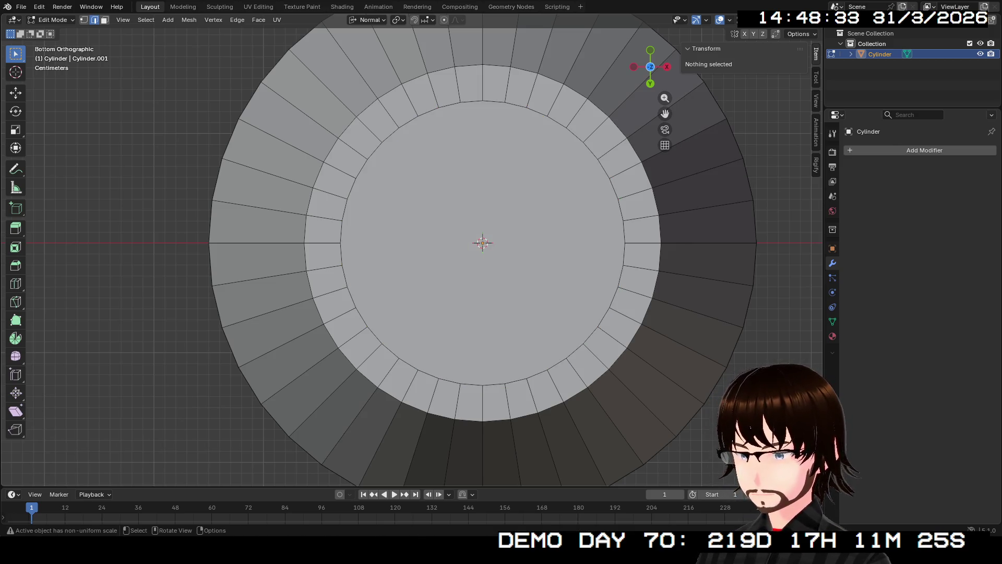
{"action": "key", "text": "shift"}
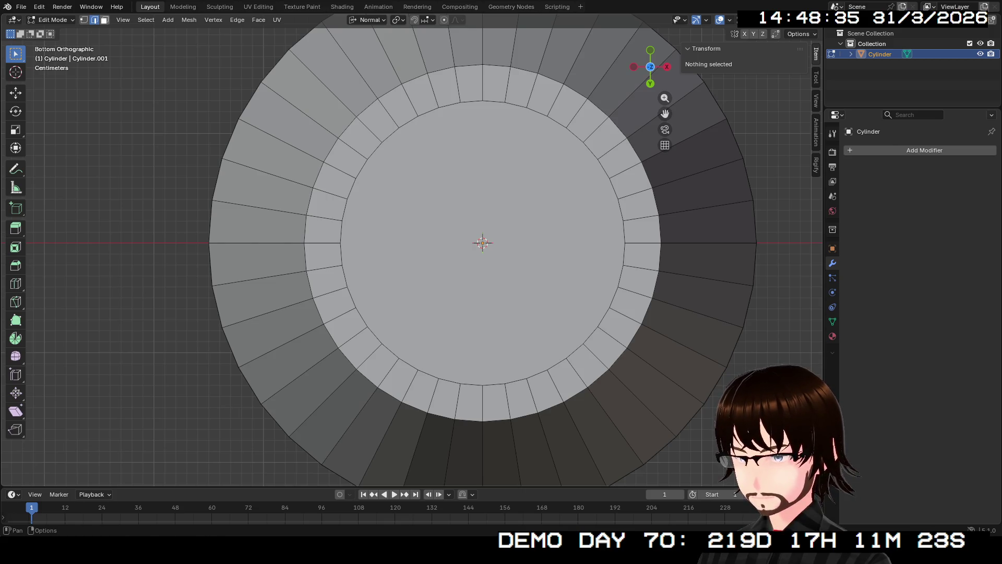
{"action": "left_click", "coordinate": [449, 202]}
{"action": "key", "text": "i"}
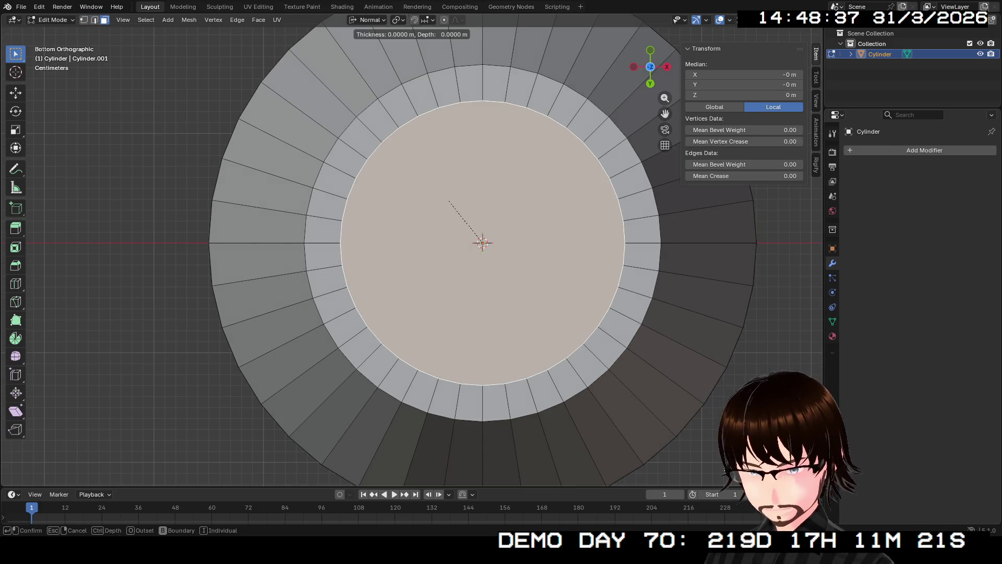
{"action": "left_click", "coordinate": [470, 220]}
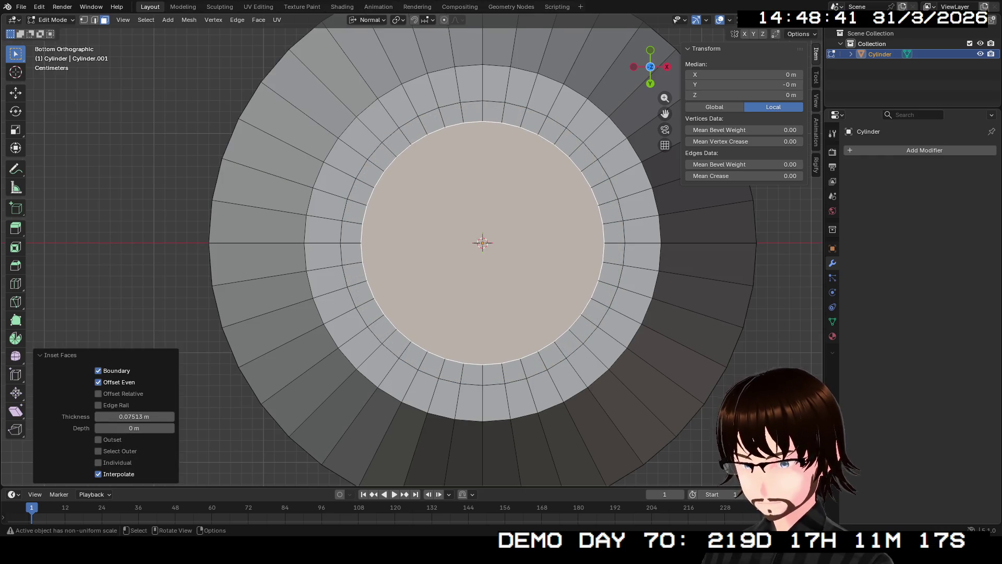
Step: Delete the inset inner face to open a hole in the base, then switch to edge select
{"action": "key", "text": "3"}
{"action": "key", "text": "x"}
{"action": "left_click", "coordinate": [439, 266]}
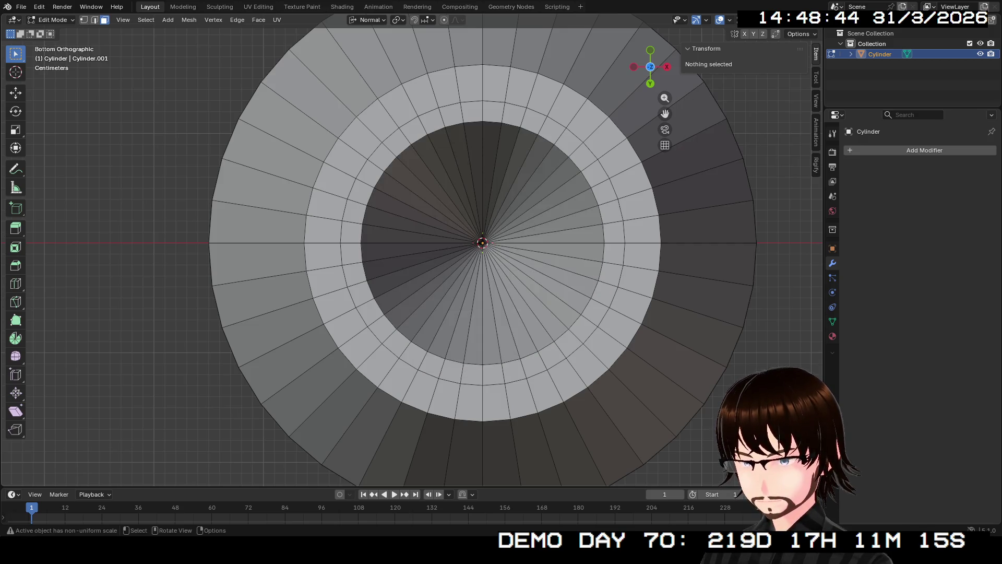
{"action": "left_click", "coordinate": [94, 19]}
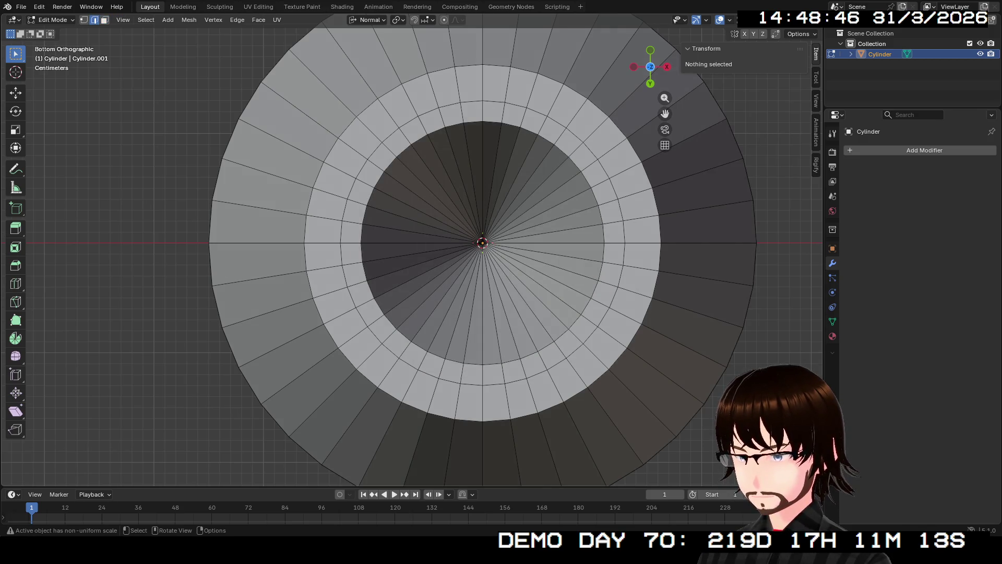
Step: Select the hole's edge loop and merge its vertices at the centre, closing the base
{"action": "left_click", "coordinate": [569, 329], "text": "alt"}
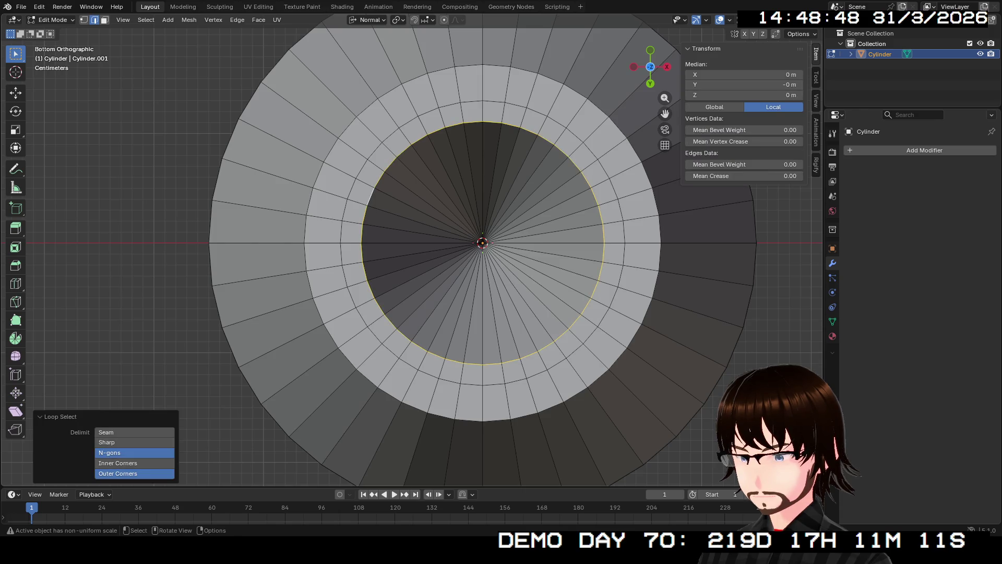
{"action": "key", "text": "1"}
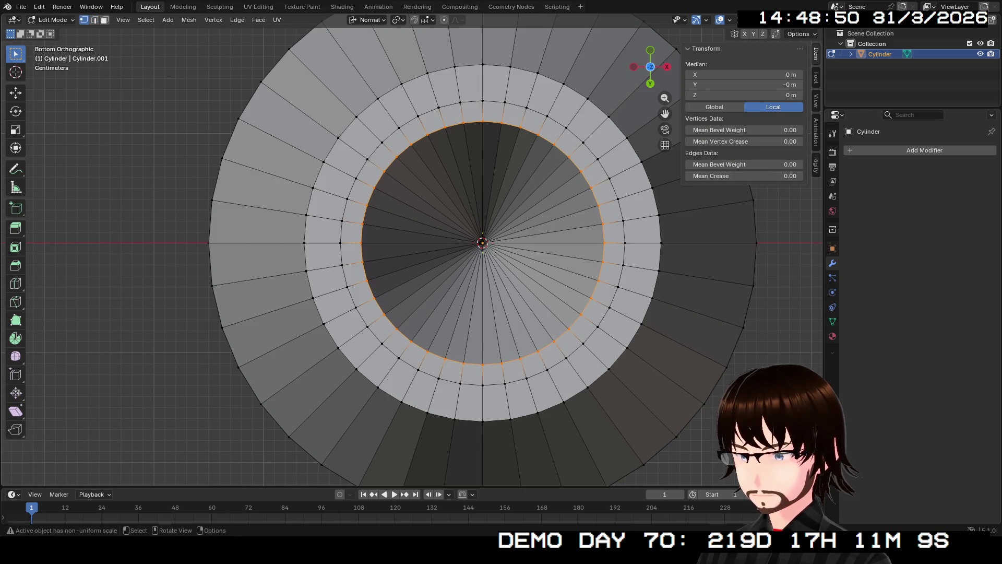
{"action": "right_click", "coordinate": [325, 232]}
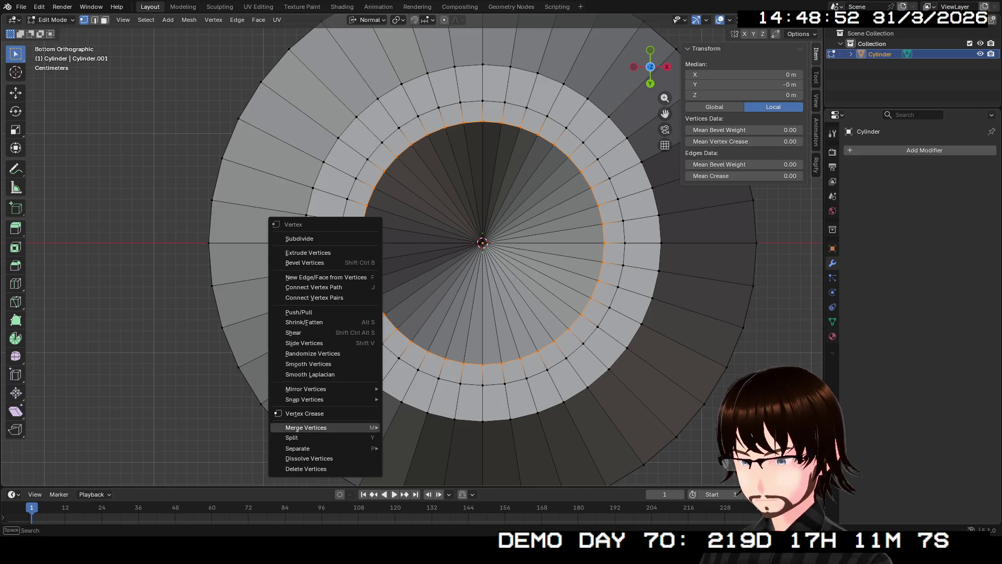
{"action": "mouse_move", "coordinate": [313, 428]}
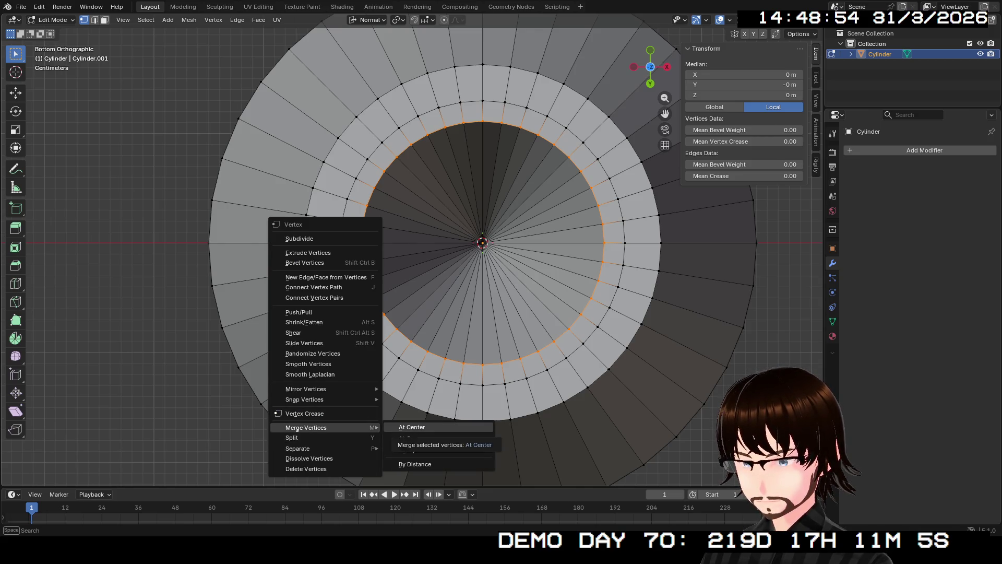
{"action": "left_click", "coordinate": [427, 438]}
{"action": "middle_click_drag", "start_coordinate": [482, 243], "coordinate": [439, 196]}
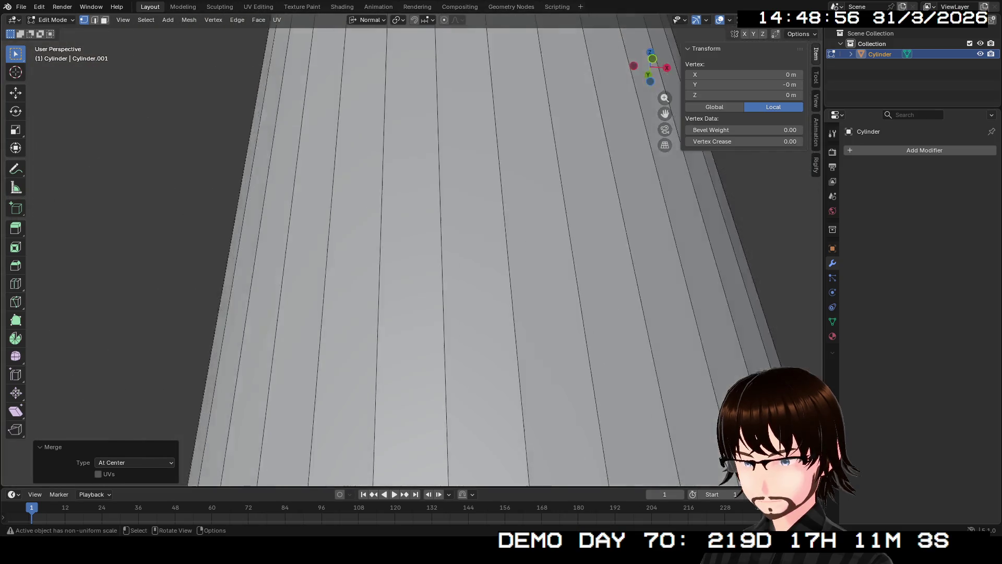
{"action": "scroll", "coordinate": [431, 259], "scroll_direction": "up", "scroll_amount": 5}
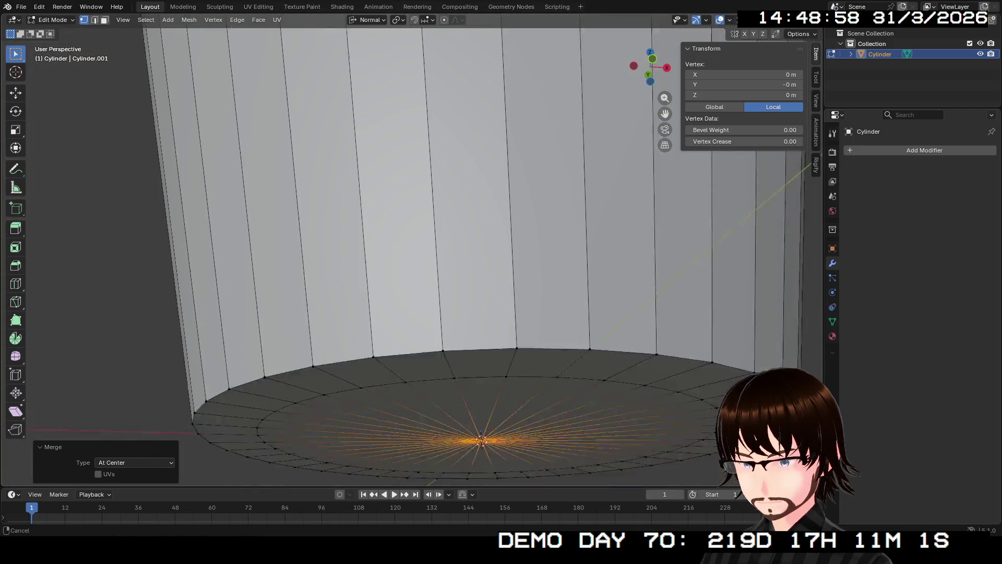
{"action": "middle_click_drag", "start_coordinate": [439, 235], "coordinate": [439, 156]}
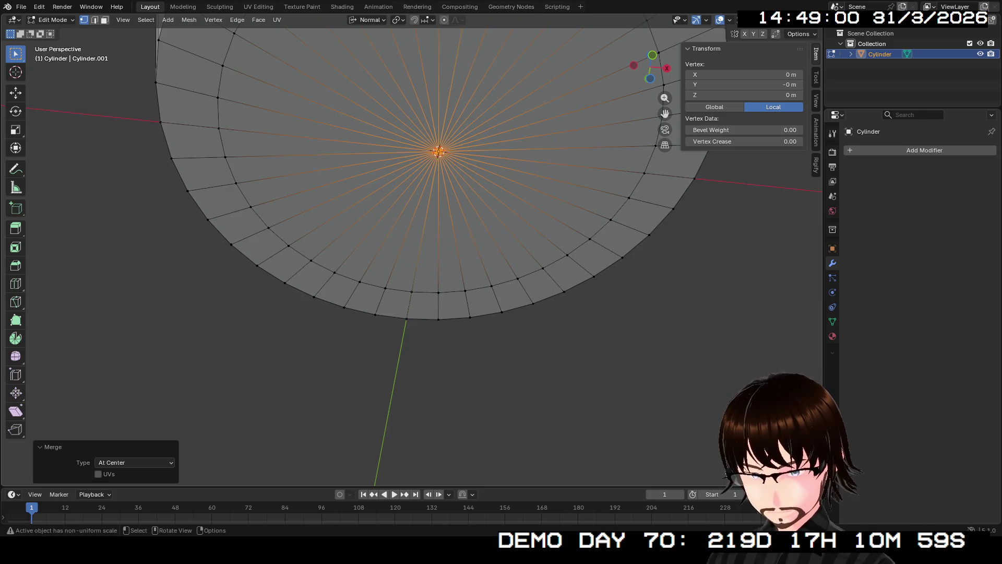
Step: Move the merged centre vertex along Z into the body, pointing the base inward
{"action": "key", "text": "g"}
{"action": "key", "text": "z"}
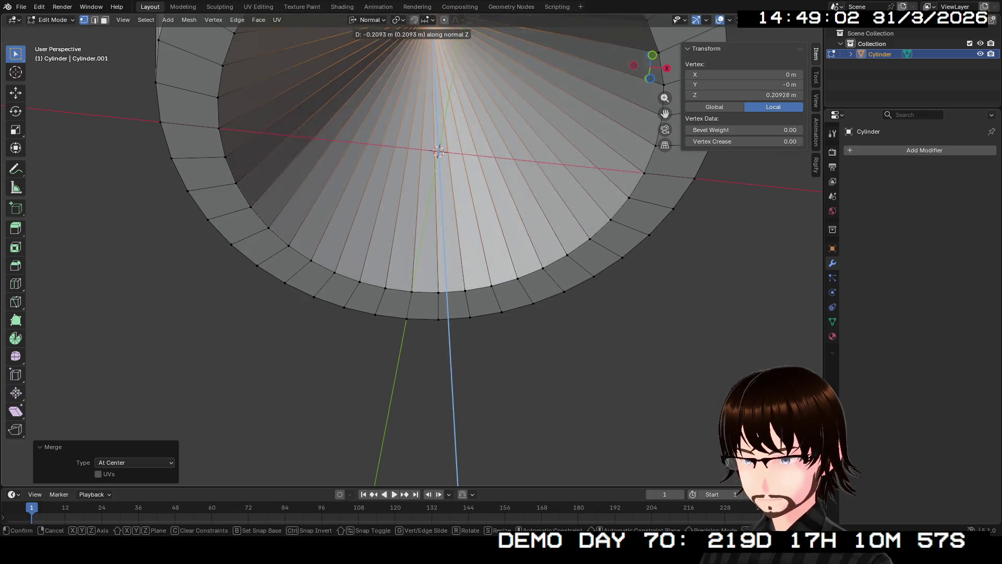
{"action": "left_click", "coordinate": [439, 151]}
{"action": "scroll", "coordinate": [439, 151], "scroll_direction": "down", "scroll_amount": 3}
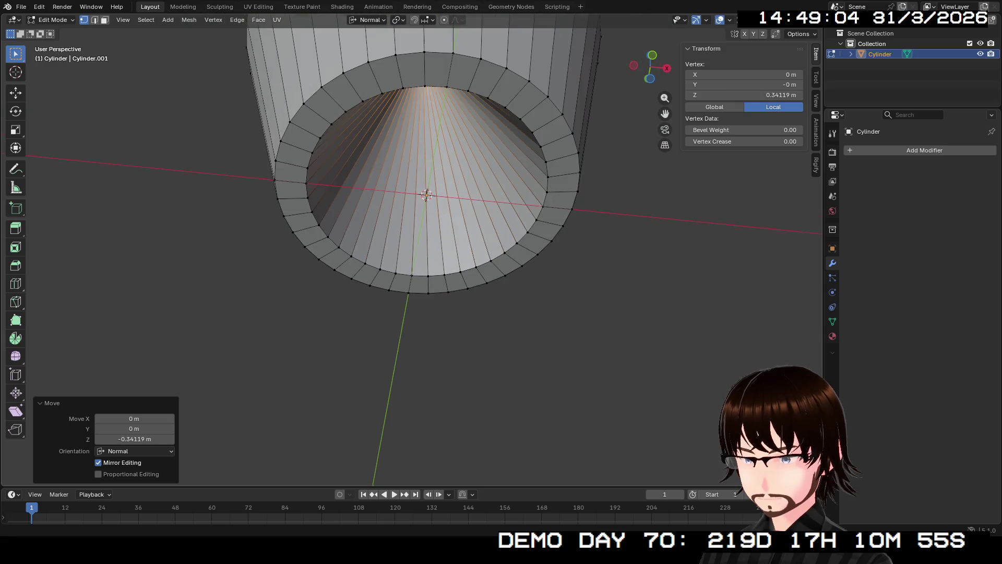
{"action": "mouse_move", "coordinate": [439, 152]}
{"action": "middle_mouse_down"}
{"action": "mouse_move", "coordinate": [451, 84]}
{"action": "mouse_move", "coordinate": [454, 372]}
{"action": "mouse_move", "coordinate": [454, 337]}
{"action": "mouse_move", "coordinate": [416, 365]}
{"action": "mouse_move", "coordinate": [405, 331]}
{"action": "mouse_move", "coordinate": [400, 339]}
{"action": "mouse_move", "coordinate": [403, 266]}
{"action": "mouse_move", "coordinate": [427, 239]}
{"action": "mouse_move", "coordinate": [430, 197]}
{"action": "middle_mouse_up"}
{"action": "scroll", "coordinate": [416, 365], "scroll_direction": "down", "scroll_amount": 2}
{"action": "scroll", "coordinate": [402, 266], "scroll_direction": "up", "scroll_amount": 3}
{"action": "scroll", "coordinate": [402, 266], "scroll_direction": "up", "scroll_amount": 2}
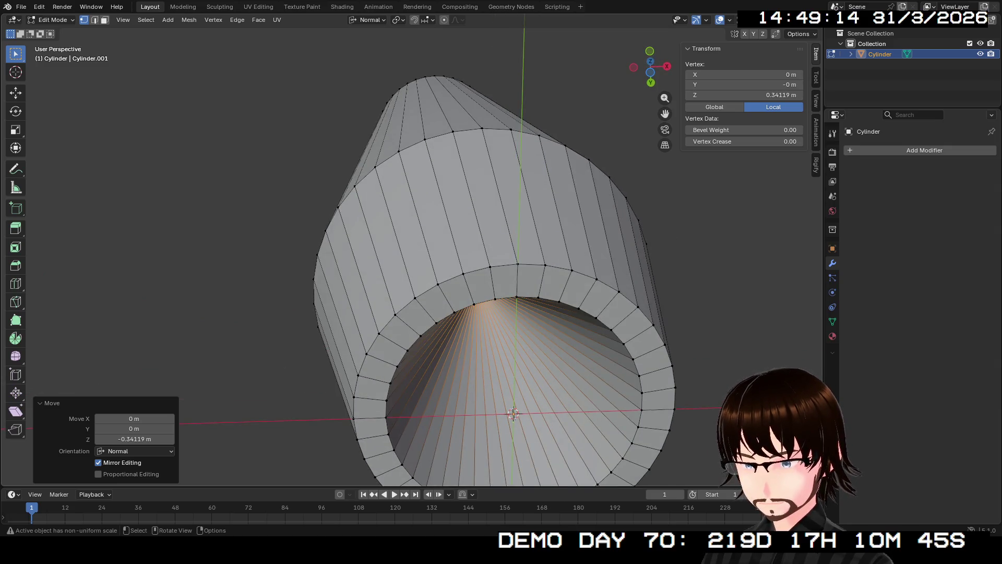
Step: Pick an inner rim vertex and select the fan of edges around the base's centre
{"action": "left_click", "coordinate": [538, 298]}
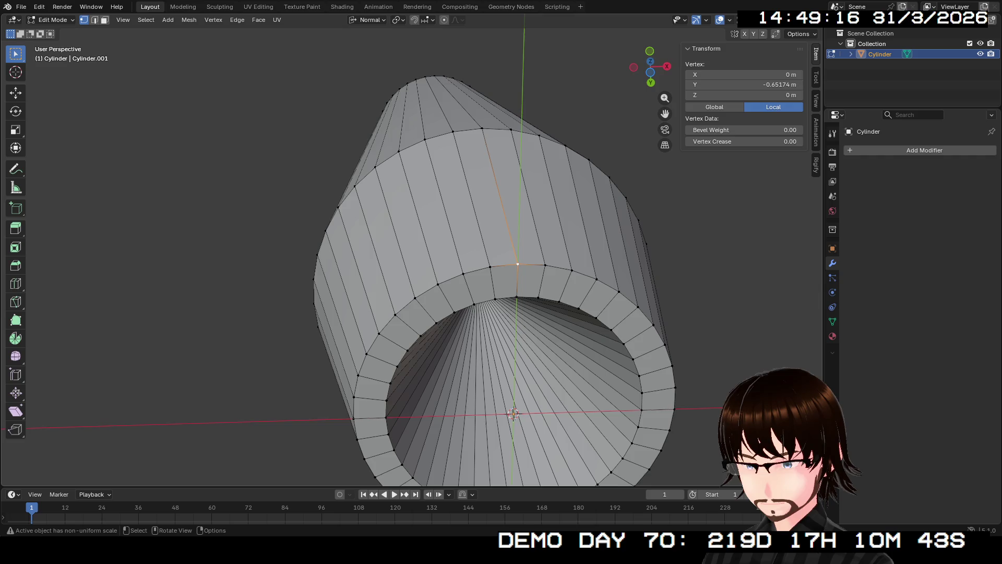
{"action": "mouse_move", "coordinate": [517, 314]}
{"action": "middle_mouse_down"}
{"action": "mouse_move", "coordinate": [517, 345]}
{"action": "mouse_move", "coordinate": [521, 266]}
{"action": "middle_mouse_up"}
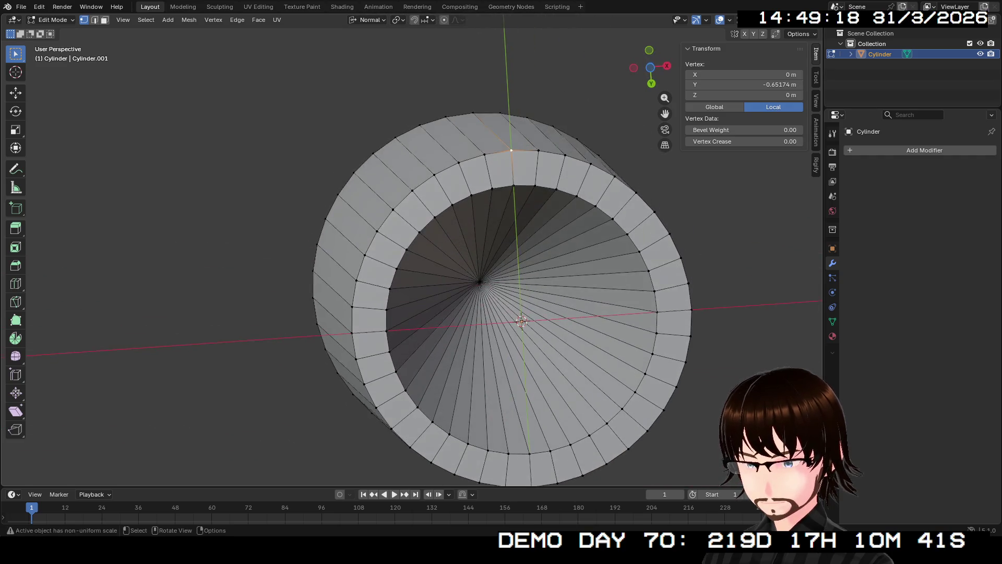
{"action": "left_click", "coordinate": [522, 322], "text": "alt"}
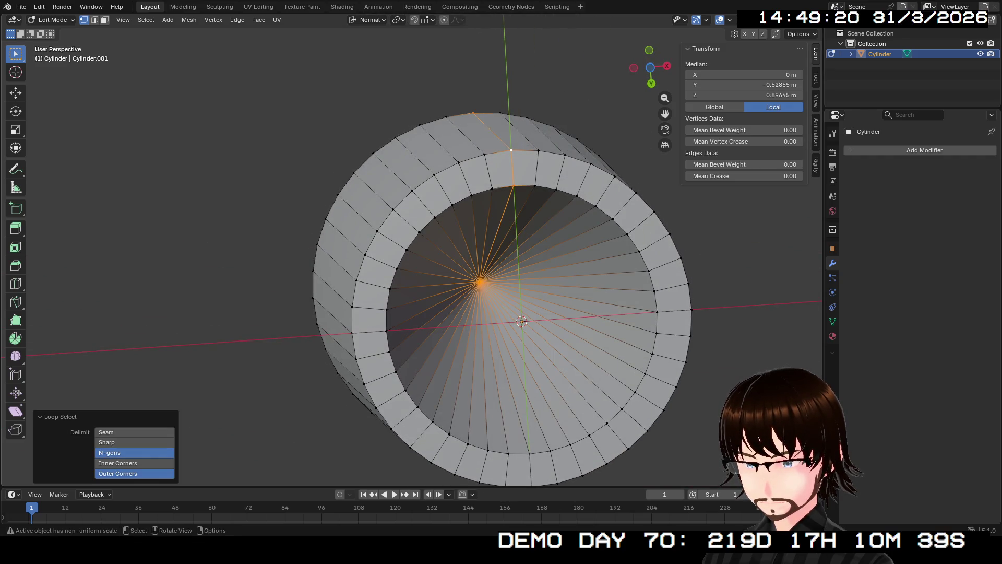
{"action": "mouse_move", "coordinate": [518, 314]}
{"action": "middle_mouse_down"}
{"action": "mouse_move", "coordinate": [512, 180]}
{"action": "mouse_move", "coordinate": [478, 195]}
{"action": "mouse_move", "coordinate": [410, 314]}
{"action": "mouse_move", "coordinate": [439, 259]}
{"action": "mouse_move", "coordinate": [502, 235]}
{"action": "middle_mouse_up"}
{"action": "key", "text": "alt"}
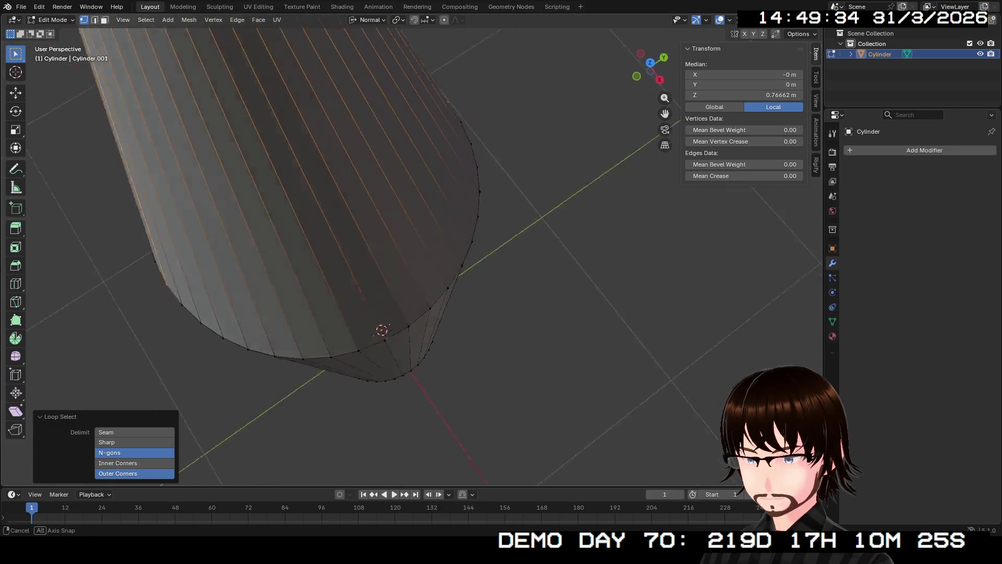
Step: Select face strips along the body and extend to the entire linked cone and body
{"action": "mouse_move", "coordinate": [501, 235]}
{"action": "middle_mouse_down"}
{"action": "mouse_move", "coordinate": [548, 219]}
{"action": "mouse_move", "coordinate": [580, 188]}
{"action": "middle_mouse_up"}
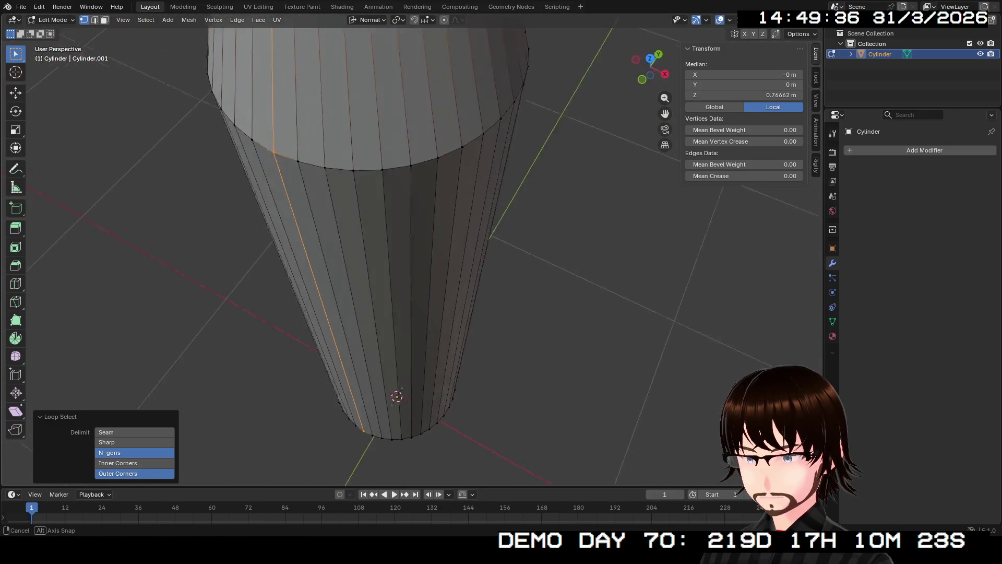
{"action": "left_click", "coordinate": [310, 153], "text": "ctrl+shift"}
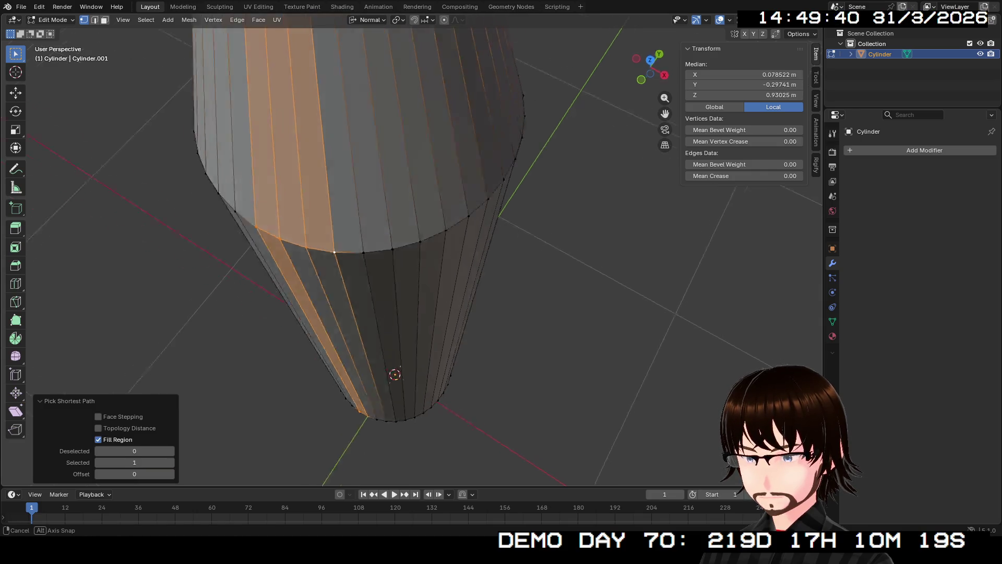
{"action": "mouse_move", "coordinate": [501, 235]}
{"action": "middle_mouse_down"}
{"action": "mouse_move", "coordinate": [549, 204]}
{"action": "mouse_move", "coordinate": [516, 298]}
{"action": "middle_mouse_up"}
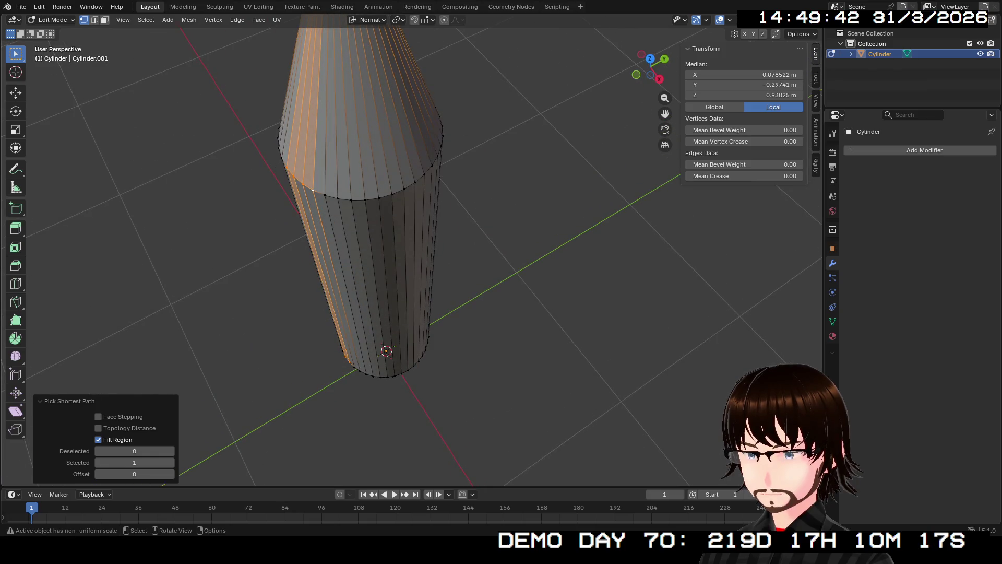
{"action": "left_click", "coordinate": [419, 360], "text": "ctrl+shift"}
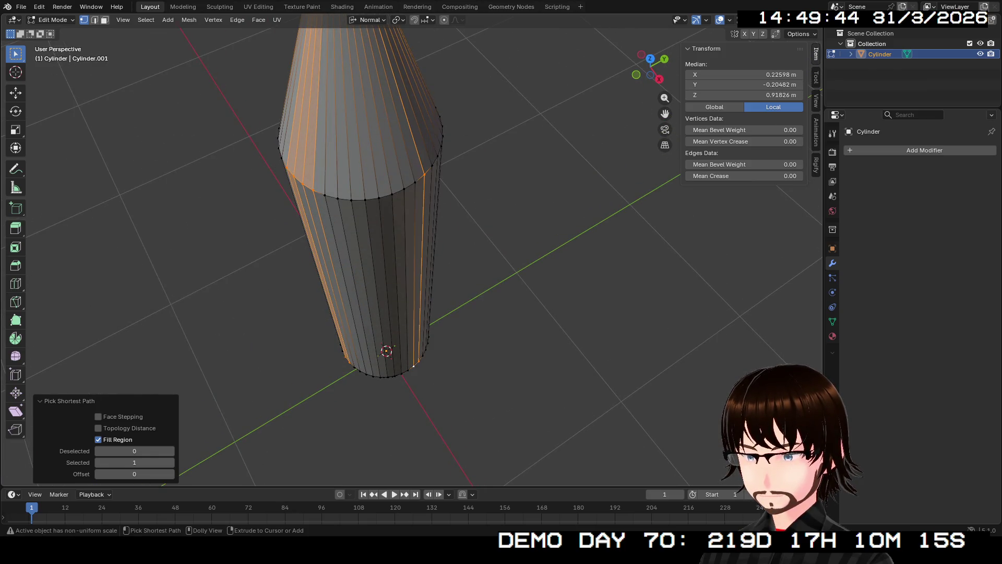
{"action": "middle_click_drag", "start_coordinate": [502, 235], "coordinate": [517, 266]}
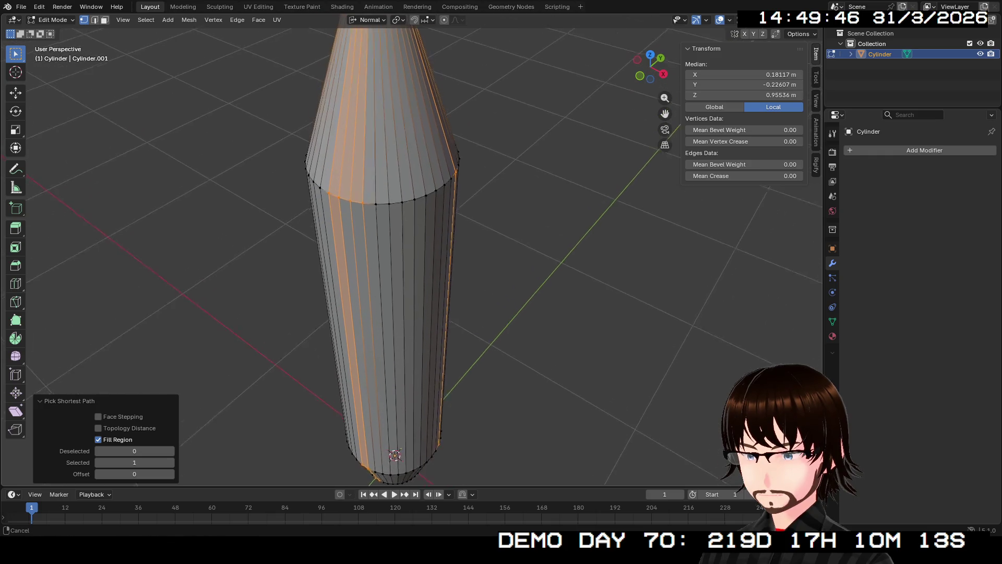
{"action": "left_click", "coordinate": [368, 353], "text": "alt"}
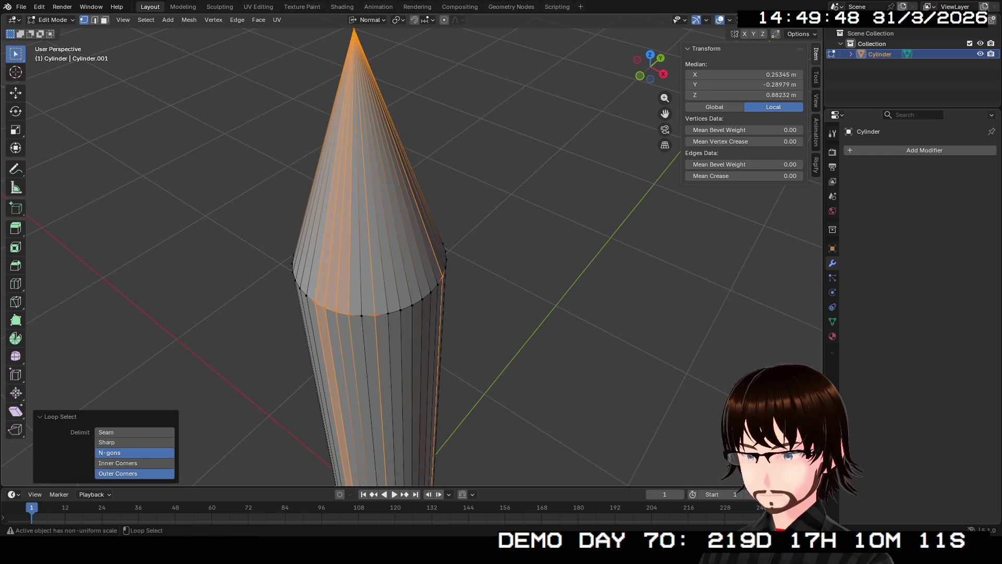
{"action": "left_click", "coordinate": [395, 353], "text": "alt"}
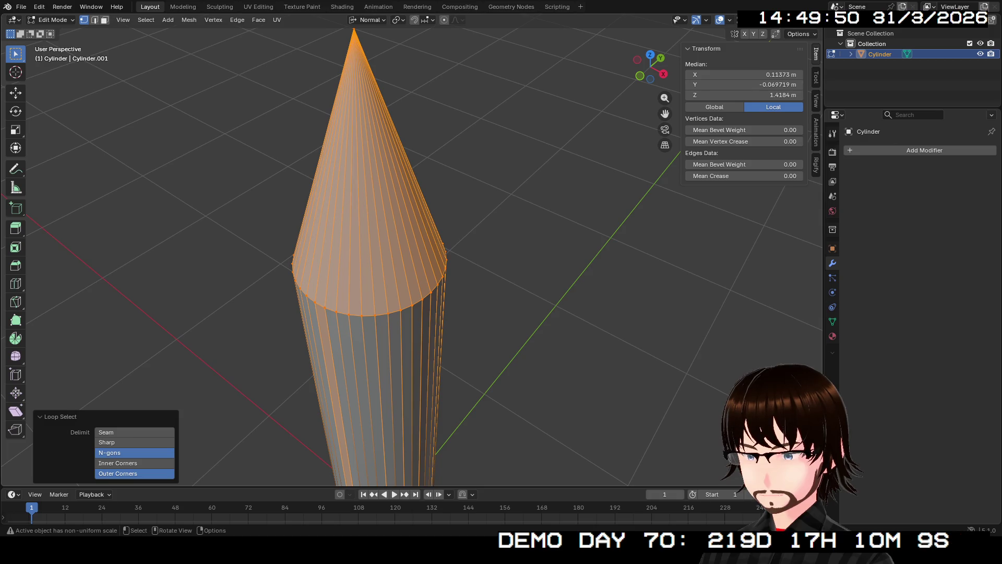
Step: Pick a single vertex on the cone base and switch to Top Orthographic view
{"action": "left_click", "coordinate": [445, 263]}
{"action": "middle_click_drag", "start_coordinate": [446, 263], "coordinate": [542, 287]}
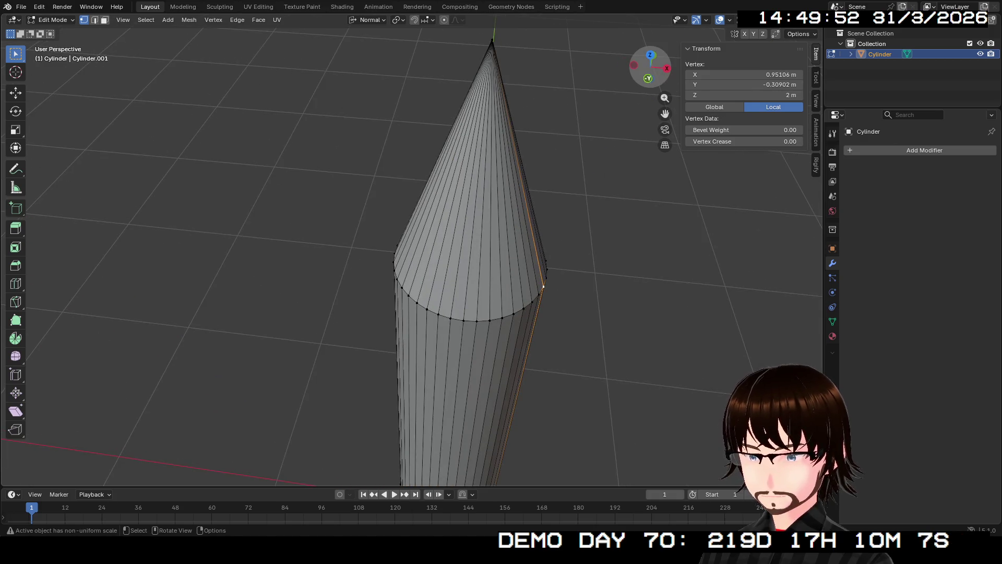
{"action": "key", "text": "KP_7"}
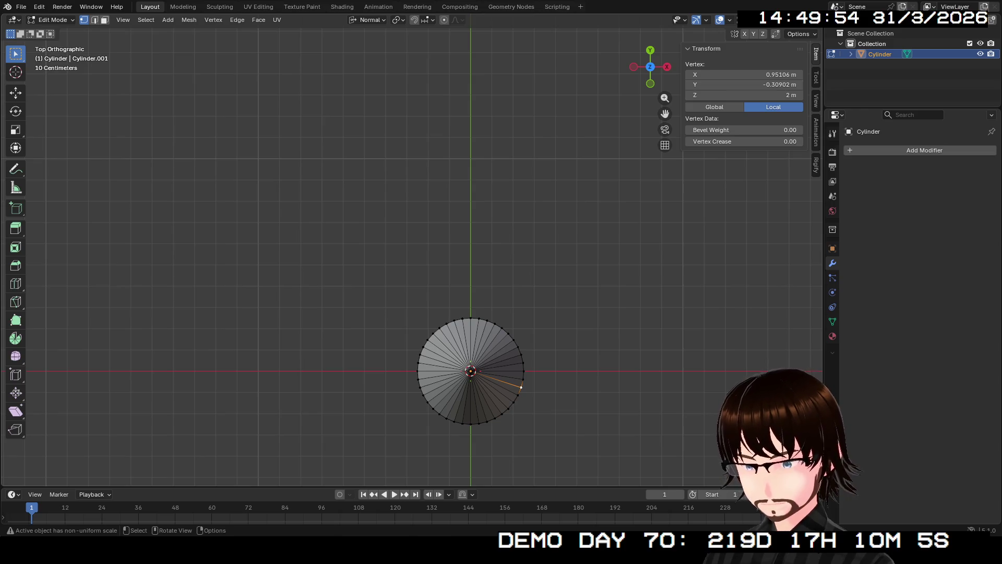
Step: Select the cone's apex vertex together with a rim edge at the cone top
{"action": "left_click", "coordinate": [470, 349], "text": "alt"}
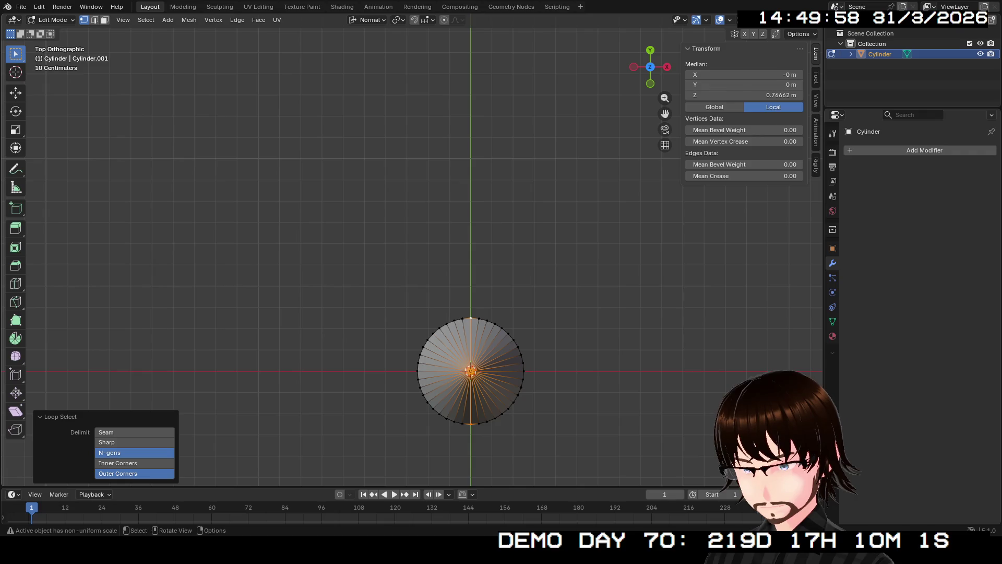
{"action": "key", "text": "a"}
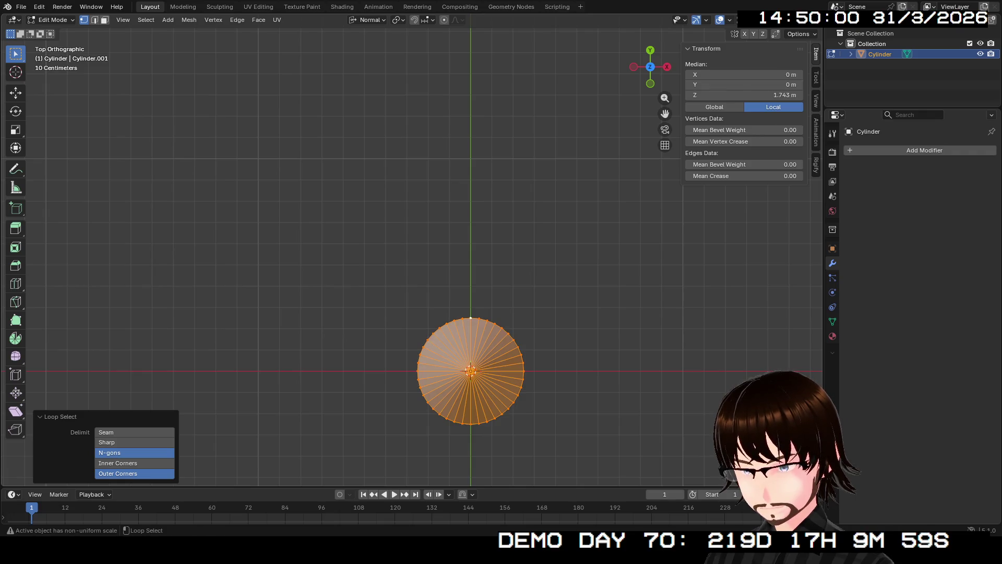
{"action": "left_click", "coordinate": [470, 369]}
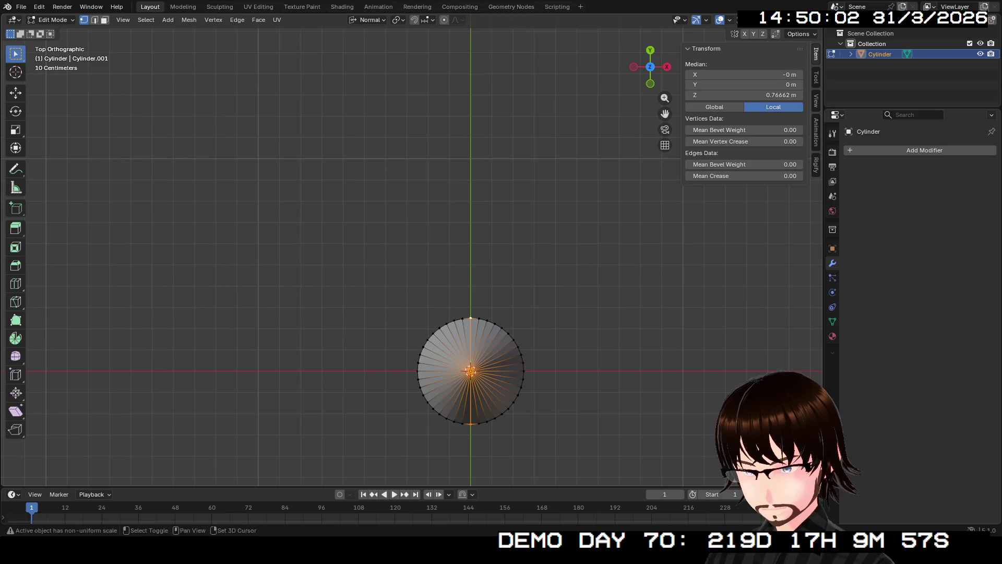
{"action": "left_click", "coordinate": [479, 320], "text": "alt+shift"}
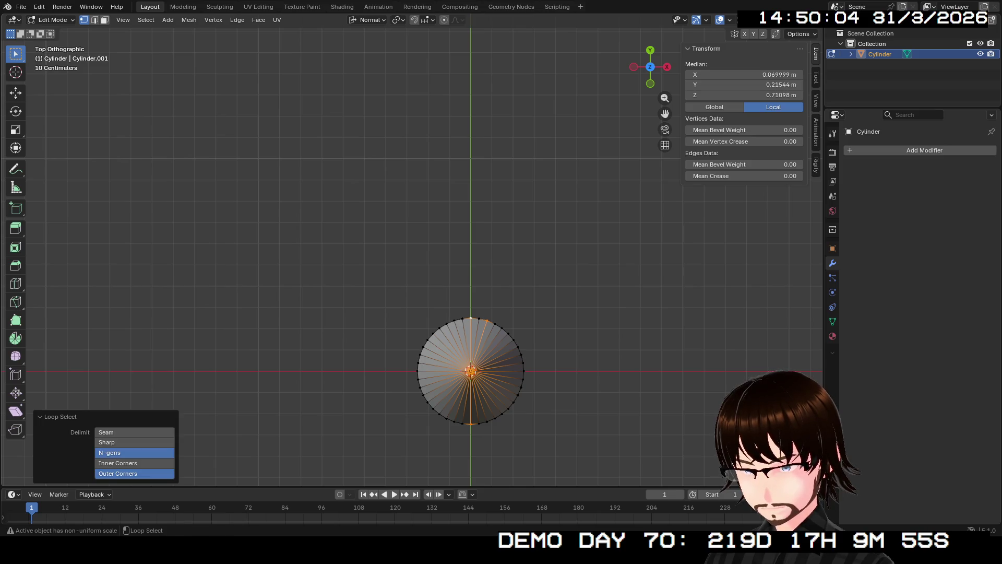
{"action": "left_click", "coordinate": [480, 320], "text": "alt+shift"}
Step: Toggle between the whole-cone and apex-plus-rim selections with undo/redo, settling on the apex and rim edges
{"action": "key", "text": "ctrl+z"}
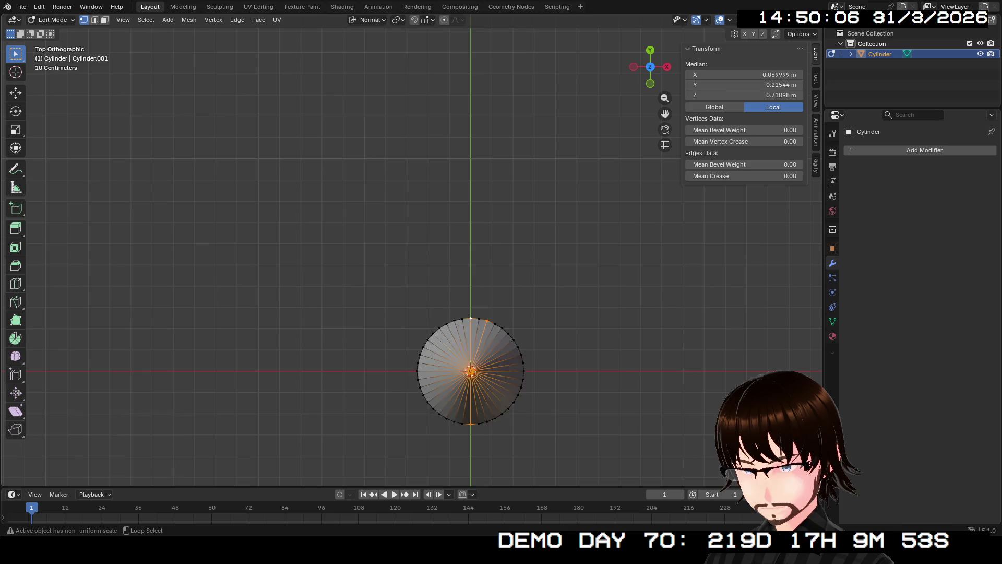
{"action": "key", "text": "ctrl+shift+z"}
{"action": "key", "text": "ctrl+z"}
{"action": "key", "text": "ctrl+shift+z"}
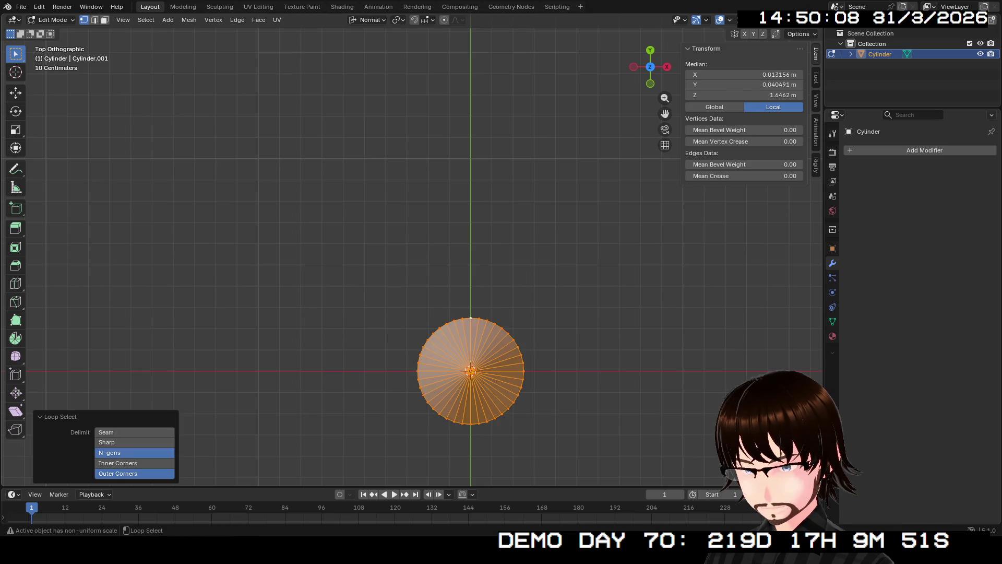
{"action": "key", "text": "ctrl+z"}
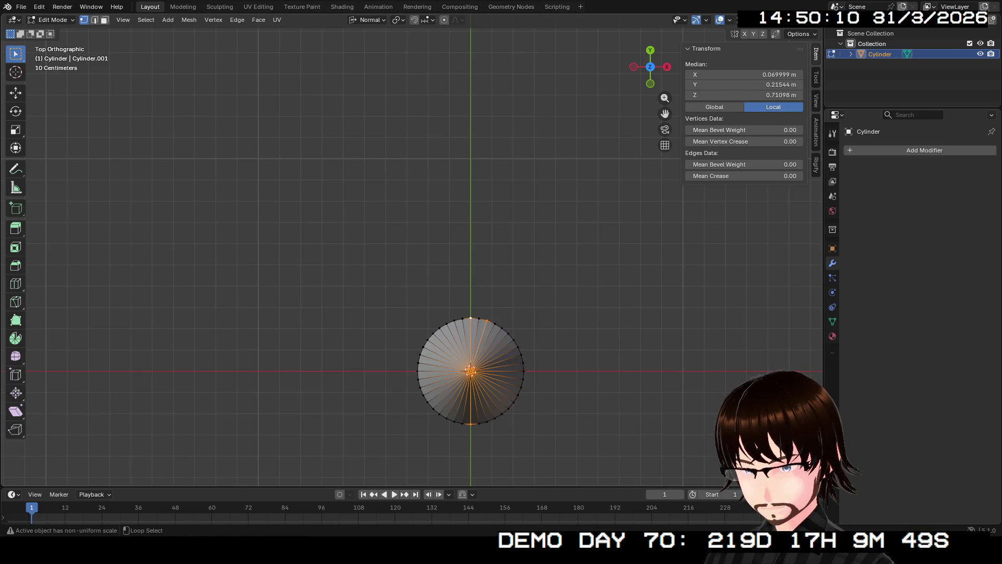
{"action": "key", "text": "ctrl+shift+z"}
{"action": "key", "text": "ctrl+z"}
{"action": "mouse_move", "coordinate": [480, 320]}
{"action": "middle_mouse_down"}
{"action": "mouse_move", "coordinate": [439, 258]}
{"action": "mouse_move", "coordinate": [408, 251]}
{"action": "mouse_move", "coordinate": [532, 236]}
{"action": "mouse_move", "coordinate": [470, 251]}
{"action": "middle_mouse_up"}
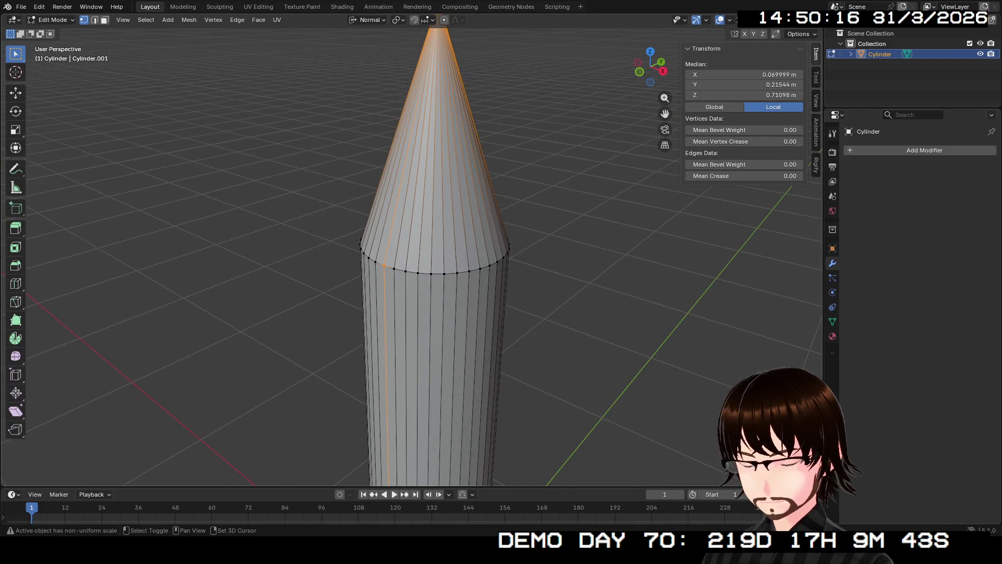
Step: Add vertices around the cone's rim to the selection, orbiting to reach both sides
{"action": "left_click", "coordinate": [394, 268], "text": "shift"}
{"action": "mouse_move", "coordinate": [399, 264]}
{"action": "left_mouse_down", "text": "shift"}
{"action": "mouse_move", "coordinate": [412, 277]}
{"action": "mouse_move", "coordinate": [433, 278]}
{"action": "left_mouse_up", "text": "shift"}
{"action": "middle_click_drag", "start_coordinate": [432, 277], "coordinate": [329, 266]}
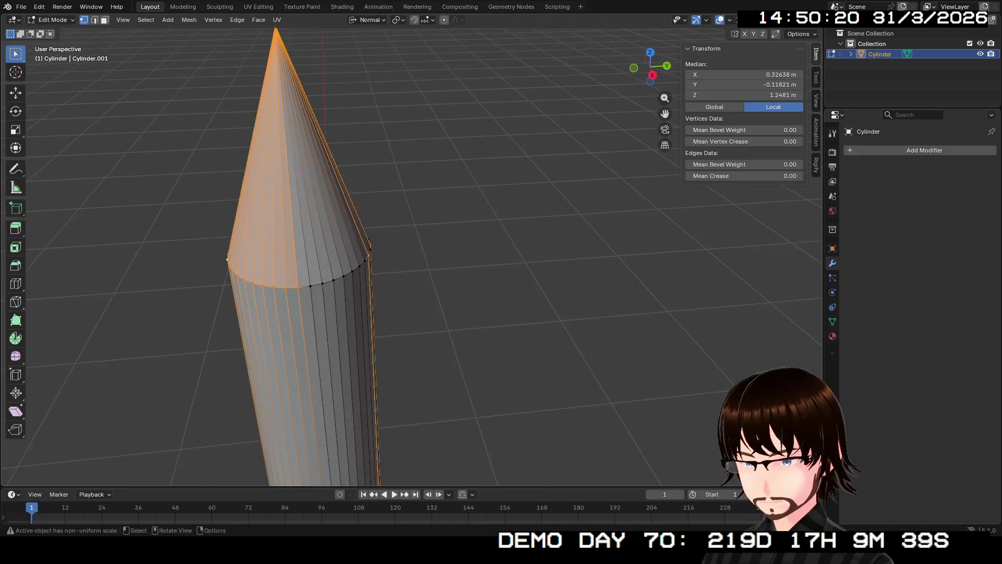
{"action": "mouse_move", "coordinate": [289, 264]}
{"action": "left_mouse_down", "text": "shift"}
{"action": "mouse_move", "coordinate": [320, 288]}
{"action": "mouse_move", "coordinate": [361, 299]}
{"action": "left_mouse_up", "text": "shift"}
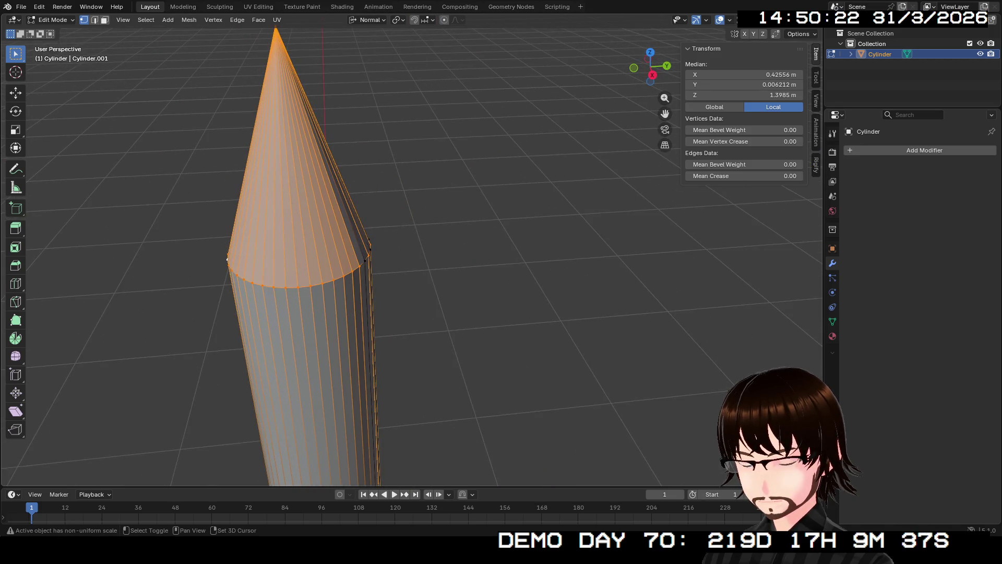
{"action": "mouse_move", "coordinate": [361, 299]}
{"action": "middle_mouse_down"}
{"action": "mouse_move", "coordinate": [343, 251]}
{"action": "mouse_move", "coordinate": [397, 149]}
{"action": "mouse_move", "coordinate": [435, 309]}
{"action": "middle_mouse_up"}
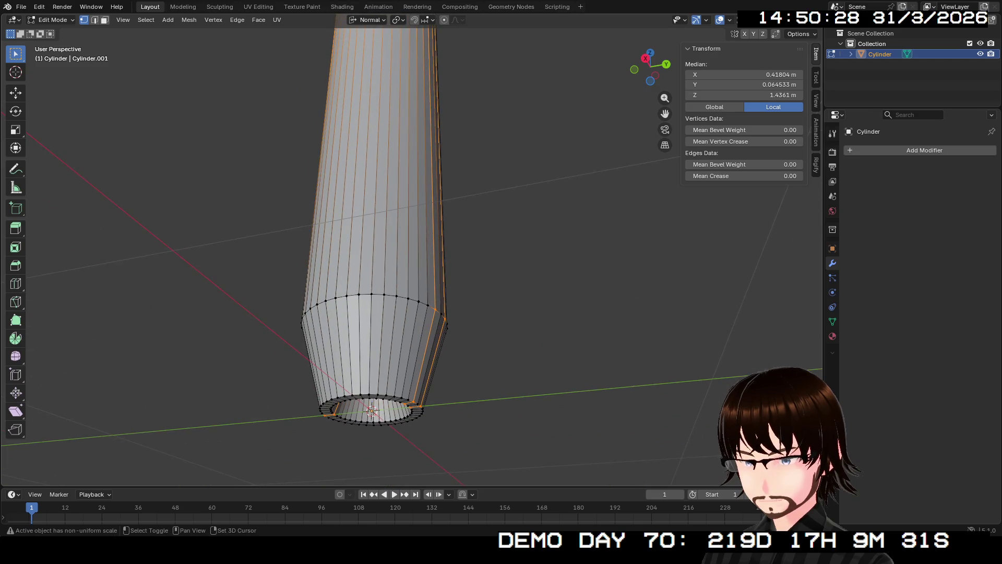
Step: Widen the selection into a face strip down the body's right side, including its upper loop and middle
{"action": "left_click", "coordinate": [435, 310], "text": "alt"}
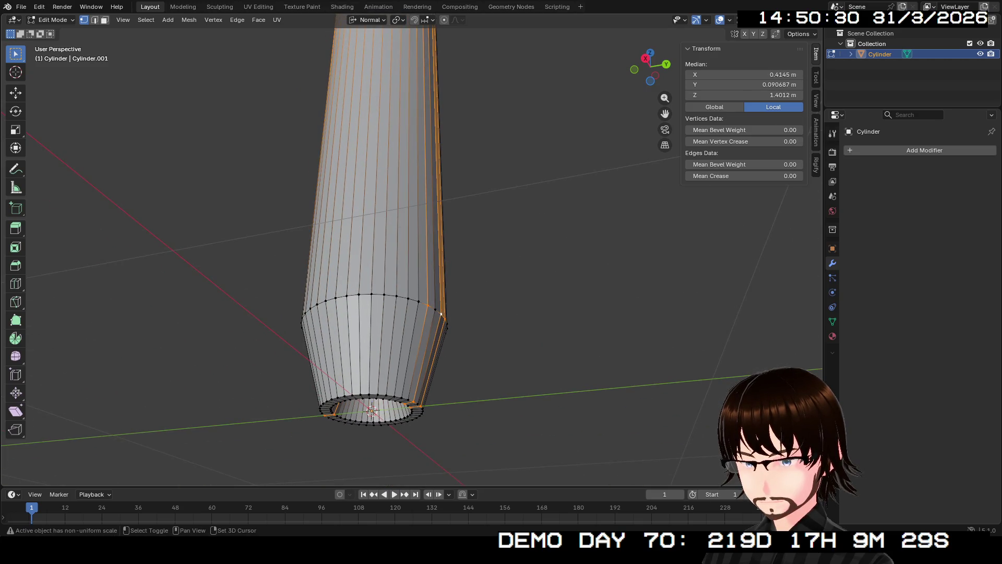
{"action": "left_click", "coordinate": [435, 309], "text": "alt+shift"}
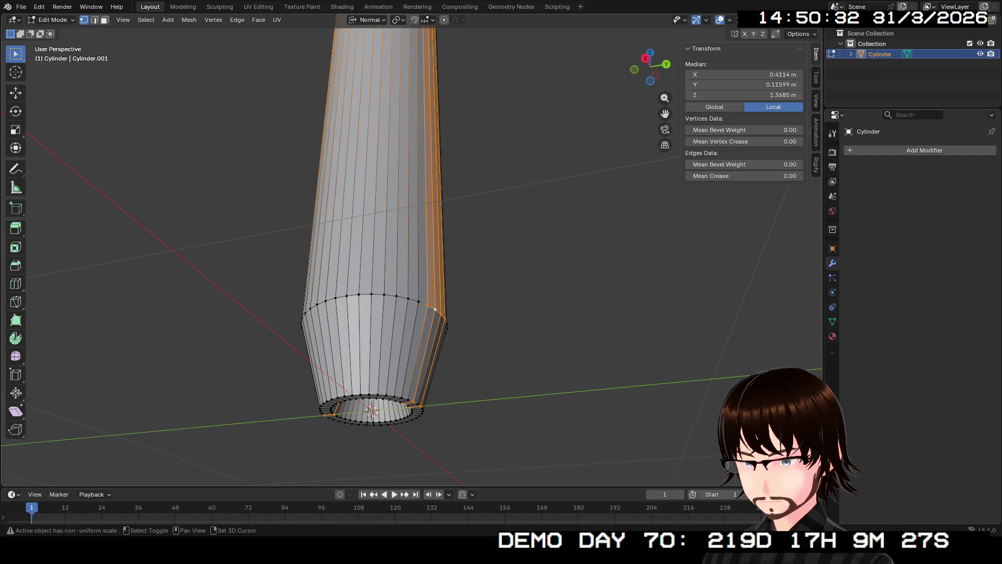
{"action": "left_click_drag", "start_coordinate": [425, 306], "coordinate": [383, 281]}
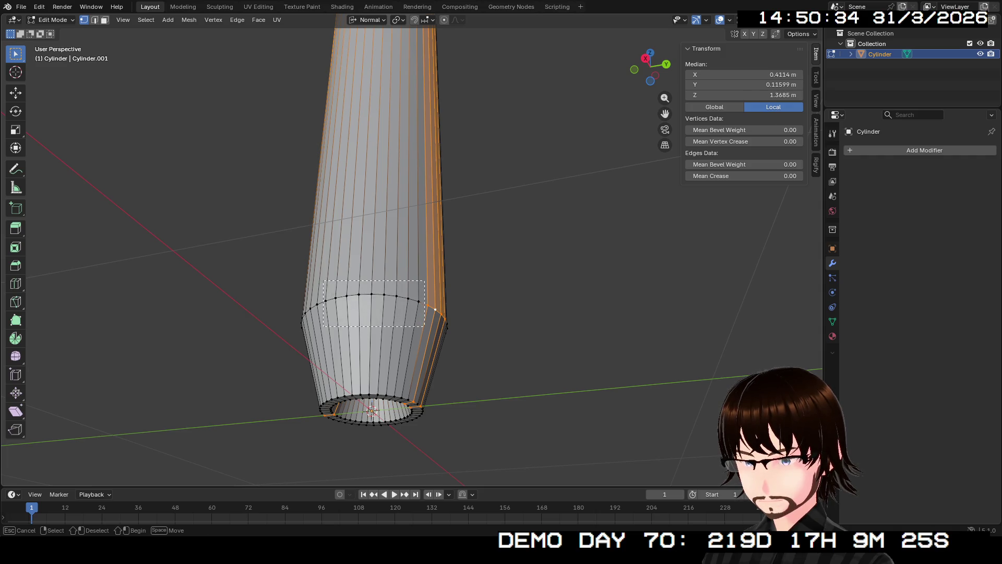
{"action": "left_click_drag", "start_coordinate": [425, 326], "coordinate": [412, 327]}
{"action": "middle_click_drag", "start_coordinate": [412, 326], "coordinate": [470, 338]}
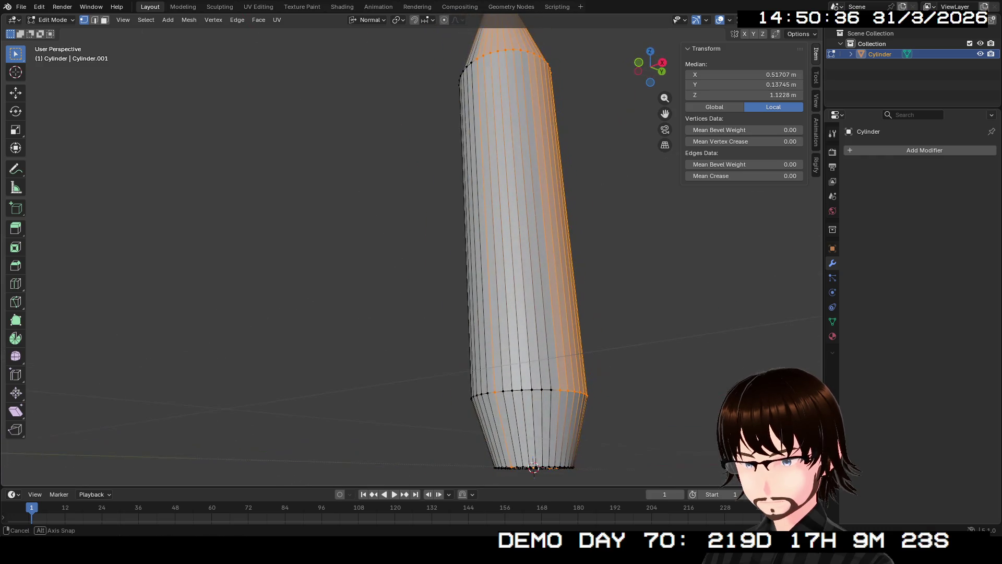
{"action": "mouse_move", "coordinate": [503, 404]}
{"action": "left_mouse_down"}
{"action": "mouse_move", "coordinate": [561, 360]}
{"action": "mouse_move", "coordinate": [500, 407]}
{"action": "left_mouse_up"}
{"action": "mouse_move", "coordinate": [500, 408]}
{"action": "middle_mouse_down"}
{"action": "mouse_move", "coordinate": [438, 329]}
{"action": "mouse_move", "coordinate": [470, 298]}
{"action": "mouse_move", "coordinate": [470, 266]}
{"action": "middle_mouse_up"}
{"action": "scroll", "coordinate": [439, 314], "scroll_direction": "up", "scroll_amount": 2}
{"action": "key", "text": "b"}
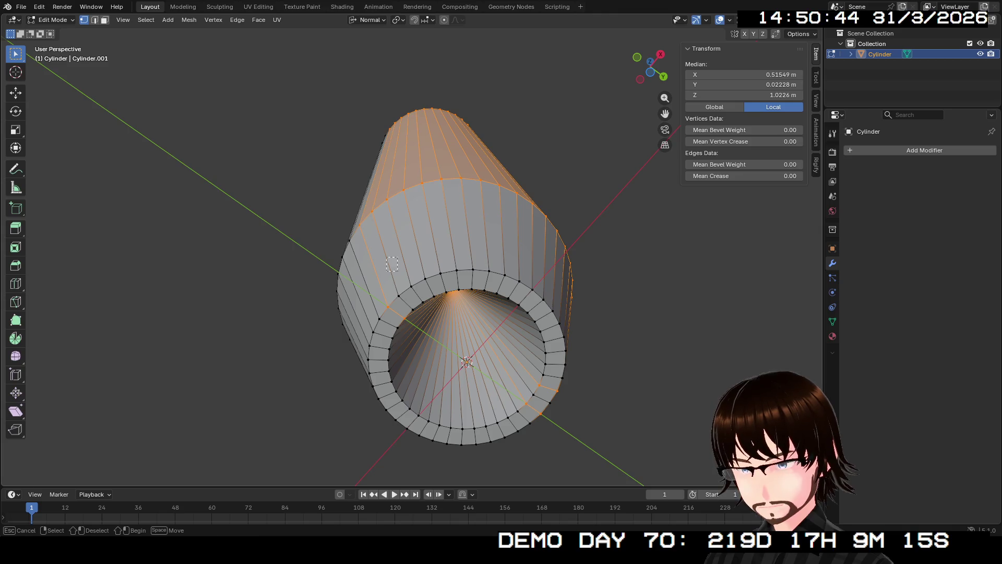
{"action": "left_click_drag", "start_coordinate": [471, 308], "coordinate": [471, 307]}
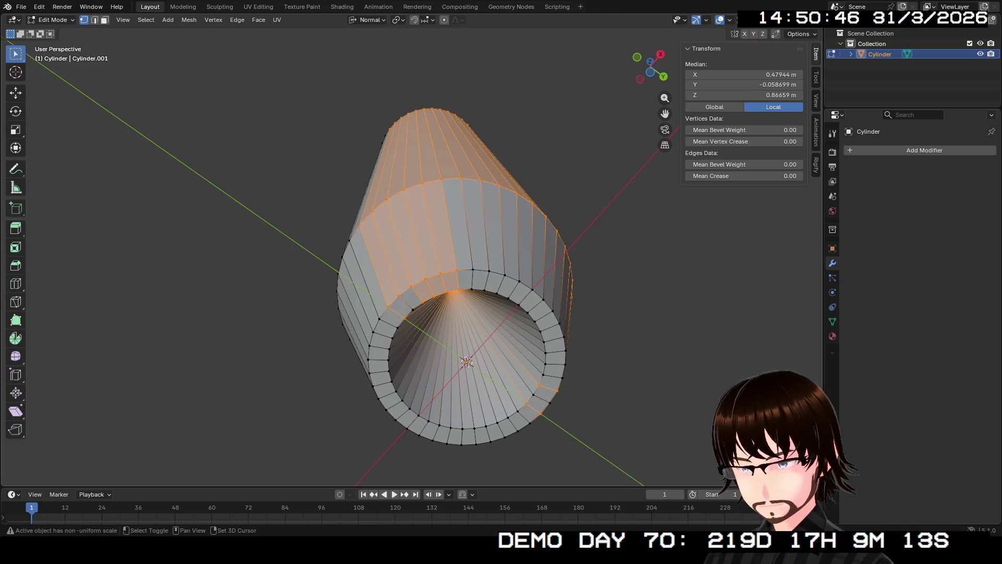
{"action": "left_click_drag", "start_coordinate": [470, 183], "coordinate": [548, 337], "text": "shift"}
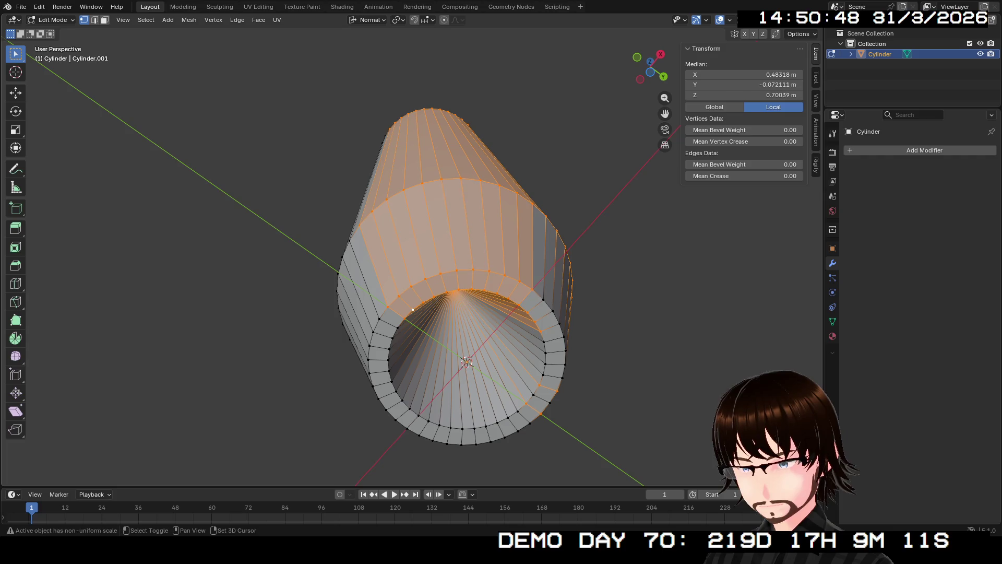
{"action": "middle_click_drag", "start_coordinate": [470, 313], "coordinate": [439, 297]}
{"action": "key", "text": "b"}
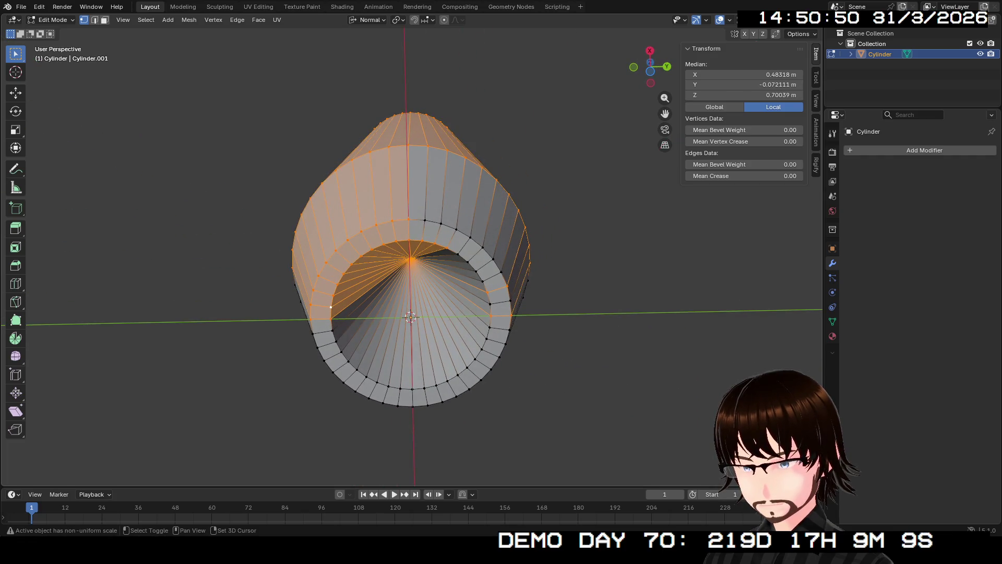
{"action": "mouse_move", "coordinate": [411, 199]}
{"action": "left_mouse_down"}
{"action": "mouse_move", "coordinate": [465, 270]}
{"action": "mouse_move", "coordinate": [530, 317]}
{"action": "left_mouse_up"}
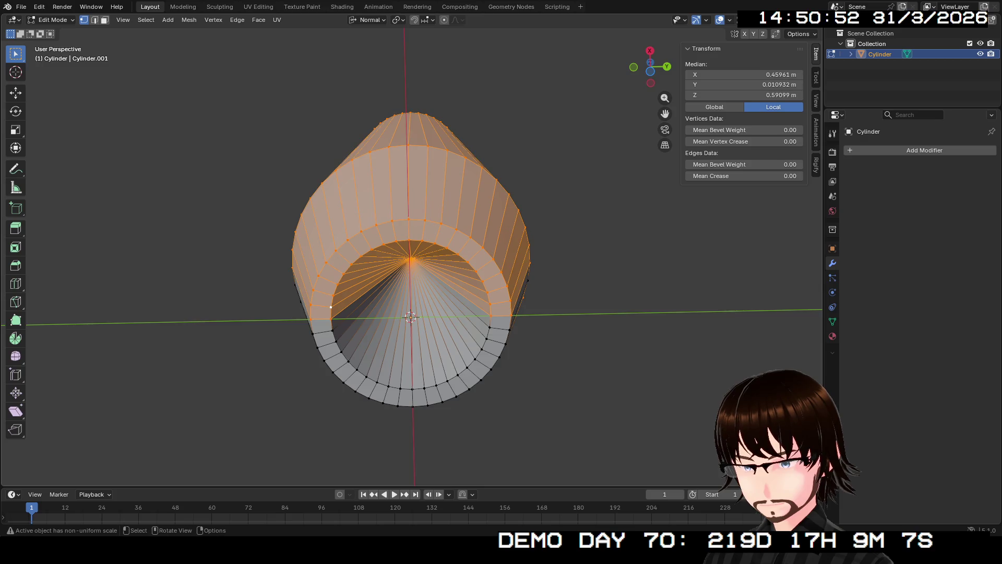
{"action": "mouse_move", "coordinate": [411, 317]}
{"action": "middle_mouse_down"}
{"action": "mouse_move", "coordinate": [469, 235]}
{"action": "mouse_move", "coordinate": [439, 329]}
{"action": "middle_mouse_up"}
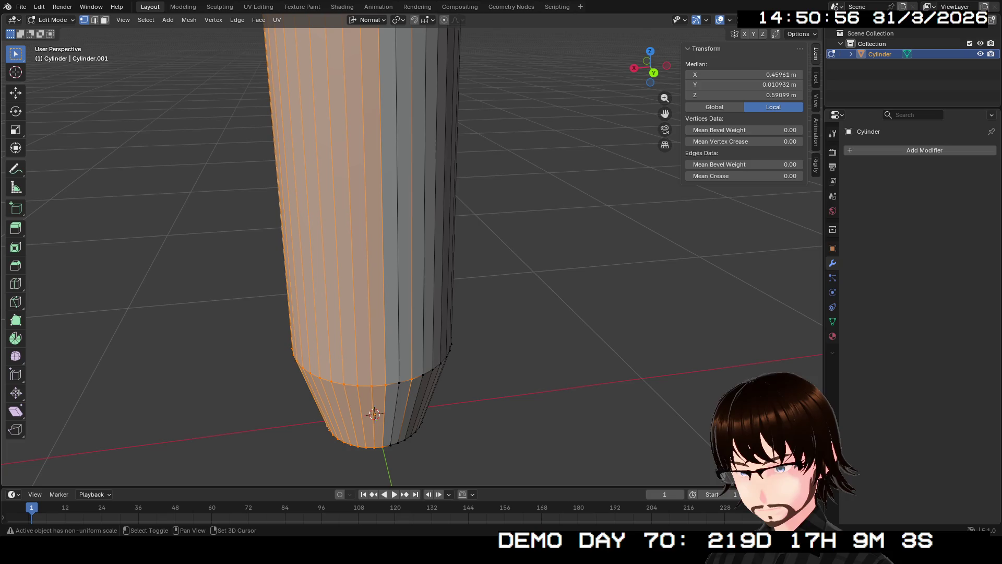
{"action": "mouse_move", "coordinate": [439, 330]}
{"action": "middle_mouse_down"}
{"action": "mouse_move", "coordinate": [470, 235]}
{"action": "mouse_move", "coordinate": [470, 313]}
{"action": "mouse_move", "coordinate": [486, 156]}
{"action": "middle_mouse_up"}
{"action": "scroll", "coordinate": [470, 258], "scroll_direction": "up", "scroll_amount": 2}
{"action": "scroll", "coordinate": [486, 251], "scroll_direction": "down", "scroll_amount": 3}
Step: Select faces from the body's rim and extend the region halfway around the lower body
{"action": "mouse_move", "coordinate": [486, 251]}
{"action": "middle_mouse_down"}
{"action": "mouse_move", "coordinate": [517, 251]}
{"action": "mouse_move", "coordinate": [517, 212]}
{"action": "middle_mouse_up"}
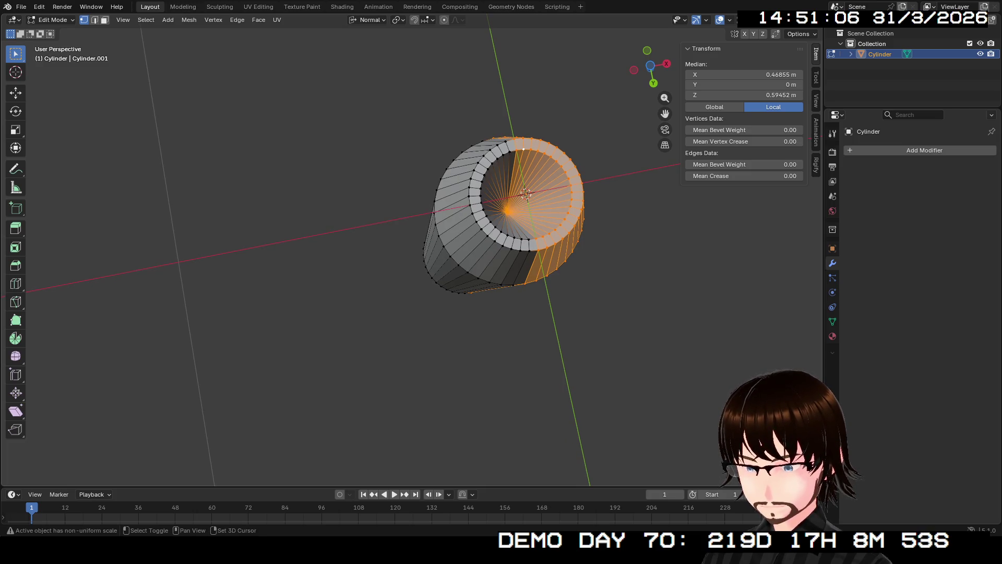
{"action": "left_click", "coordinate": [473, 212], "text": "ctrl+shift"}
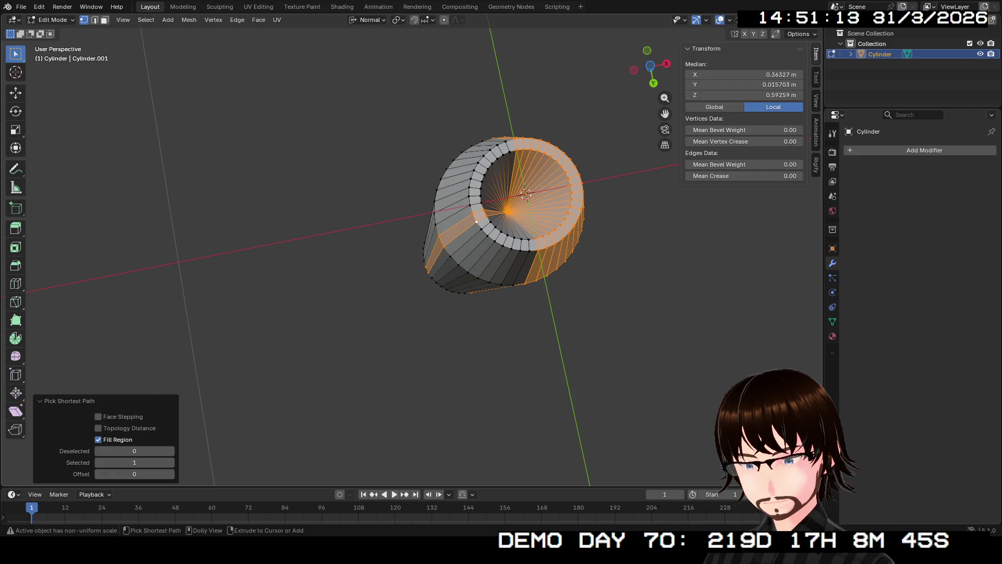
{"action": "left_click", "coordinate": [481, 228], "text": "ctrl+shift"}
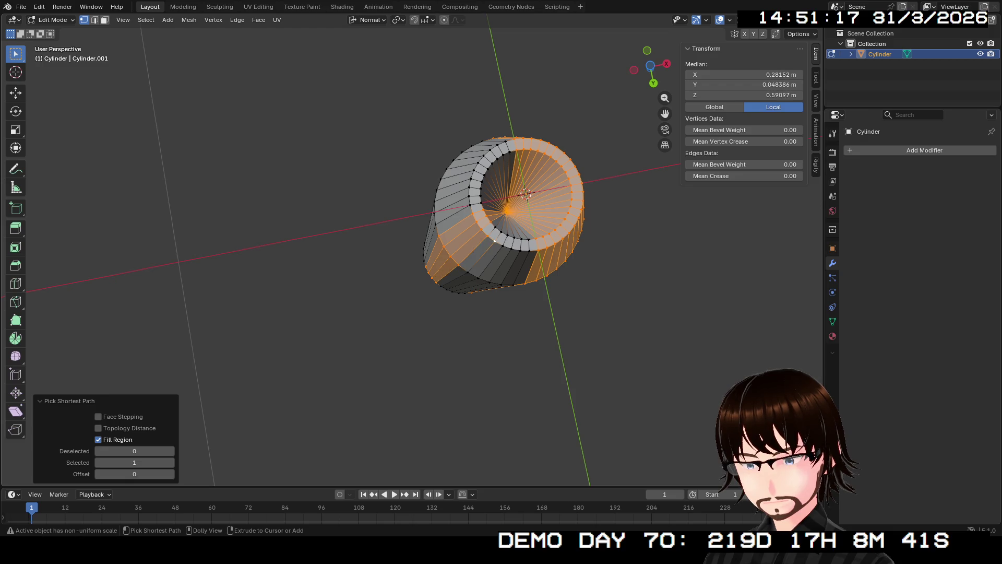
{"action": "left_click", "coordinate": [494, 241], "text": "ctrl+shift"}
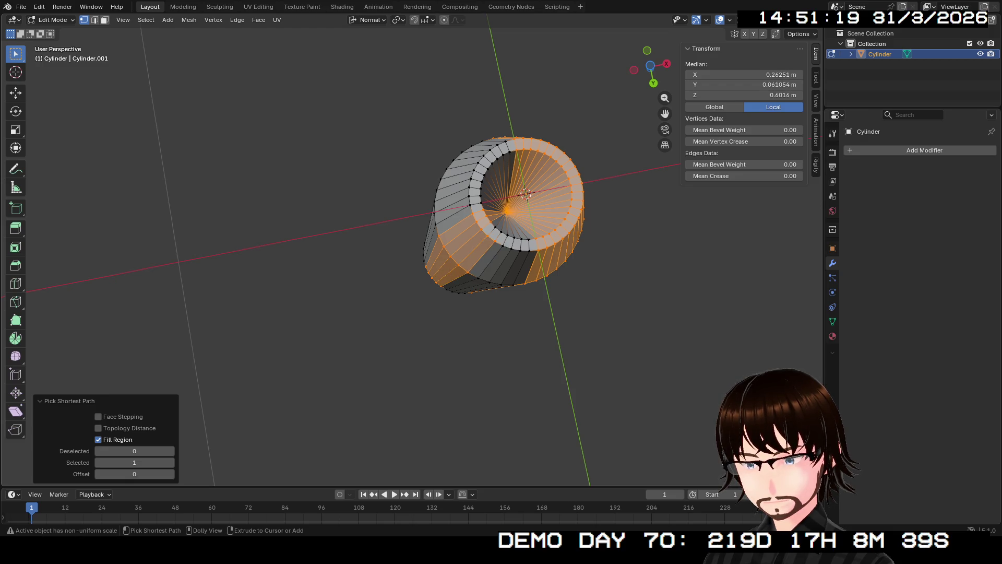
{"action": "left_click", "coordinate": [504, 244], "text": "ctrl+shift"}
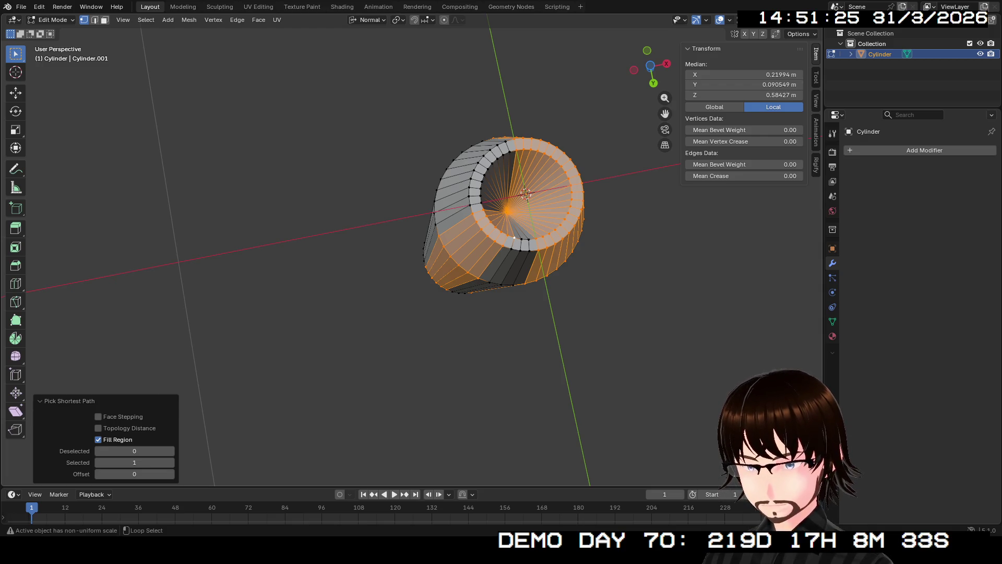
Step: Add the base rim face ring to the selection so one half of the body is fully selected
{"action": "left_click", "coordinate": [513, 236], "text": "alt+shift"}
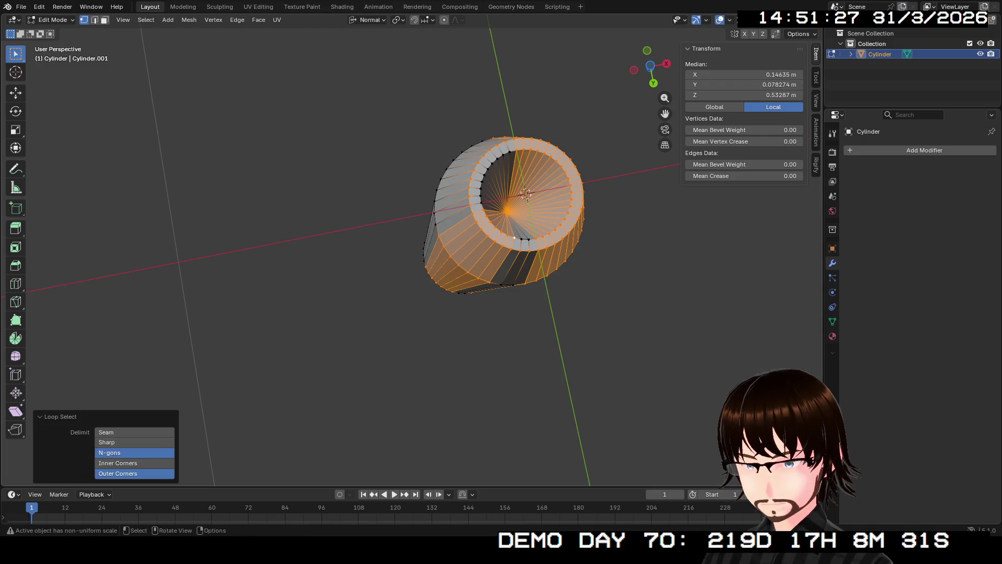
{"action": "key", "text": "ctrl+z"}
{"action": "left_click", "coordinate": [514, 236], "text": "alt+shift"}
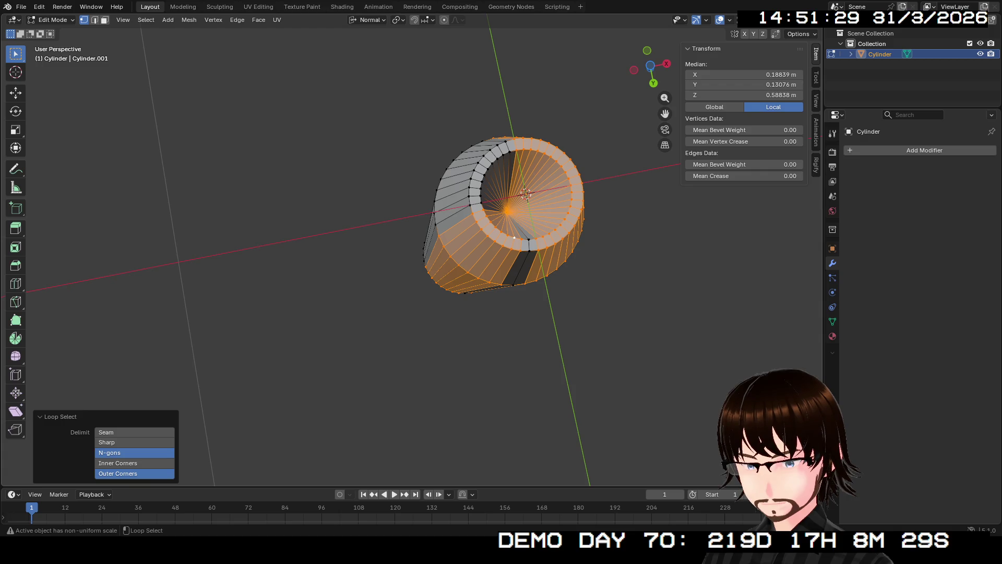
{"action": "mouse_move", "coordinate": [514, 237]}
{"action": "middle_mouse_down"}
{"action": "mouse_move", "coordinate": [514, 411]}
{"action": "mouse_move", "coordinate": [515, 353]}
{"action": "middle_mouse_up"}
{"action": "middle_click_drag", "start_coordinate": [422, 417], "coordinate": [418, 417]}
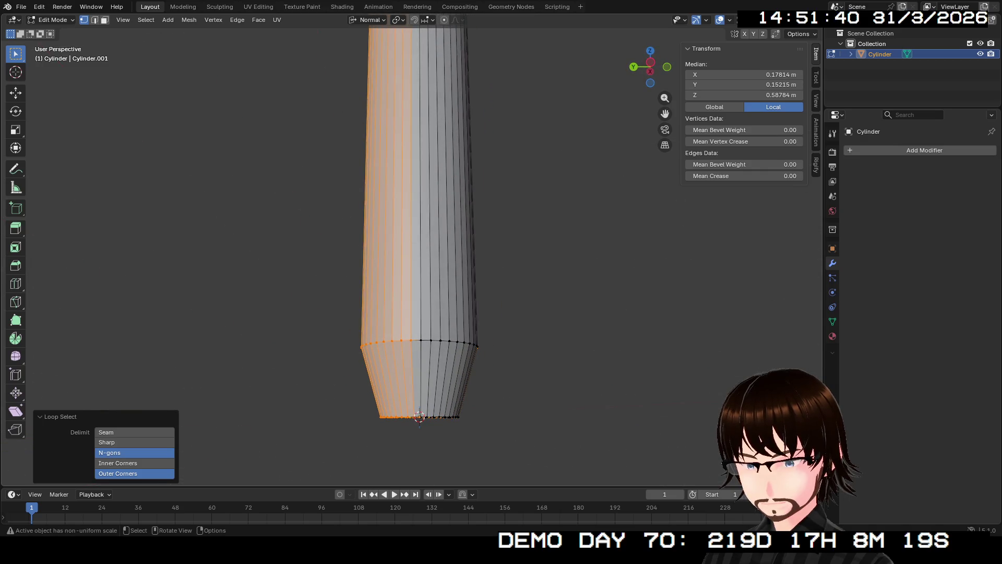
Step: Delete the selected half of the body's faces, leaving an open fan-shaped piece
{"action": "right_click", "coordinate": [368, 355]}
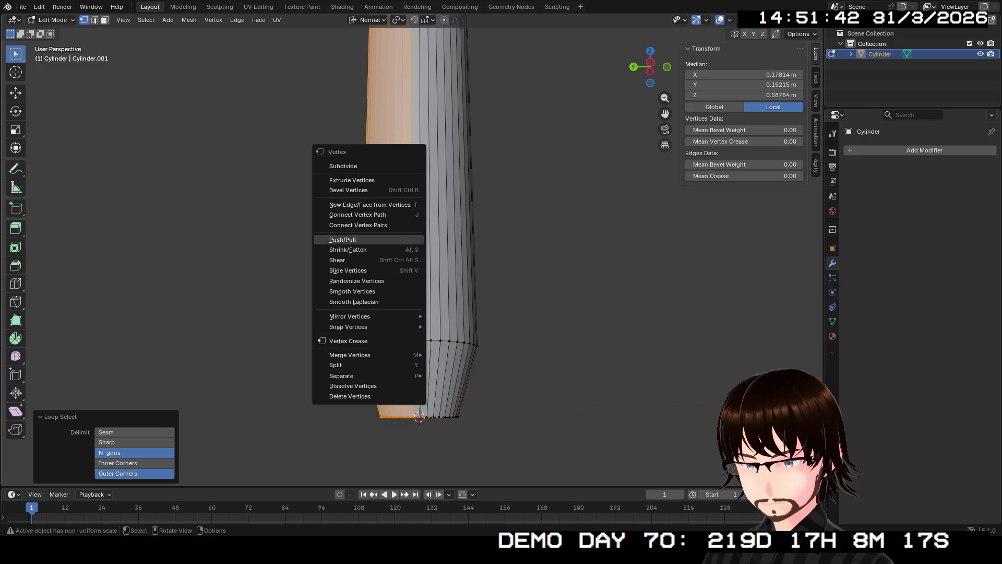
{"action": "key", "text": "Escape"}
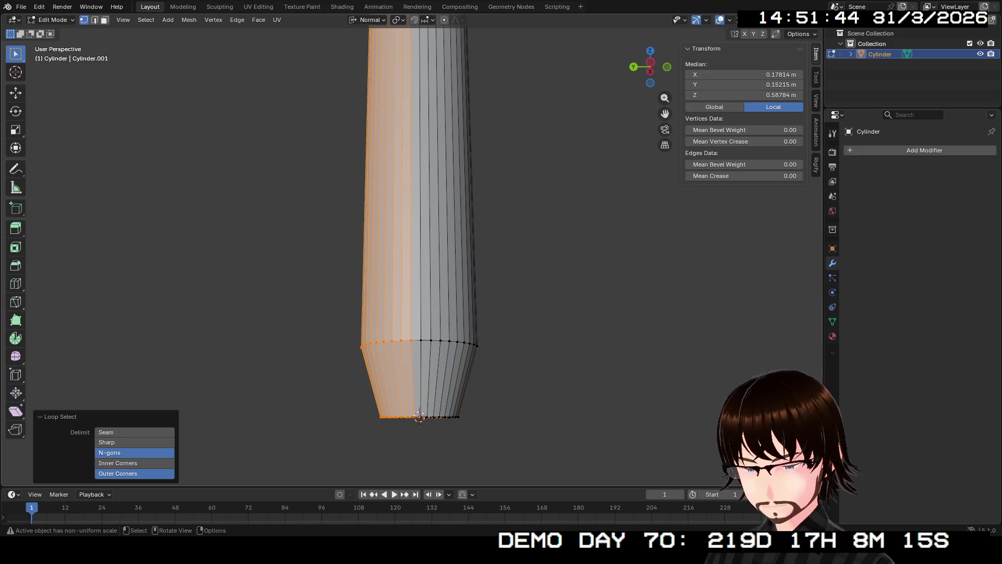
{"action": "key", "text": "x"}
{"action": "left_click", "coordinate": [381, 247]}
{"action": "middle_click_drag", "start_coordinate": [419, 418], "coordinate": [502, 334]}
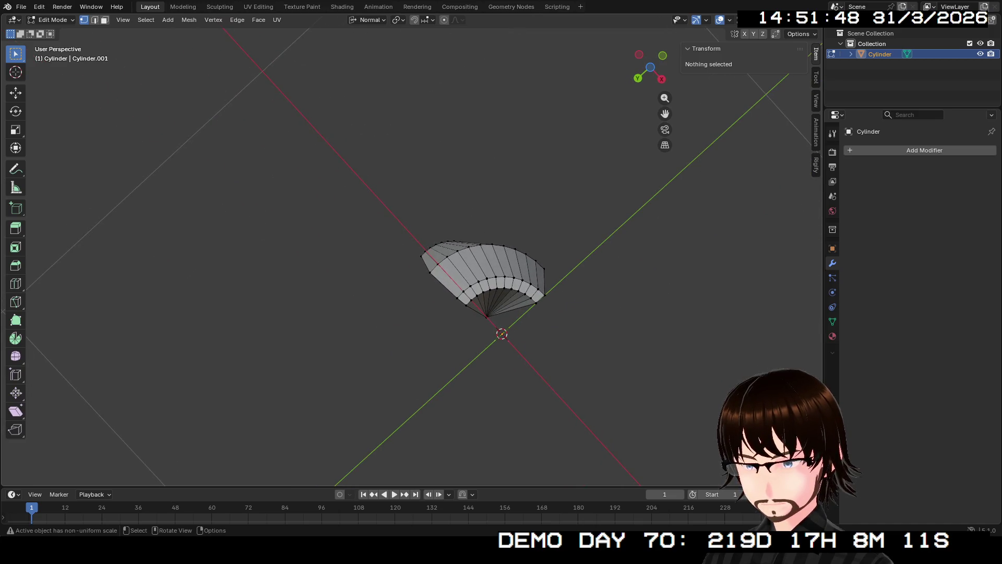
Step: Select the vertical edge loop of vertices along the remaining piece's cut side
{"action": "left_click", "coordinate": [458, 298]}
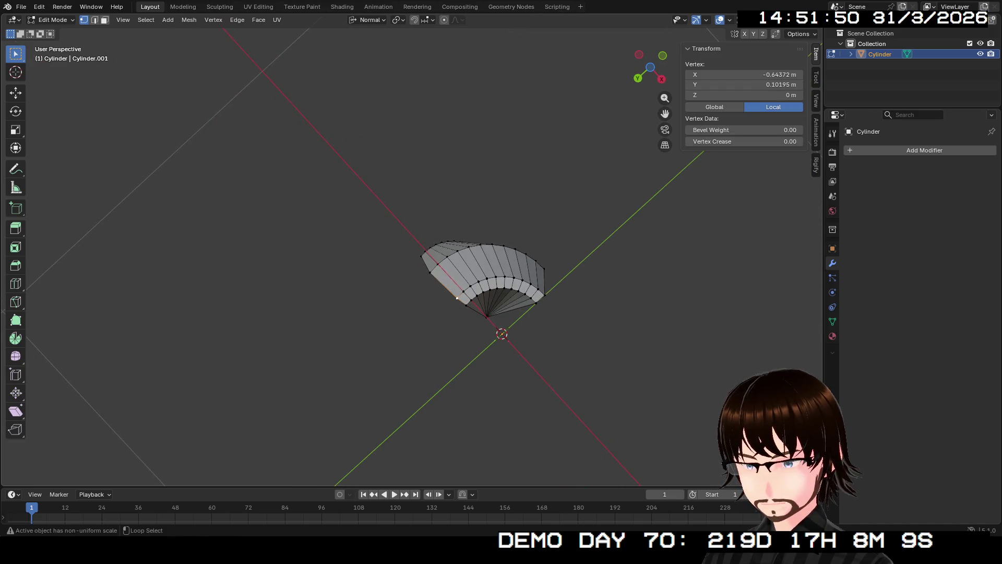
{"action": "left_click", "coordinate": [457, 298], "text": "alt"}
{"action": "left_click", "coordinate": [458, 297]}
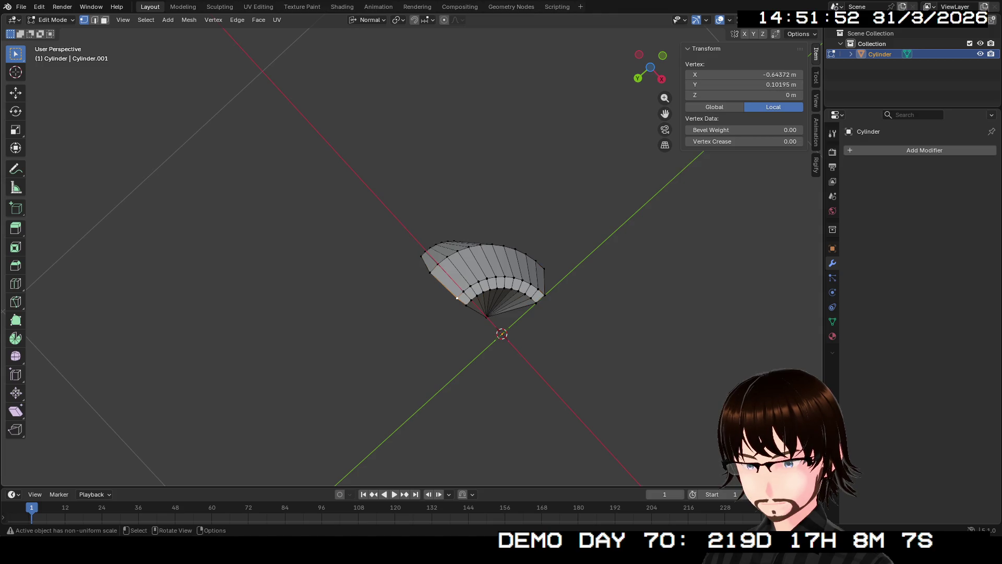
{"action": "left_click", "coordinate": [457, 298], "text": "alt"}
{"action": "mouse_move", "coordinate": [458, 297]}
{"action": "middle_mouse_down"}
{"action": "mouse_move", "coordinate": [462, 314]}
{"action": "mouse_move", "coordinate": [436, 386]}
{"action": "middle_mouse_up"}
{"action": "left_click", "coordinate": [463, 314]}
{"action": "left_click", "coordinate": [430, 386], "text": "shift"}
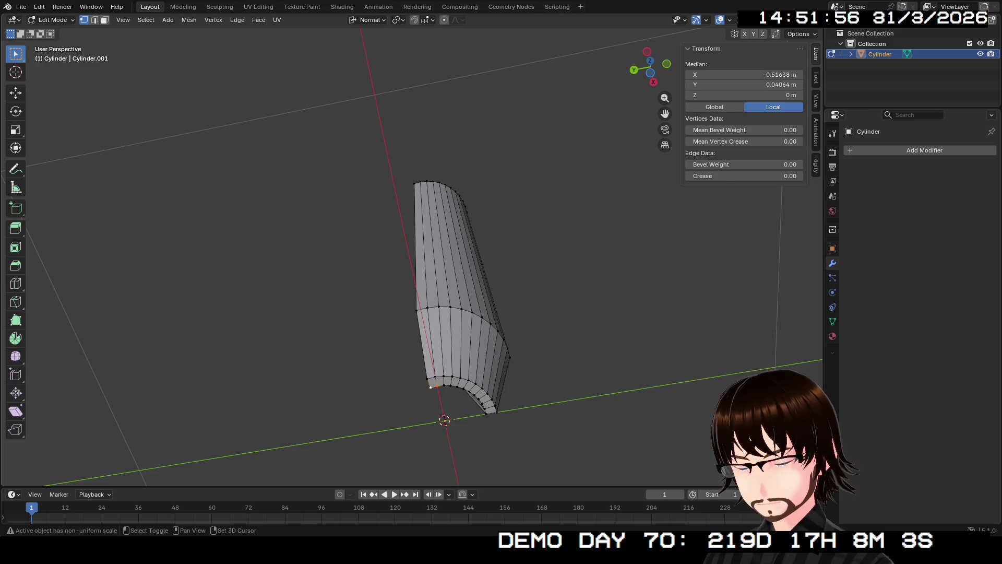
{"action": "left_click", "coordinate": [436, 377]}
{"action": "left_click", "coordinate": [428, 382], "text": "shift"}
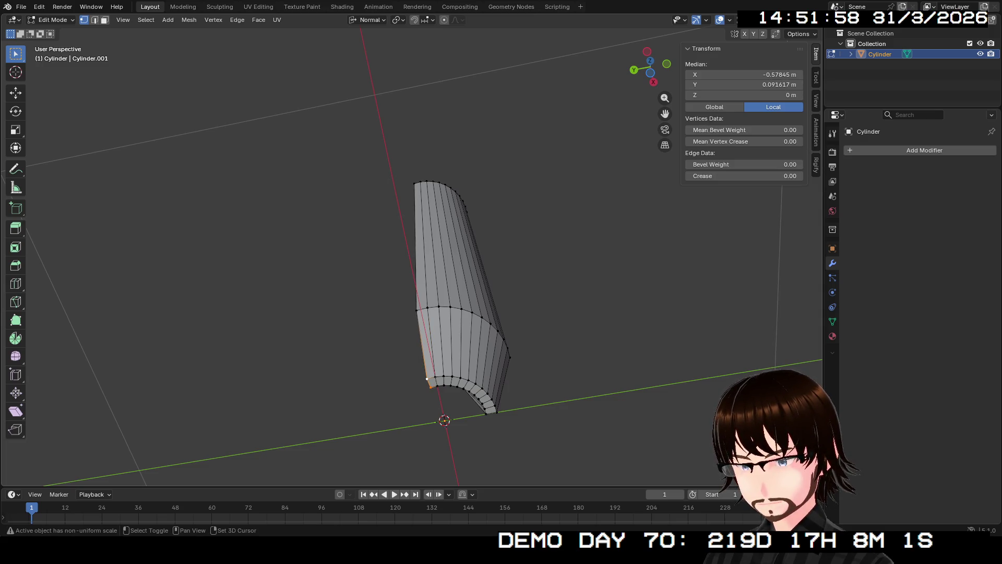
{"action": "left_click", "coordinate": [421, 259], "text": "alt"}
{"action": "mouse_move", "coordinate": [501, 282]}
{"action": "middle_mouse_down"}
{"action": "mouse_move", "coordinate": [549, 235]}
{"action": "mouse_move", "coordinate": [517, 298]}
{"action": "middle_mouse_up"}
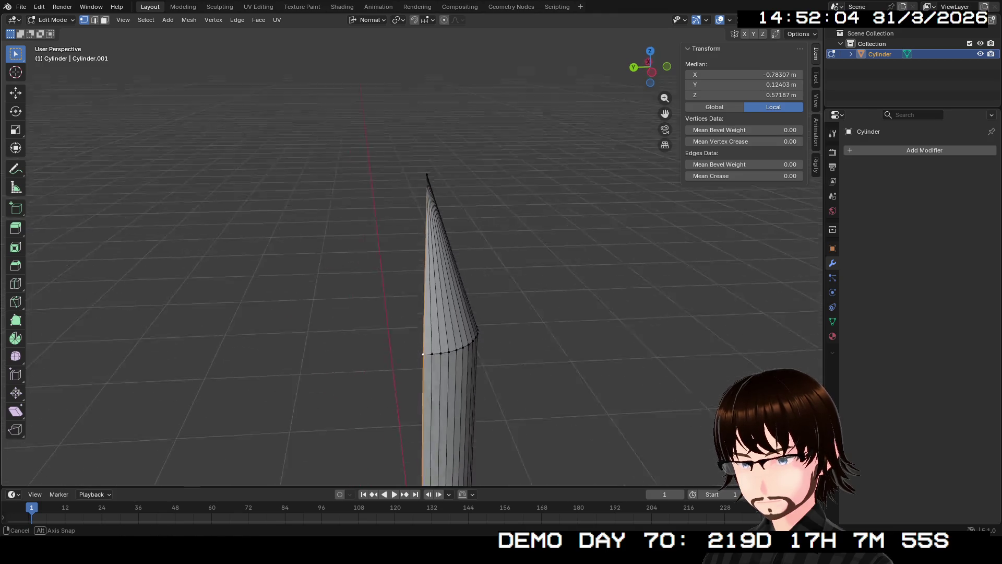
Step: Delete those cut-side vertices so only a quarter wedge of the body remains
{"action": "key", "text": "x"}
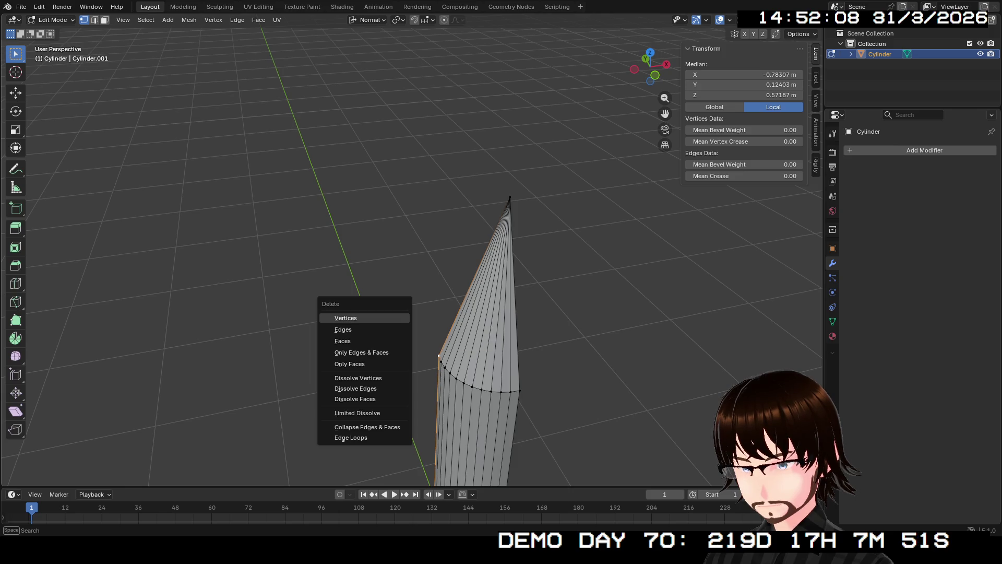
{"action": "left_click", "coordinate": [346, 318]}
{"action": "mouse_move", "coordinate": [345, 319]}
{"action": "middle_mouse_down"}
{"action": "mouse_move", "coordinate": [377, 258]}
{"action": "mouse_move", "coordinate": [407, 258]}
{"action": "middle_mouse_up"}
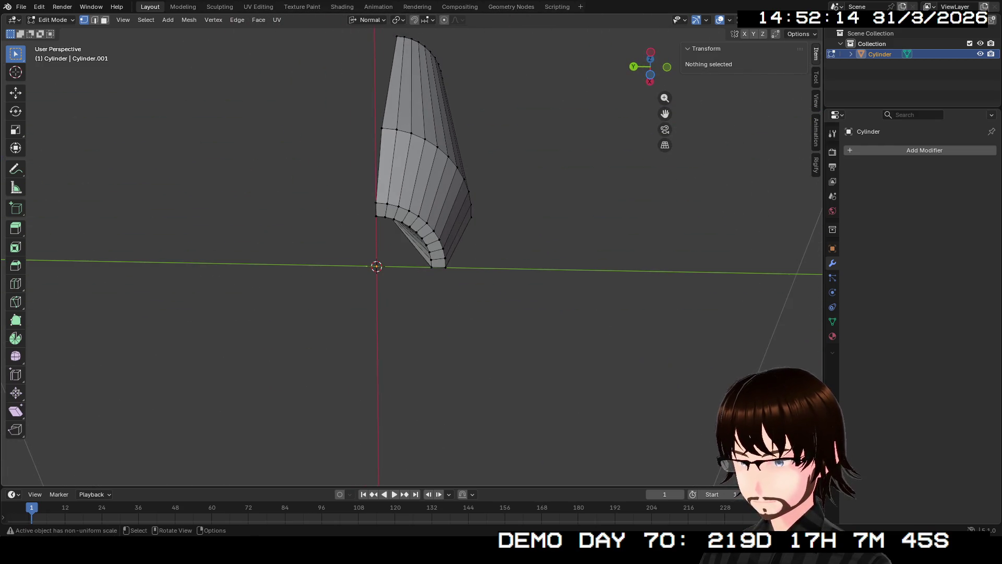
Step: Check the wedge from top and bottom views, then switch to Object Mode and frame the body
{"action": "left_click", "coordinate": [650, 67]}
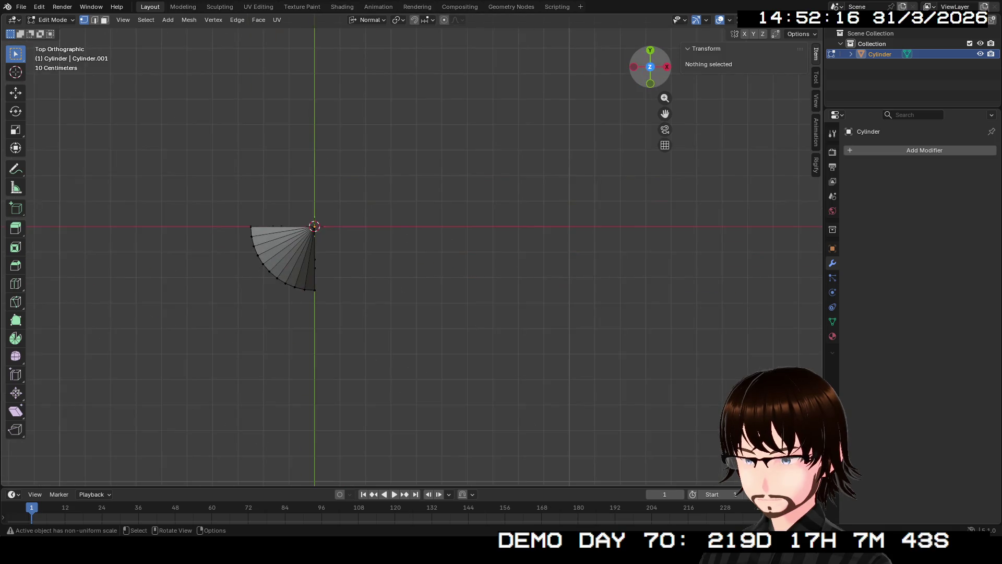
{"action": "left_click", "coordinate": [651, 67]}
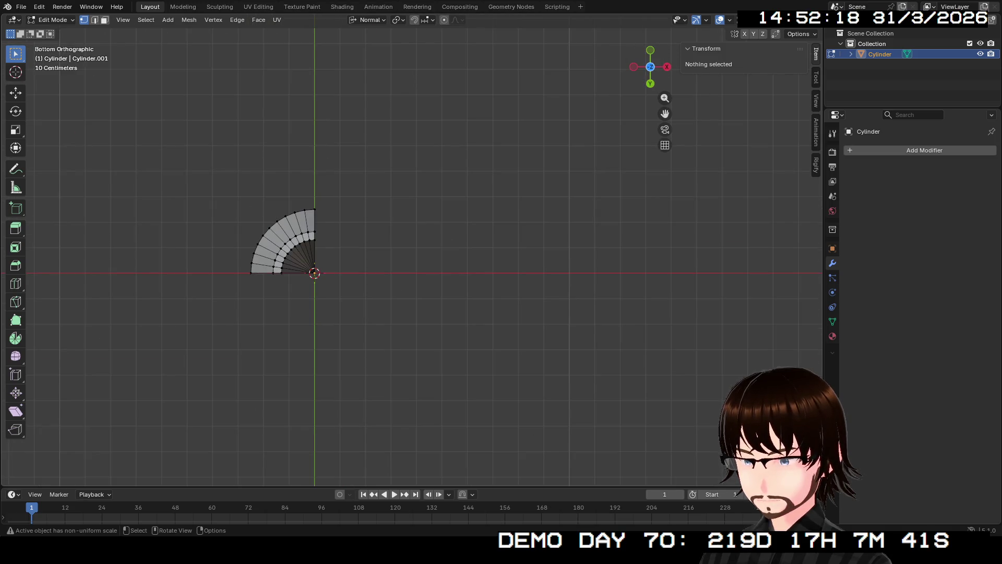
{"action": "left_click_drag", "start_coordinate": [650, 66], "coordinate": [651, 141]}
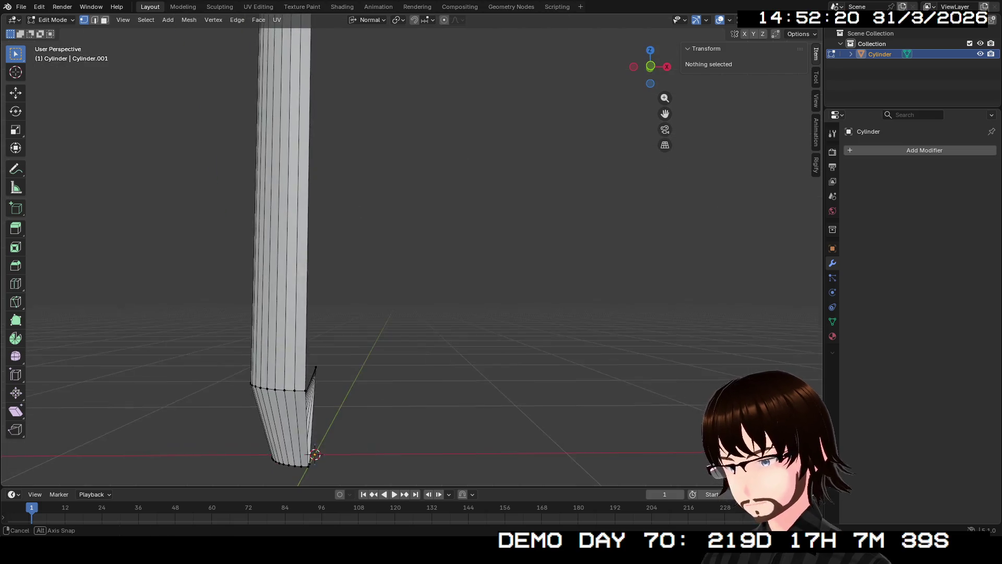
{"action": "left_click_drag", "start_coordinate": [650, 67], "coordinate": [627, 87]}
{"action": "key", "text": "Tab"}
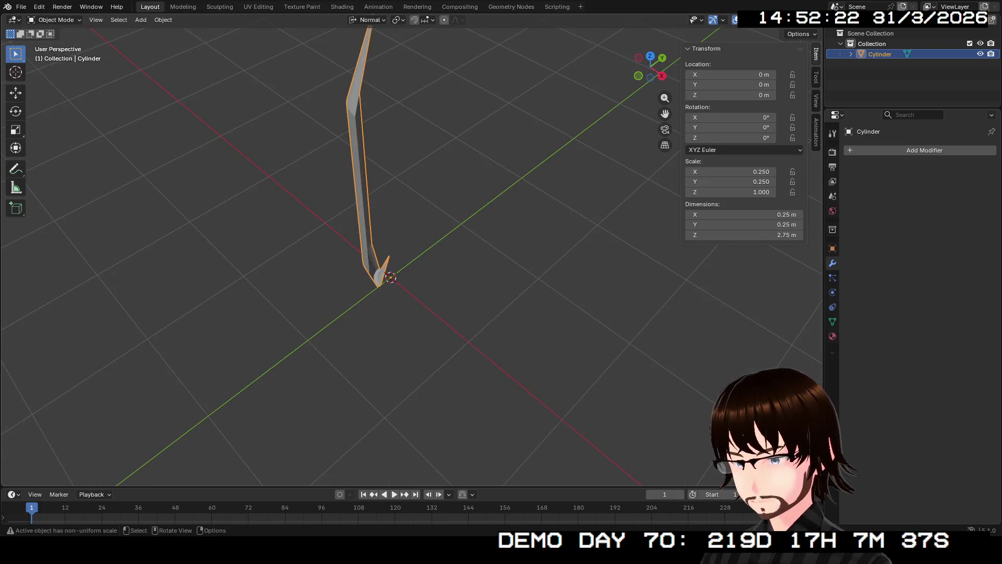
{"action": "key", "text": "KP_Decimal"}
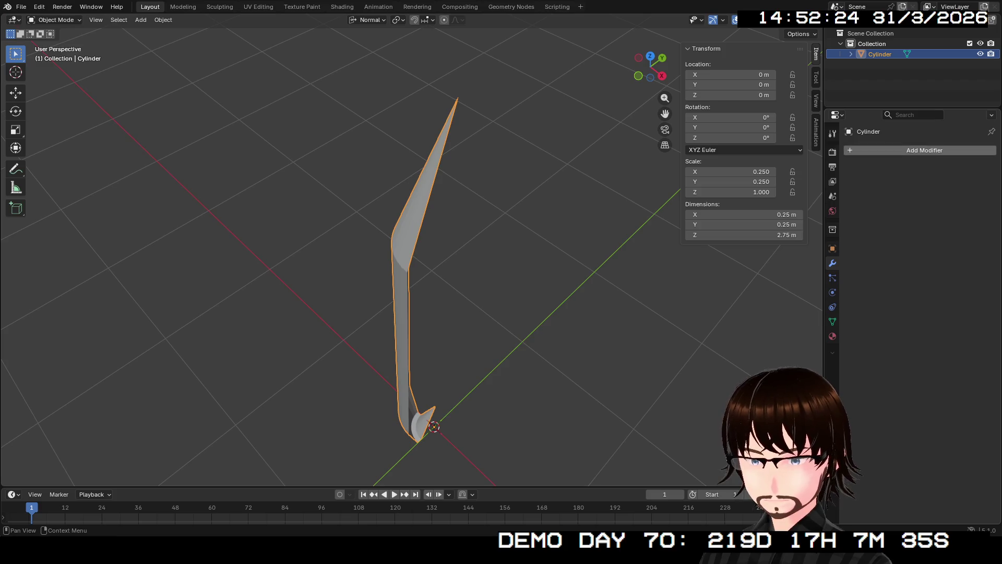
Step: Add a Mirror modifier on X and Y so the full rocket body is rebuilt from the wedge
{"action": "left_click", "coordinate": [924, 150]}
{"action": "type", "text": "mi"}
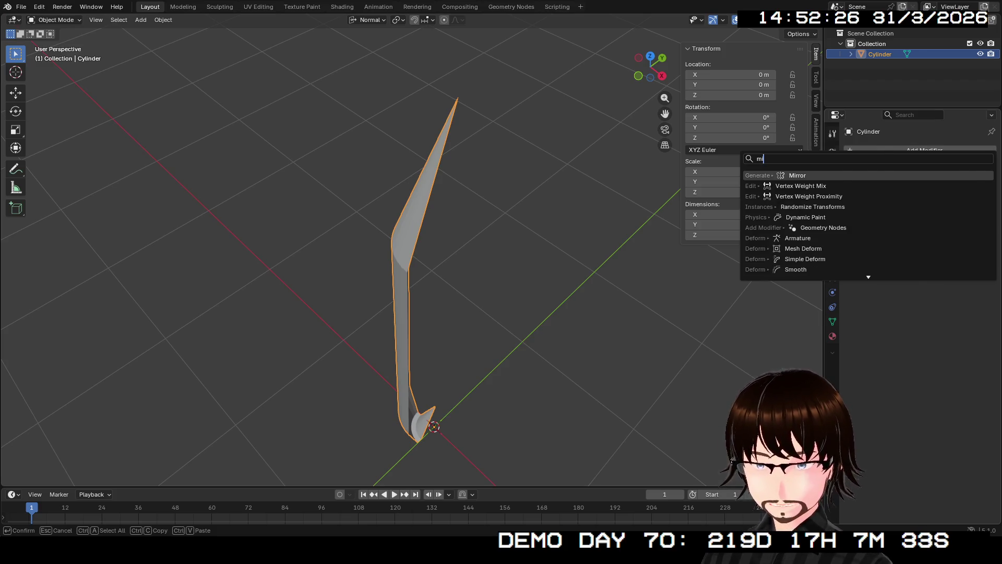
{"action": "key", "text": "Return"}
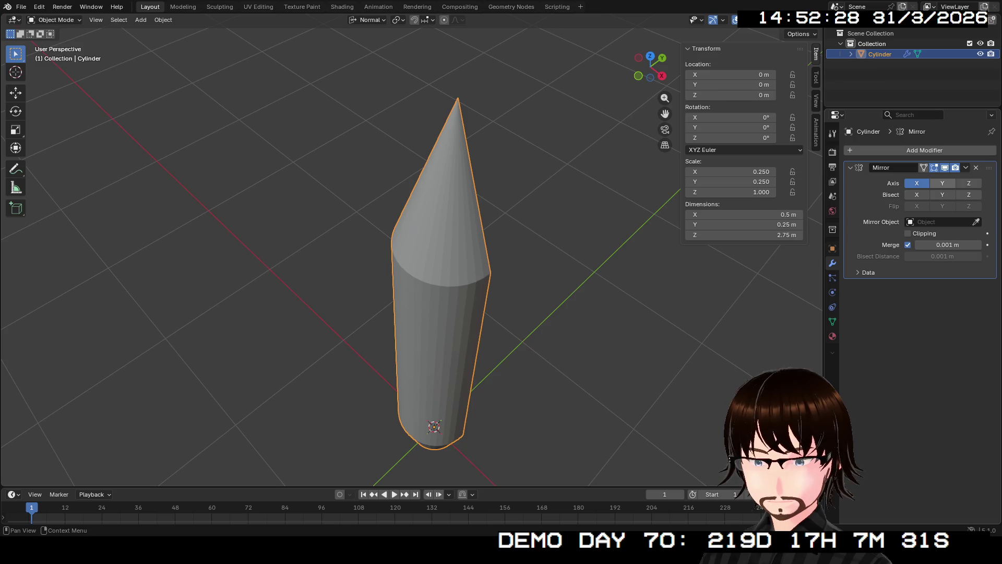
{"action": "left_click", "coordinate": [942, 182]}
{"action": "mouse_move", "coordinate": [548, 274]}
{"action": "middle_mouse_down"}
{"action": "mouse_move", "coordinate": [509, 235]}
{"action": "mouse_move", "coordinate": [502, 258]}
{"action": "mouse_move", "coordinate": [494, 227]}
{"action": "mouse_move", "coordinate": [478, 251]}
{"action": "mouse_move", "coordinate": [447, 266]}
{"action": "middle_mouse_up"}
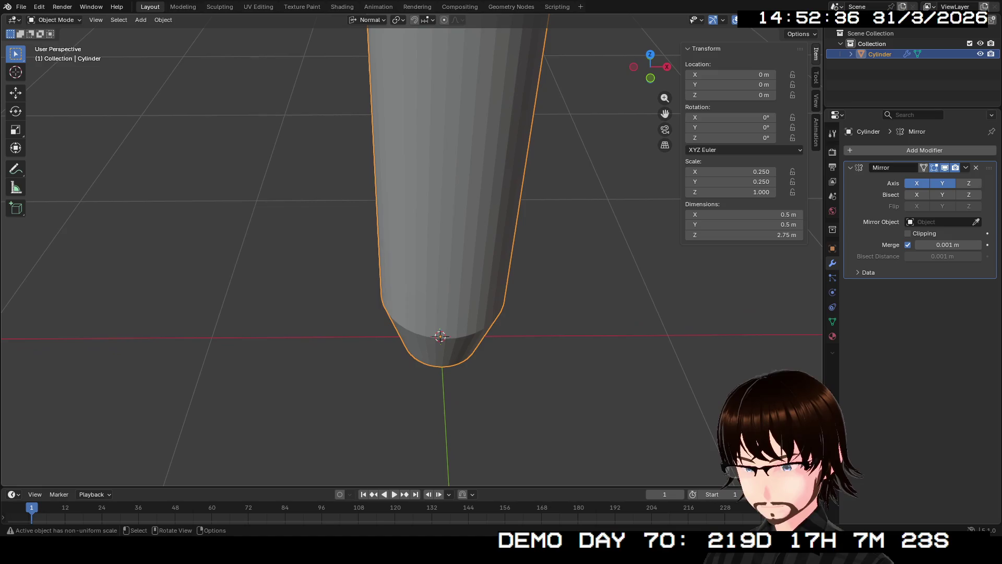
Step: Back in Edit Mode, add one loop cut (Ctrl+R) around the body and start sliding it toward the tapered base
{"action": "key", "text": "Tab"}
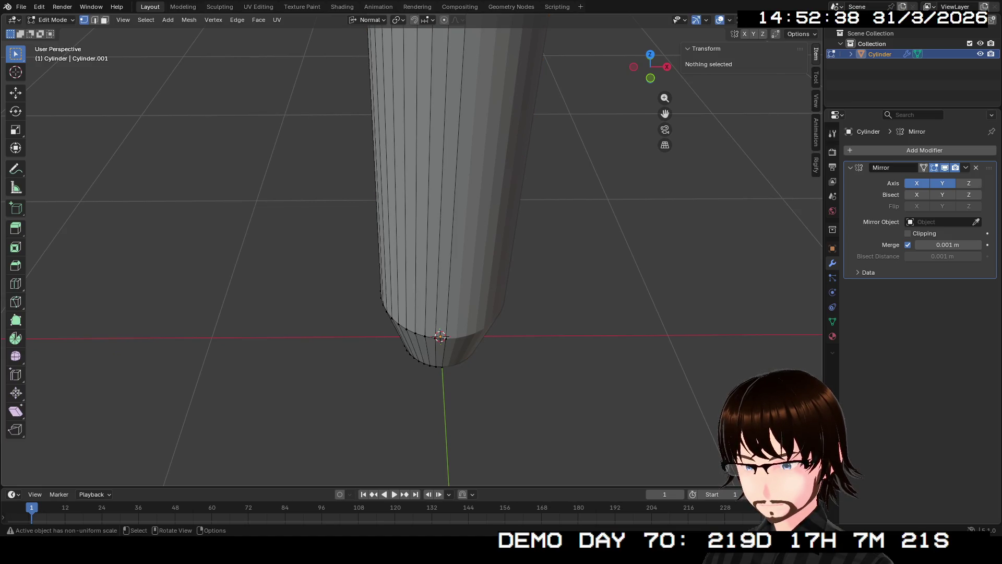
{"action": "mouse_move", "coordinate": [447, 259]}
{"action": "middle_mouse_down"}
{"action": "mouse_move", "coordinate": [462, 236]}
{"action": "mouse_move", "coordinate": [427, 271]}
{"action": "mouse_move", "coordinate": [373, 288]}
{"action": "middle_mouse_up"}
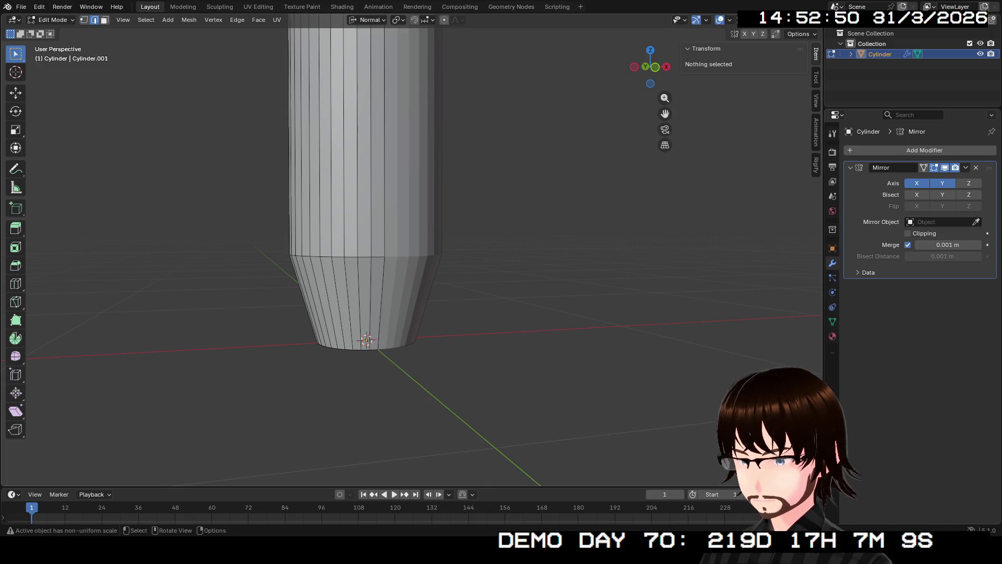
{"action": "left_click", "coordinate": [385, 197]}
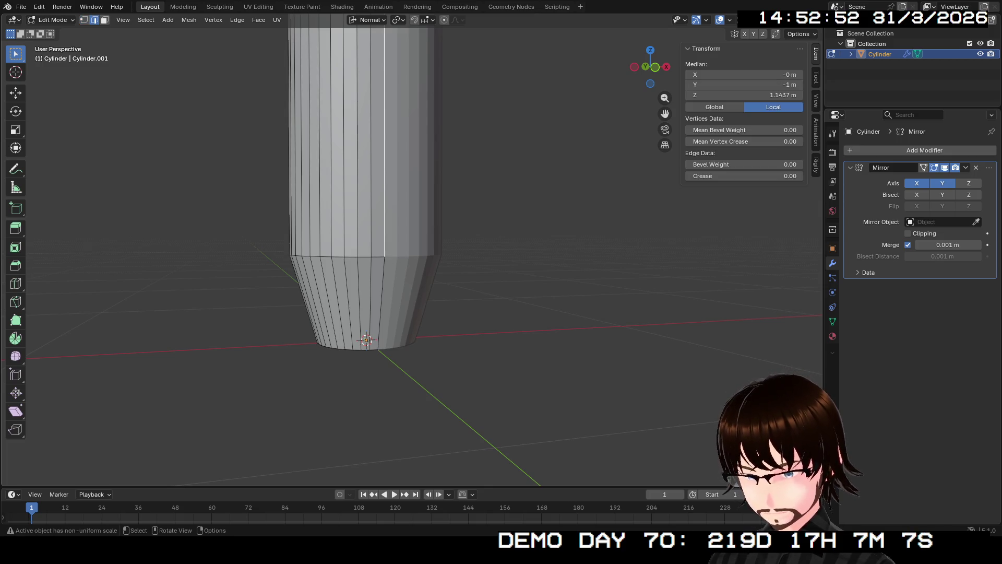
{"action": "key", "text": "ctrl+r"}
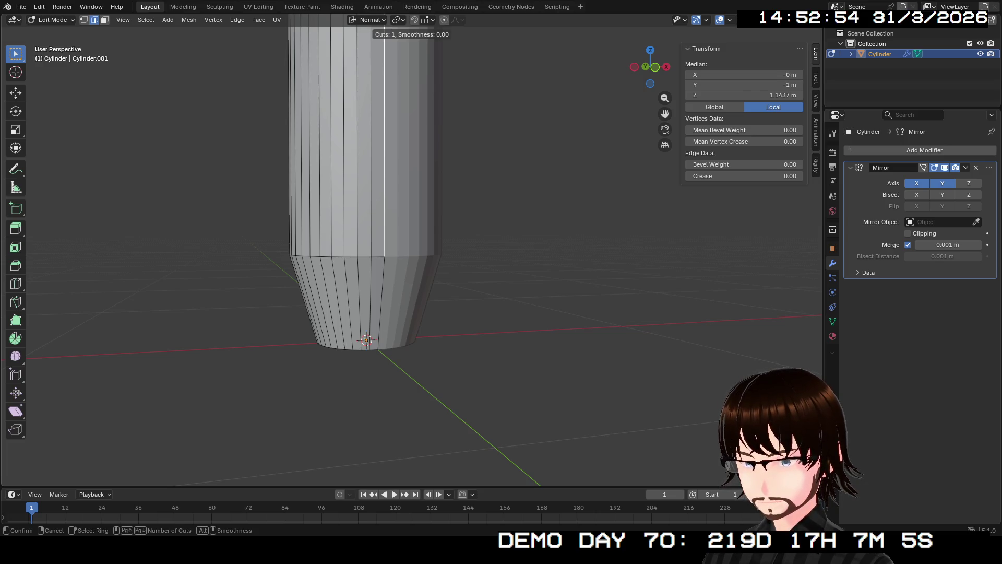
{"action": "key", "text": "Escape"}
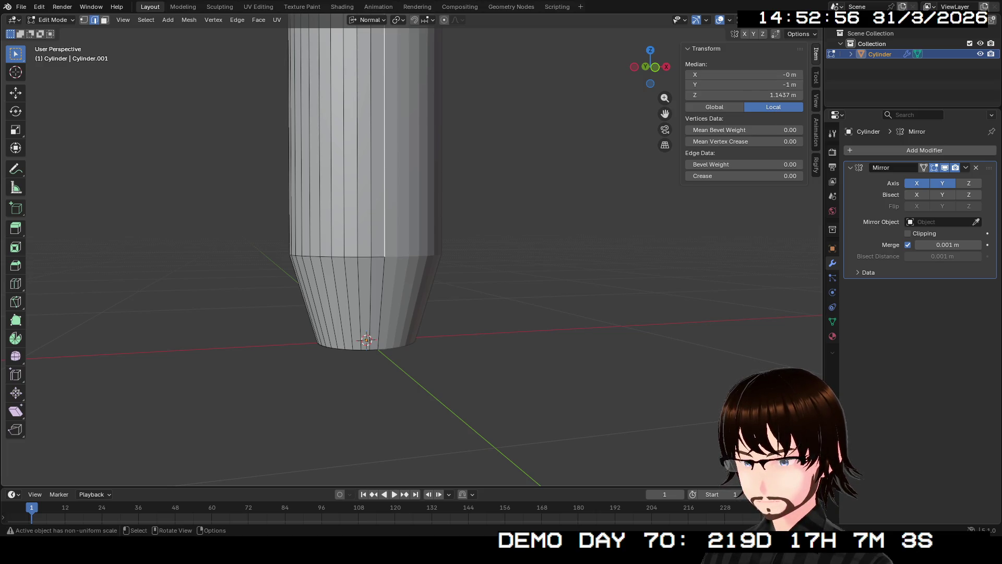
{"action": "key", "text": "ctrl+r"}
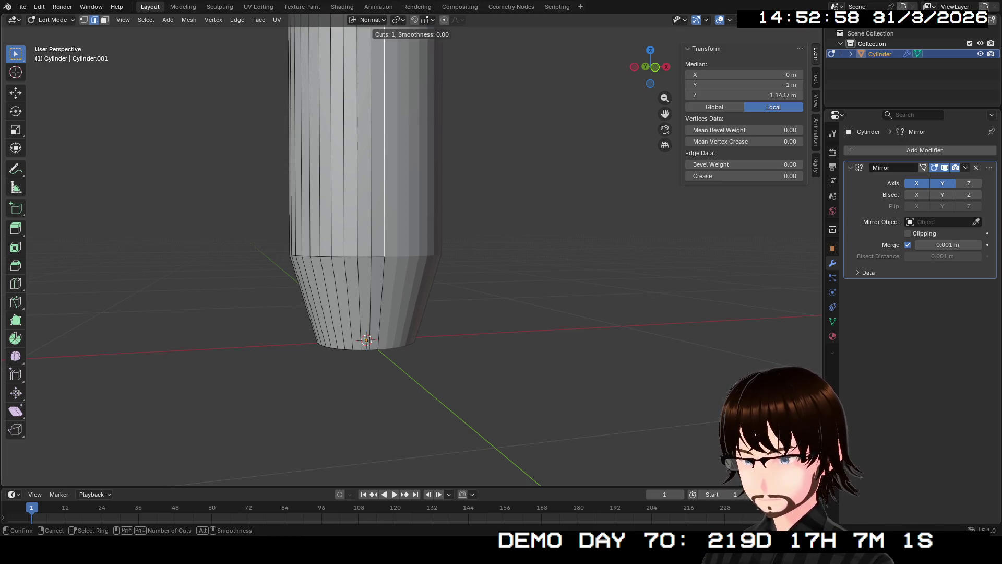
{"action": "left_click", "coordinate": [384, 166]}
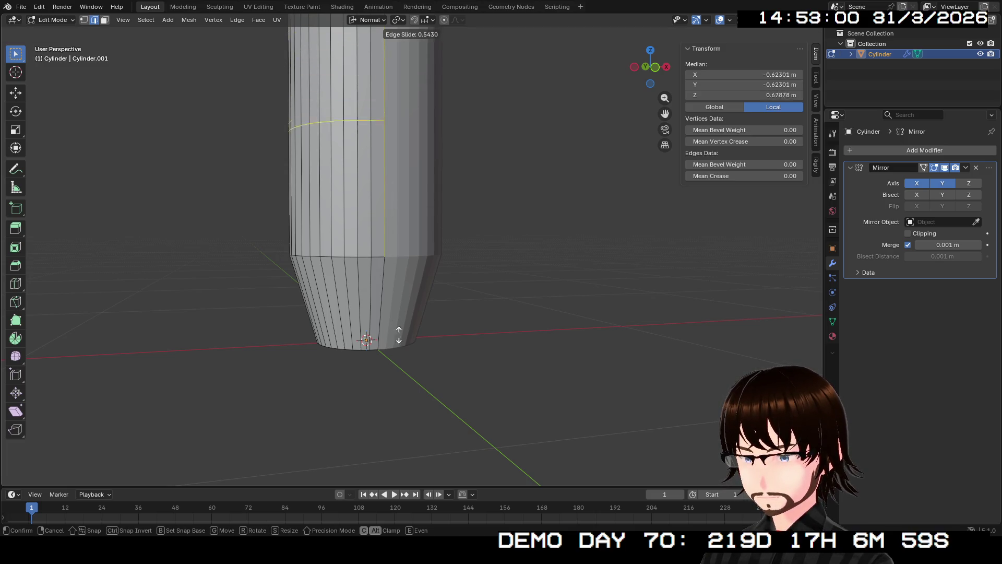
Step: Set the loop just above the taper and select the two stacked side faces around it
{"action": "left_click", "coordinate": [446, 419]}
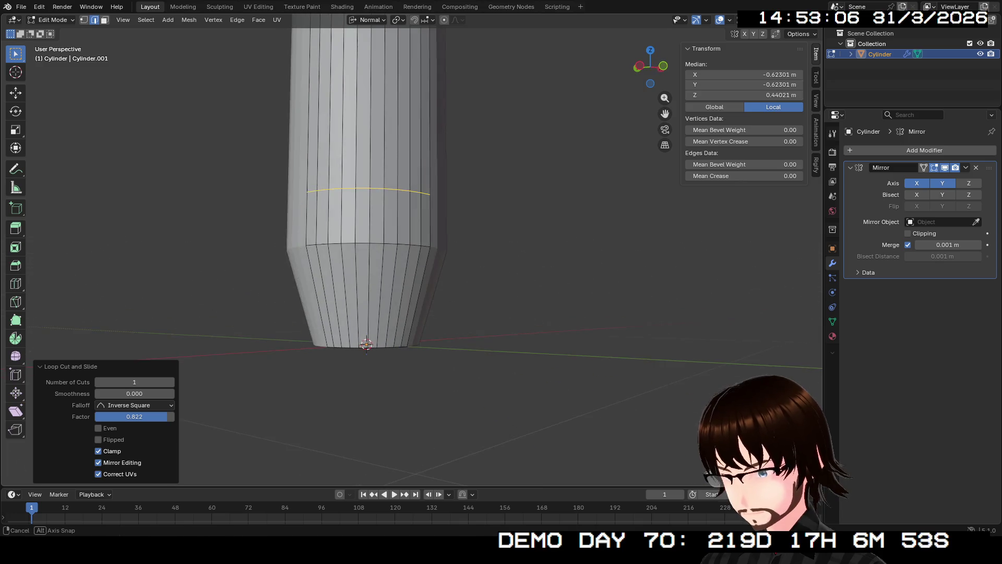
{"action": "middle_click_drag", "start_coordinate": [446, 419], "coordinate": [407, 391]}
{"action": "left_click", "coordinate": [391, 222]}
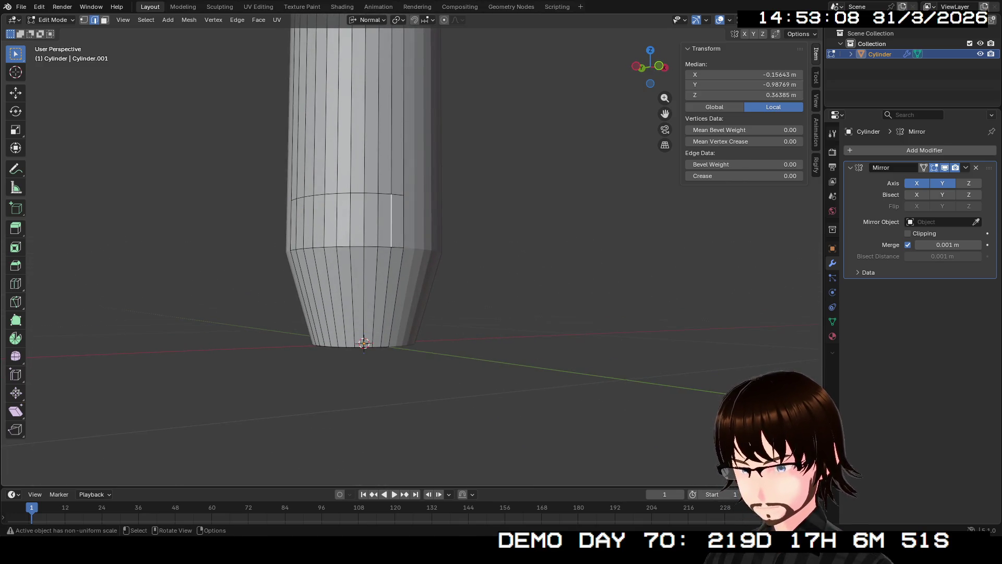
{"action": "key", "text": "alt+a"}
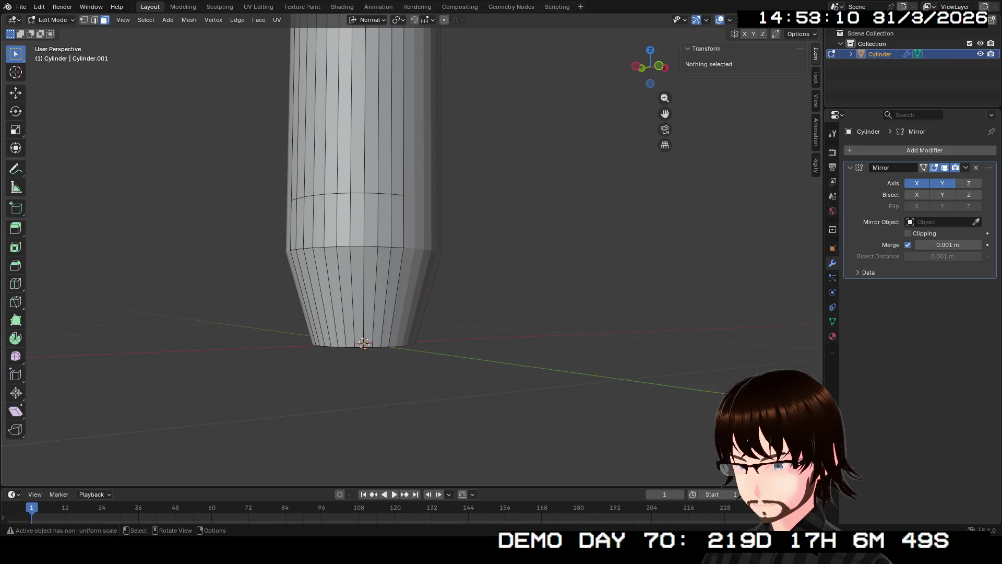
{"action": "left_click", "coordinate": [397, 222]}
{"action": "left_click", "coordinate": [393, 298], "text": "shift"}
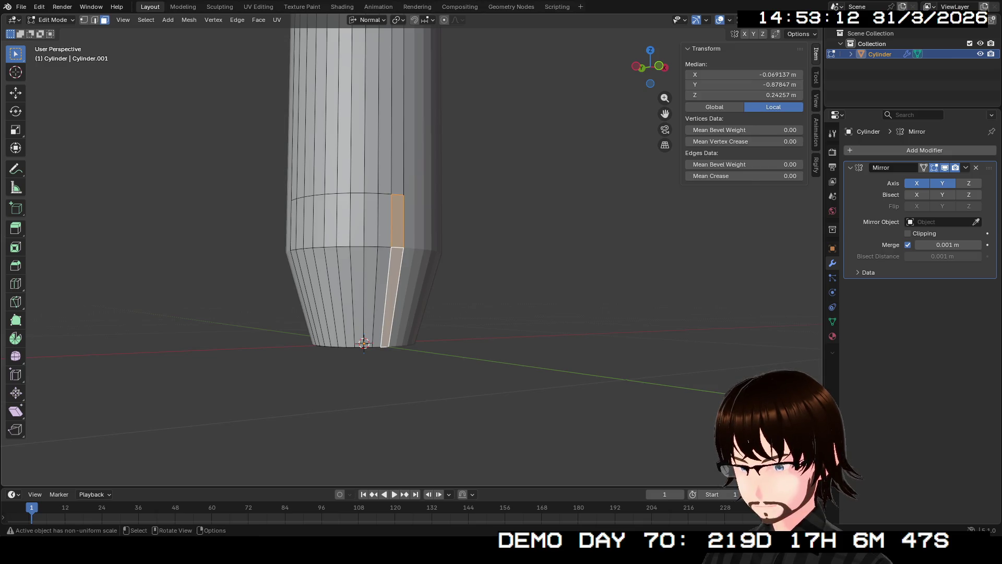
Step: Extrude the two faces about 0.2 m outward to form a flat fin
{"action": "key", "text": "e"}
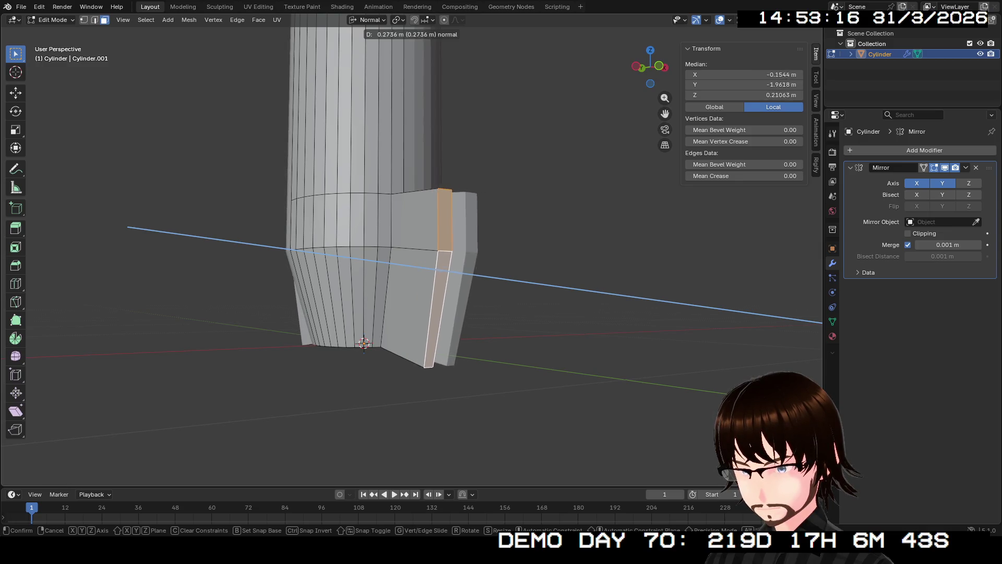
{"action": "left_click", "coordinate": [364, 343]}
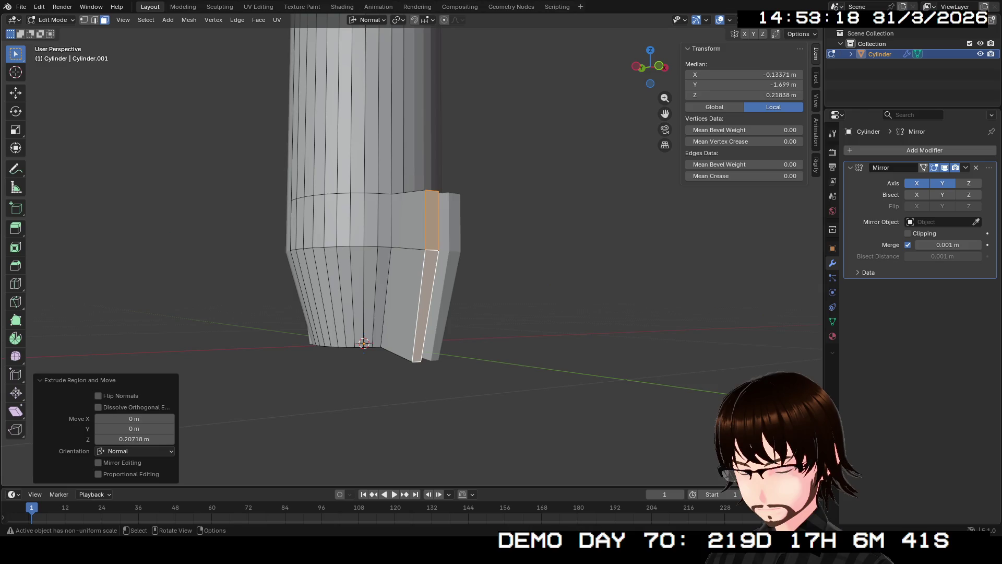
{"action": "mouse_move", "coordinate": [363, 343]}
{"action": "middle_mouse_down"}
{"action": "mouse_move", "coordinate": [372, 302]}
{"action": "mouse_move", "coordinate": [362, 360]}
{"action": "mouse_move", "coordinate": [431, 330]}
{"action": "middle_mouse_up"}
{"action": "scroll", "coordinate": [432, 330], "scroll_direction": "up", "scroll_amount": 3}
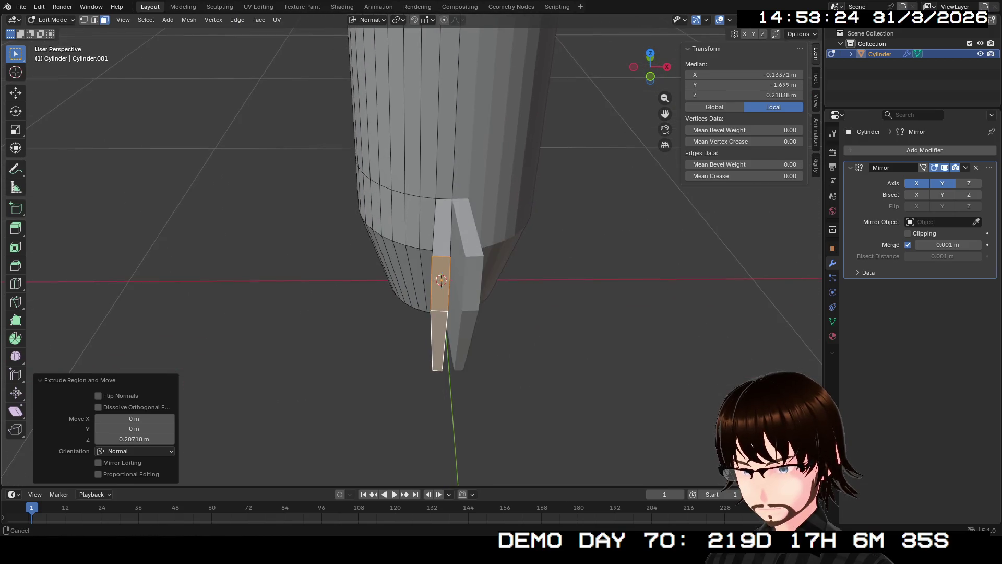
{"action": "scroll", "coordinate": [432, 329], "scroll_direction": "up", "scroll_amount": 2}
{"action": "mouse_move", "coordinate": [431, 330]}
{"action": "middle_mouse_down"}
{"action": "mouse_move", "coordinate": [484, 305]}
{"action": "mouse_move", "coordinate": [299, 409]}
{"action": "mouse_move", "coordinate": [306, 413]}
{"action": "mouse_move", "coordinate": [344, 325]}
{"action": "mouse_move", "coordinate": [326, 288]}
{"action": "middle_mouse_up"}
Step: Select the fin's lower outer edge and try moving it, cancelling the first attempts
{"action": "key", "text": "ctrl+z"}
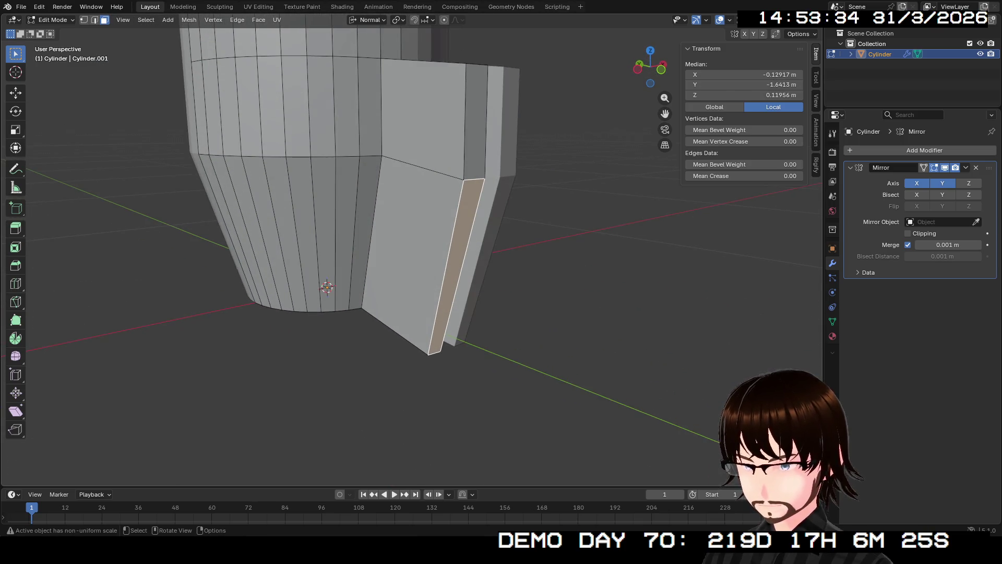
{"action": "left_click", "coordinate": [326, 287]}
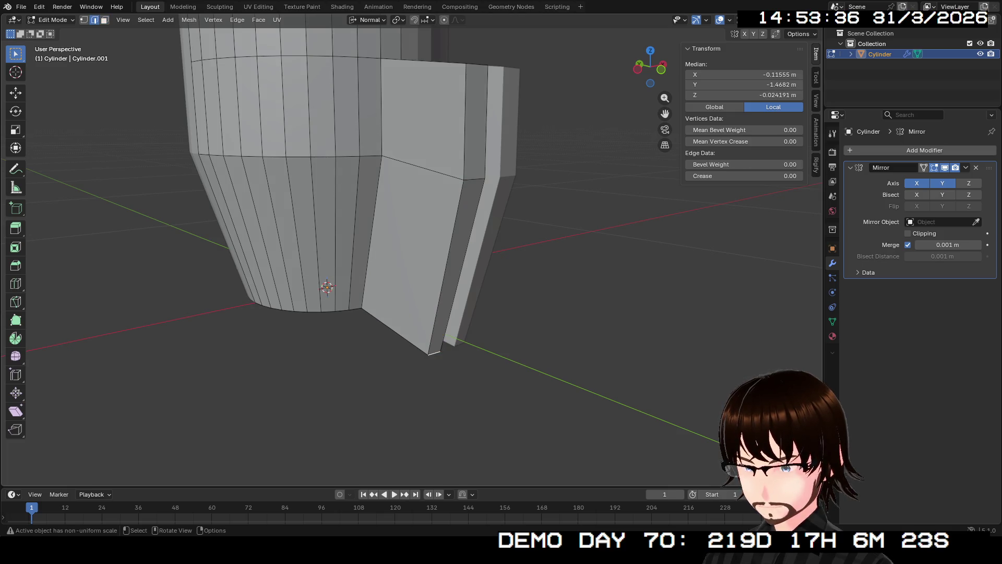
{"action": "mouse_move", "coordinate": [327, 287]}
{"action": "middle_mouse_down"}
{"action": "mouse_move", "coordinate": [214, 336]}
{"action": "mouse_move", "coordinate": [389, 343]}
{"action": "middle_mouse_up"}
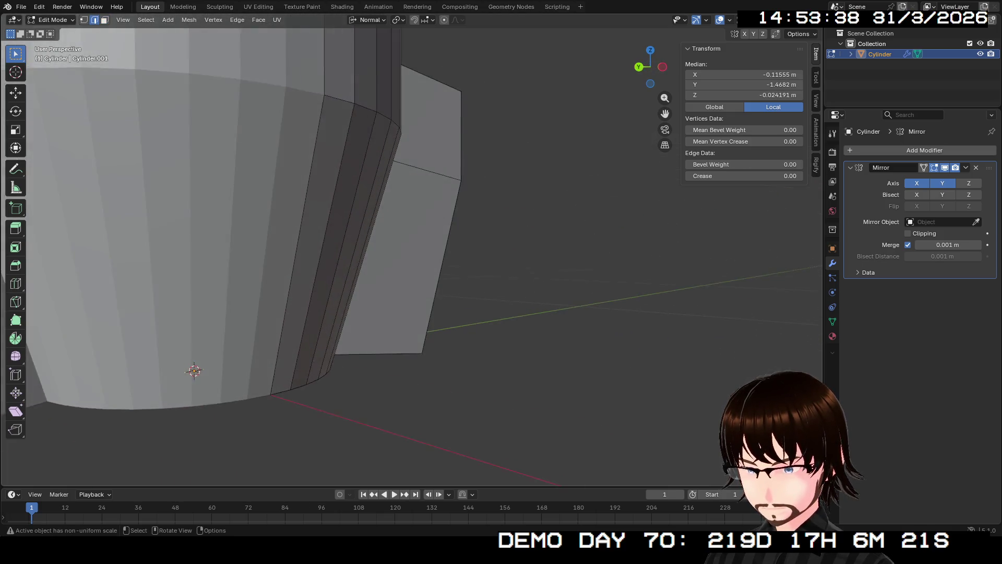
{"action": "middle_click_drag", "start_coordinate": [412, 258], "coordinate": [411, 224]}
{"action": "scroll", "coordinate": [412, 259], "scroll_direction": "up", "scroll_amount": 4}
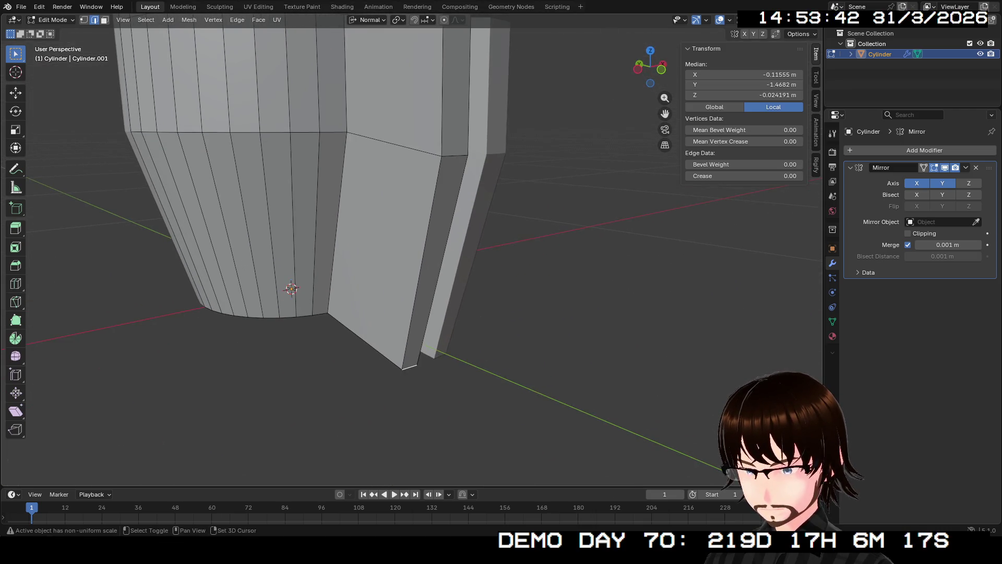
{"action": "key", "text": "g"}
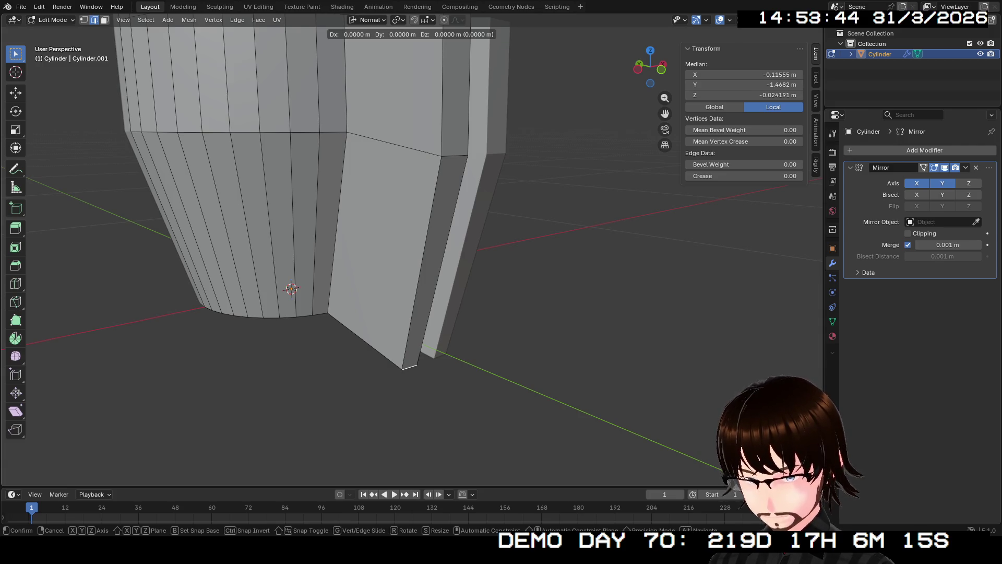
{"action": "key", "text": "z"}
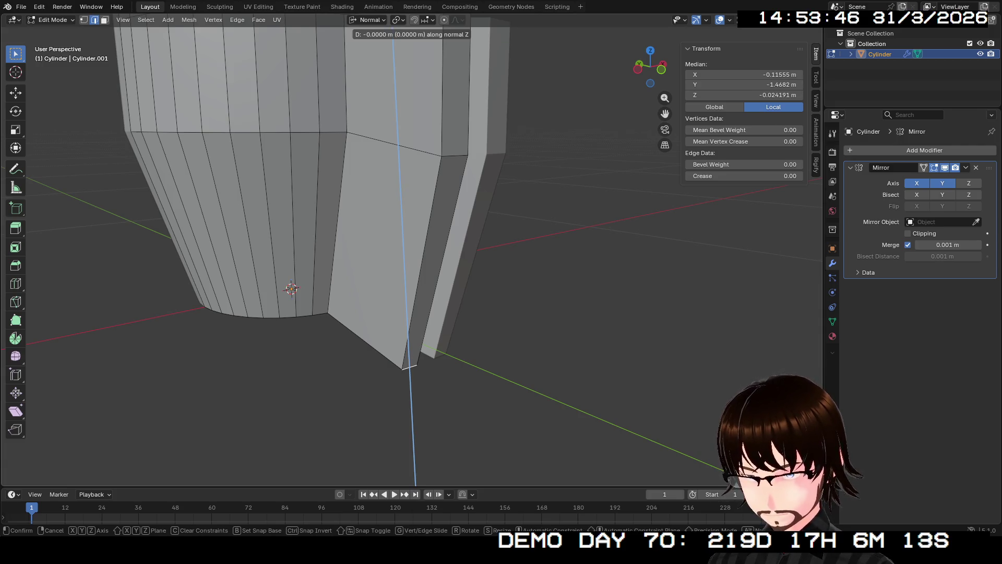
{"action": "key", "text": "Escape"}
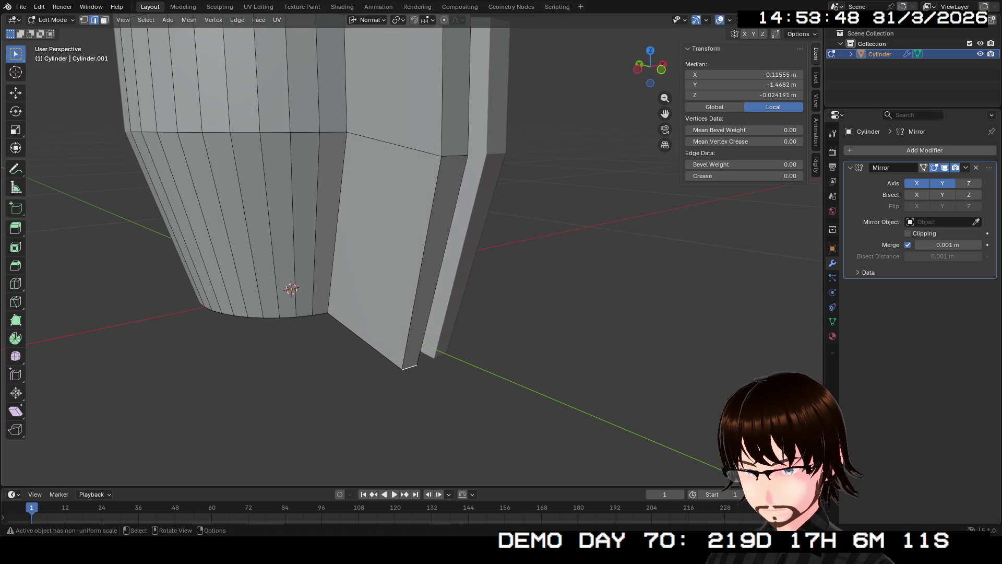
{"action": "key", "text": "g"}
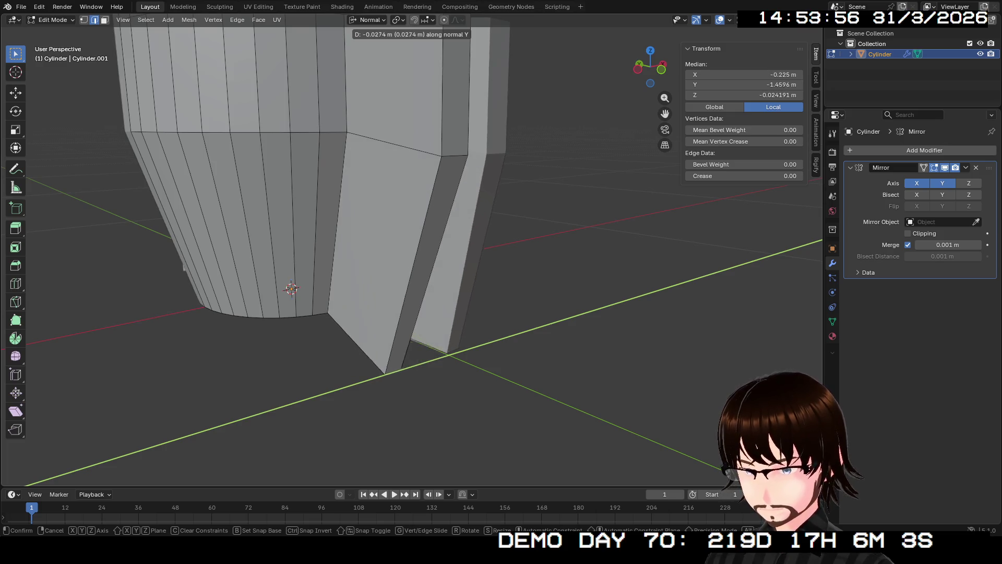
{"action": "key", "text": "Return"}
Step: Set Transform Orientation to Local and move the edge about -0.3 m along local Y so the fin sweeps out
{"action": "left_click", "coordinate": [369, 20]}
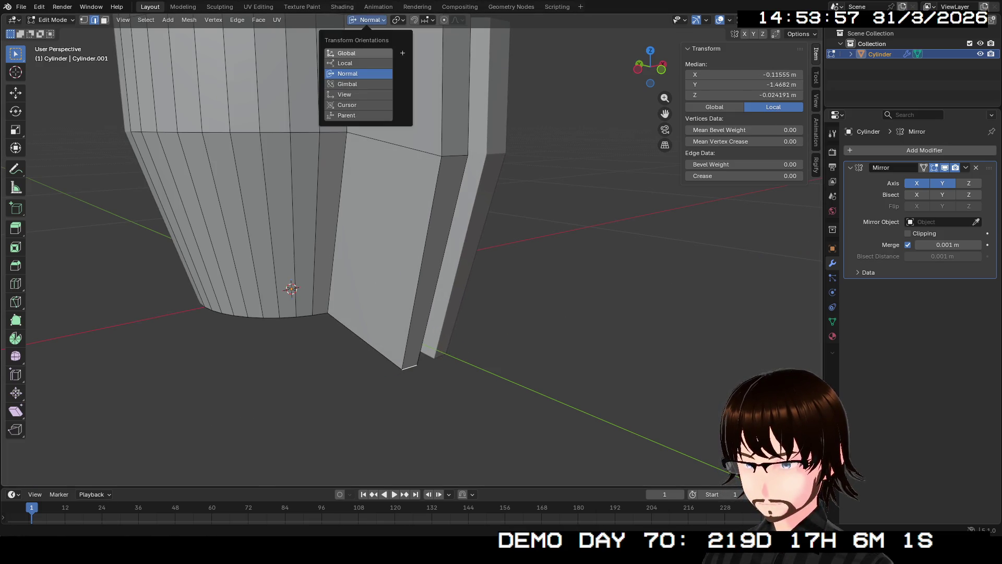
{"action": "left_click", "coordinate": [344, 63]}
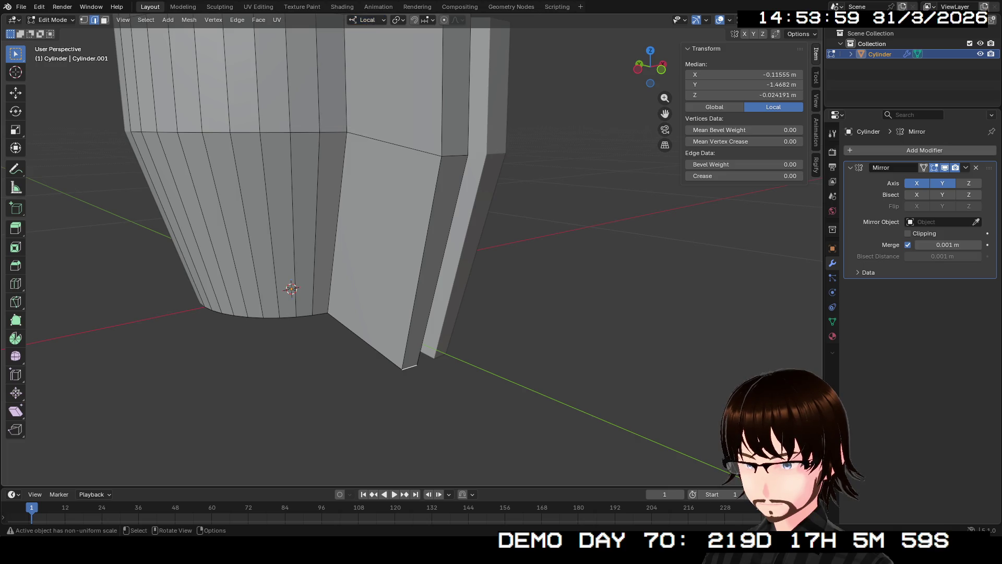
{"action": "key", "text": "g"}
{"action": "key", "text": "y"}
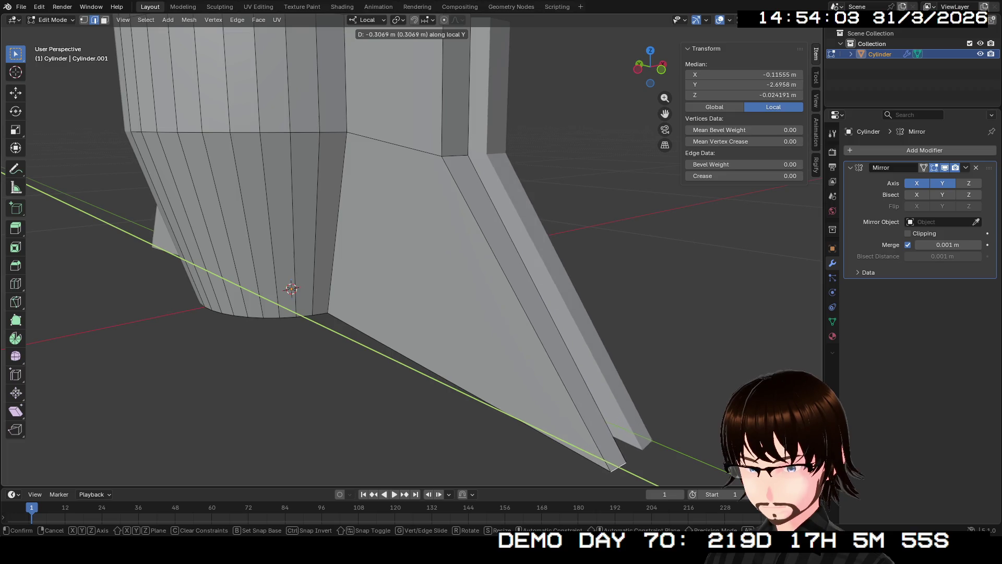
{"action": "key", "text": "Return"}
{"action": "scroll", "coordinate": [392, 235], "scroll_direction": "down", "scroll_amount": 3}
{"action": "mouse_move", "coordinate": [392, 235]}
{"action": "middle_mouse_down"}
{"action": "mouse_move", "coordinate": [439, 235]}
{"action": "mouse_move", "coordinate": [407, 251]}
{"action": "mouse_move", "coordinate": [469, 235]}
{"action": "middle_mouse_up"}
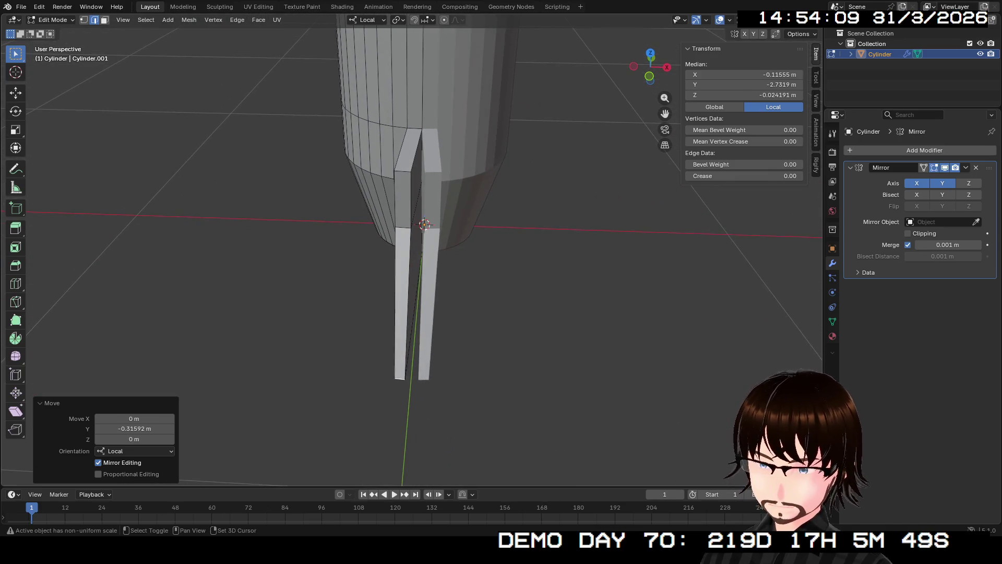
{"action": "scroll", "coordinate": [427, 235], "scroll_direction": "up", "scroll_amount": 2}
{"action": "scroll", "coordinate": [427, 235], "scroll_direction": "up", "scroll_amount": 2}
{"action": "scroll", "coordinate": [427, 235], "scroll_direction": "up", "scroll_amount": 2}
{"action": "scroll", "coordinate": [427, 235], "scroll_direction": "up", "scroll_amount": 2}
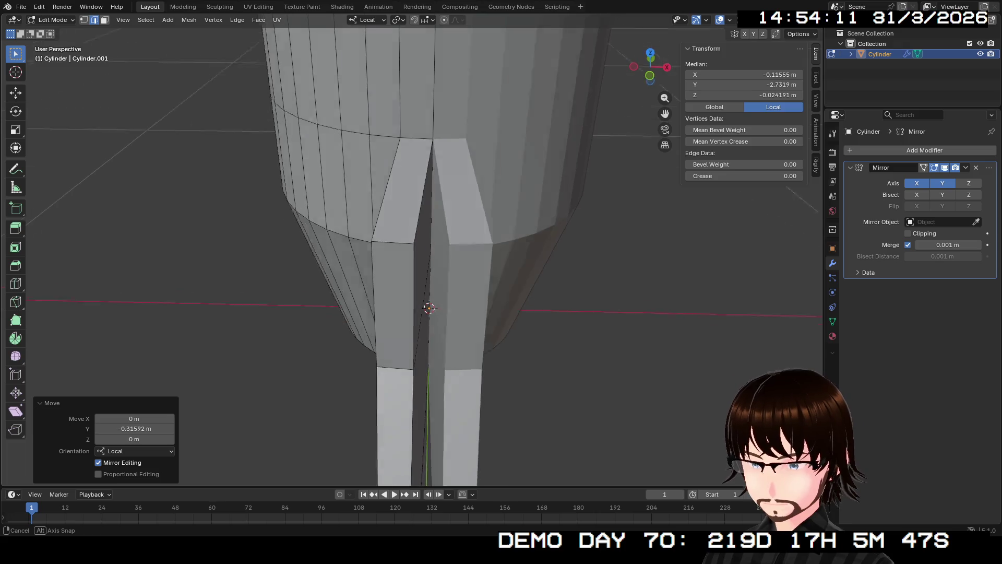
Step: Raise the Mirror modifier's Merge distance to 0.18 m so the mirrored fin halves join
{"action": "mouse_move", "coordinate": [471, 235]}
{"action": "middle_mouse_down"}
{"action": "mouse_move", "coordinate": [438, 243]}
{"action": "mouse_move", "coordinate": [485, 227]}
{"action": "mouse_move", "coordinate": [423, 235]}
{"action": "mouse_move", "coordinate": [407, 219]}
{"action": "mouse_move", "coordinate": [341, 294]}
{"action": "mouse_move", "coordinate": [313, 224]}
{"action": "mouse_move", "coordinate": [396, 188]}
{"action": "middle_mouse_up"}
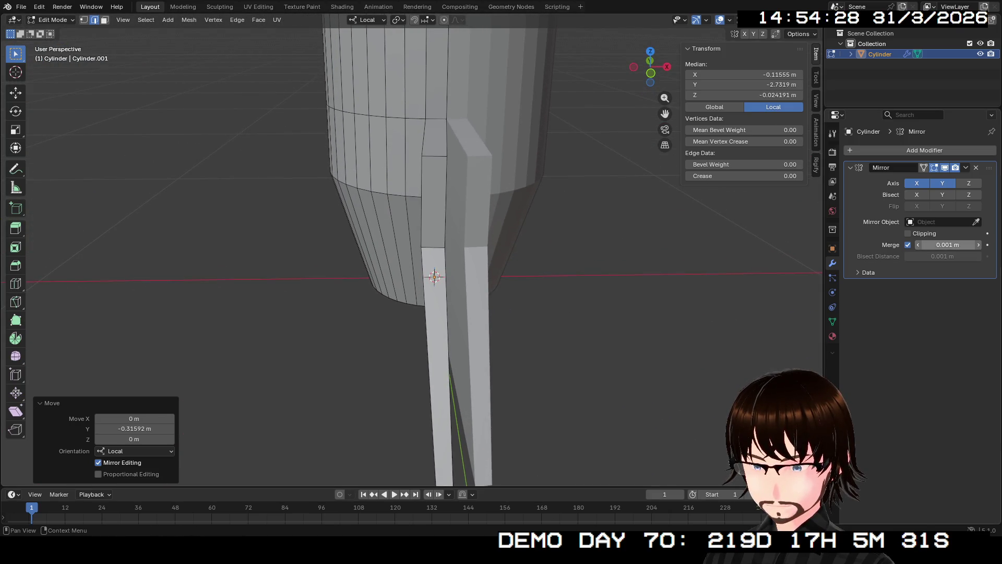
{"action": "mouse_move", "coordinate": [948, 245]}
{"action": "left_mouse_down"}
{"action": "mouse_move", "coordinate": [968, 244]}
{"action": "mouse_move", "coordinate": [952, 244]}
{"action": "left_mouse_up"}
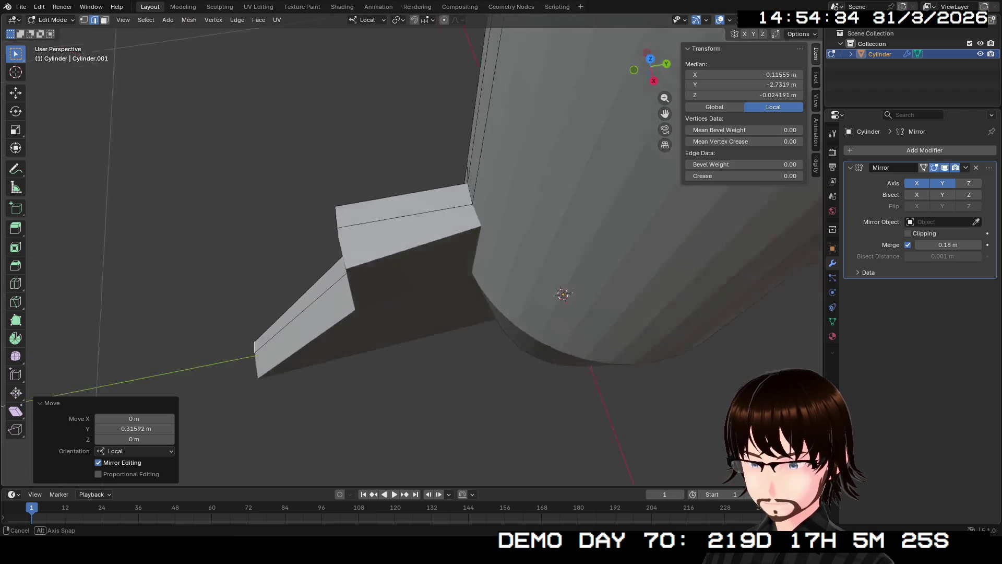
{"action": "middle_click_drag", "start_coordinate": [559, 287], "coordinate": [559, 287]}
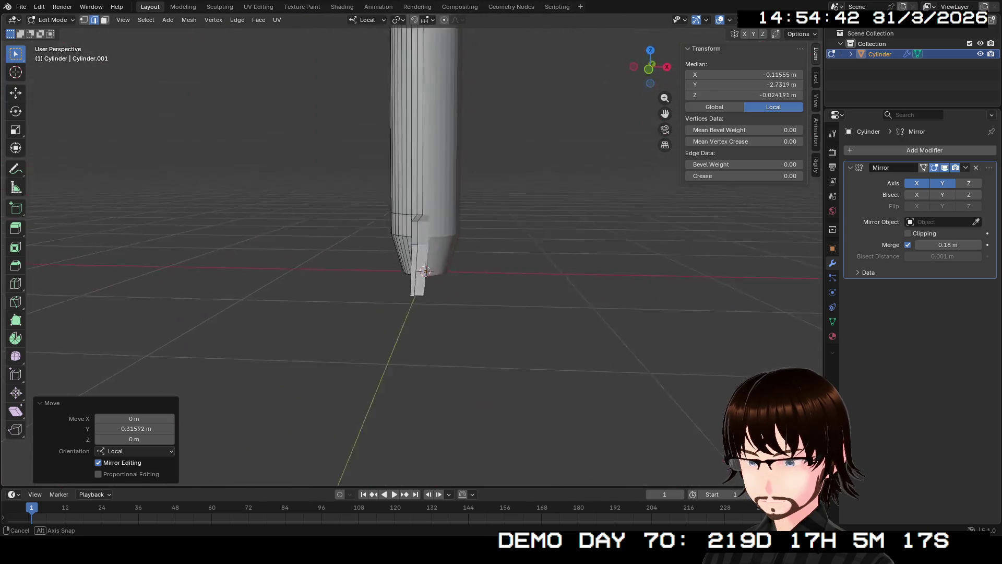
{"action": "left_click", "coordinate": [650, 51]}
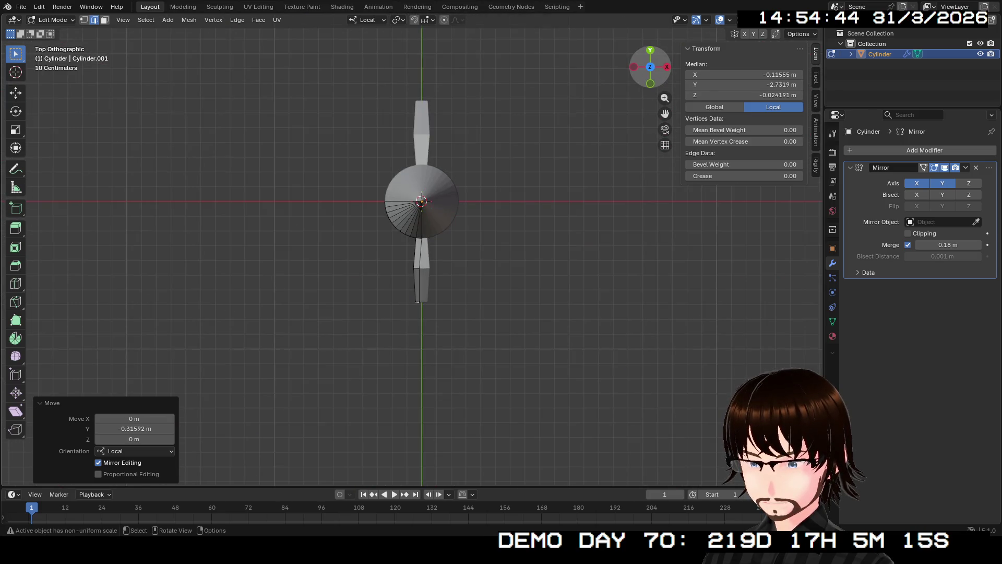
{"action": "scroll", "coordinate": [428, 235], "scroll_direction": "up", "scroll_amount": 3}
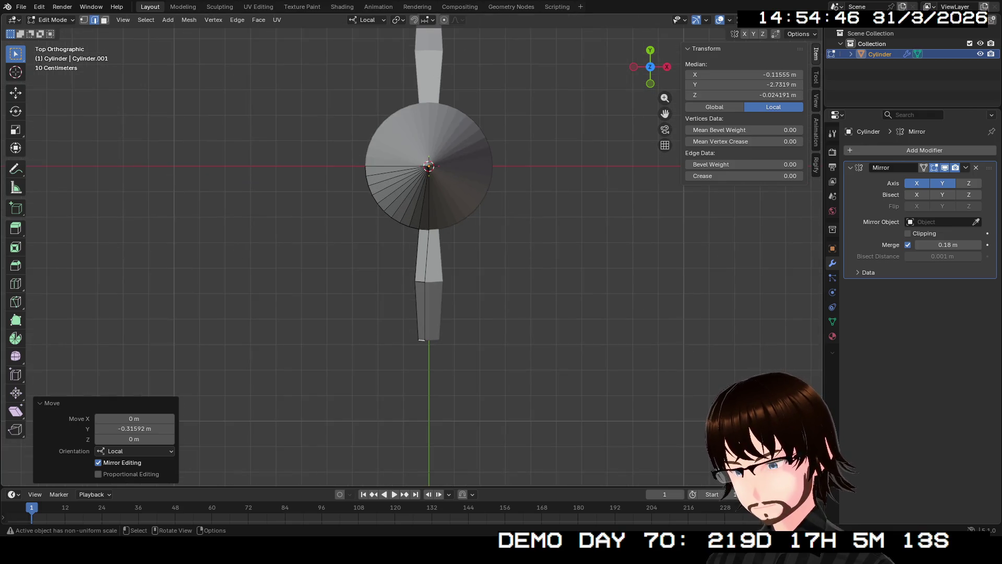
{"action": "scroll", "coordinate": [412, 257], "scroll_direction": "up", "scroll_amount": 1}
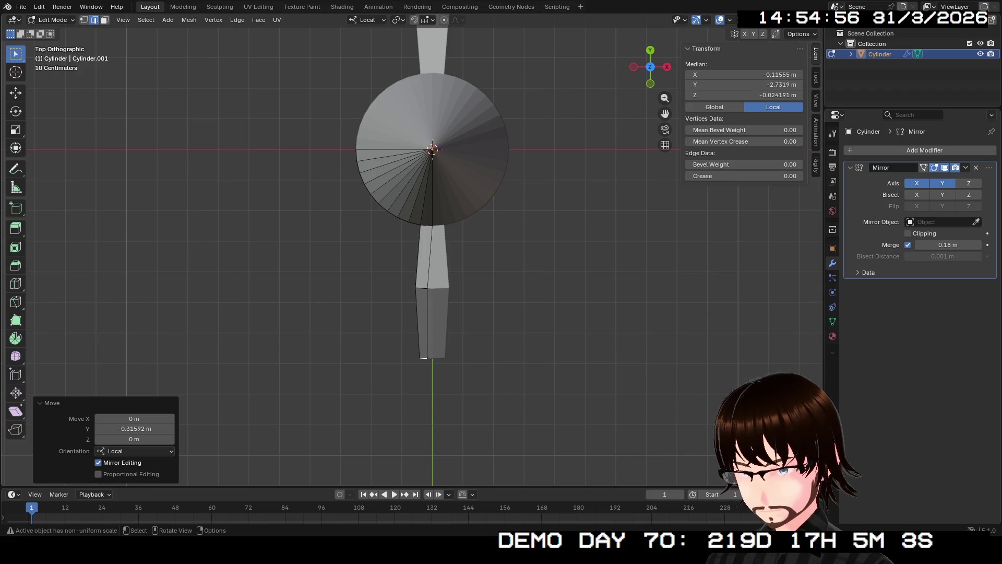
Step: Lower the Mirror merge distance to 0.01 m and undo the fin extrusion
{"action": "key", "text": "alt+a"}
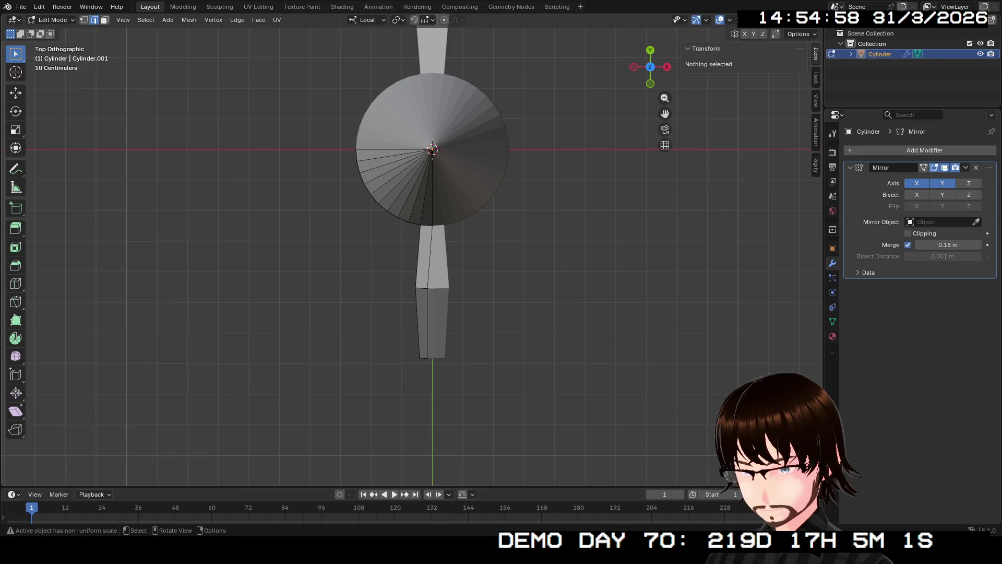
{"action": "middle_click_drag", "start_coordinate": [432, 313], "coordinate": [470, 196]}
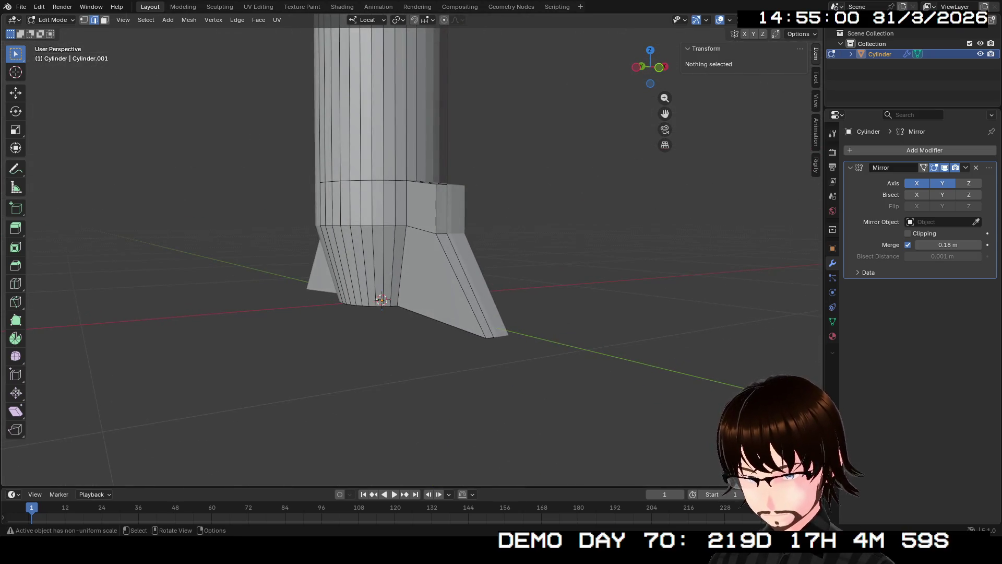
{"action": "left_click", "coordinate": [488, 337], "text": "ctrl"}
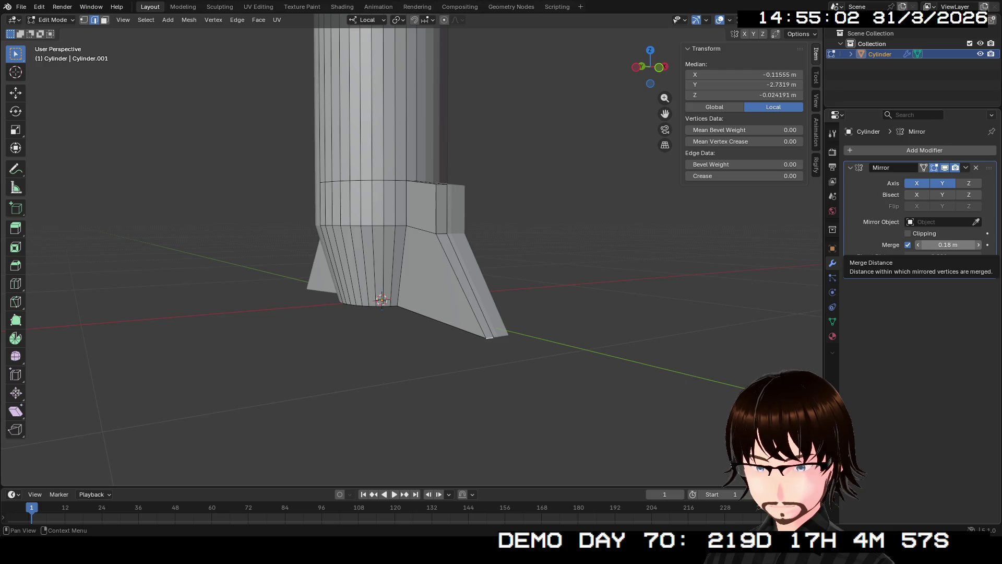
{"action": "left_click", "coordinate": [949, 245]}
{"action": "type", "text": ".01"}
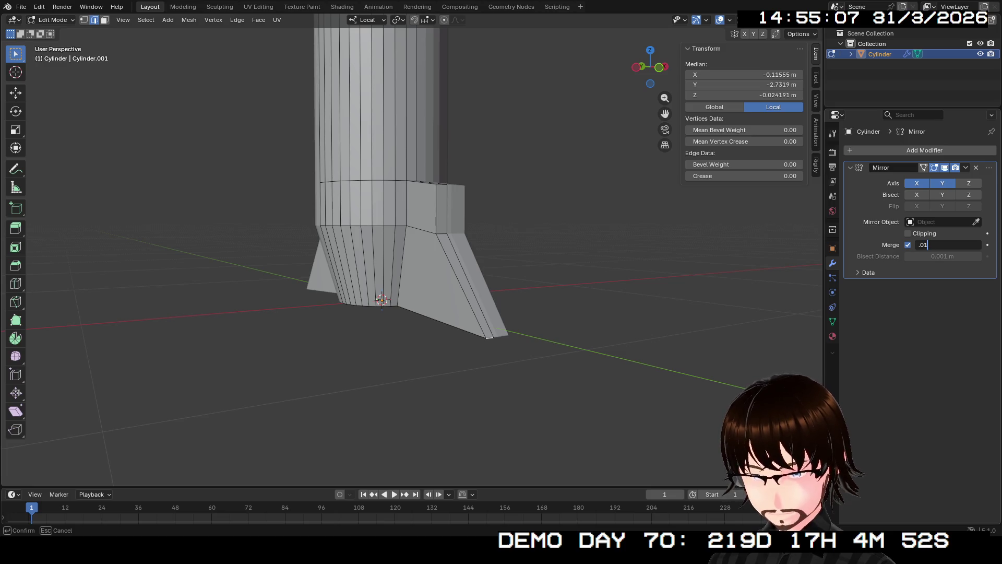
{"action": "key", "text": "Return"}
{"action": "middle_click_drag", "start_coordinate": [407, 258], "coordinate": [439, 235]}
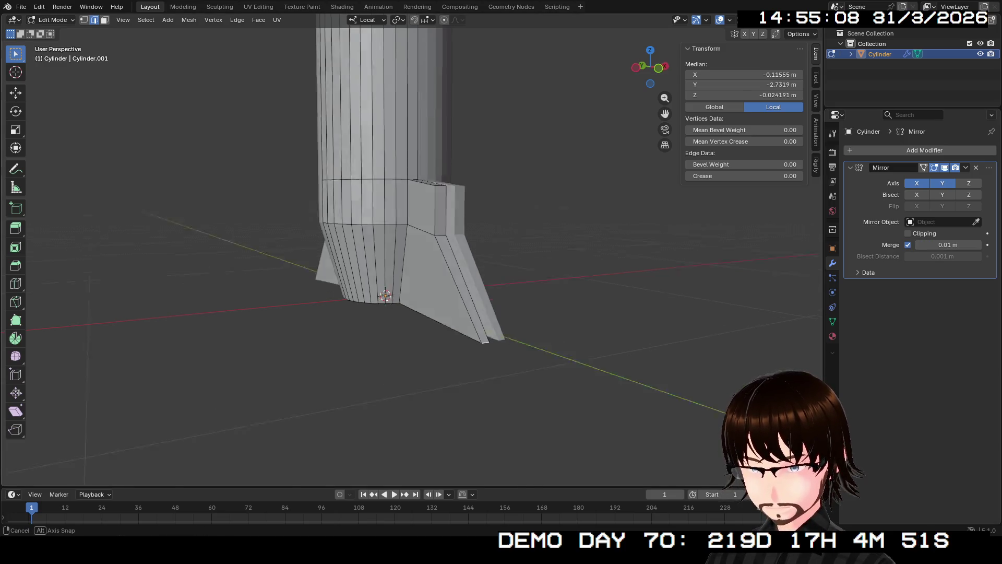
{"action": "key", "text": "ctrl+z"}
Step: Undo the earlier fin extrusions and select a vertical edge on the lower body
{"action": "key", "text": "ctrl+z"}
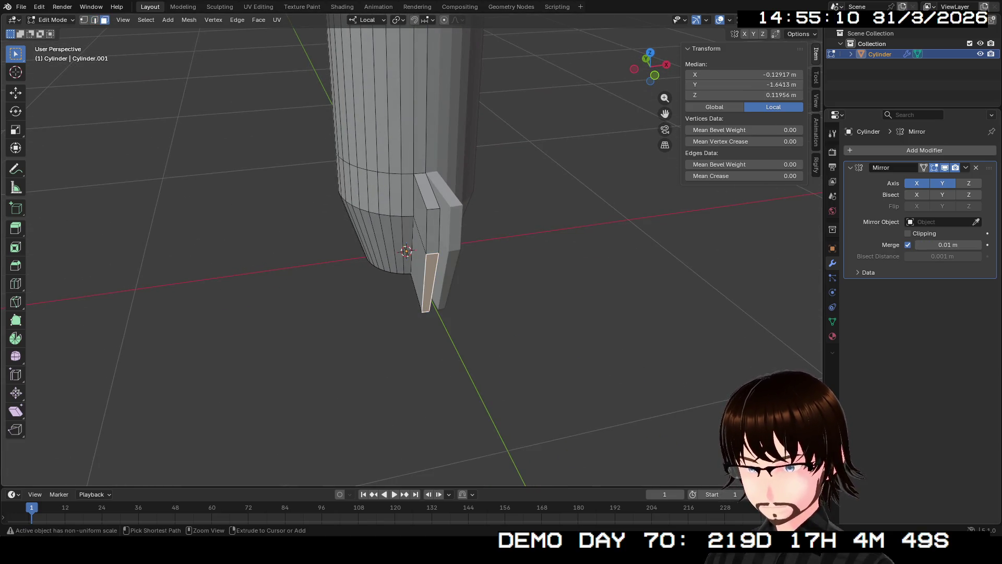
{"action": "key", "text": "ctrl+z"}
{"action": "middle_click_drag", "start_coordinate": [407, 250], "coordinate": [423, 236]}
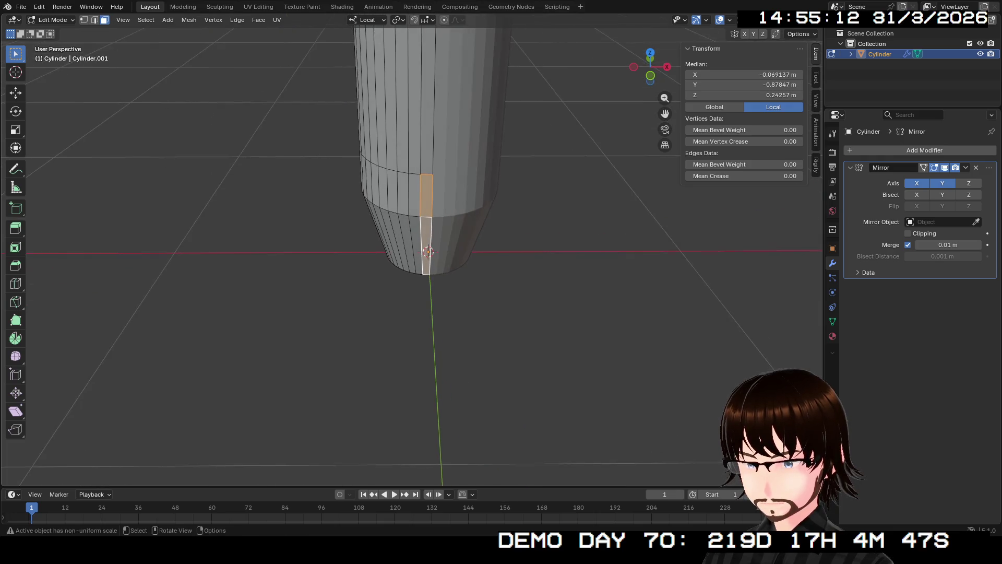
{"action": "scroll", "coordinate": [423, 250], "scroll_direction": "up", "scroll_amount": 3}
{"action": "scroll", "coordinate": [423, 252], "scroll_direction": "up", "scroll_amount": 3}
{"action": "key", "text": "alt+a"}
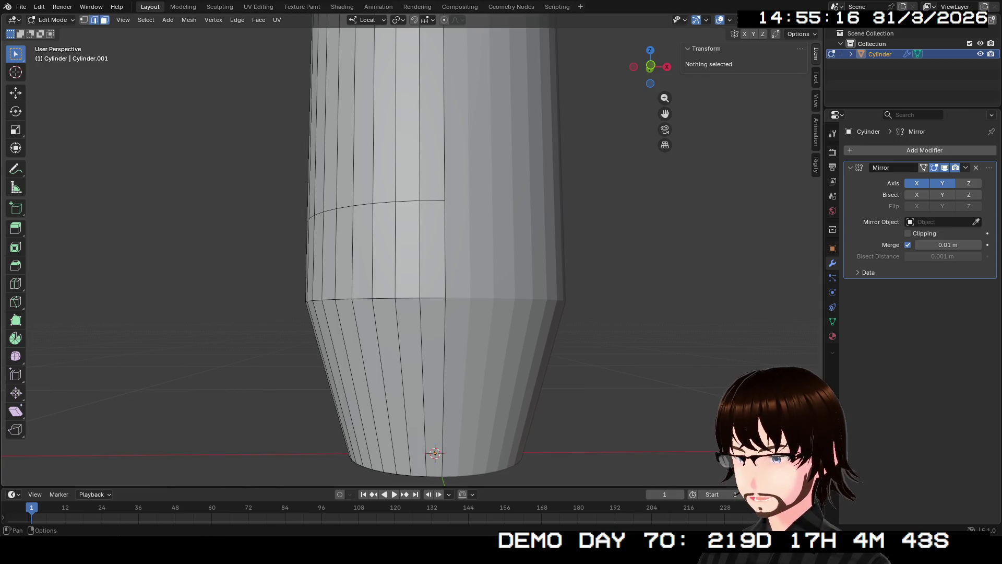
{"action": "left_click", "coordinate": [445, 249], "text": "shift"}
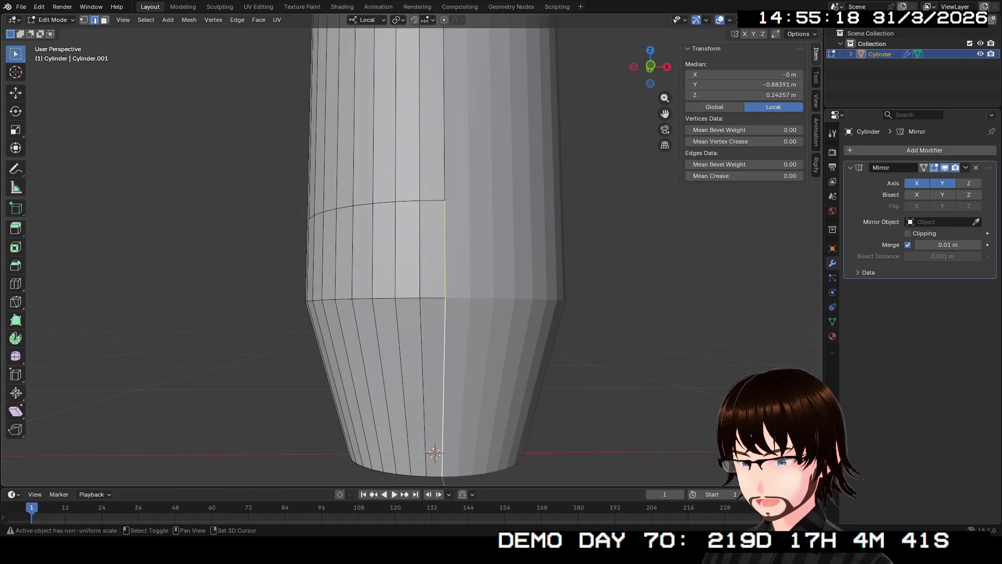
{"action": "middle_click_drag", "start_coordinate": [439, 259], "coordinate": [353, 251]}
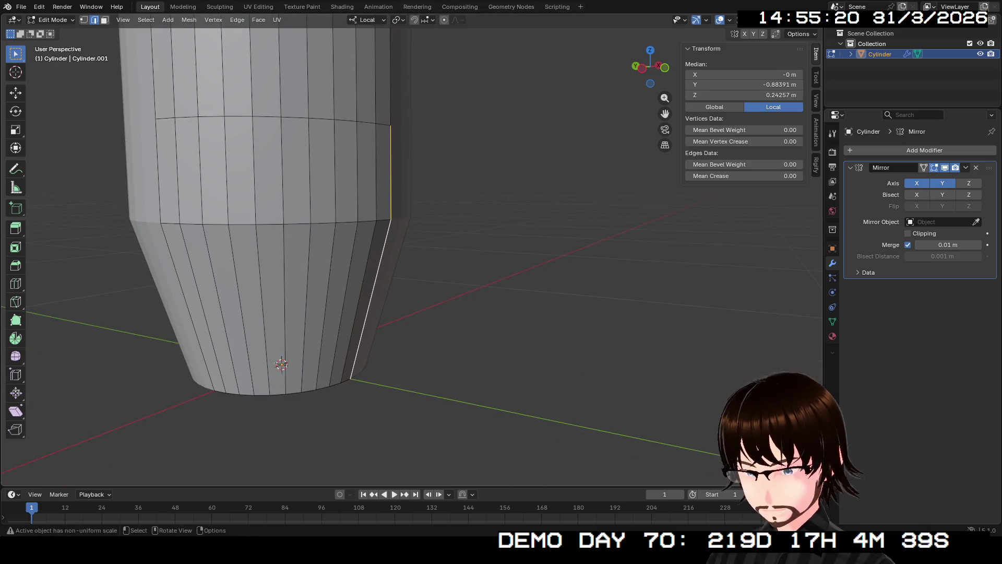
Step: Extrude that edge outward along local Y into a flat fin plane, then undo the extra faces
{"action": "key", "text": "e"}
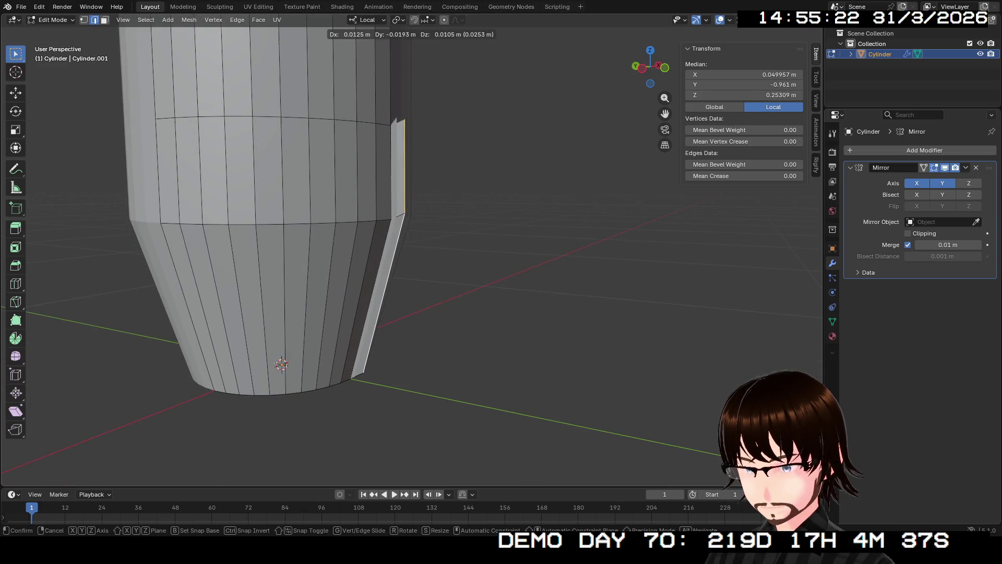
{"action": "key", "text": "y"}
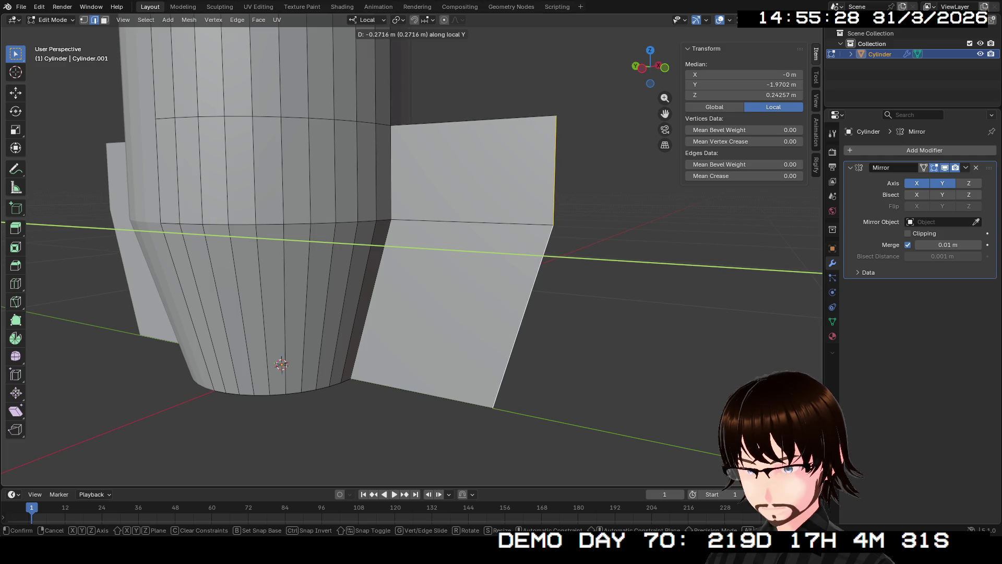
{"action": "key", "text": "Return"}
{"action": "mouse_move", "coordinate": [353, 313]}
{"action": "middle_mouse_down"}
{"action": "mouse_move", "coordinate": [469, 235]}
{"action": "mouse_move", "coordinate": [352, 251]}
{"action": "middle_mouse_up"}
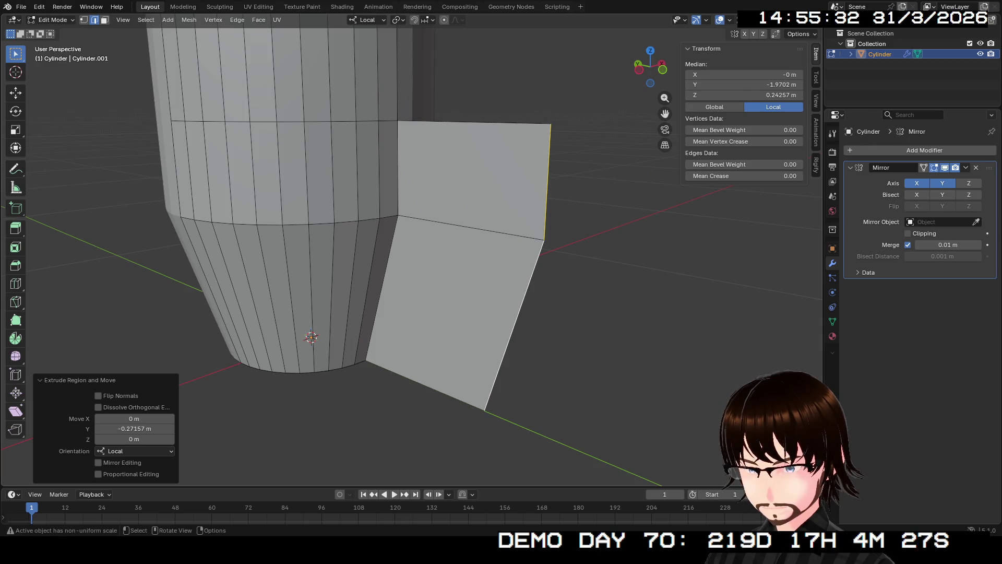
{"action": "left_click", "coordinate": [471, 228]}
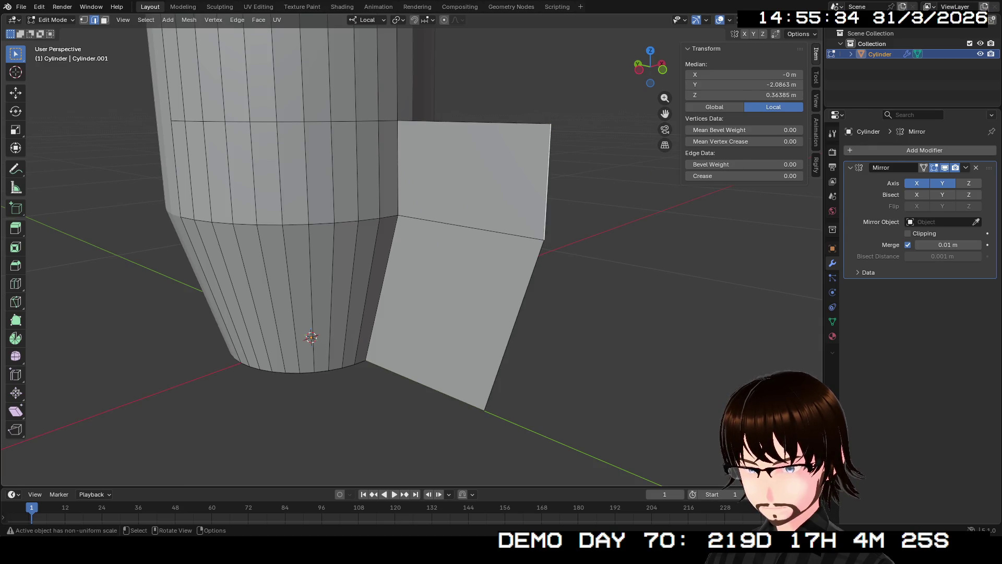
{"action": "middle_click_drag", "start_coordinate": [353, 274], "coordinate": [384, 244]}
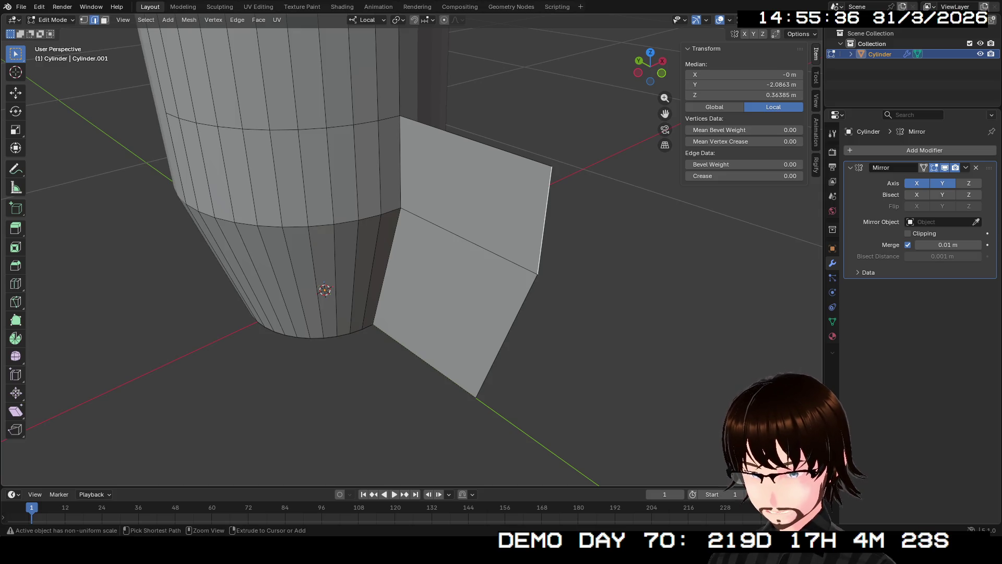
{"action": "key", "text": "ctrl+z"}
{"action": "key", "text": "ctrl+z"}
{"action": "middle_click_drag", "start_coordinate": [353, 274], "coordinate": [360, 235]}
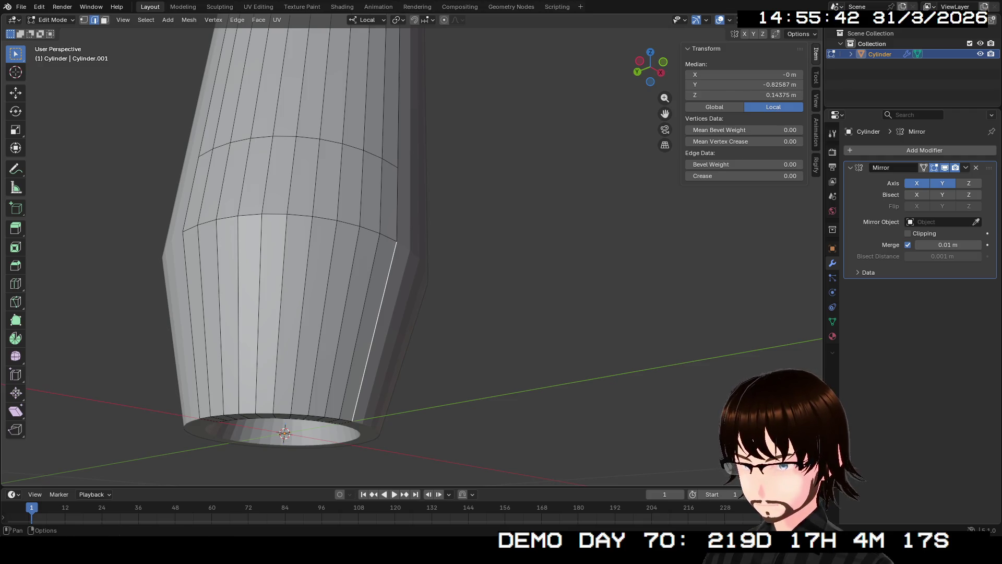
Step: Move the fin's lower and outer bottom vertices along local Y to sweep it into a triangle
{"action": "left_click", "coordinate": [352, 421]}
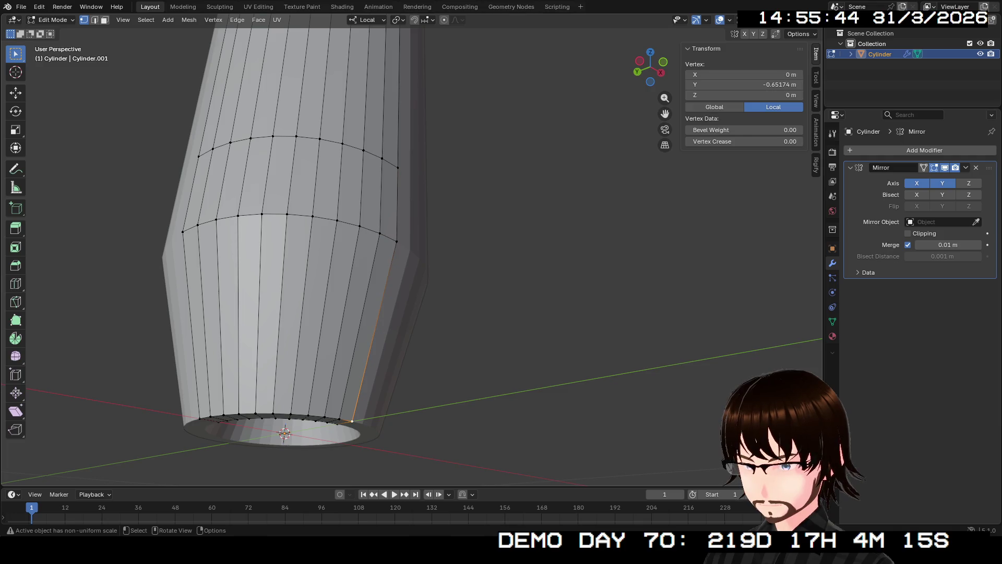
{"action": "key", "text": "g"}
{"action": "key", "text": "y"}
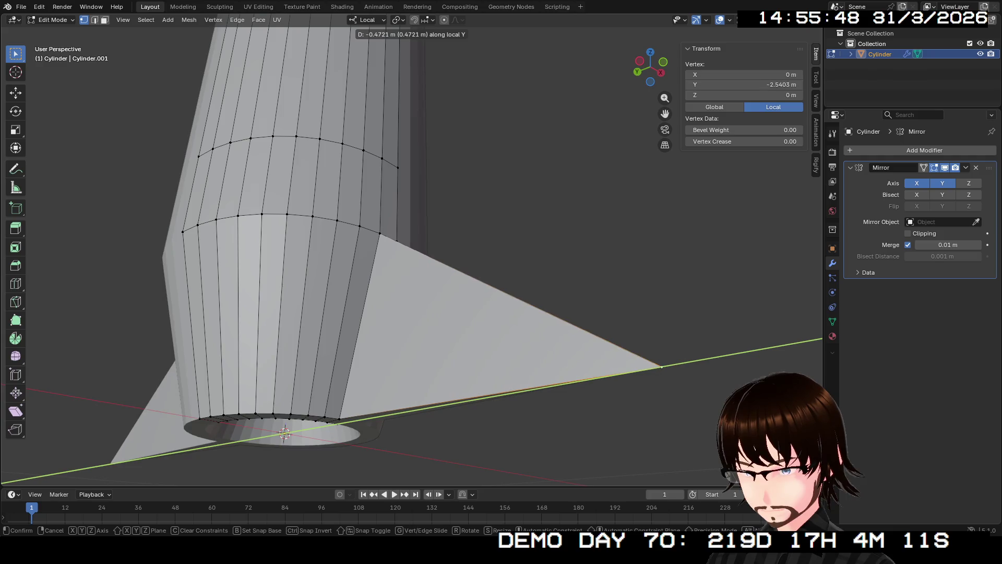
{"action": "key", "text": "Return"}
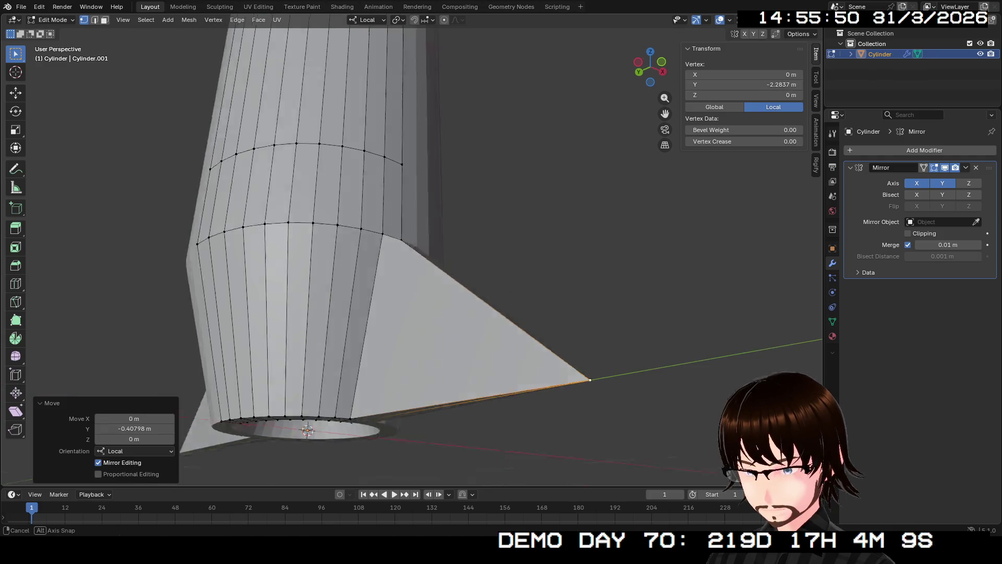
{"action": "mouse_move", "coordinate": [470, 282]}
{"action": "middle_mouse_down"}
{"action": "mouse_move", "coordinate": [501, 235]}
{"action": "mouse_move", "coordinate": [517, 251]}
{"action": "mouse_move", "coordinate": [532, 235]}
{"action": "mouse_move", "coordinate": [548, 251]}
{"action": "mouse_move", "coordinate": [502, 235]}
{"action": "mouse_move", "coordinate": [470, 251]}
{"action": "mouse_move", "coordinate": [509, 235]}
{"action": "mouse_move", "coordinate": [447, 219]}
{"action": "middle_mouse_up"}
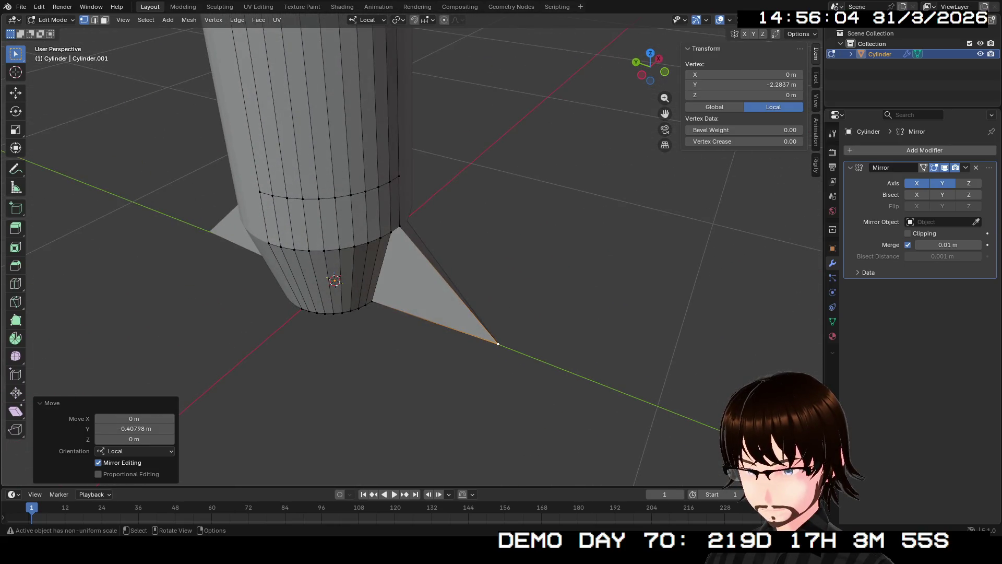
{"action": "left_click", "coordinate": [399, 226]}
{"action": "key", "text": "g"}
{"action": "key", "text": "y"}
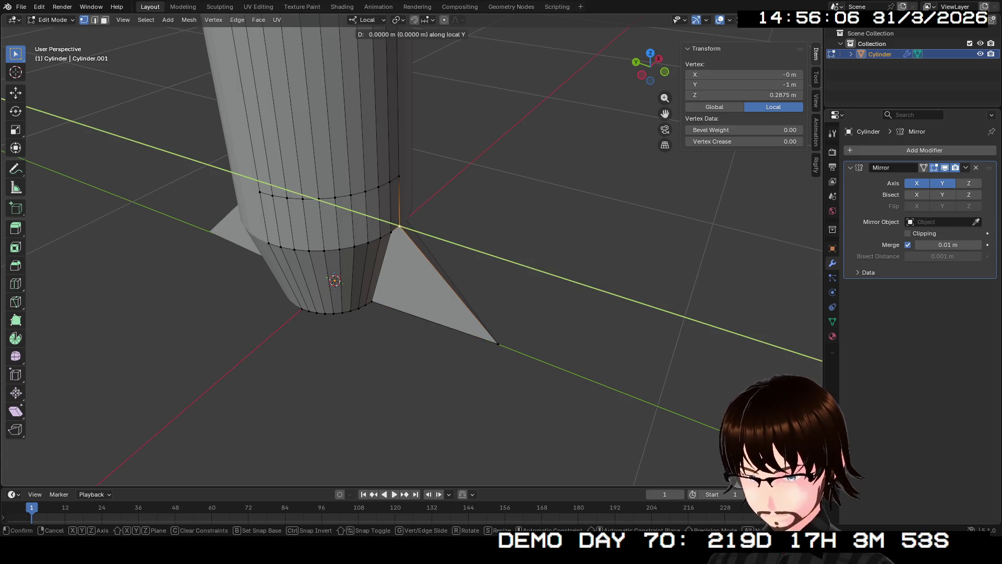
{"action": "key", "text": "Return"}
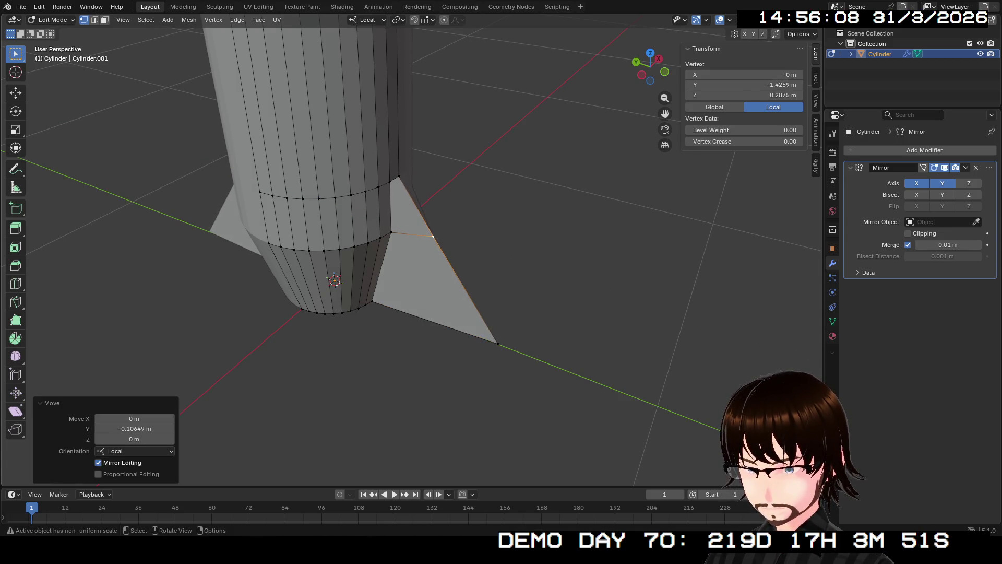
Step: Set exact Y positions for the fin's outer corner and tip in the Transform panel
{"action": "middle_click_drag", "start_coordinate": [416, 235], "coordinate": [352, 251]}
{"action": "middle_click_drag", "start_coordinate": [415, 235], "coordinate": [439, 243]}
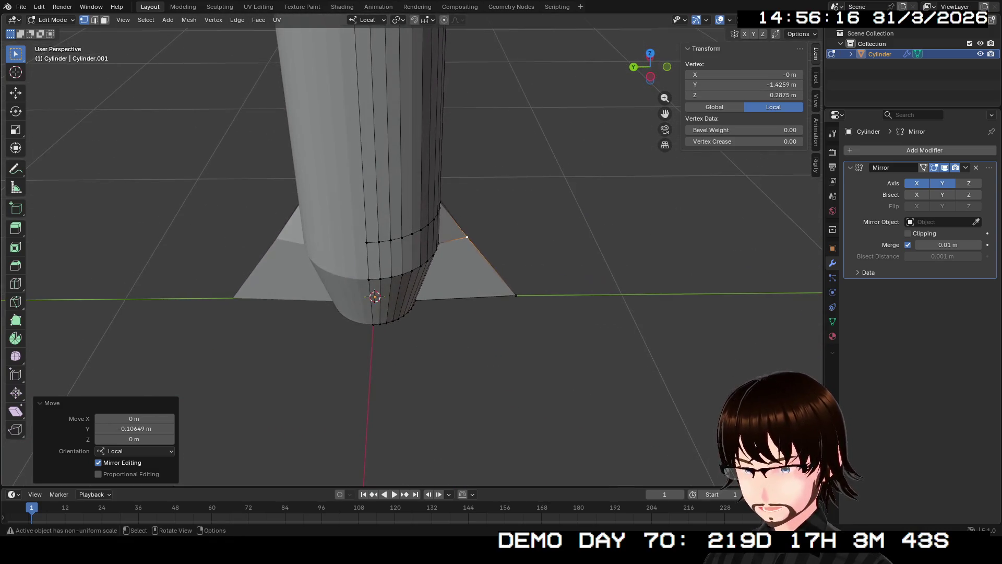
{"action": "middle_click_drag", "start_coordinate": [415, 235], "coordinate": [439, 259]}
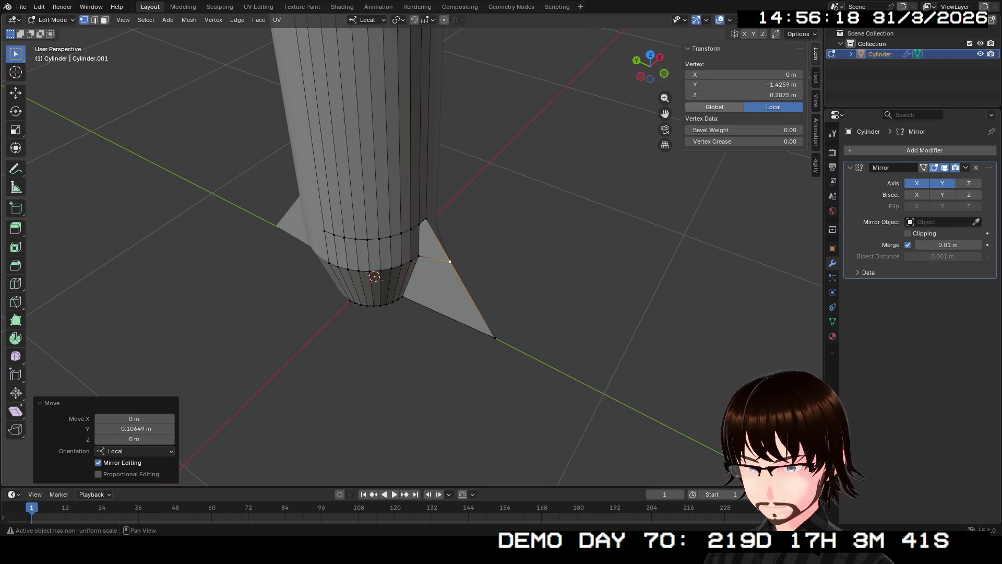
{"action": "left_click", "coordinate": [744, 84]}
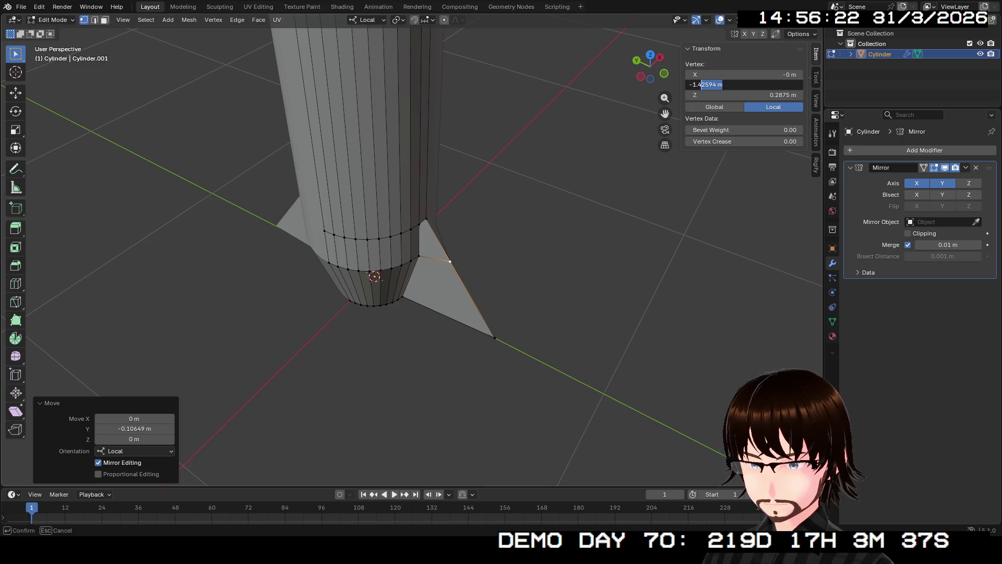
{"action": "key", "text": "Return"}
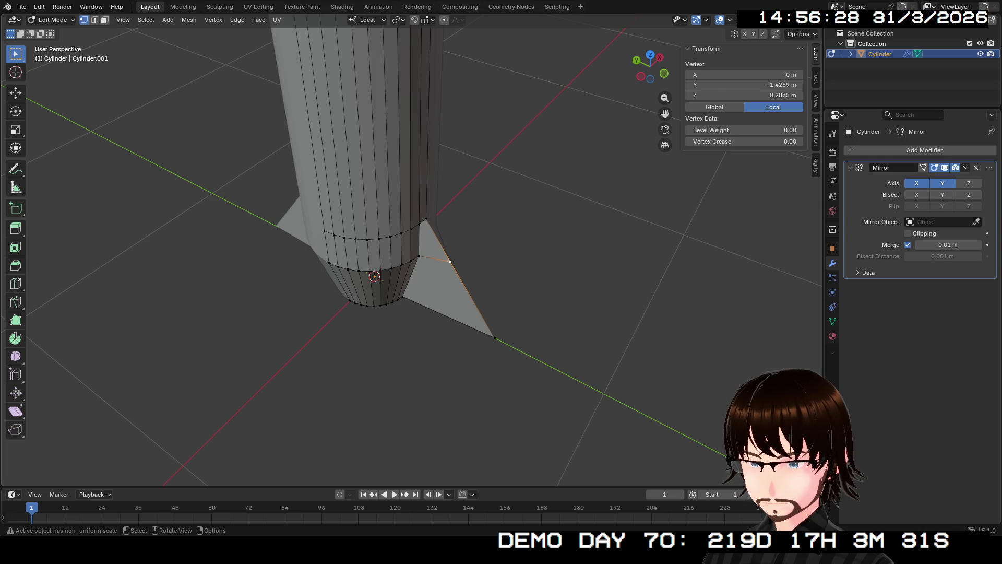
{"action": "left_click", "coordinate": [744, 85]}
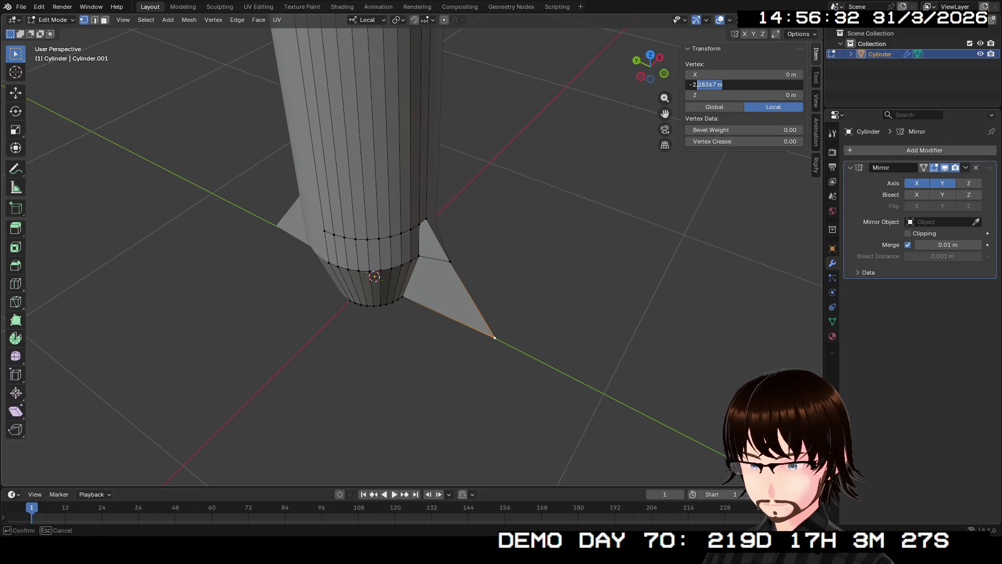
{"action": "key", "text": "Return"}
Step: Select the short fin's upper corner vertex and set its Y and matching X position
{"action": "key", "text": "alt+a"}
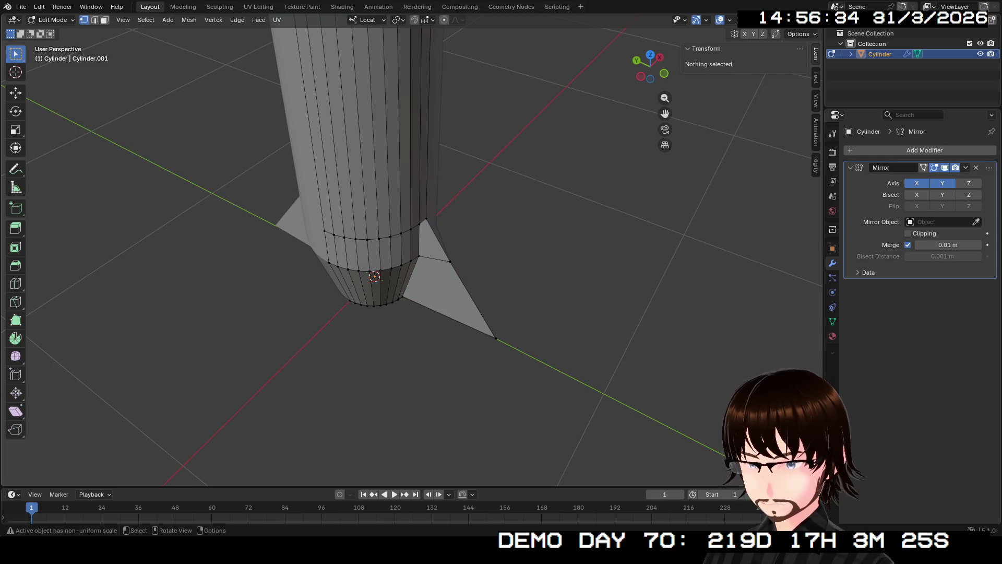
{"action": "middle_click_drag", "start_coordinate": [470, 313], "coordinate": [518, 306]}
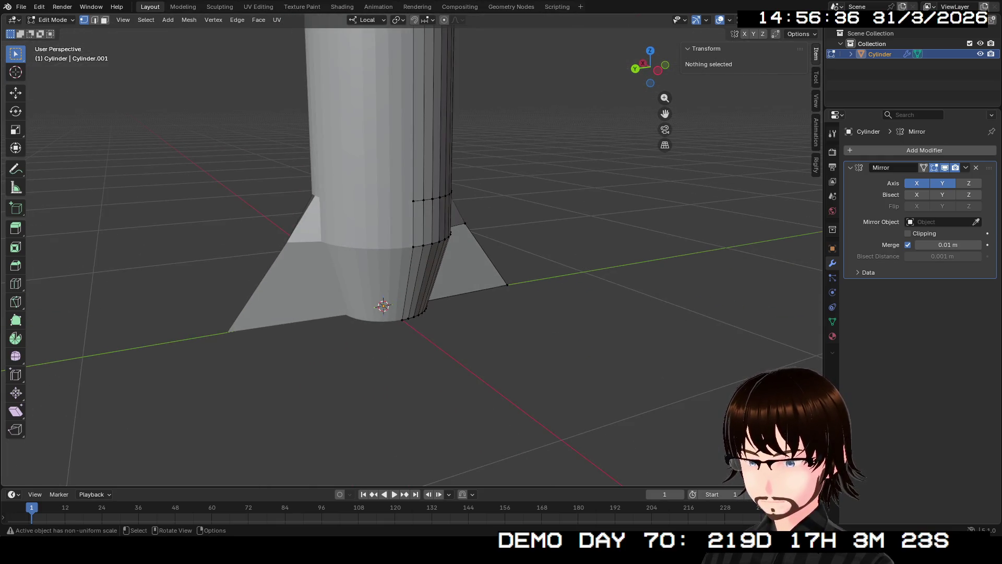
{"action": "left_click", "coordinate": [466, 223]}
{"action": "left_click", "coordinate": [744, 84]}
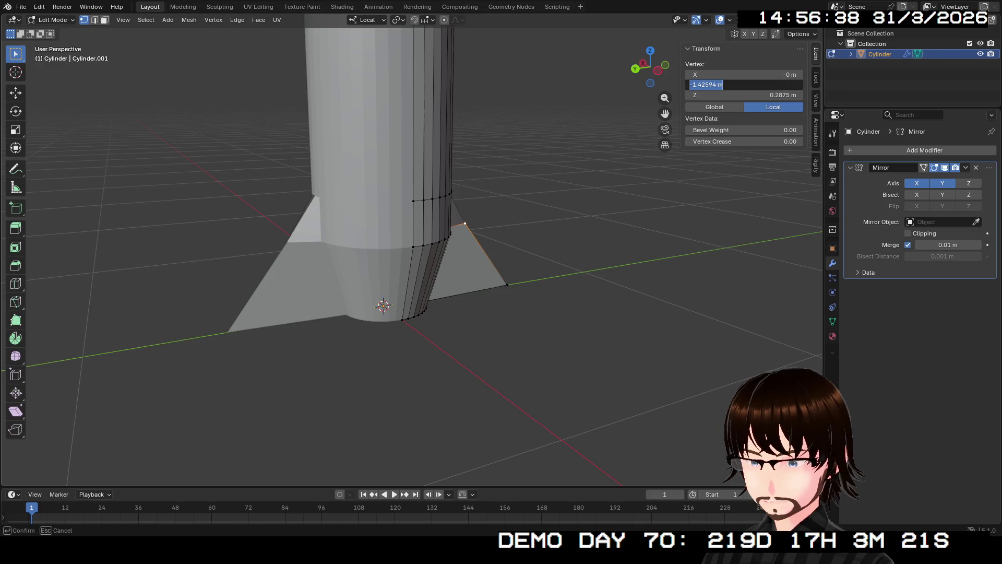
{"action": "type", "text": "0"}
{"action": "key", "text": "Return"}
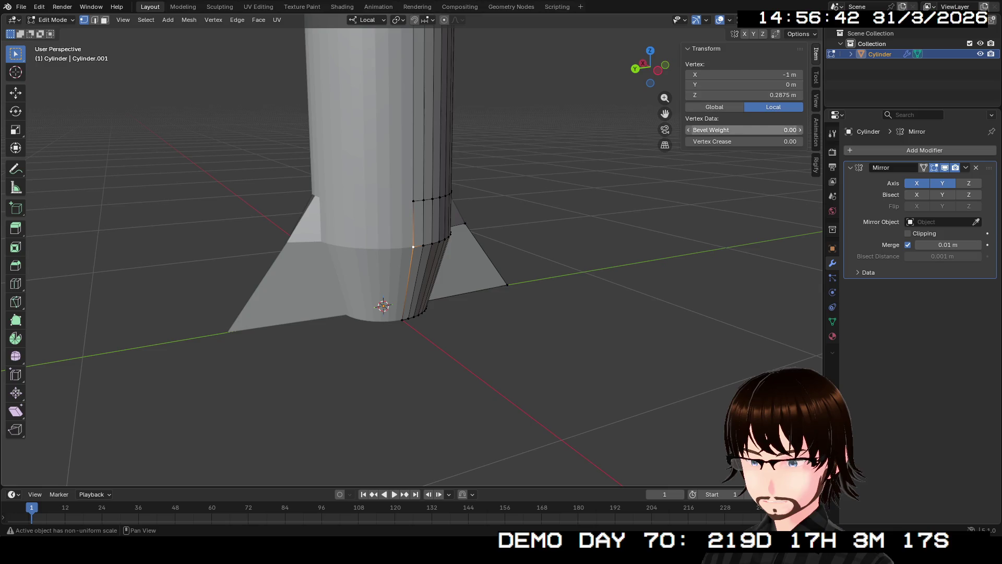
{"action": "left_click", "coordinate": [744, 75]}
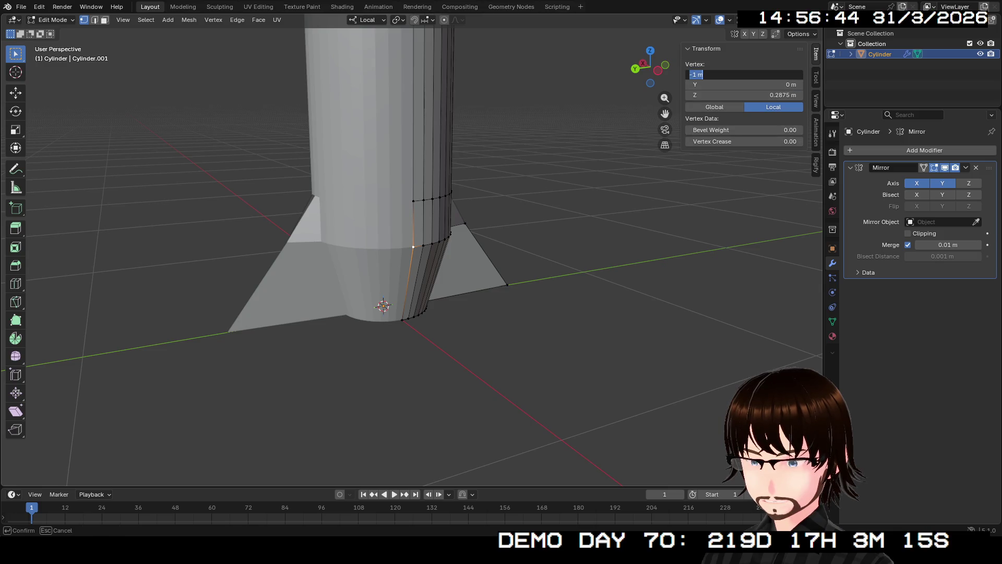
{"action": "key", "text": "Return"}
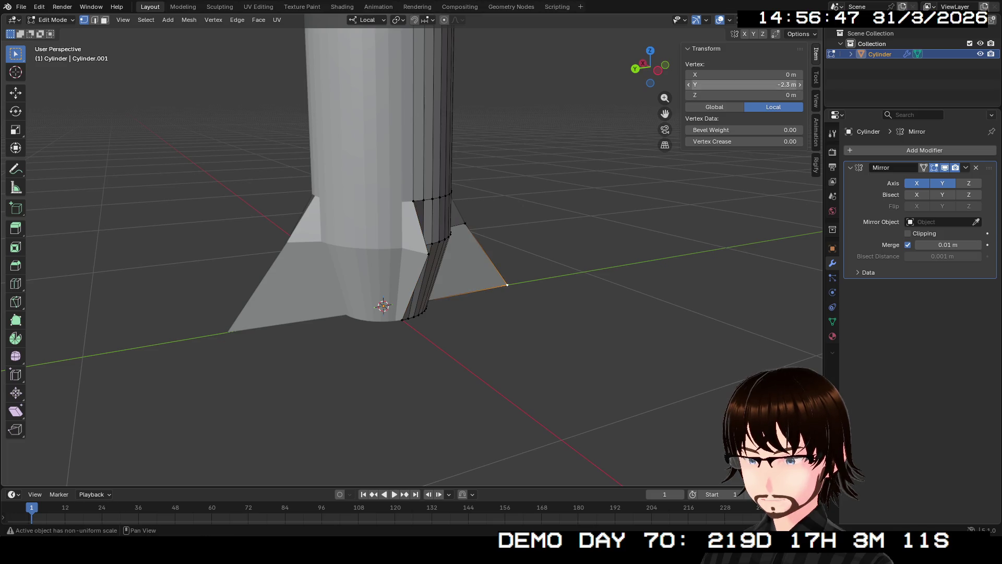
Step: Move the fin tip out to X -2.3 m and Y -2.3 m to lengthen the fin
{"action": "left_click", "coordinate": [744, 84]}
{"action": "key", "text": "Return"}
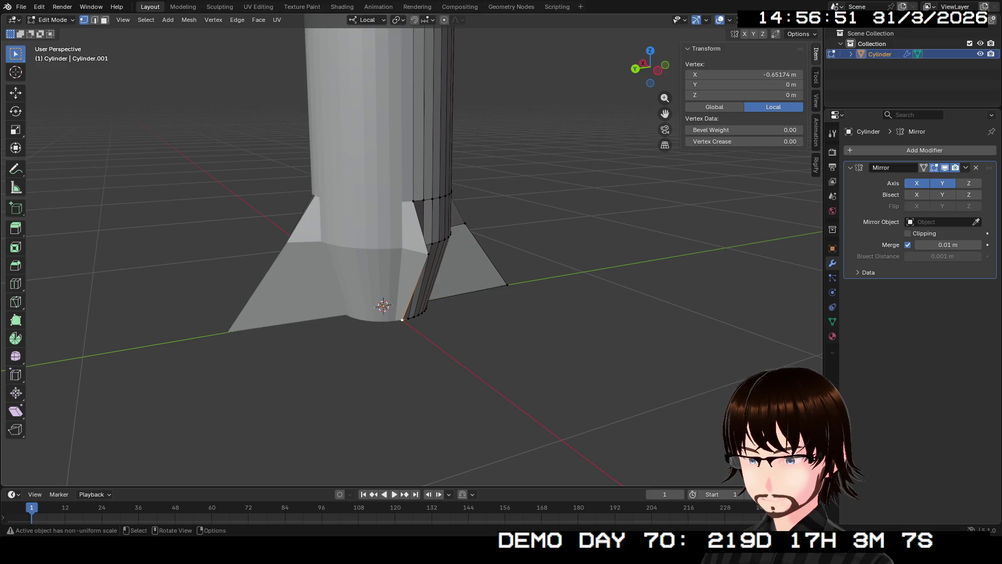
{"action": "left_click", "coordinate": [744, 74]}
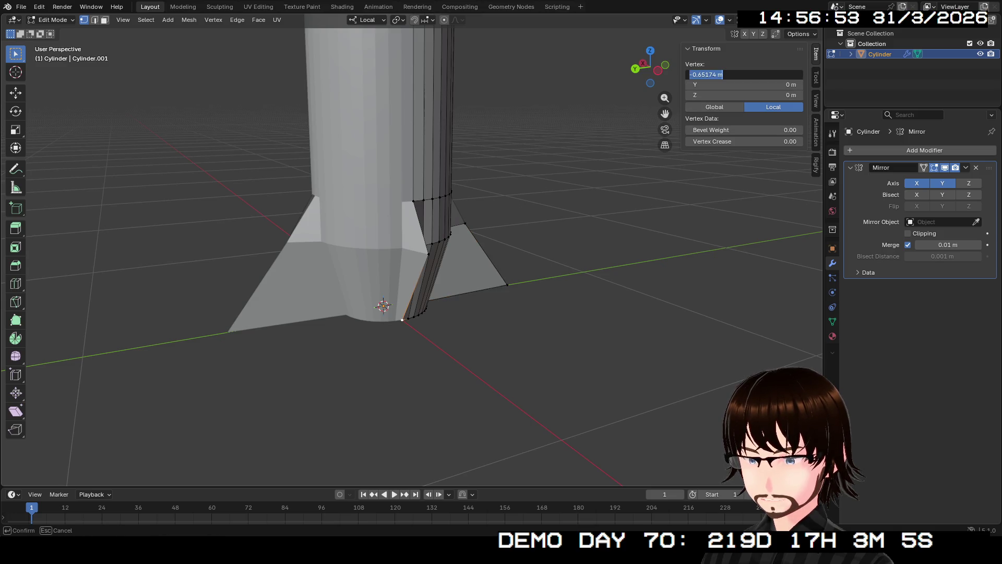
{"action": "type", "text": "-2.3"}
{"action": "key", "text": "Return"}
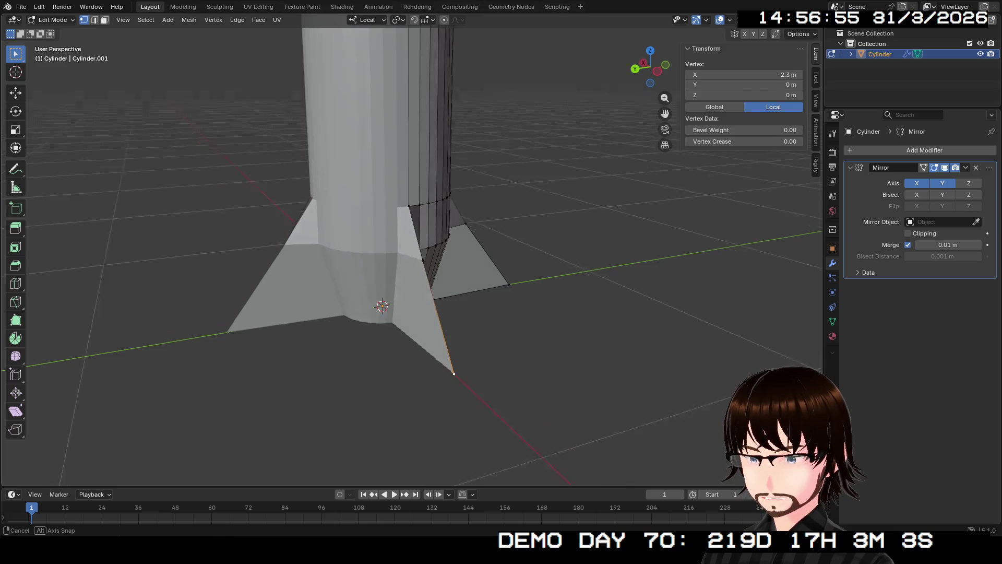
{"action": "mouse_move", "coordinate": [470, 274]}
{"action": "middle_mouse_down"}
{"action": "mouse_move", "coordinate": [549, 236]}
{"action": "mouse_move", "coordinate": [705, 259]}
{"action": "middle_mouse_up"}
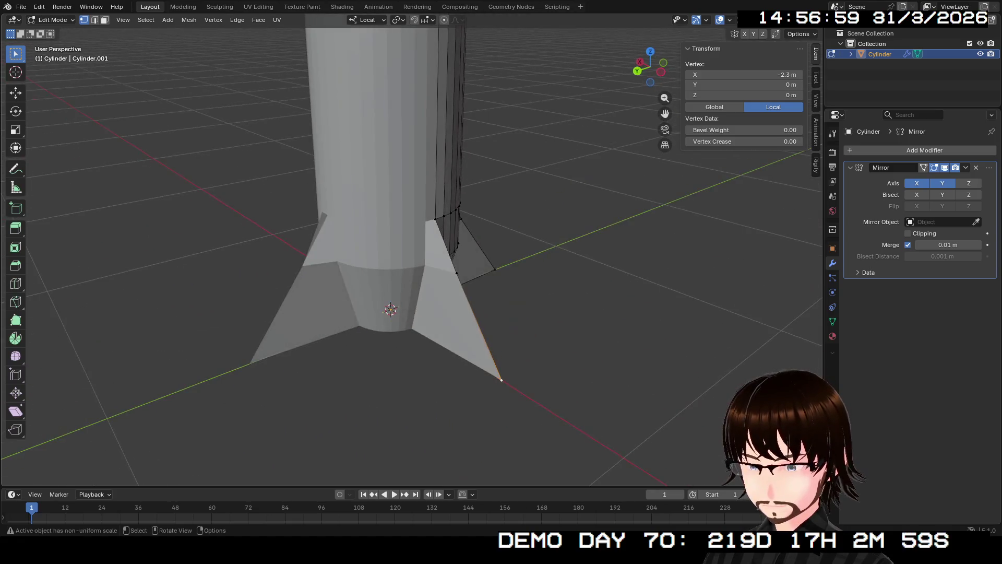
Step: Return to Object Mode and orbit to inspect the four fins around the base
{"action": "key", "text": "Tab"}
{"action": "mouse_move", "coordinate": [501, 313]}
{"action": "middle_mouse_down"}
{"action": "mouse_move", "coordinate": [501, 188]}
{"action": "mouse_move", "coordinate": [502, 439]}
{"action": "mouse_move", "coordinate": [501, 235]}
{"action": "mouse_move", "coordinate": [501, 329]}
{"action": "mouse_move", "coordinate": [517, 353]}
{"action": "mouse_move", "coordinate": [556, 369]}
{"action": "mouse_move", "coordinate": [517, 321]}
{"action": "middle_mouse_up"}
{"action": "scroll", "coordinate": [502, 282], "scroll_direction": "up", "scroll_amount": 2}
{"action": "scroll", "coordinate": [502, 283], "scroll_direction": "up", "scroll_amount": 1}
{"action": "scroll", "coordinate": [502, 283], "scroll_direction": "down", "scroll_amount": 1}
{"action": "middle_click_drag", "start_coordinate": [360, 259], "coordinate": [439, 267]}
{"action": "scroll", "coordinate": [360, 259], "scroll_direction": "up", "scroll_amount": 4}
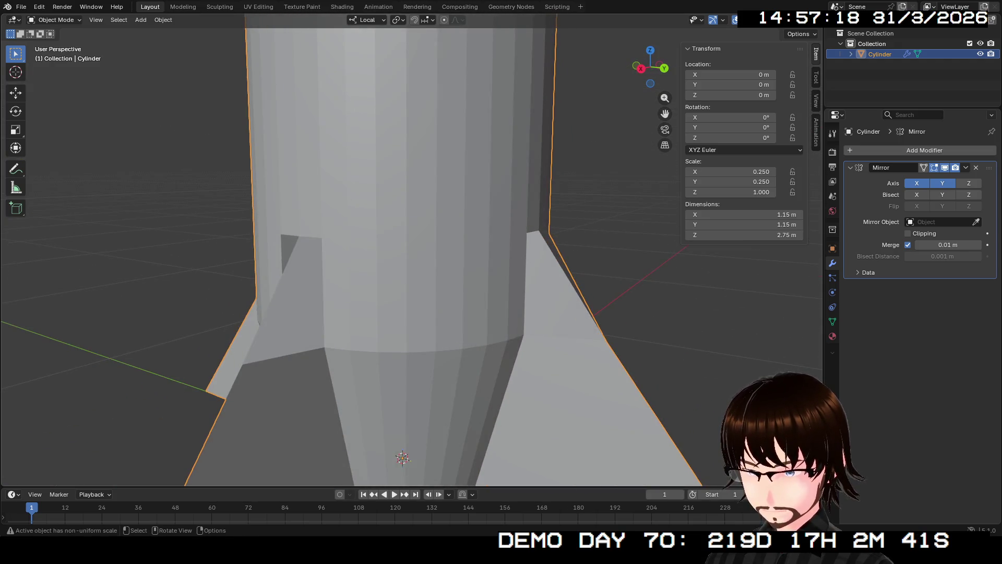
Step: Re-enter mesh editing, switch to edge select and pick a short body edge beside the fin
{"action": "key", "text": "Tab"}
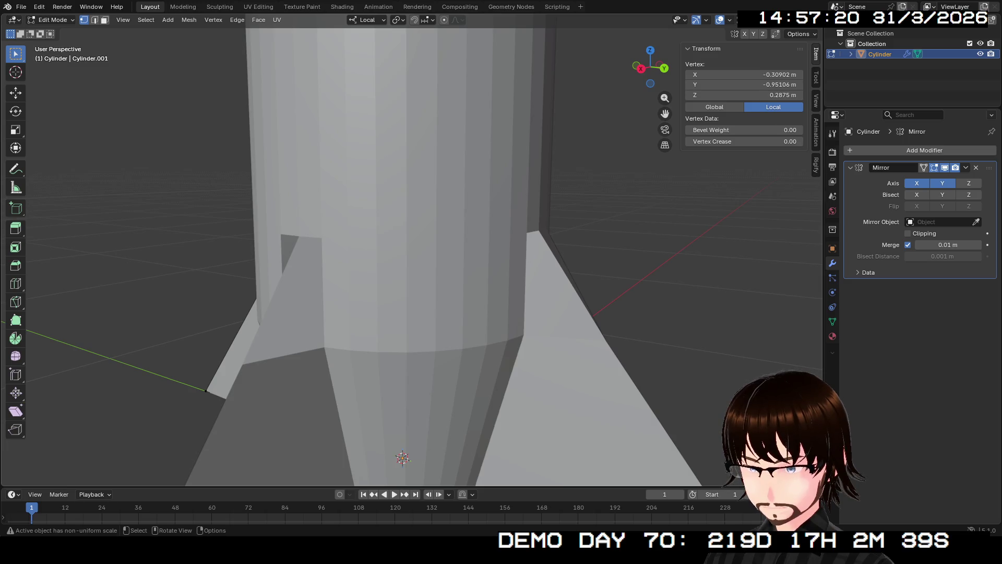
{"action": "scroll", "coordinate": [407, 299], "scroll_direction": "down", "scroll_amount": 4}
{"action": "scroll", "coordinate": [408, 298], "scroll_direction": "down", "scroll_amount": 3}
{"action": "scroll", "coordinate": [407, 298], "scroll_direction": "down", "scroll_amount": 2}
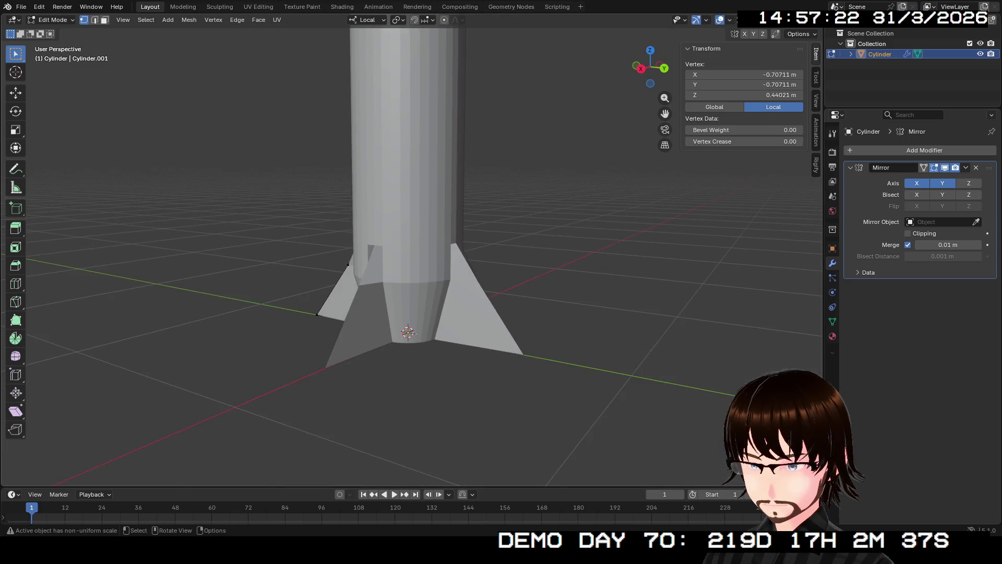
{"action": "scroll", "coordinate": [407, 298], "scroll_direction": "down", "scroll_amount": 2}
{"action": "scroll", "coordinate": [407, 297], "scroll_direction": "down", "scroll_amount": 3}
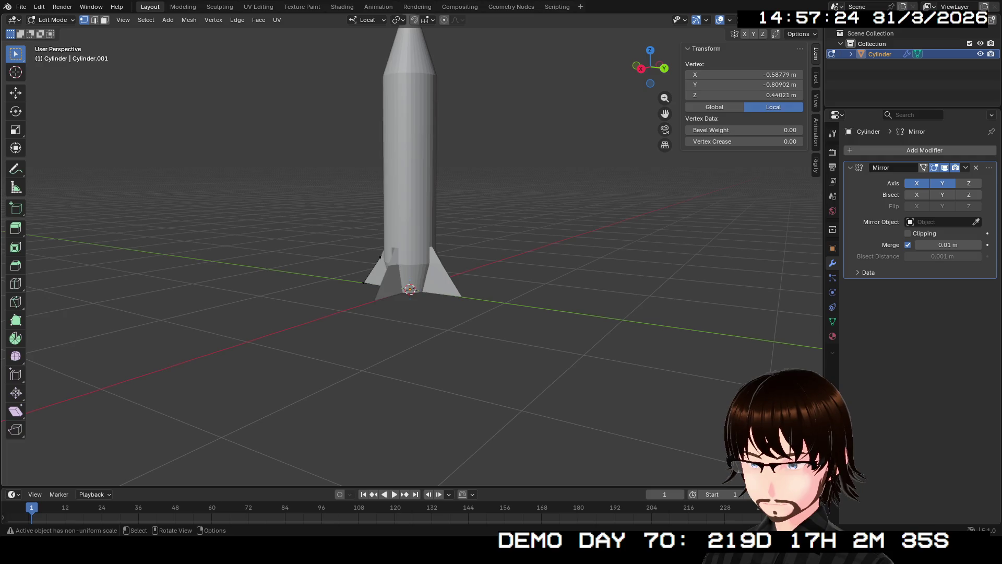
{"action": "key", "text": "Tab"}
{"action": "key", "text": "Tab"}
{"action": "middle_click_drag", "start_coordinate": [408, 282], "coordinate": [423, 321]}
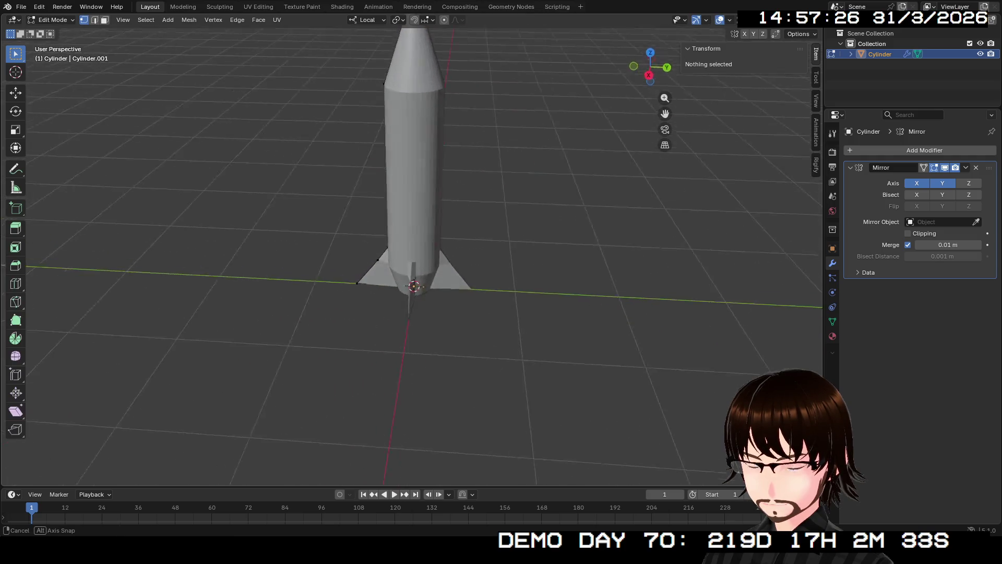
{"action": "mouse_move", "coordinate": [424, 282]}
{"action": "middle_mouse_down"}
{"action": "mouse_move", "coordinate": [439, 297]}
{"action": "mouse_move", "coordinate": [470, 282]}
{"action": "mouse_move", "coordinate": [470, 313]}
{"action": "mouse_move", "coordinate": [446, 328]}
{"action": "middle_mouse_up"}
{"action": "scroll", "coordinate": [423, 283], "scroll_direction": "up", "scroll_amount": 3}
{"action": "scroll", "coordinate": [470, 313], "scroll_direction": "up", "scroll_amount": 3}
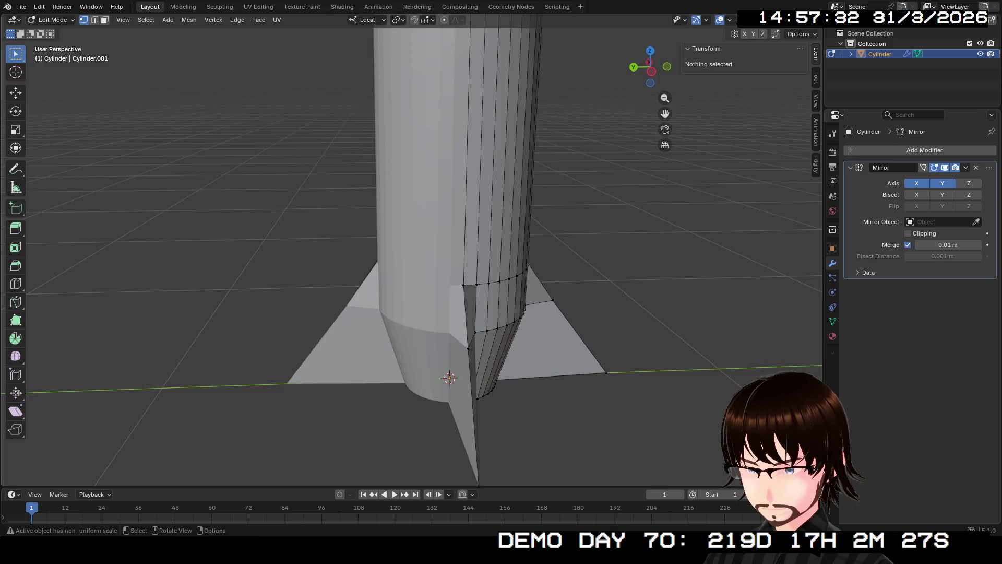
{"action": "left_click", "coordinate": [476, 284]}
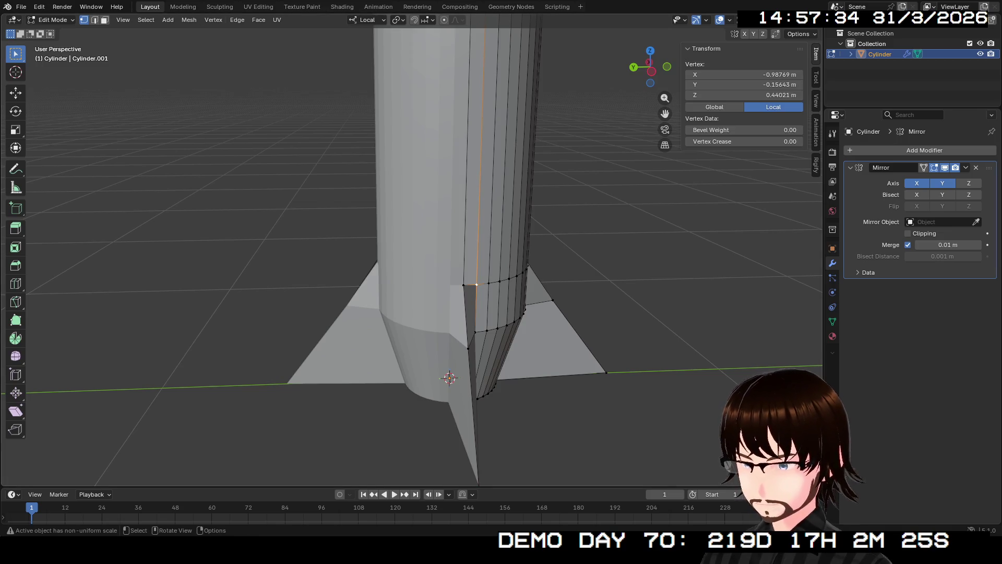
{"action": "key", "text": "2"}
{"action": "left_click", "coordinate": [470, 285]}
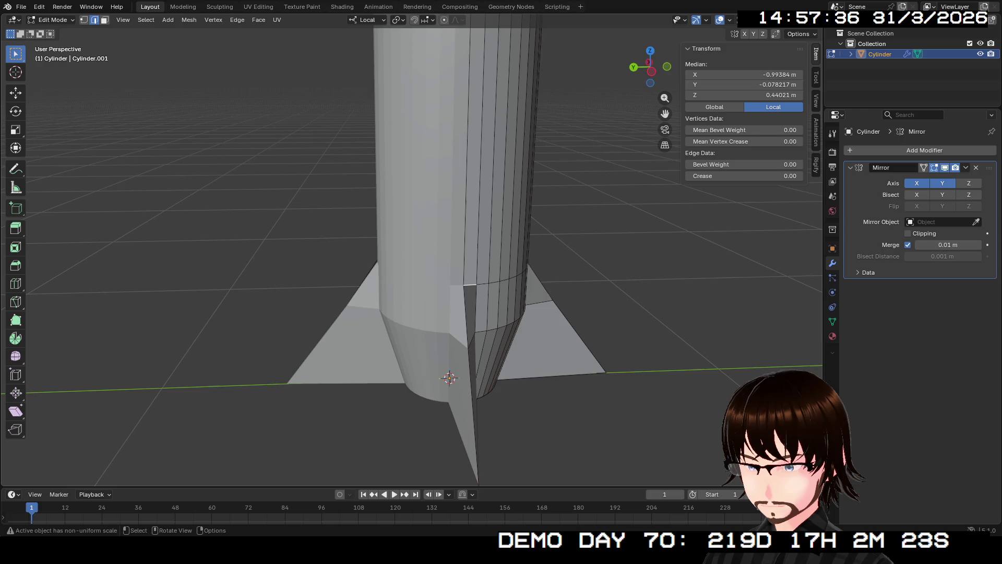
{"action": "key", "text": "ctrl+e"}
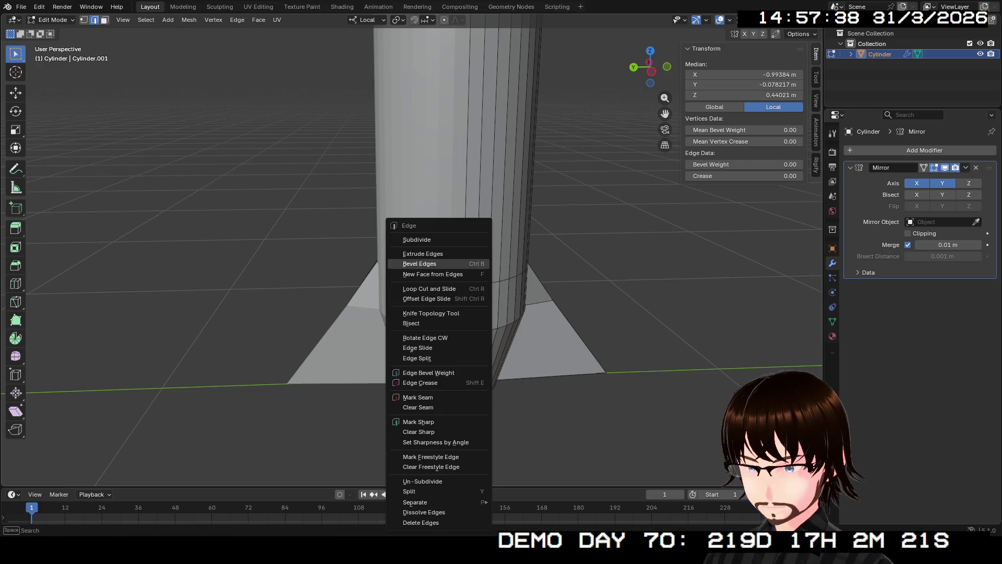
{"action": "key", "text": "Escape"}
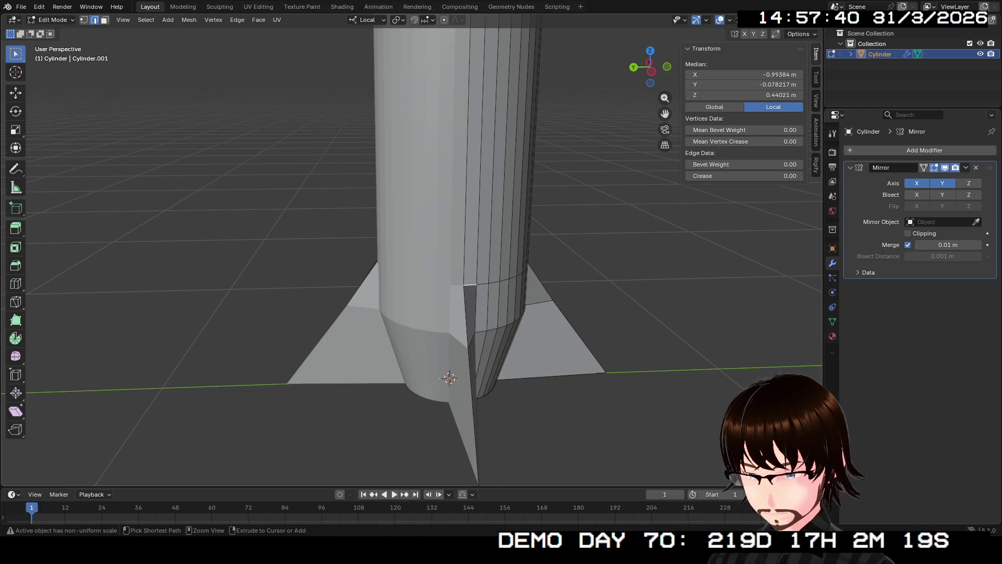
Step: Add a lengthwise loop cut down the body and slide it close beside the fin junction
{"action": "key", "text": "ctrl+r"}
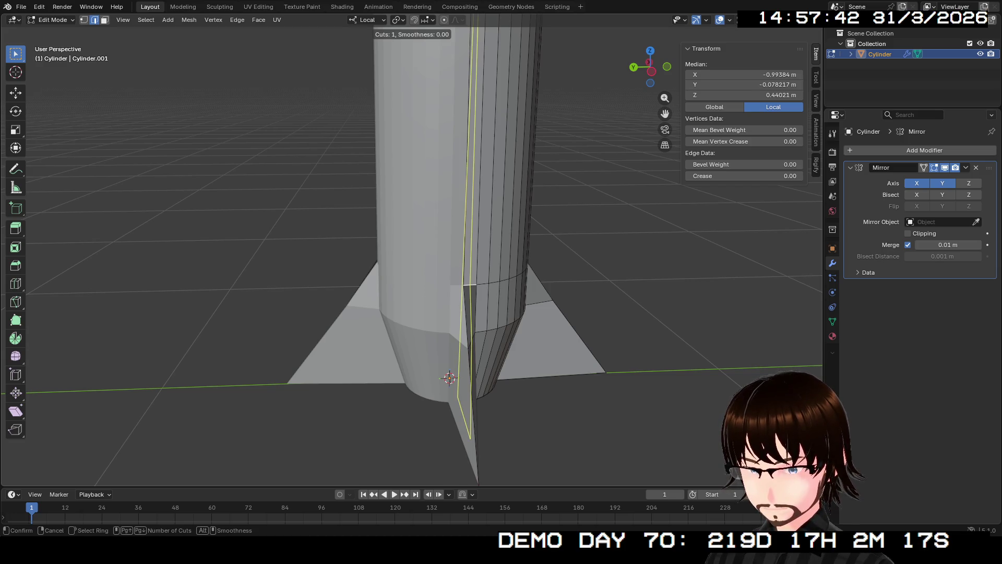
{"action": "left_click", "coordinate": [470, 285]}
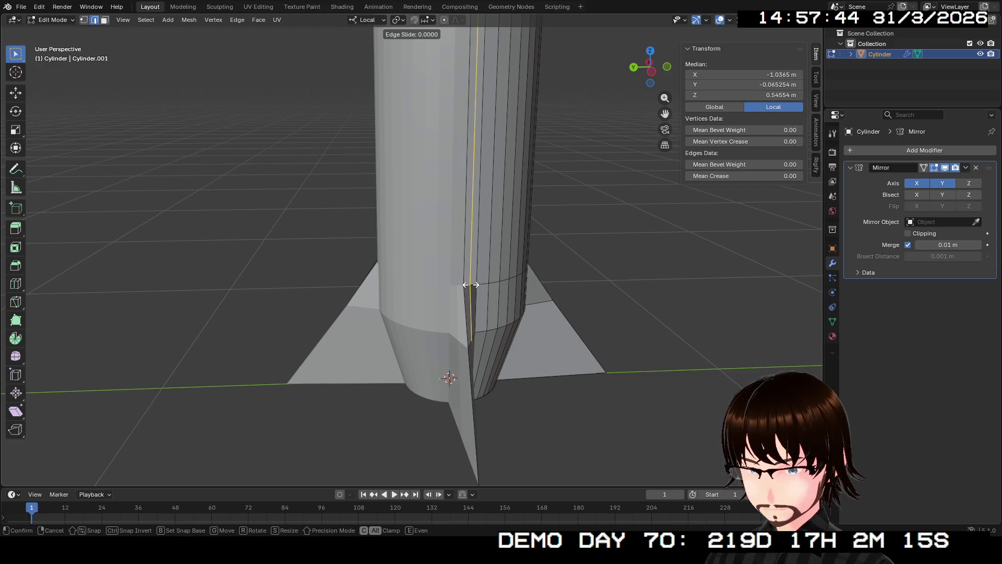
{"action": "left_click", "coordinate": [470, 285]}
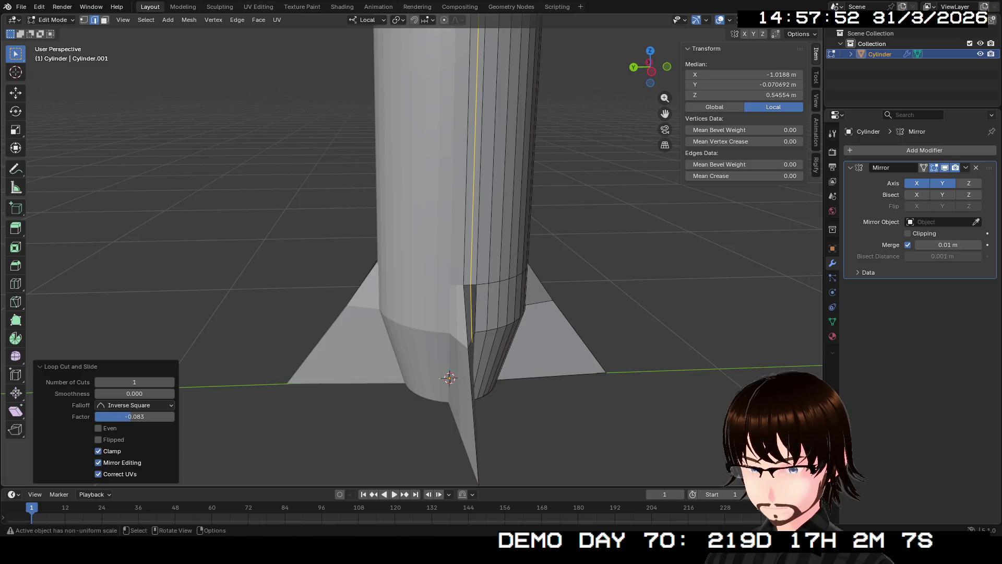
{"action": "mouse_move", "coordinate": [449, 378]}
{"action": "middle_mouse_down"}
{"action": "mouse_move", "coordinate": [452, 406]}
{"action": "mouse_move", "coordinate": [455, 344]}
{"action": "middle_mouse_up"}
{"action": "left_click", "coordinate": [418, 342]}
{"action": "scroll", "coordinate": [419, 341], "scroll_direction": "up", "scroll_amount": 3}
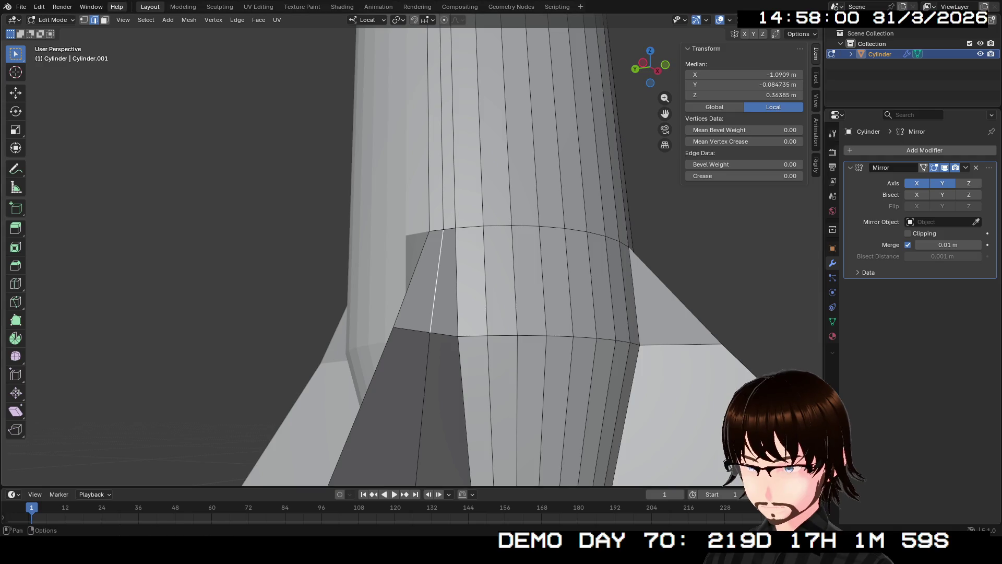
Step: Move the fin-junction vertex along local X so it meets the body's new edge loop
{"action": "left_click", "coordinate": [436, 282], "text": "alt"}
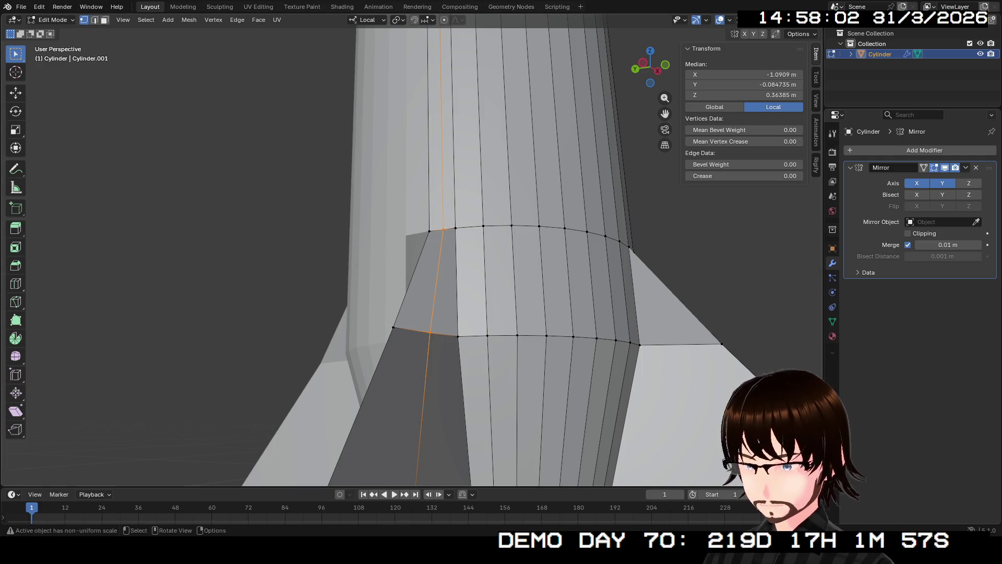
{"action": "left_click", "coordinate": [431, 333]}
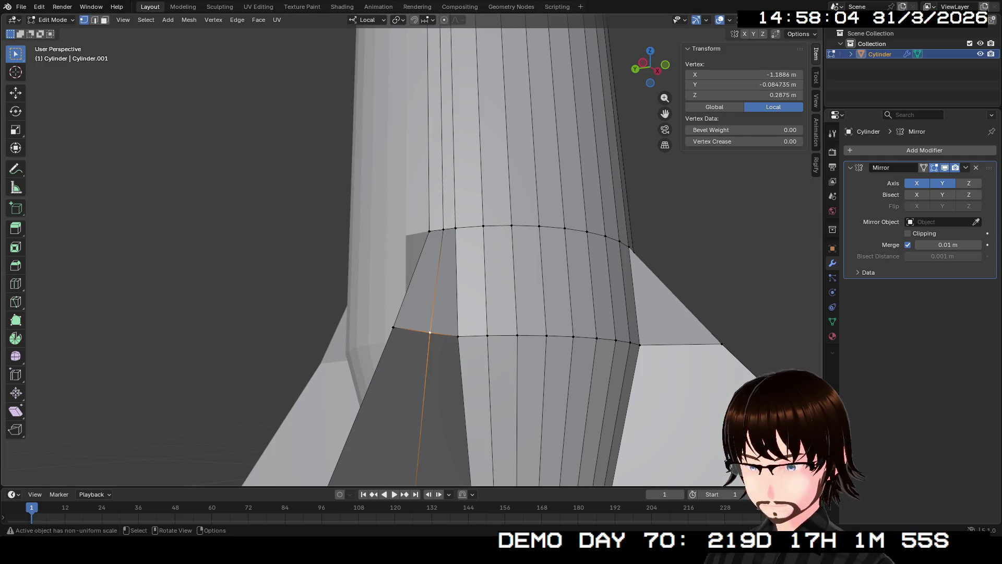
{"action": "mouse_move", "coordinate": [430, 333]}
{"action": "middle_mouse_down"}
{"action": "mouse_move", "coordinate": [475, 413]}
{"action": "mouse_move", "coordinate": [502, 360]}
{"action": "mouse_move", "coordinate": [470, 337]}
{"action": "middle_mouse_up"}
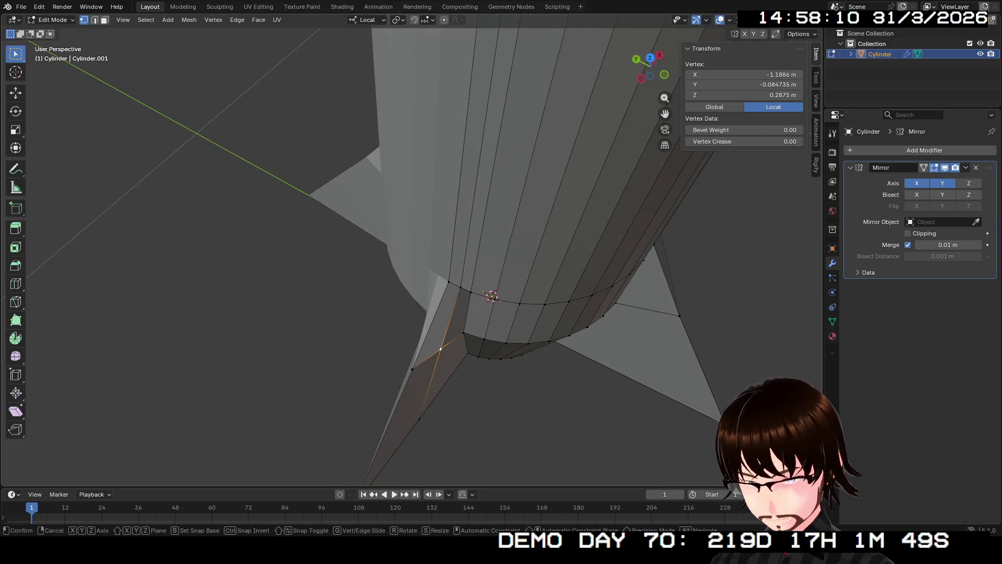
{"action": "key", "text": "g"}
{"action": "key", "text": "y"}
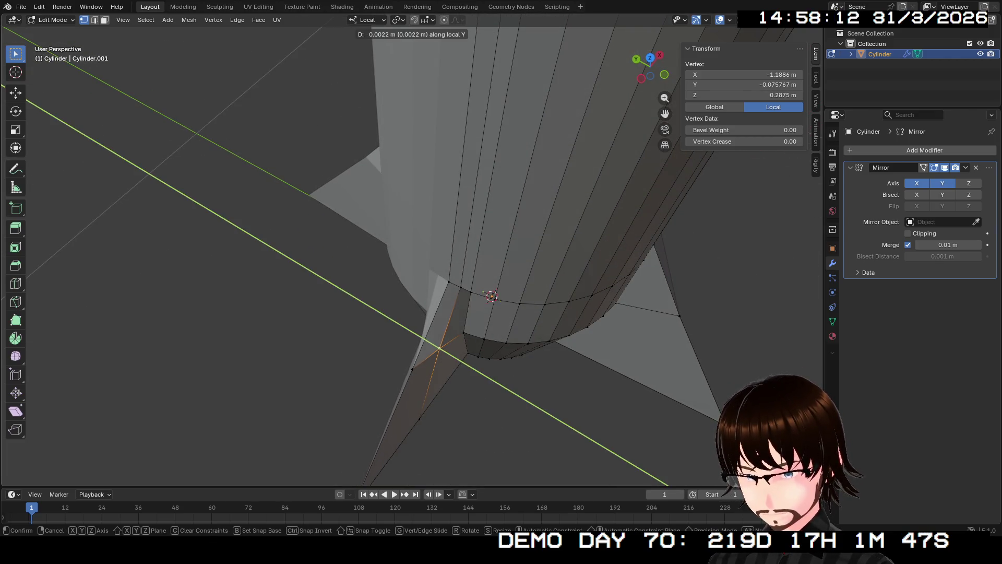
{"action": "key", "text": "x"}
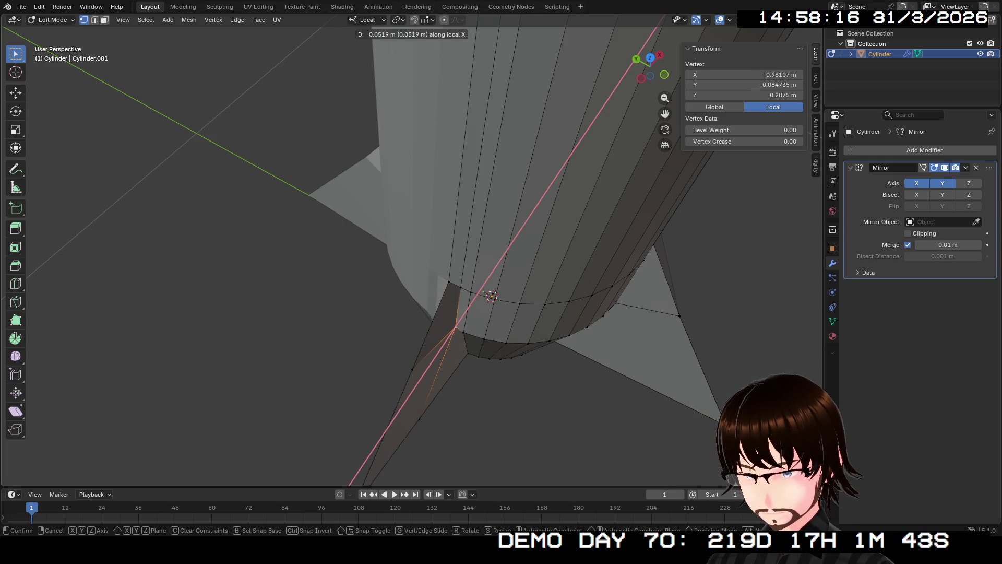
{"action": "left_click", "coordinate": [491, 296]}
{"action": "mouse_move", "coordinate": [490, 296]}
{"action": "middle_mouse_down"}
{"action": "mouse_move", "coordinate": [414, 392]}
{"action": "mouse_move", "coordinate": [505, 365]}
{"action": "middle_mouse_up"}
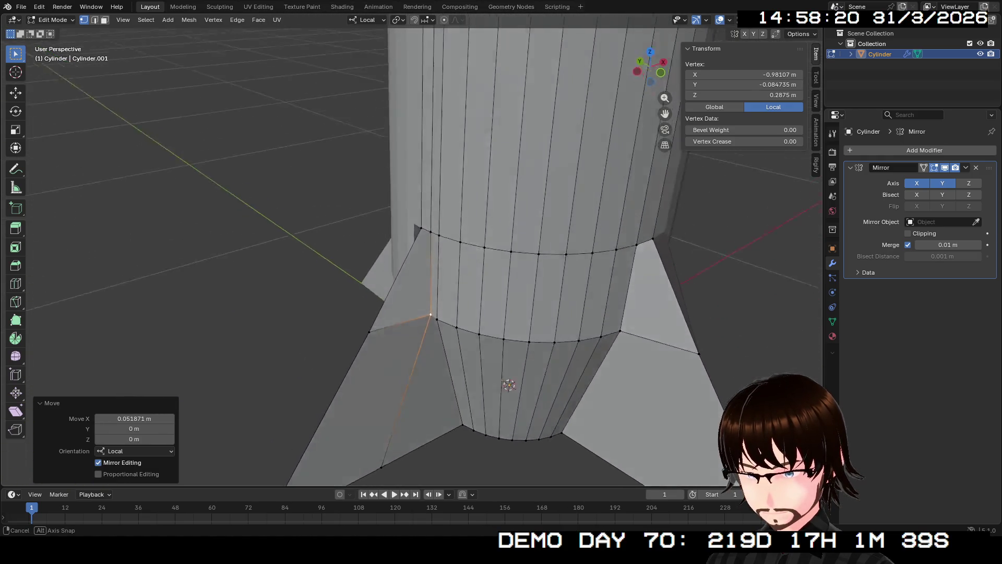
{"action": "key", "text": "g"}
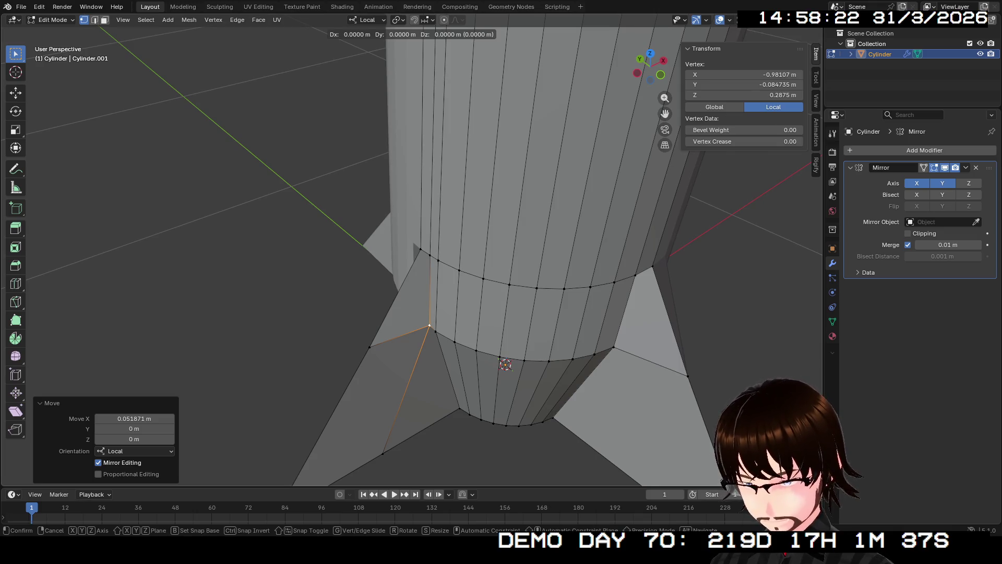
{"action": "key", "text": "x"}
{"action": "key", "text": "Return"}
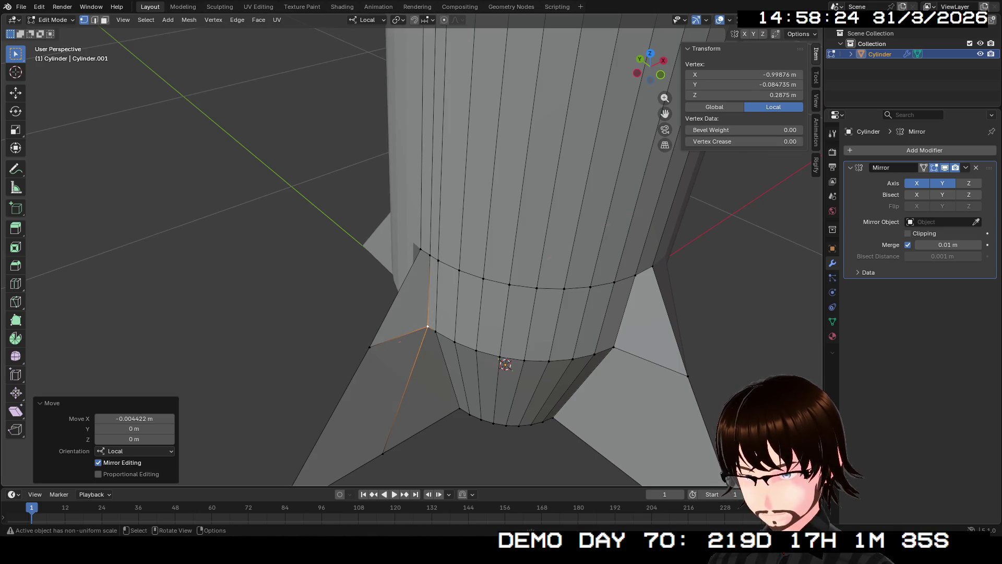
Step: Shift the fin's base corner vertex along local X by about 0.19 m to match
{"action": "middle_click_drag", "start_coordinate": [504, 364], "coordinate": [533, 329]}
{"action": "scroll", "coordinate": [533, 329], "scroll_direction": "up", "scroll_amount": 2}
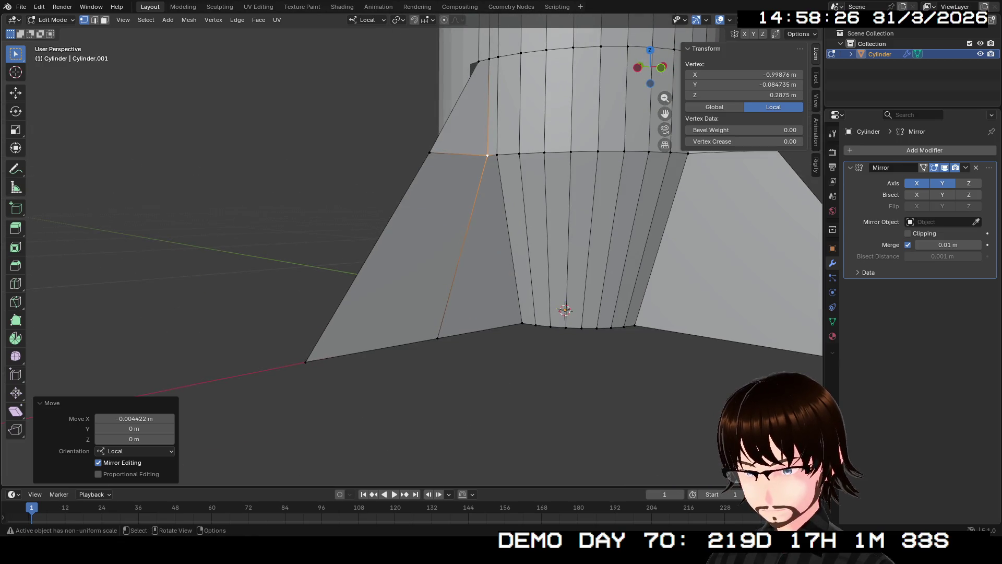
{"action": "left_click", "coordinate": [437, 338]}
{"action": "key", "text": "g"}
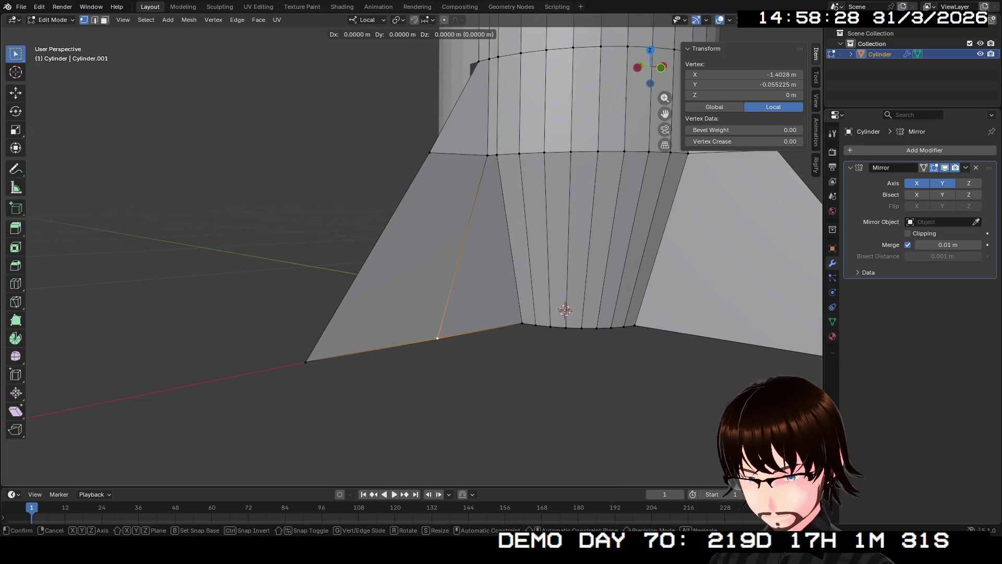
{"action": "key", "text": "x"}
{"action": "key", "text": "x"}
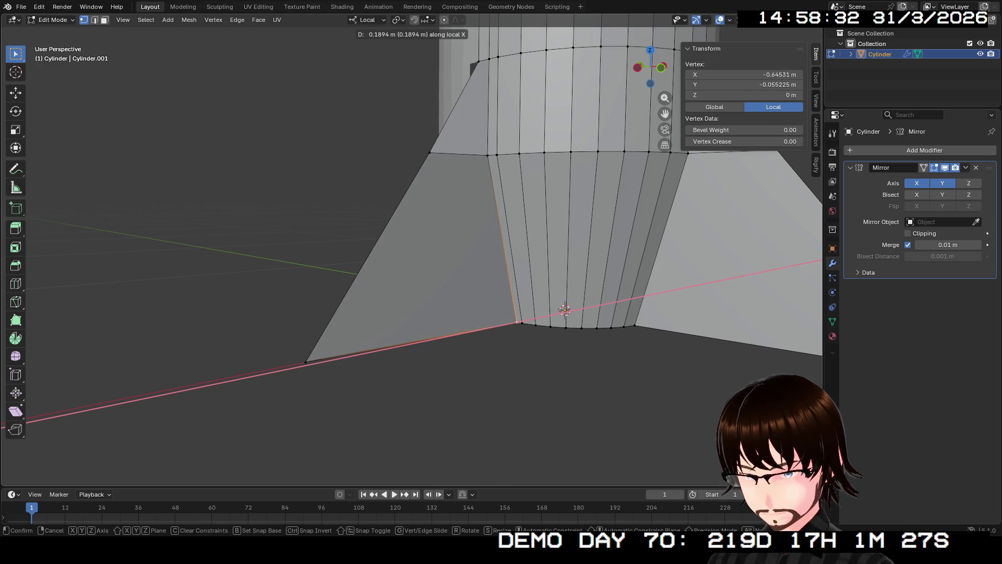
{"action": "key", "text": "Return"}
{"action": "mouse_move", "coordinate": [517, 322]}
{"action": "middle_mouse_down"}
{"action": "mouse_move", "coordinate": [481, 223]}
{"action": "mouse_move", "coordinate": [408, 274]}
{"action": "mouse_move", "coordinate": [470, 236]}
{"action": "middle_mouse_up"}
{"action": "key", "text": "Tab"}
{"action": "key", "text": "Tab"}
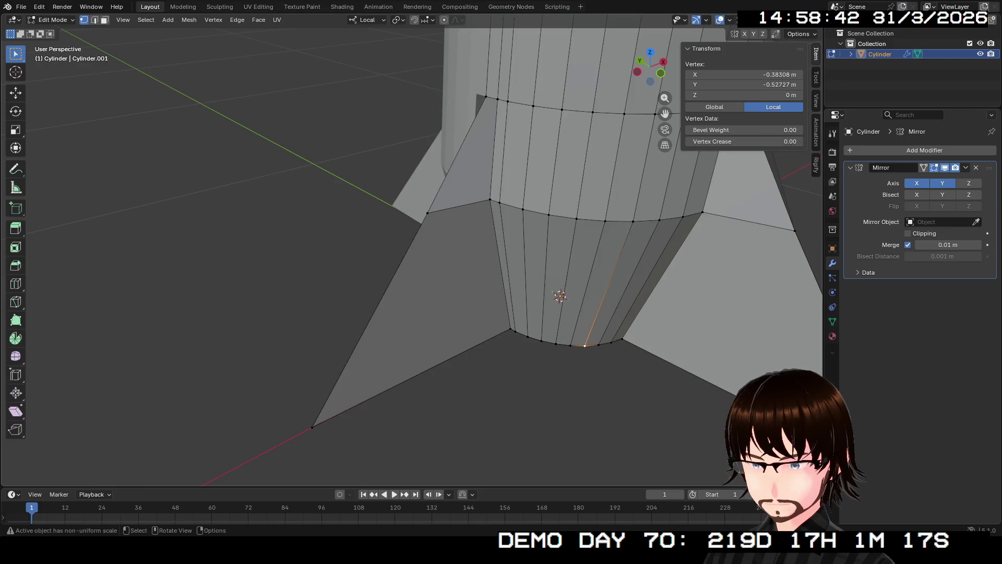
Step: Select the whole mesh and recalculate its normals, then pick a single base vertex
{"action": "key", "text": "a"}
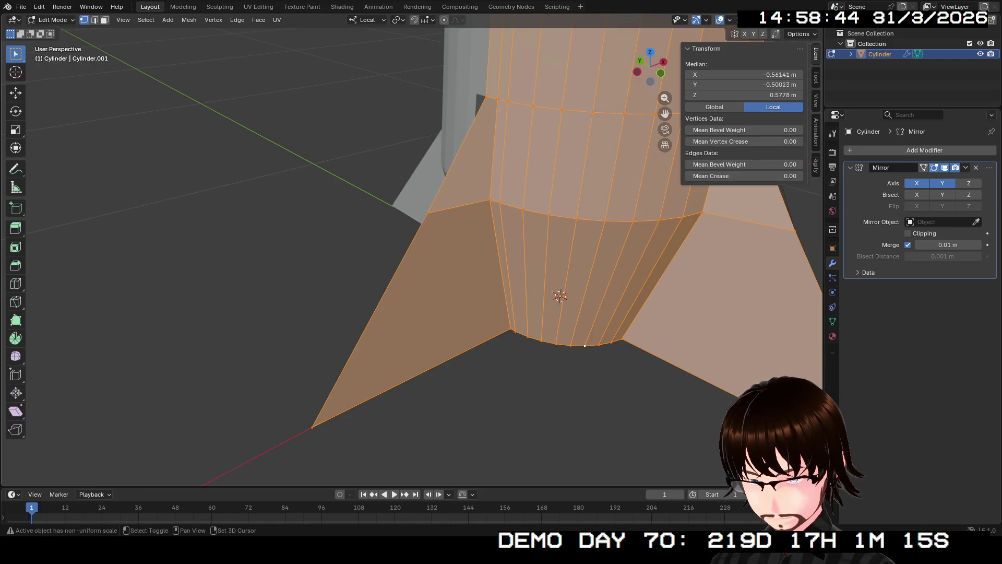
{"action": "key", "text": "shift+n"}
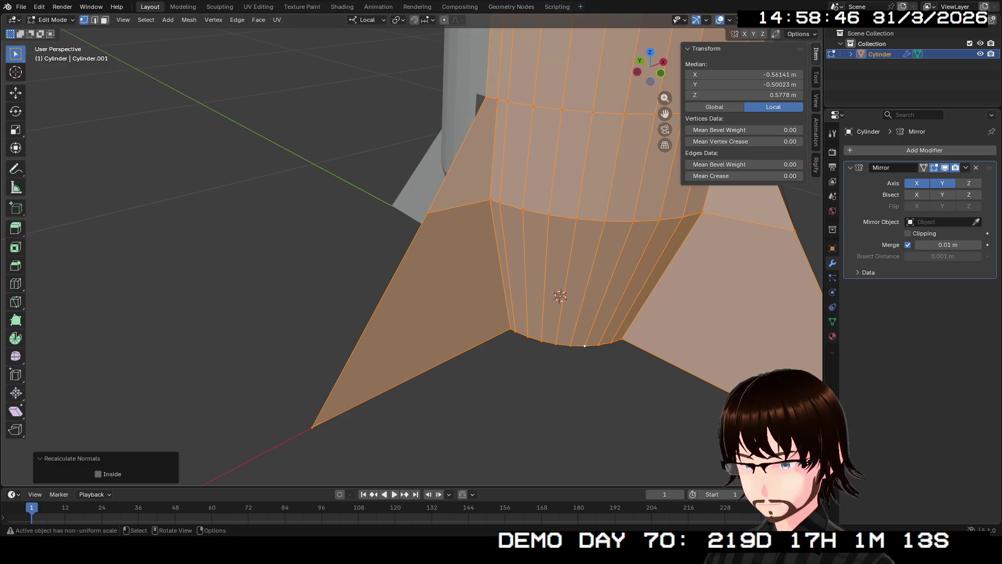
{"action": "key", "text": "alt+a"}
{"action": "mouse_move", "coordinate": [474, 298]}
{"action": "middle_mouse_down"}
{"action": "mouse_move", "coordinate": [475, 240]}
{"action": "mouse_move", "coordinate": [474, 289]}
{"action": "middle_mouse_up"}
{"action": "left_click", "coordinate": [543, 199]}
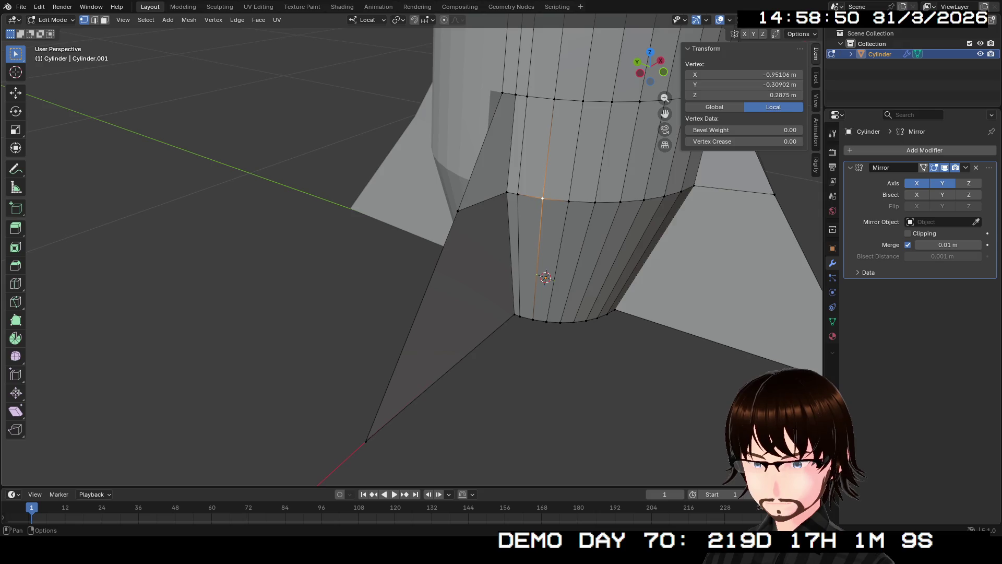
Step: Enable face-normal display in the Mesh Edit overlays at a fixed pixel size and inspect the base
{"action": "left_click", "coordinate": [742, 19]}
{"action": "left_click", "coordinate": [696, 206]}
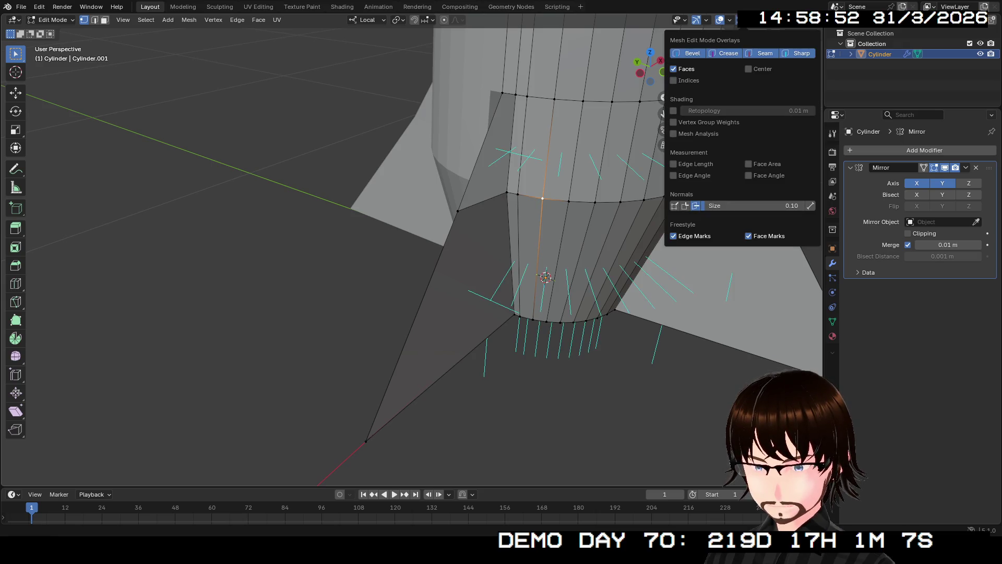
{"action": "left_click", "coordinate": [811, 205]}
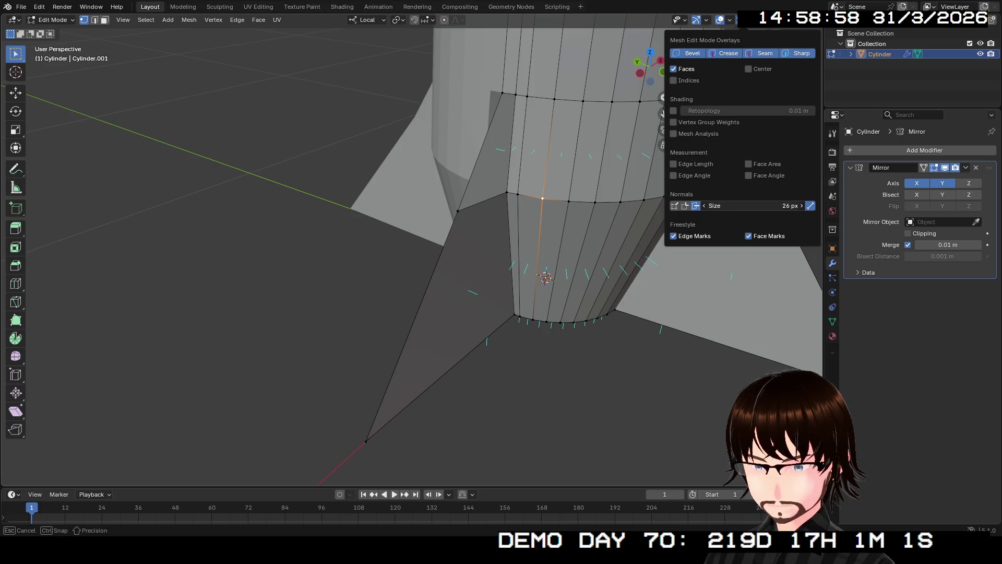
{"action": "mouse_move", "coordinate": [548, 274]}
{"action": "middle_mouse_down"}
{"action": "mouse_move", "coordinate": [588, 321]}
{"action": "mouse_move", "coordinate": [548, 314]}
{"action": "middle_mouse_up"}
{"action": "scroll", "coordinate": [470, 259], "scroll_direction": "down", "scroll_amount": 3}
{"action": "scroll", "coordinate": [470, 259], "scroll_direction": "down", "scroll_amount": 4}
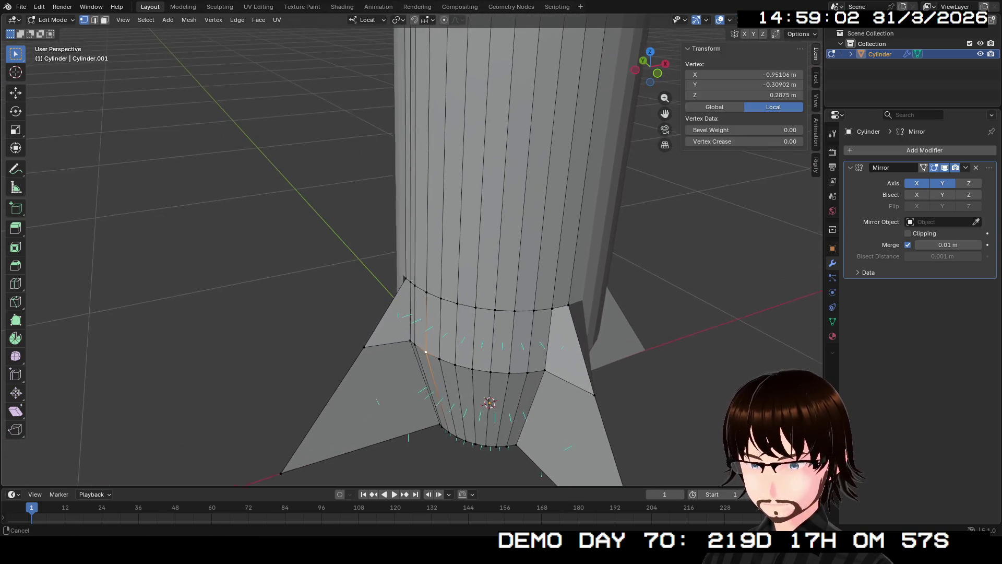
Step: Orbit up the rocket to inspect the nose cone and upper edge loop
{"action": "middle_click_drag", "start_coordinate": [470, 259], "coordinate": [470, 438], "text": "shift"}
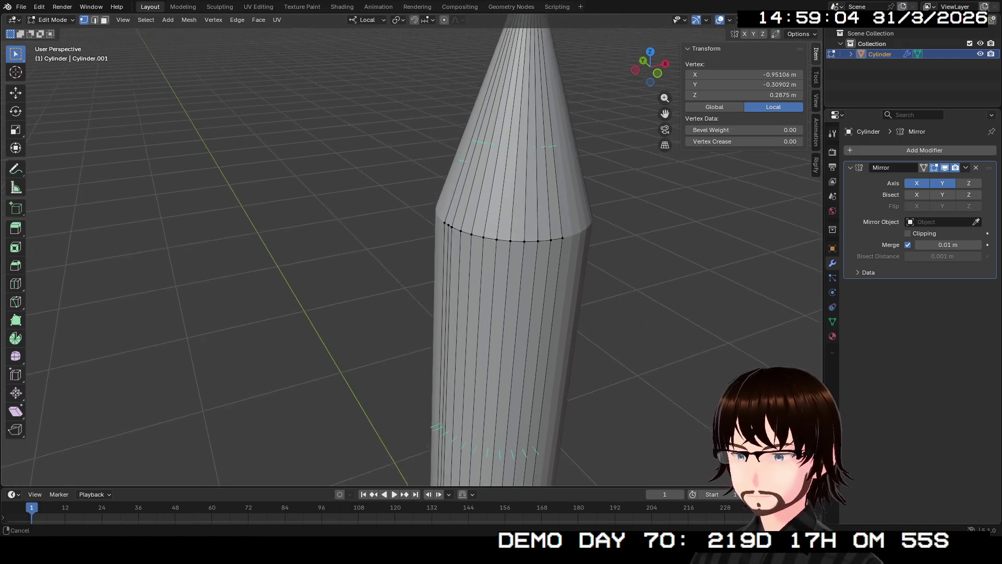
{"action": "middle_click_drag", "start_coordinate": [501, 258], "coordinate": [548, 235]}
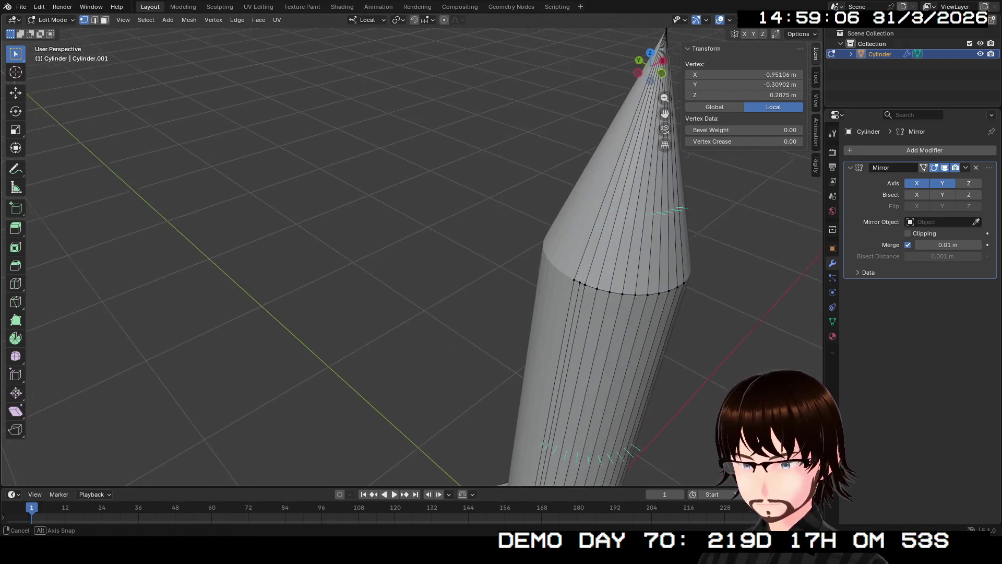
{"action": "scroll", "coordinate": [501, 259], "scroll_direction": "up", "scroll_amount": 2}
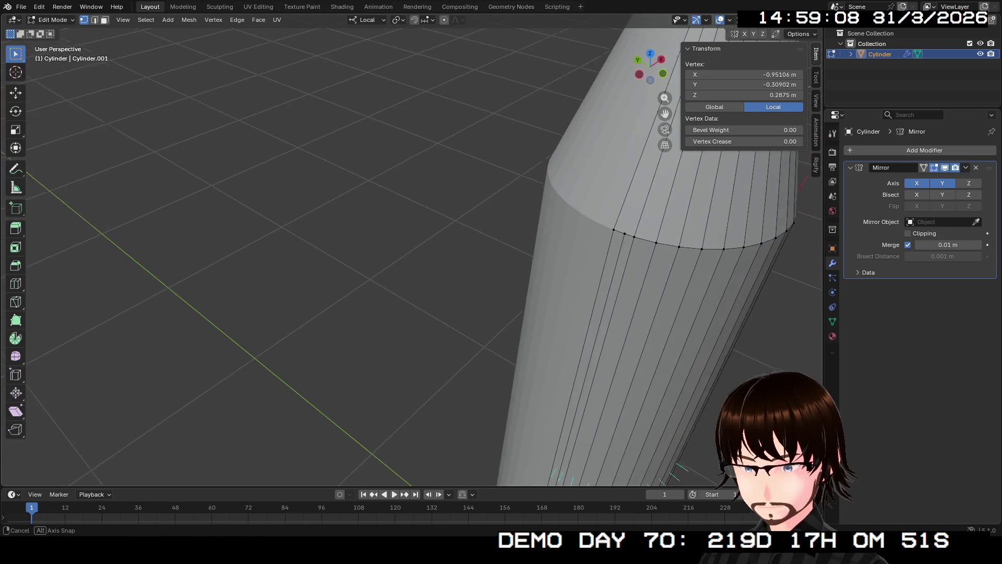
{"action": "middle_click_drag", "start_coordinate": [501, 259], "coordinate": [533, 235]}
{"action": "scroll", "coordinate": [501, 258], "scroll_direction": "up", "scroll_amount": 2}
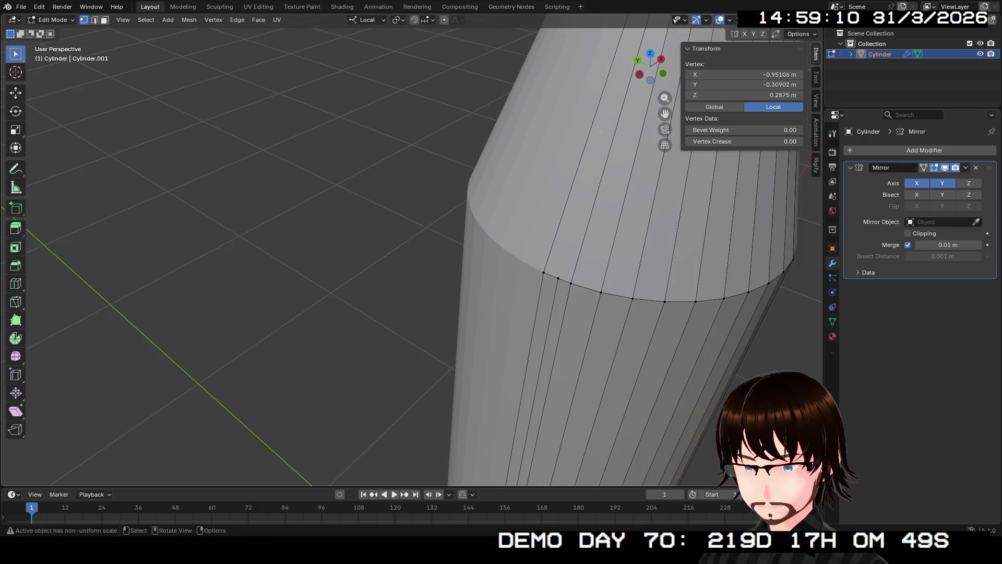
{"action": "mouse_move", "coordinate": [501, 259]}
{"action": "middle_mouse_down"}
{"action": "mouse_move", "coordinate": [470, 282]}
{"action": "mouse_move", "coordinate": [501, 235]}
{"action": "mouse_move", "coordinate": [502, 282]}
{"action": "middle_mouse_up"}
{"action": "scroll", "coordinate": [502, 259], "scroll_direction": "down", "scroll_amount": 5}
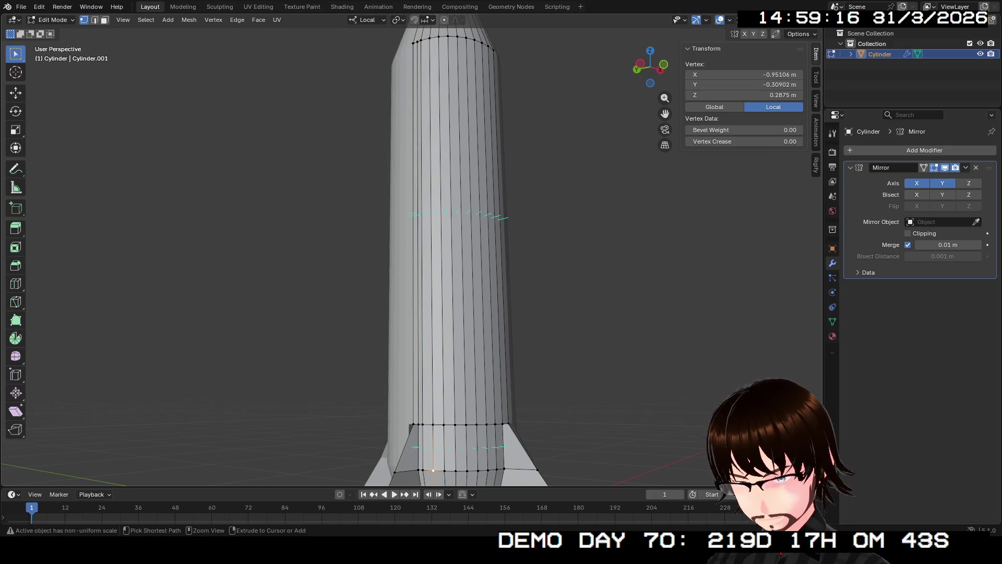
Step: Check a face strip and the body's lower vertical edges, then orbit to a high view of the fins
{"action": "left_click", "coordinate": [494, 468], "text": "ctrl"}
{"action": "key", "text": "ctrl+z"}
{"action": "key", "text": "ctrl+z"}
{"action": "key", "text": "ctrl+shift+z"}
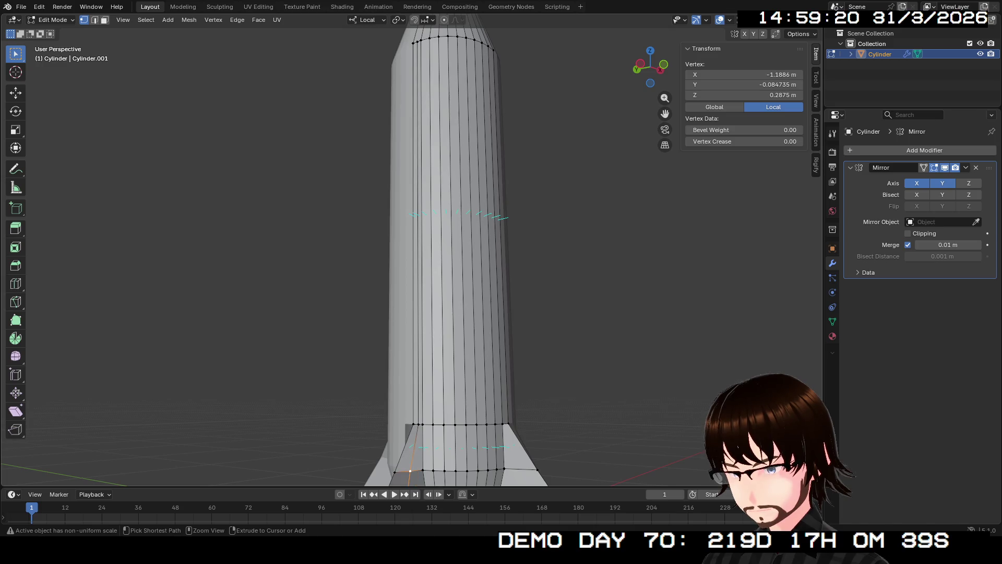
{"action": "left_click", "coordinate": [412, 425], "text": "ctrl"}
{"action": "left_click", "coordinate": [415, 424], "text": "ctrl"}
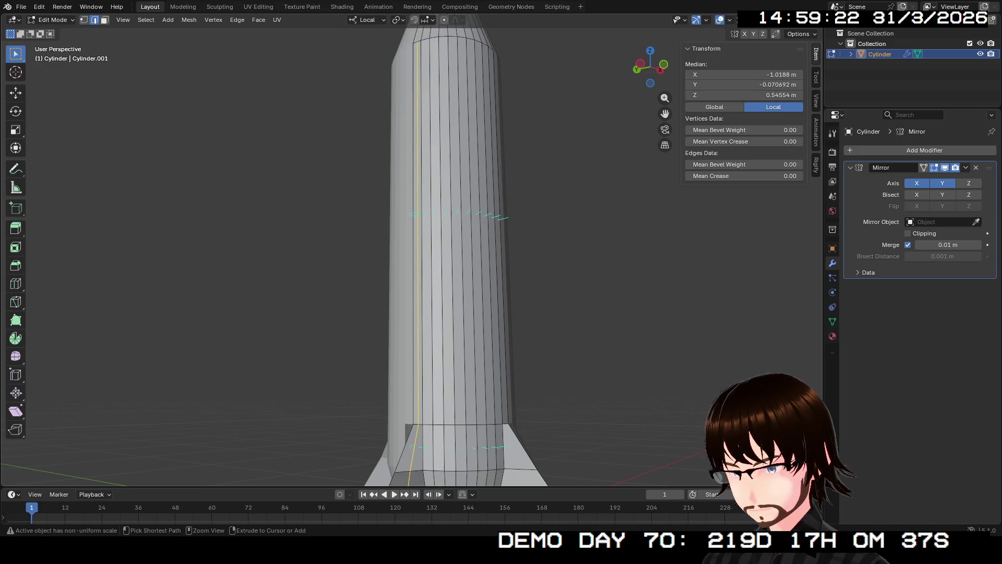
{"action": "mouse_move", "coordinate": [415, 425]}
{"action": "middle_mouse_down"}
{"action": "mouse_move", "coordinate": [470, 392]}
{"action": "mouse_move", "coordinate": [498, 339]}
{"action": "mouse_move", "coordinate": [429, 240]}
{"action": "mouse_move", "coordinate": [459, 204]}
{"action": "mouse_move", "coordinate": [439, 301]}
{"action": "mouse_move", "coordinate": [458, 305]}
{"action": "middle_mouse_up"}
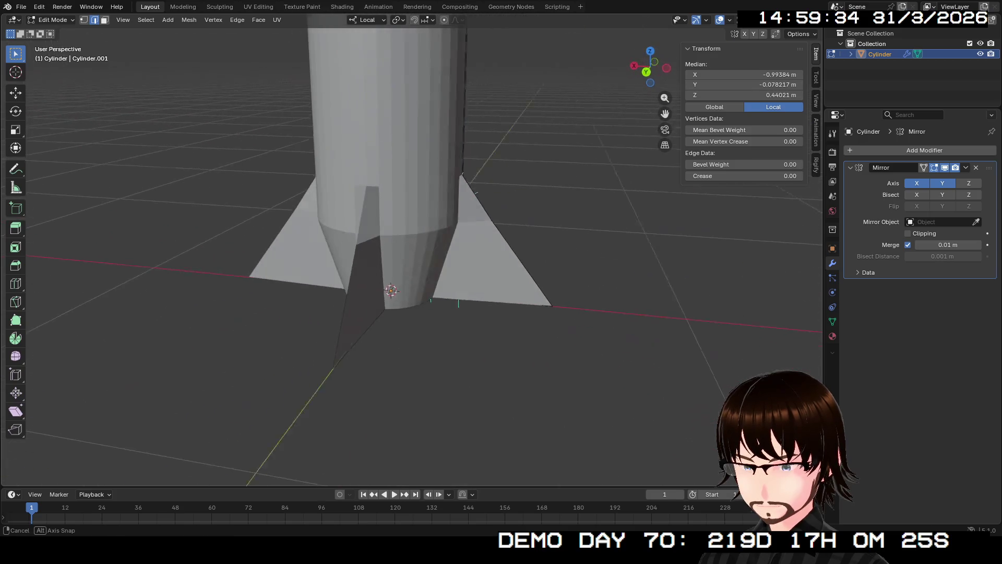
{"action": "mouse_move", "coordinate": [459, 304]}
{"action": "middle_mouse_down"}
{"action": "mouse_move", "coordinate": [424, 368]}
{"action": "mouse_move", "coordinate": [423, 329]}
{"action": "middle_mouse_up"}
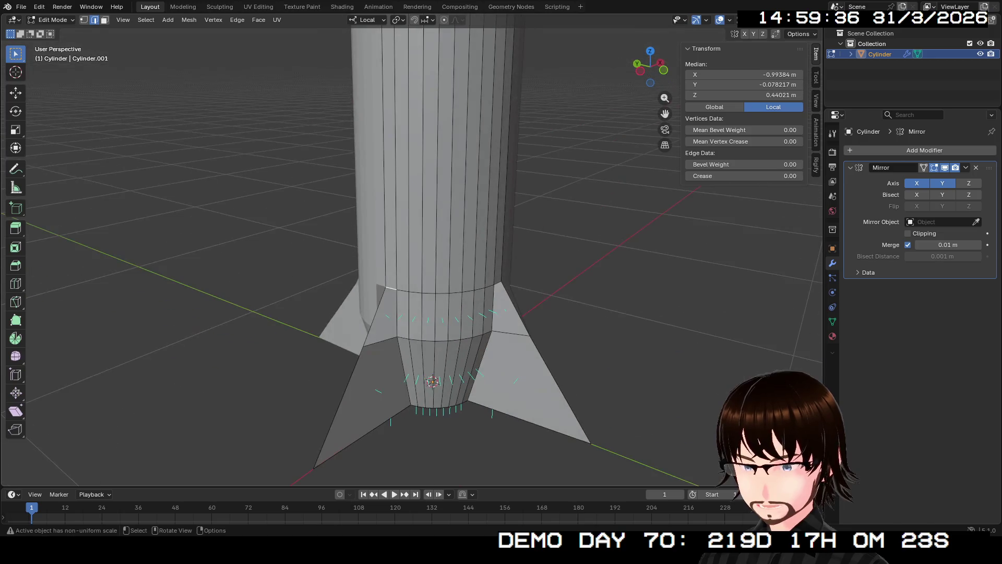
Step: Toggle out and back into Edit Mode and frame the finned base
{"action": "key", "text": "Tab"}
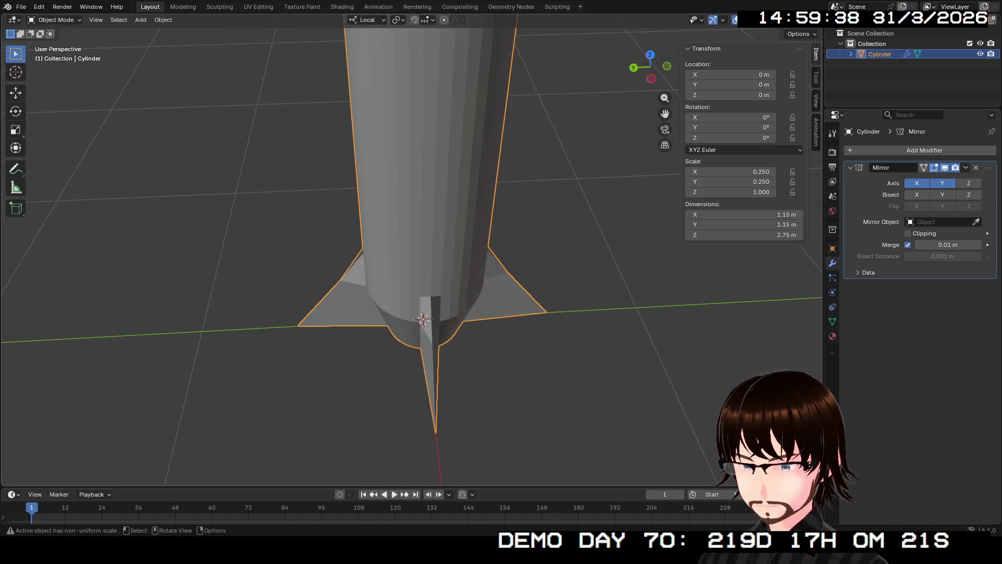
{"action": "mouse_move", "coordinate": [424, 330]}
{"action": "middle_mouse_down"}
{"action": "mouse_move", "coordinate": [392, 366]}
{"action": "mouse_move", "coordinate": [411, 235]}
{"action": "mouse_move", "coordinate": [415, 266]}
{"action": "mouse_move", "coordinate": [415, 196]}
{"action": "mouse_move", "coordinate": [408, 235]}
{"action": "mouse_move", "coordinate": [470, 259]}
{"action": "middle_mouse_up"}
{"action": "key", "text": "Tab"}
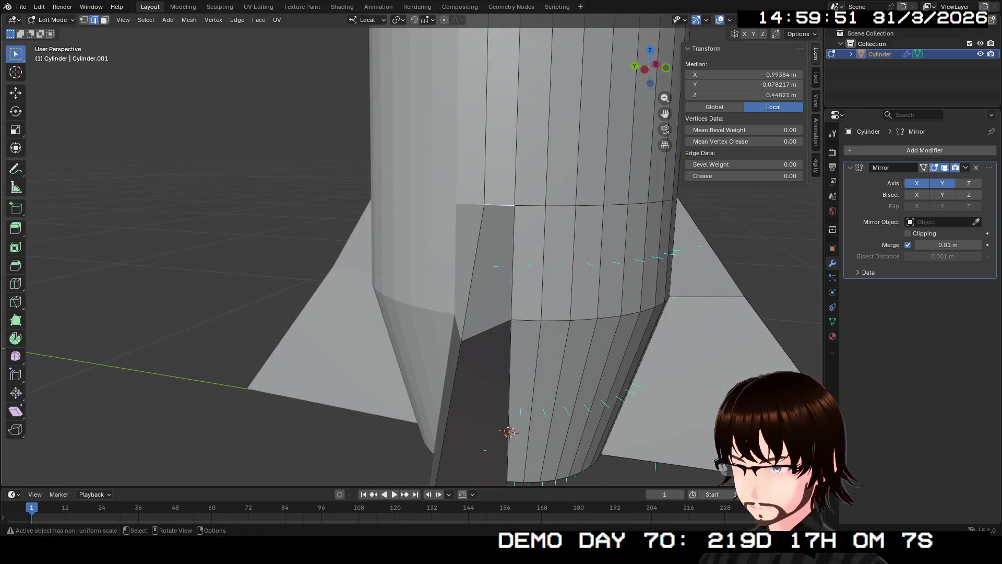
{"action": "scroll", "coordinate": [470, 259], "scroll_direction": "up", "scroll_amount": 2}
{"action": "middle_click_drag", "start_coordinate": [470, 259], "coordinate": [471, 227], "text": "shift"}
Step: Select the vertical and lower edges of one fin-to-body junction and orbit to check them
{"action": "left_click", "coordinate": [493, 173], "text": "shift"}
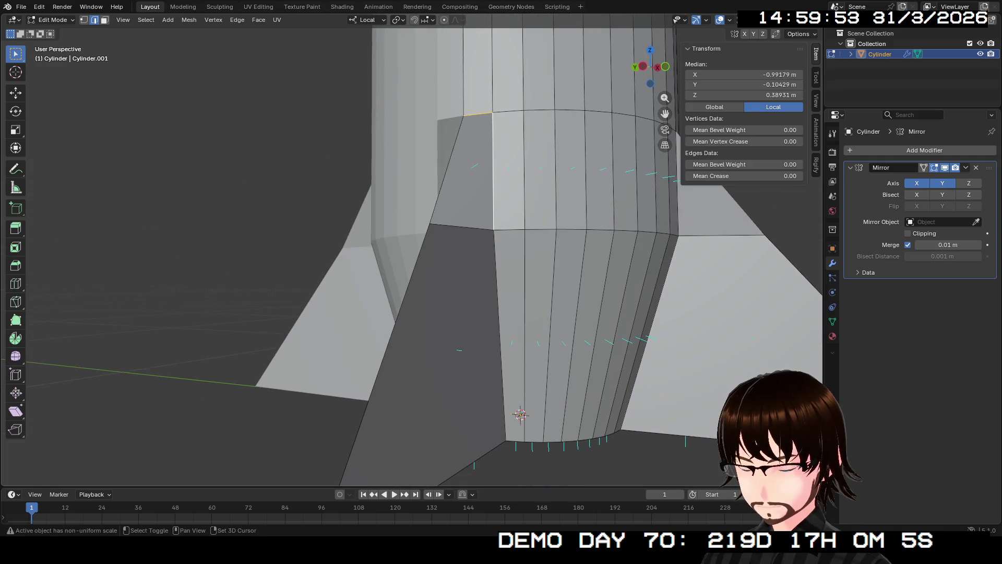
{"action": "left_click", "coordinate": [501, 328], "text": "shift"}
{"action": "middle_click_drag", "start_coordinate": [502, 328], "coordinate": [518, 235]}
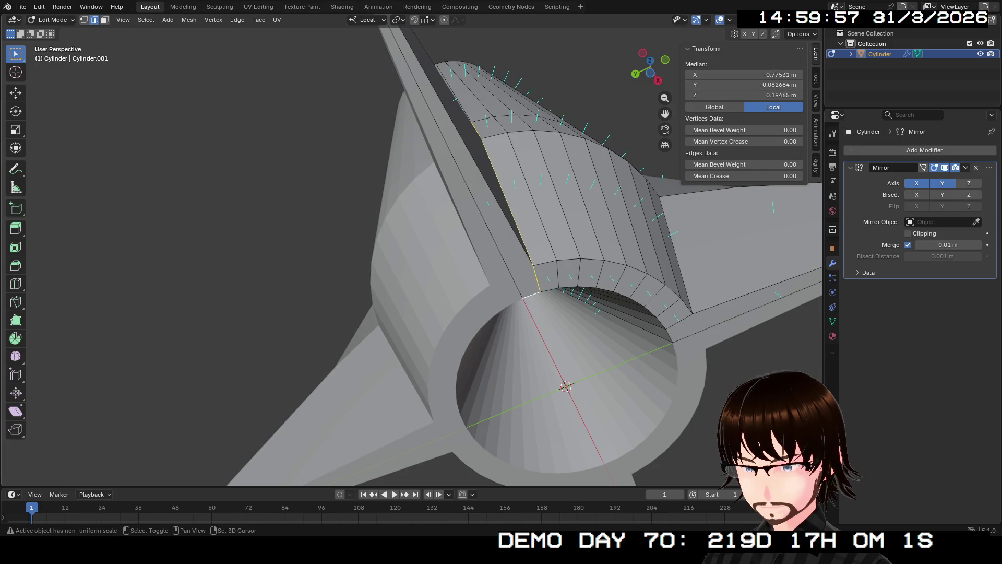
{"action": "mouse_move", "coordinate": [566, 386]}
{"action": "middle_mouse_down"}
{"action": "mouse_move", "coordinate": [565, 472]}
{"action": "mouse_move", "coordinate": [522, 449]}
{"action": "middle_mouse_up"}
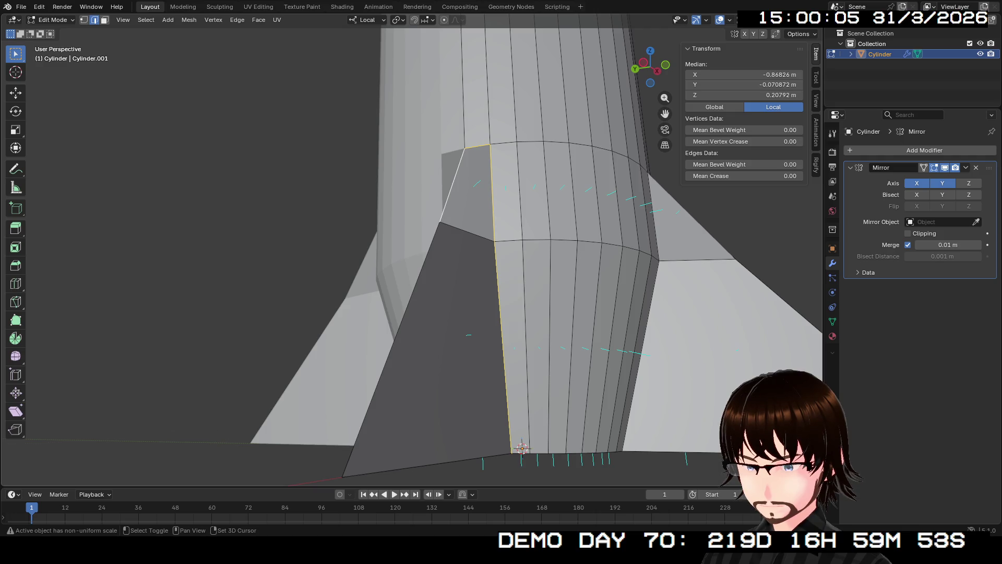
{"action": "mouse_move", "coordinate": [522, 449]}
{"action": "middle_mouse_down"}
{"action": "mouse_move", "coordinate": [573, 414]}
{"action": "mouse_move", "coordinate": [544, 421]}
{"action": "mouse_move", "coordinate": [517, 401]}
{"action": "mouse_move", "coordinate": [593, 394]}
{"action": "mouse_move", "coordinate": [551, 430]}
{"action": "middle_mouse_up"}
Step: Mark the selected fin-junction edge as a UV seam via the Edge menu
{"action": "key", "text": "ctrl+e"}
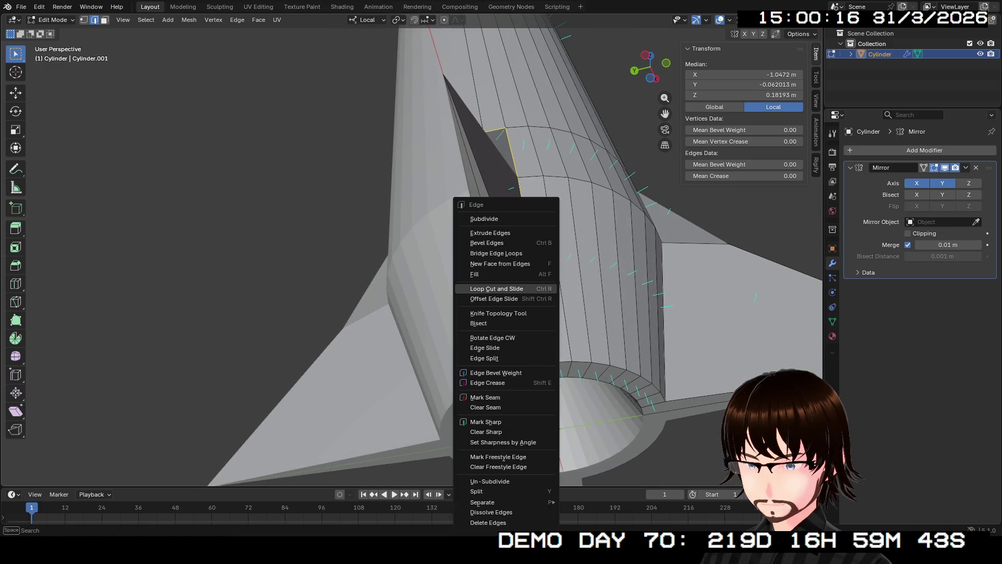
{"action": "left_click", "coordinate": [485, 396]}
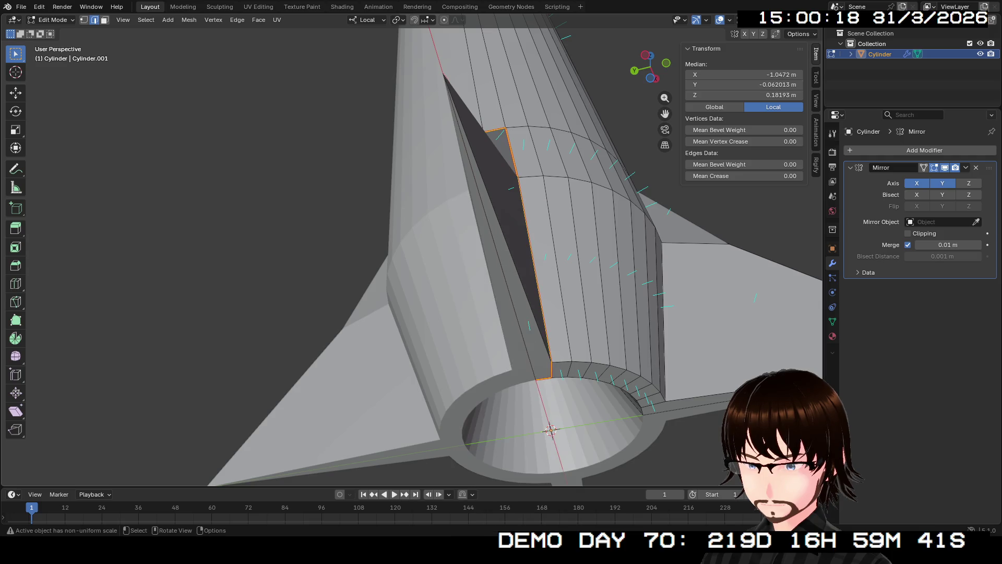
{"action": "mouse_move", "coordinate": [486, 398]}
{"action": "middle_mouse_down"}
{"action": "mouse_move", "coordinate": [541, 395]}
{"action": "mouse_move", "coordinate": [429, 337]}
{"action": "mouse_move", "coordinate": [428, 388]}
{"action": "middle_mouse_up"}
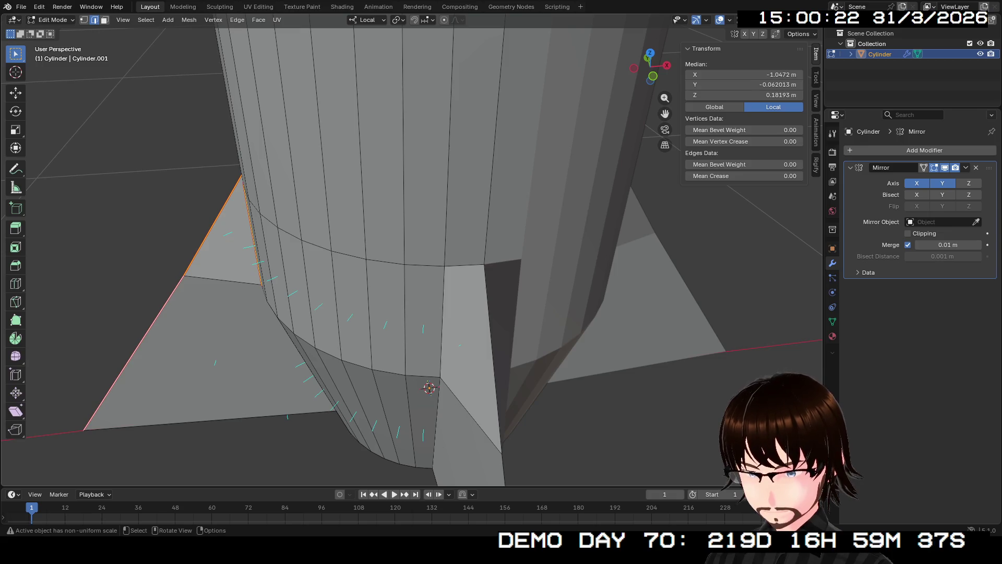
Step: Select the next fin junction's edge and mark it as a seam too
{"action": "left_click", "coordinate": [464, 265]}
{"action": "middle_click_drag", "start_coordinate": [464, 265], "coordinate": [445, 185]}
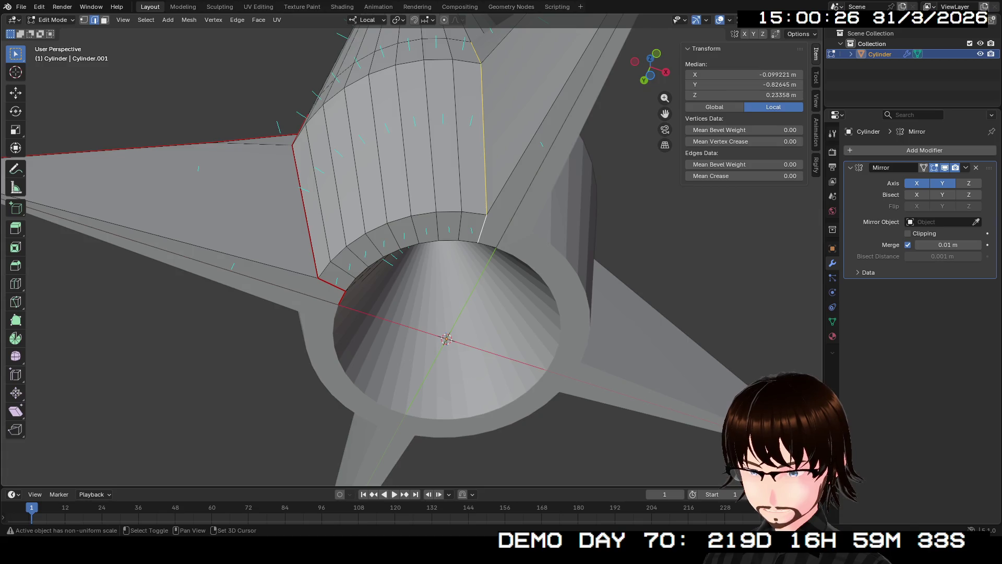
{"action": "right_click", "coordinate": [445, 231]}
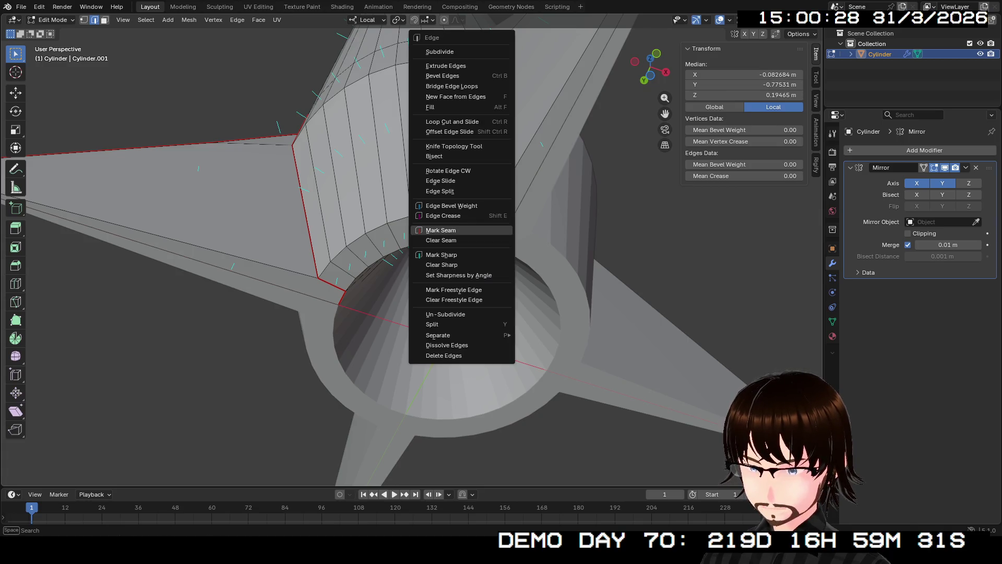
{"action": "left_click", "coordinate": [445, 231]}
{"action": "middle_click_drag", "start_coordinate": [445, 230], "coordinate": [424, 187]}
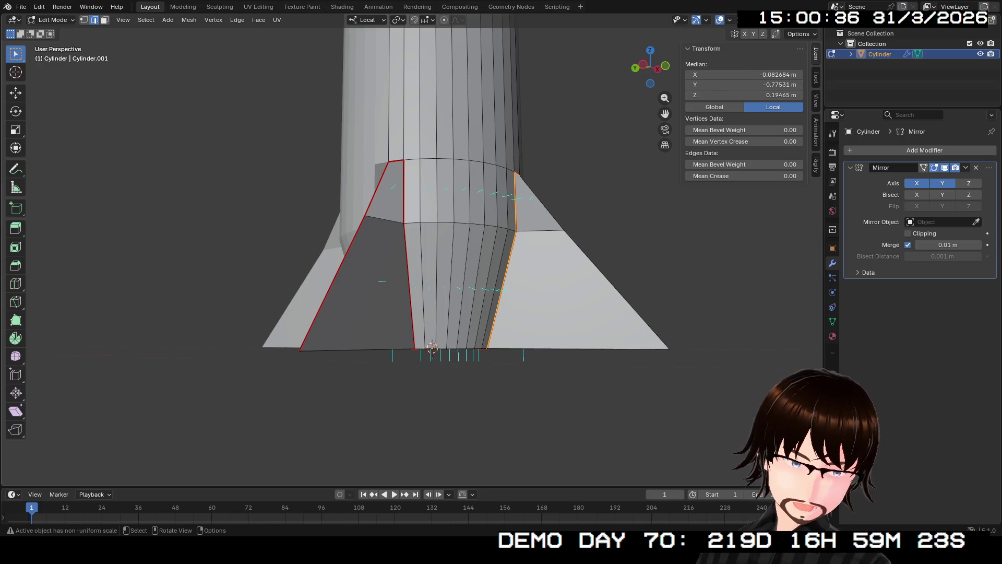
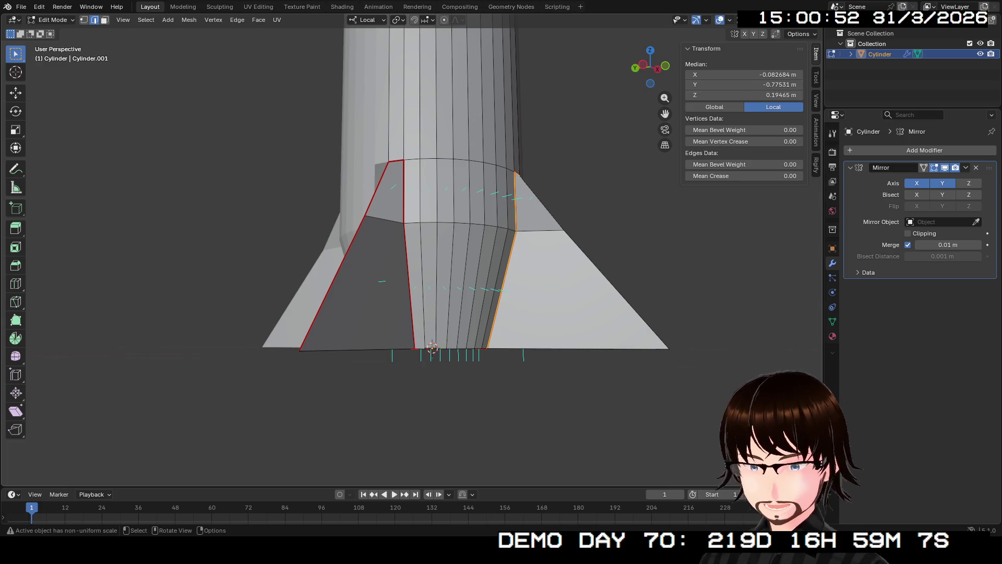
{"action": "scroll", "coordinate": [423, 259], "scroll_direction": "down", "scroll_amount": 3}
Step: Mark the edge loop around the body's upper taper rim as a UV seam
{"action": "middle_click_drag", "start_coordinate": [423, 258], "coordinate": [475, 237]}
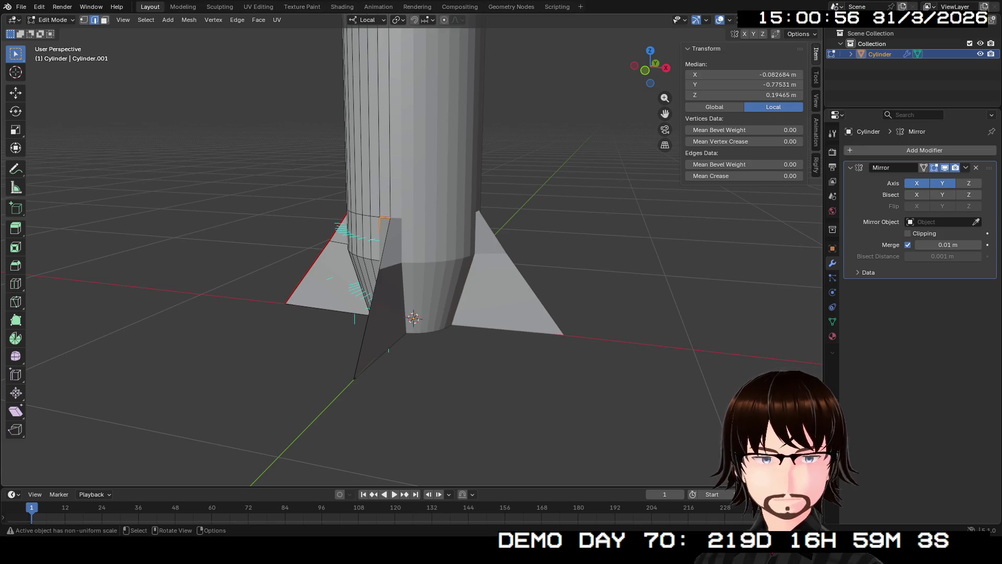
{"action": "mouse_move", "coordinate": [424, 259]}
{"action": "middle_mouse_down"}
{"action": "mouse_move", "coordinate": [471, 250]}
{"action": "mouse_move", "coordinate": [439, 254]}
{"action": "mouse_move", "coordinate": [424, 228]}
{"action": "mouse_move", "coordinate": [427, 252]}
{"action": "mouse_move", "coordinate": [423, 220]}
{"action": "middle_mouse_up"}
{"action": "scroll", "coordinate": [423, 259], "scroll_direction": "up", "scroll_amount": 2}
{"action": "scroll", "coordinate": [423, 259], "scroll_direction": "up", "scroll_amount": 2}
{"action": "scroll", "coordinate": [423, 259], "scroll_direction": "up", "scroll_amount": 2}
{"action": "scroll", "coordinate": [423, 259], "scroll_direction": "down", "scroll_amount": 3}
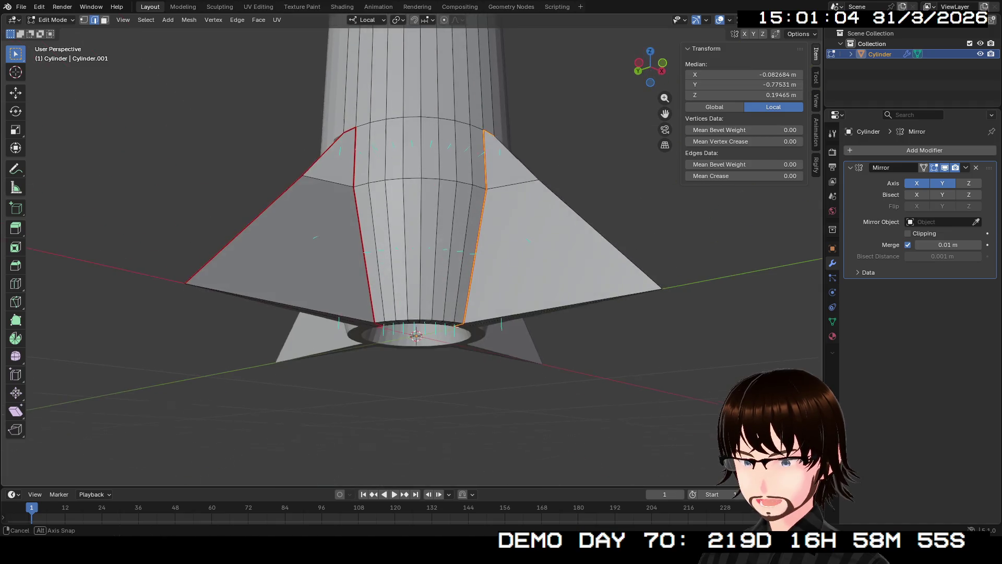
{"action": "scroll", "coordinate": [423, 259], "scroll_direction": "up", "scroll_amount": 2}
{"action": "middle_click_drag", "start_coordinate": [423, 258], "coordinate": [431, 251]}
{"action": "scroll", "coordinate": [423, 259], "scroll_direction": "down", "scroll_amount": 3}
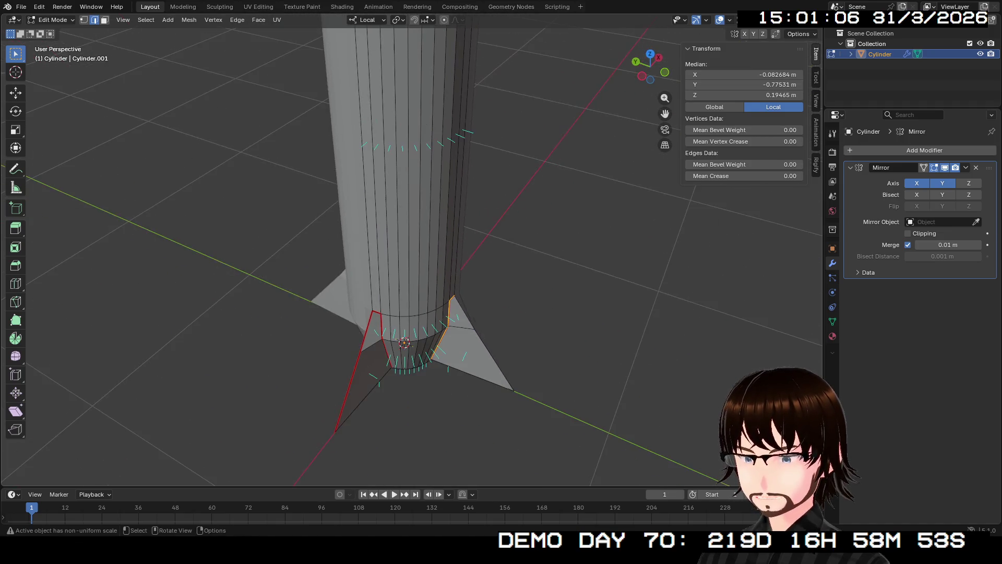
{"action": "middle_click_drag", "start_coordinate": [422, 196], "coordinate": [423, 313], "text": "shift"}
{"action": "scroll", "coordinate": [422, 258], "scroll_direction": "up", "scroll_amount": 2}
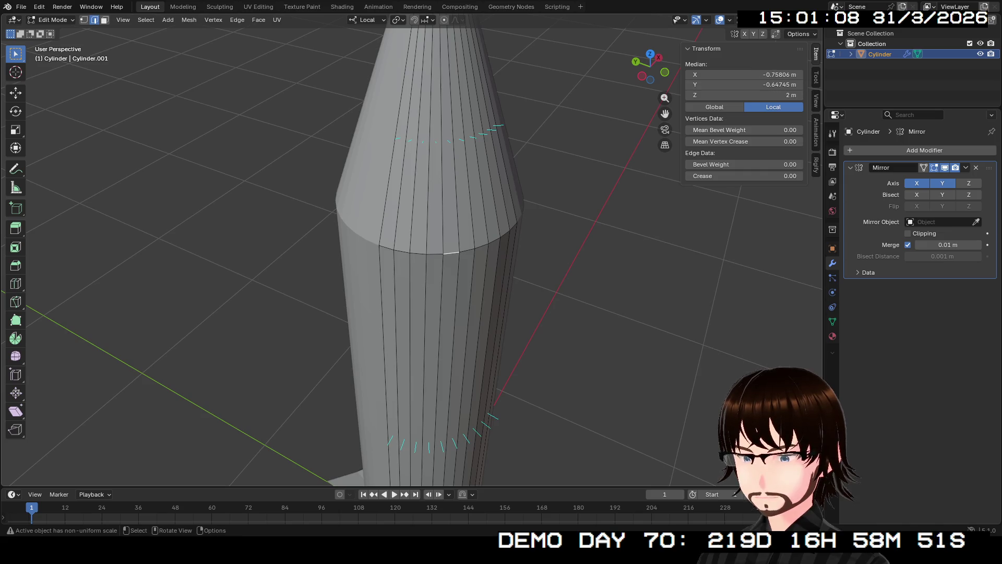
{"action": "left_click", "coordinate": [451, 253], "text": "alt"}
{"action": "right_click", "coordinate": [451, 252]}
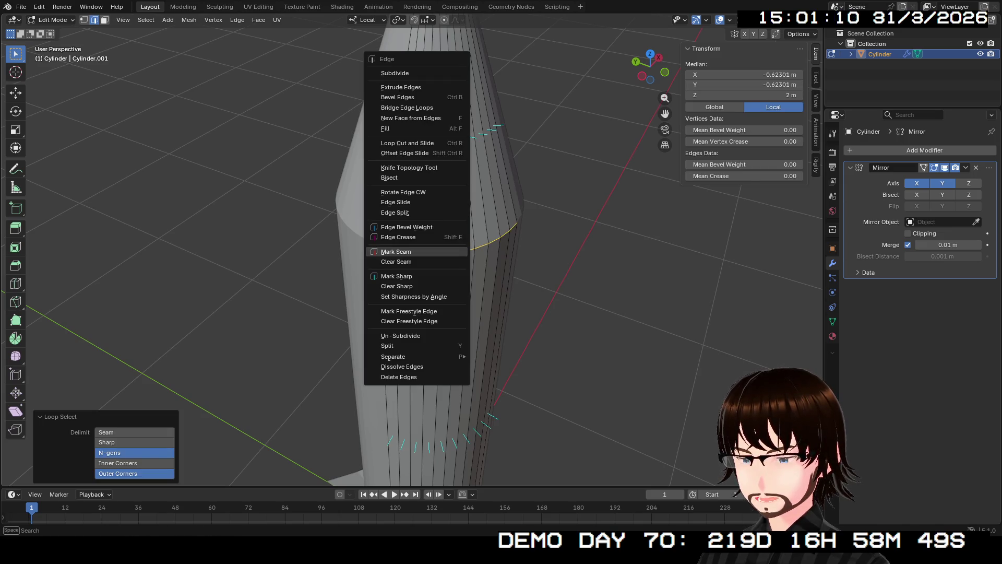
{"action": "left_click", "coordinate": [451, 250]}
Step: Mark the top rim loop where the body meets the fin base as a seam
{"action": "mouse_move", "coordinate": [450, 251]}
{"action": "middle_mouse_down"}
{"action": "mouse_move", "coordinate": [376, 259]}
{"action": "mouse_move", "coordinate": [392, 196]}
{"action": "middle_mouse_up"}
{"action": "scroll", "coordinate": [439, 259], "scroll_direction": "up", "scroll_amount": 3}
{"action": "middle_click_drag", "start_coordinate": [439, 431], "coordinate": [447, 219], "text": "shift"}
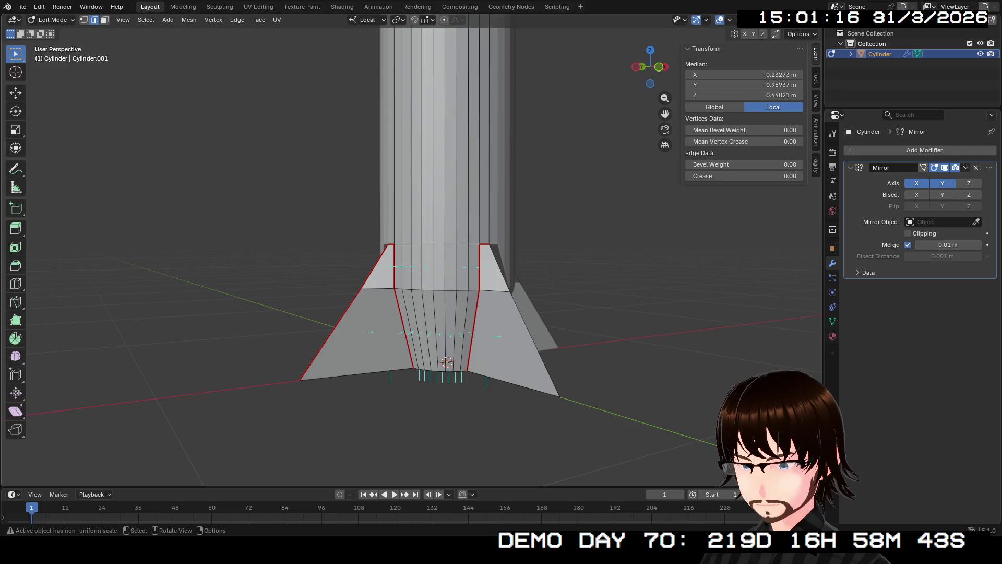
{"action": "left_click", "coordinate": [473, 244], "text": "alt"}
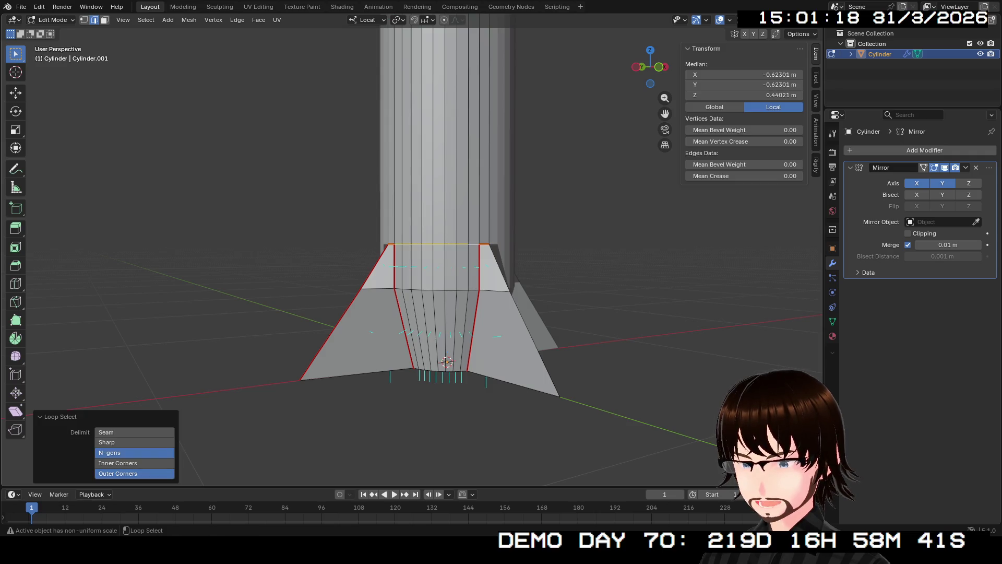
{"action": "middle_click_drag", "start_coordinate": [474, 244], "coordinate": [455, 259]}
{"action": "mouse_move", "coordinate": [436, 362]}
{"action": "middle_mouse_down"}
{"action": "mouse_move", "coordinate": [408, 285]}
{"action": "mouse_move", "coordinate": [424, 235]}
{"action": "mouse_move", "coordinate": [440, 274]}
{"action": "middle_mouse_up"}
{"action": "key", "text": "ctrl+e"}
{"action": "left_click", "coordinate": [390, 285]}
Step: Mark one vertical edge running up the rocket body as a seam
{"action": "left_click", "coordinate": [470, 196]}
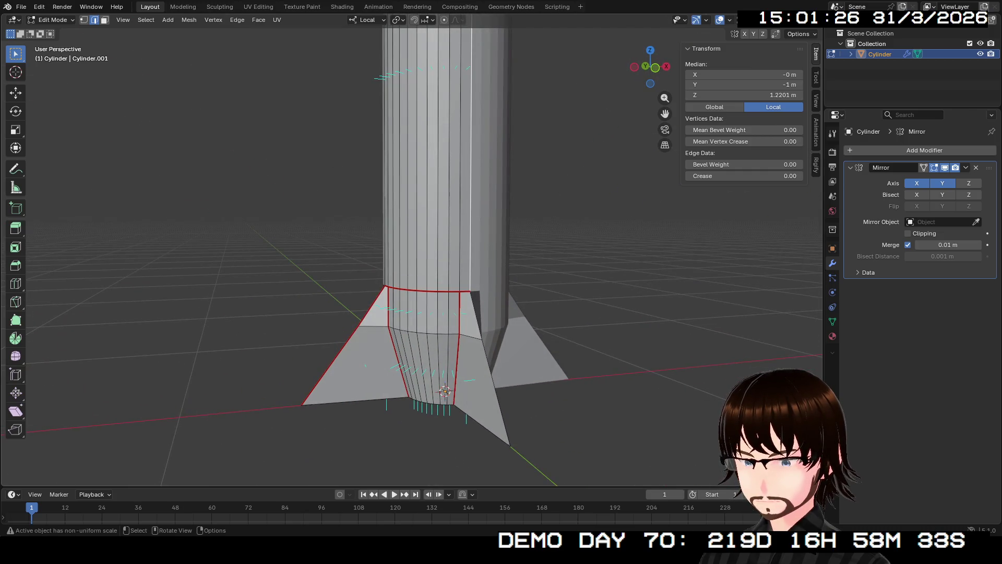
{"action": "middle_click_drag", "start_coordinate": [439, 196], "coordinate": [439, 470], "text": "shift"}
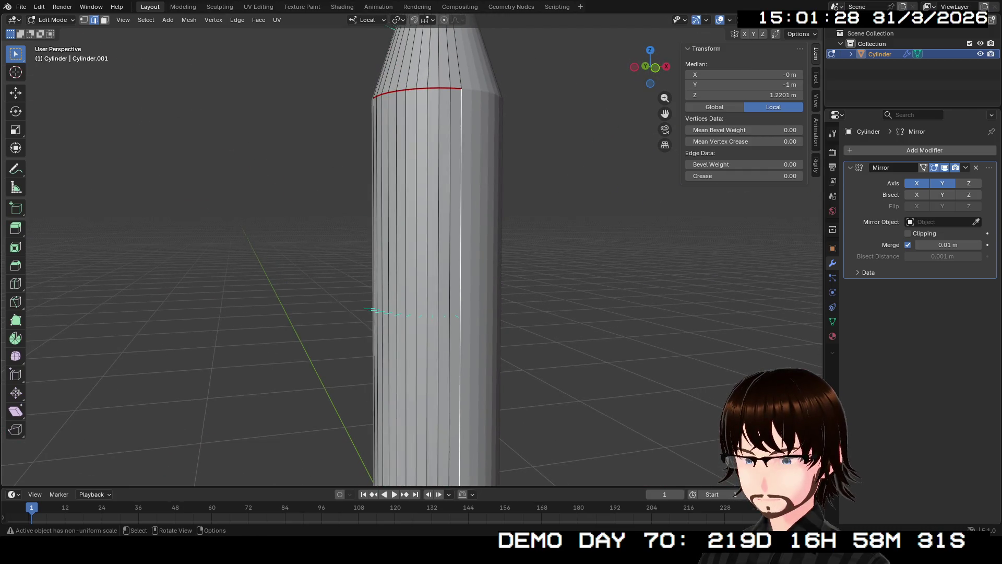
{"action": "right_click", "coordinate": [454, 315]}
{"action": "left_click", "coordinate": [454, 315]}
Step: Mark the nozzle's inner ring loop as a seam
{"action": "mouse_move", "coordinate": [454, 316]}
{"action": "middle_mouse_down"}
{"action": "mouse_move", "coordinate": [454, 329]}
{"action": "mouse_move", "coordinate": [454, 259]}
{"action": "mouse_move", "coordinate": [481, 125]}
{"action": "mouse_move", "coordinate": [462, 180]}
{"action": "middle_mouse_up"}
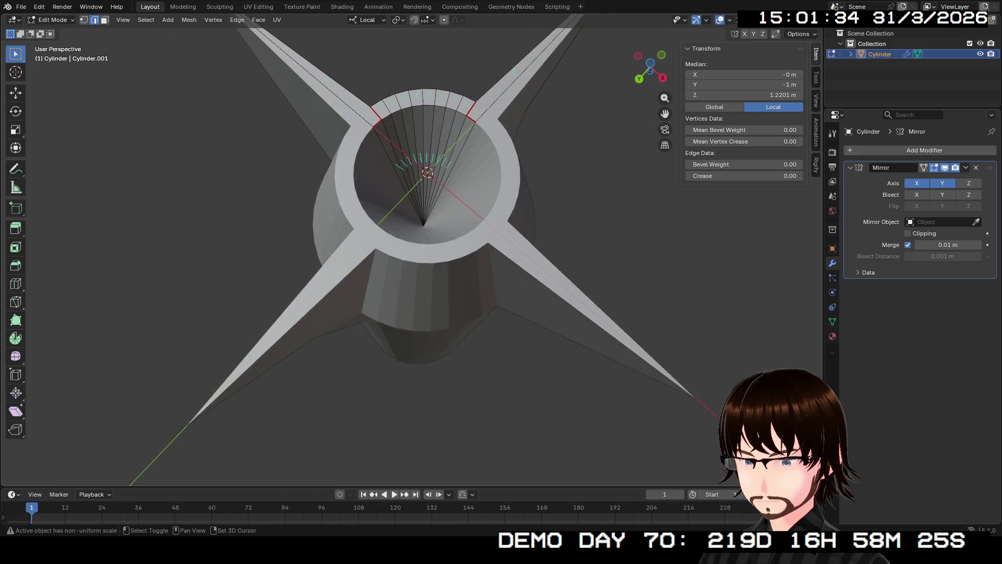
{"action": "scroll", "coordinate": [439, 275], "scroll_direction": "up", "scroll_amount": 3}
{"action": "middle_click_drag", "start_coordinate": [439, 234], "coordinate": [439, 353], "text": "shift"}
{"action": "middle_click_drag", "start_coordinate": [439, 314], "coordinate": [423, 282]}
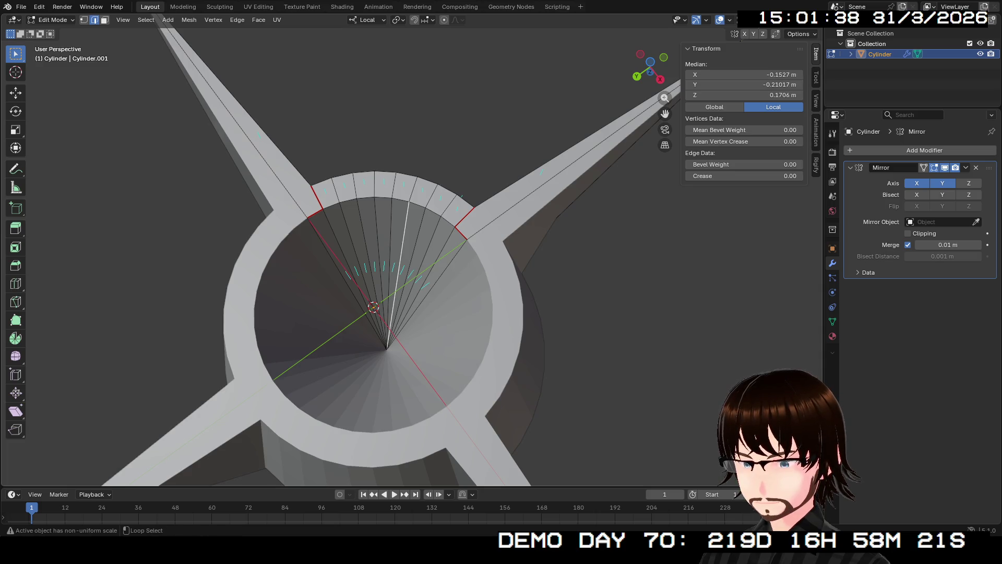
{"action": "left_click", "coordinate": [392, 200], "text": "alt"}
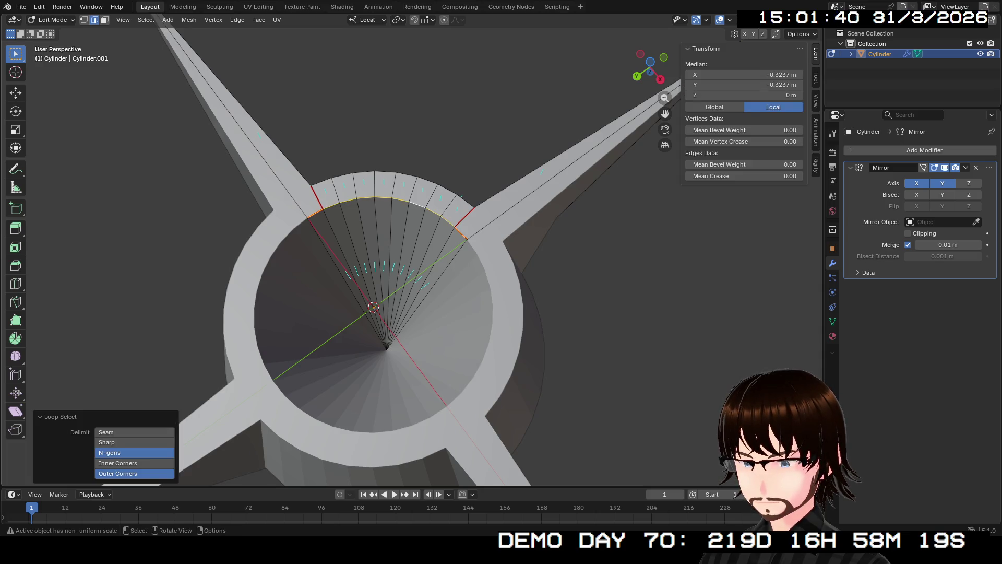
{"action": "key", "text": "ctrl+e"}
{"action": "left_click", "coordinate": [363, 205]}
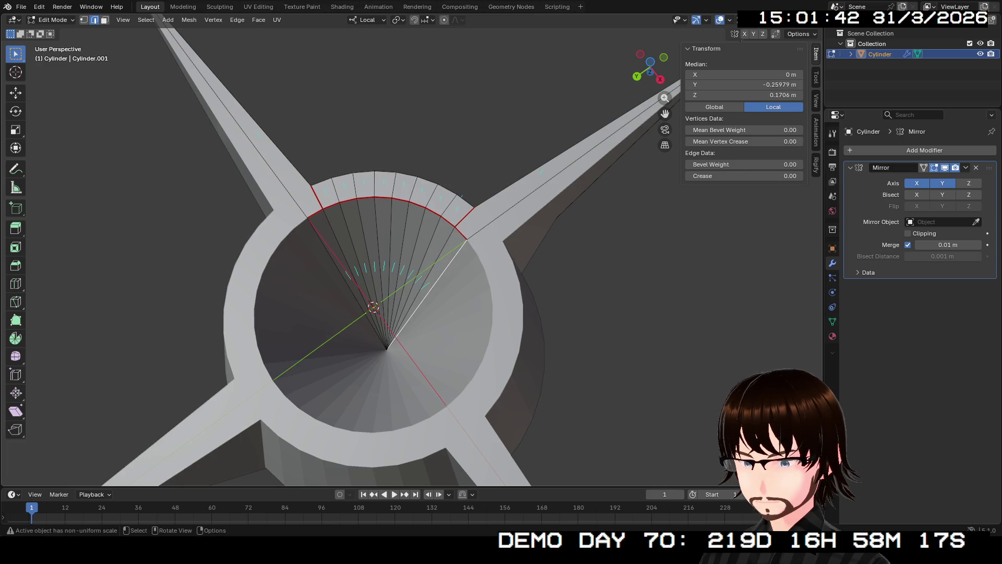
{"action": "scroll", "coordinate": [411, 259], "scroll_direction": "down", "scroll_amount": 5}
Step: Review the seams around the rocket and switch to the UV Editing workspace
{"action": "middle_click_drag", "start_coordinate": [411, 259], "coordinate": [411, 195]}
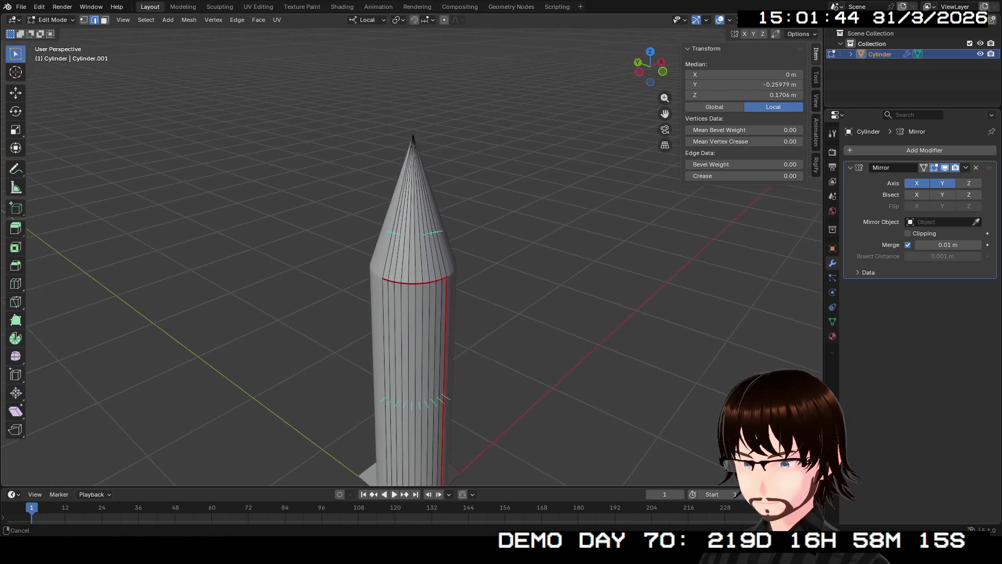
{"action": "mouse_move", "coordinate": [411, 258]}
{"action": "middle_mouse_down"}
{"action": "mouse_move", "coordinate": [411, 235]}
{"action": "mouse_move", "coordinate": [439, 358]}
{"action": "mouse_move", "coordinate": [469, 361]}
{"action": "mouse_move", "coordinate": [482, 251]}
{"action": "mouse_move", "coordinate": [443, 401]}
{"action": "middle_mouse_up"}
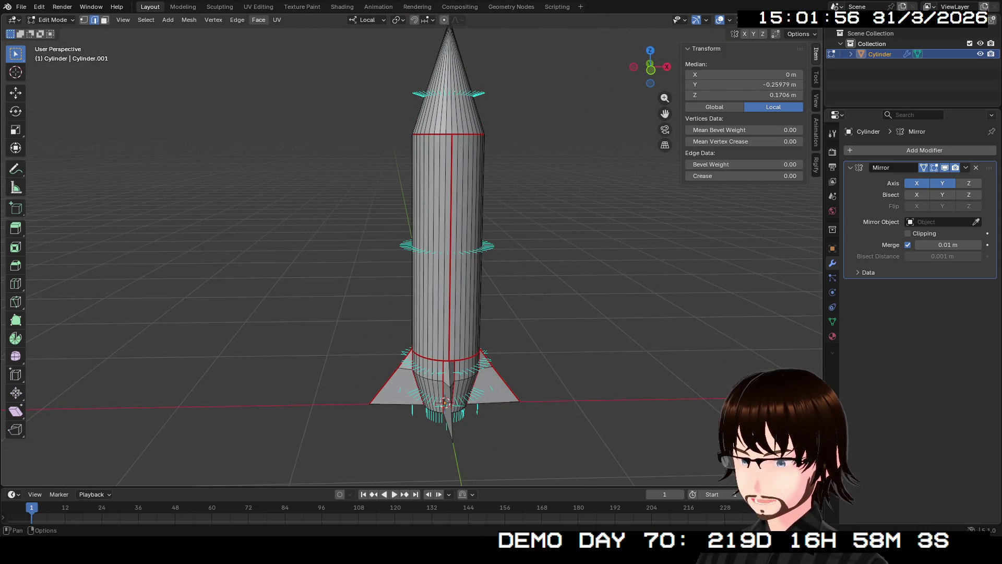
{"action": "left_click", "coordinate": [258, 6]}
Step: Unwrap the entire rocket mesh into UV islands along its seams
{"action": "key", "text": "a"}
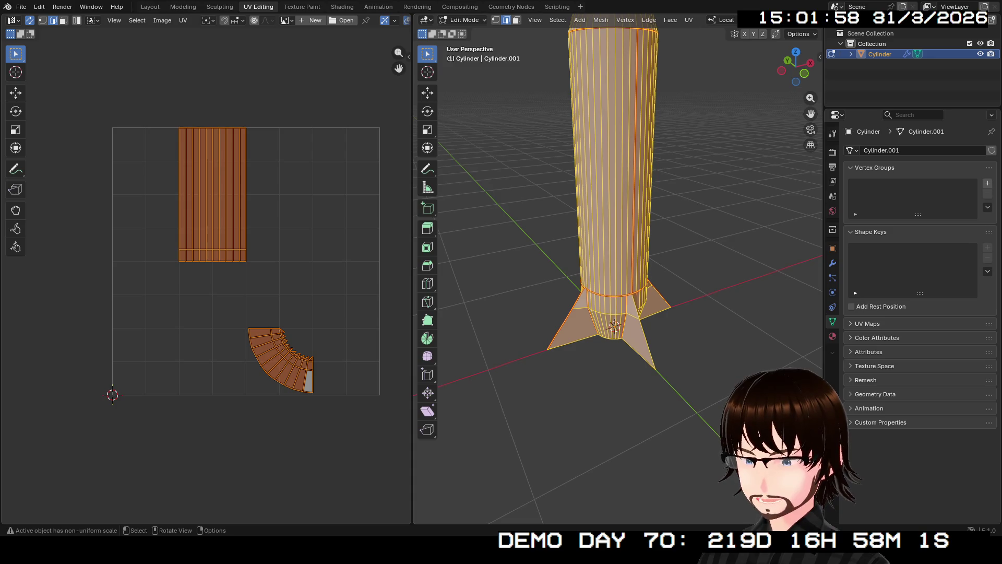
{"action": "key", "text": "u"}
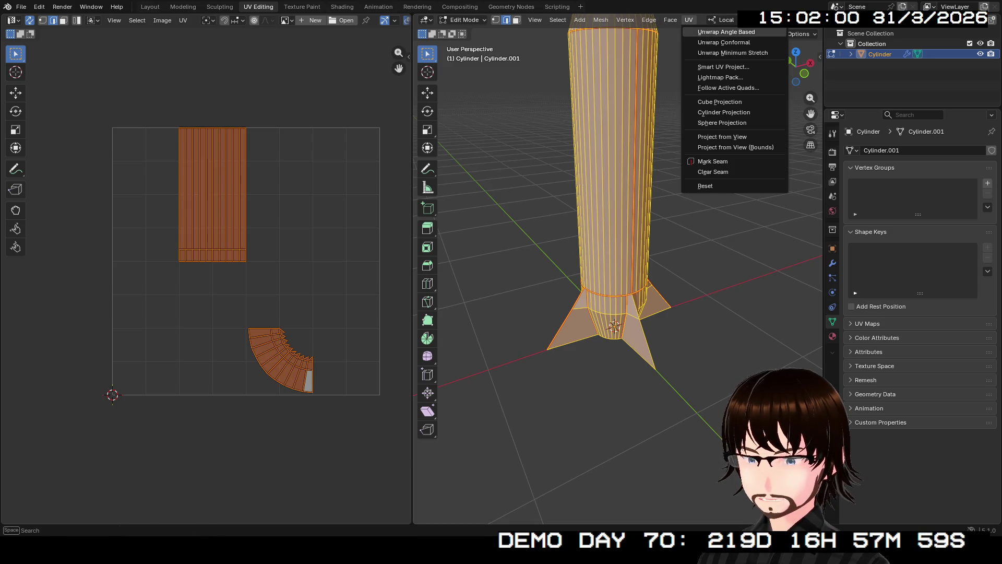
{"action": "left_click", "coordinate": [733, 33]}
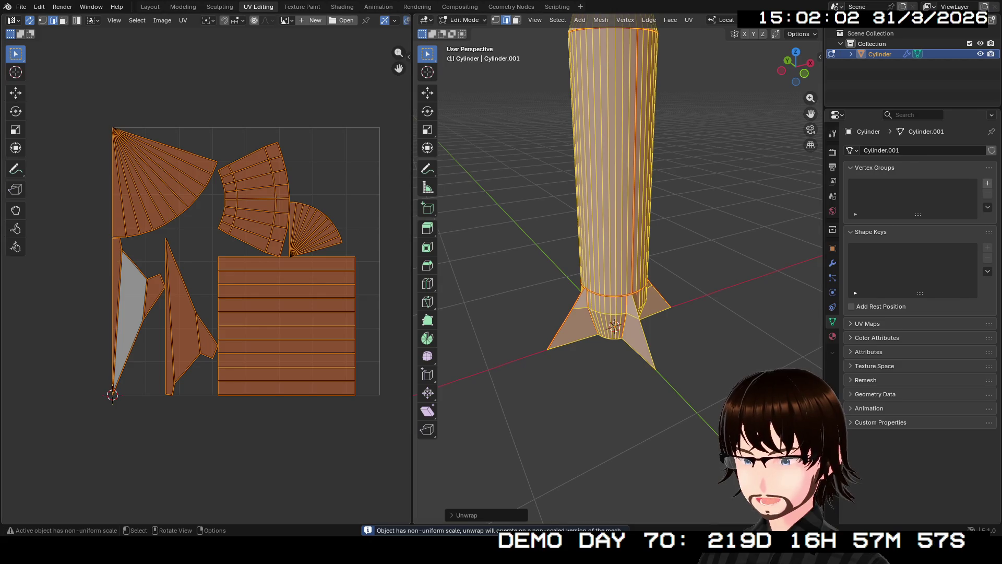
{"action": "middle_click_drag", "start_coordinate": [619, 235], "coordinate": [603, 285], "text": "shift"}
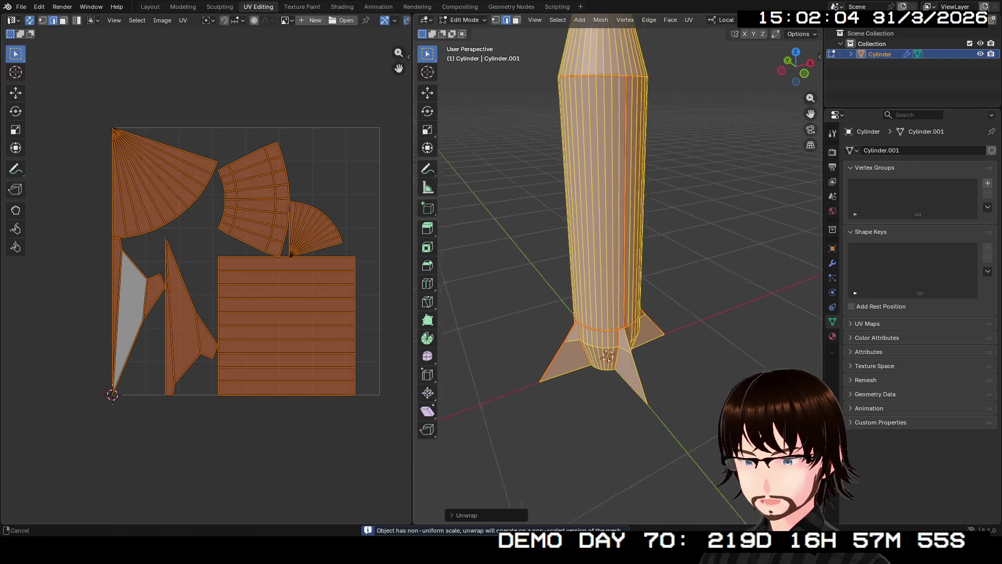
{"action": "key", "text": "s"}
Step: Apply the rocket's Mirror modifier permanently from Object Mode
{"action": "key", "text": "Tab"}
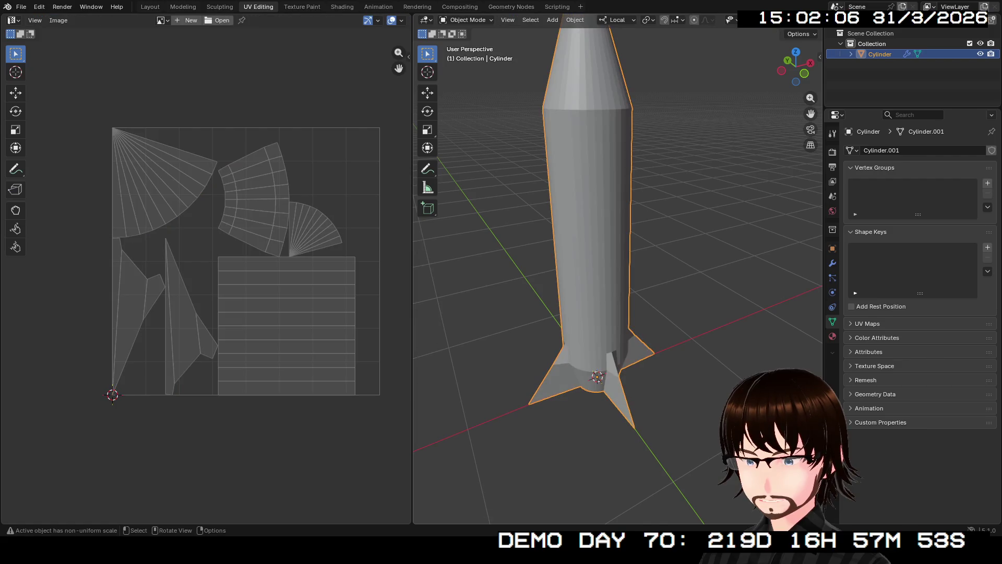
{"action": "left_click", "coordinate": [832, 263]}
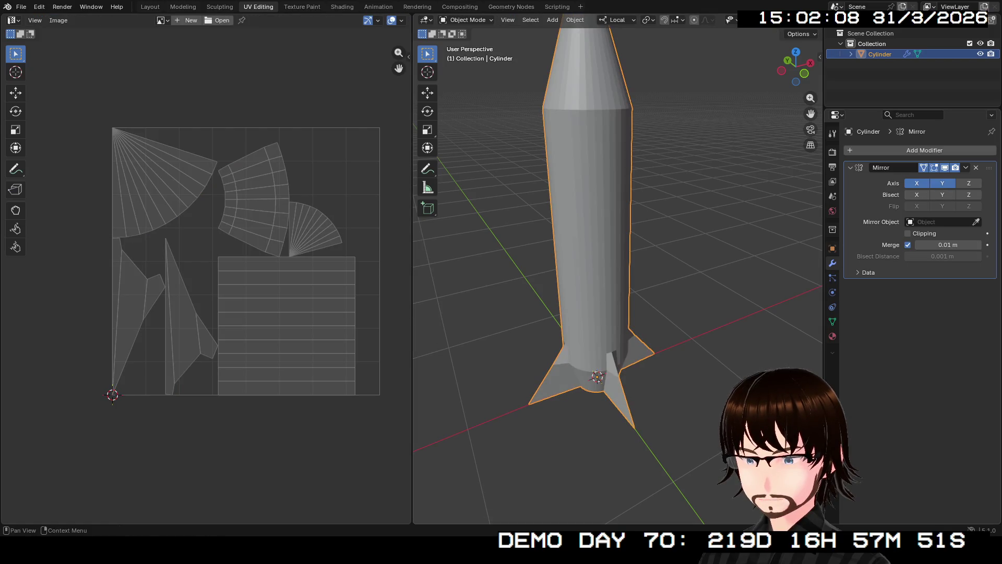
{"action": "left_click", "coordinate": [966, 167]}
{"action": "left_click", "coordinate": [912, 180]}
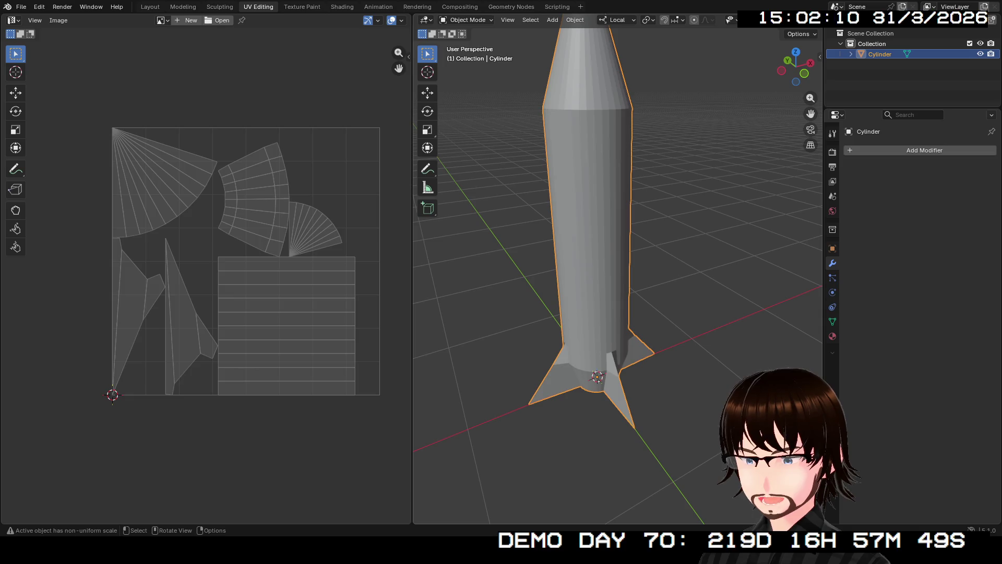
Step: Re-unwrap the now fully mirrored mesh from Edit Mode
{"action": "key", "text": "Tab"}
{"action": "left_click", "coordinate": [690, 19]}
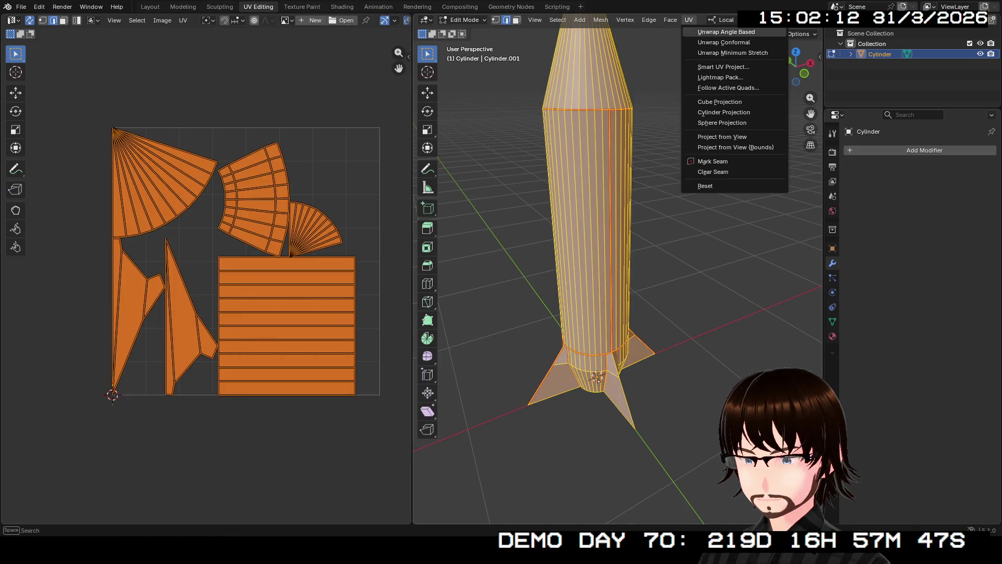
{"action": "left_click", "coordinate": [708, 32]}
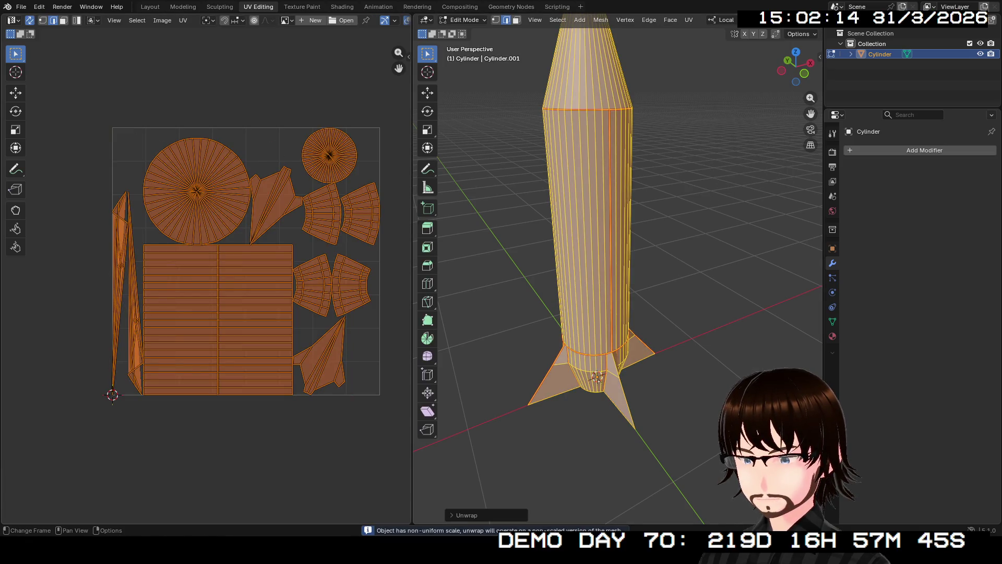
{"action": "scroll", "coordinate": [114, 316], "scroll_direction": "up", "scroll_amount": 1}
{"action": "scroll", "coordinate": [113, 317], "scroll_direction": "up", "scroll_amount": 1}
{"action": "scroll", "coordinate": [114, 316], "scroll_direction": "up", "scroll_amount": 1}
{"action": "scroll", "coordinate": [114, 317], "scroll_direction": "up", "scroll_amount": 1}
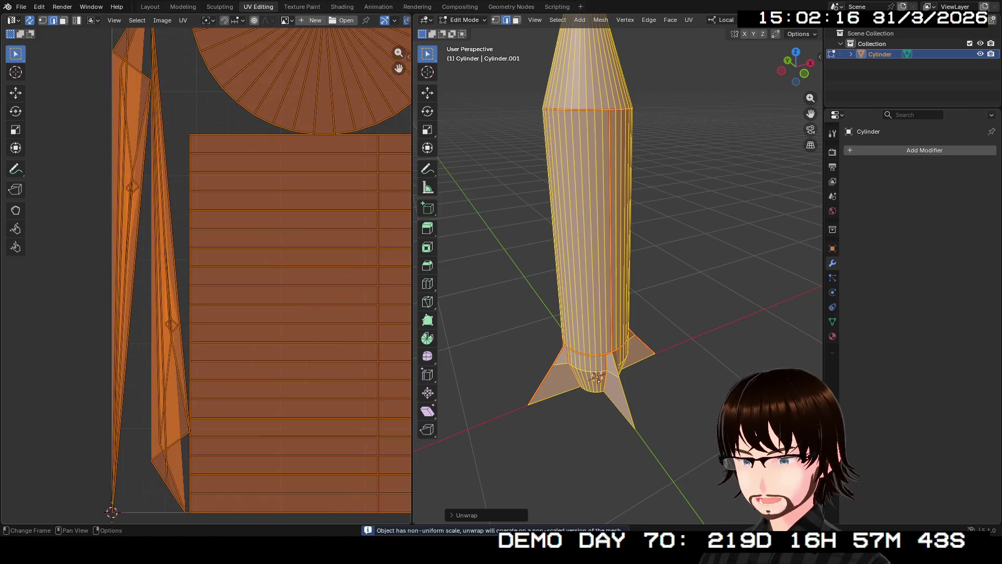
{"action": "scroll", "coordinate": [114, 316], "scroll_direction": "down", "scroll_amount": 2}
{"action": "scroll", "coordinate": [114, 316], "scroll_direction": "down", "scroll_amount": 1}
{"action": "scroll", "coordinate": [113, 316], "scroll_direction": "down", "scroll_amount": 1}
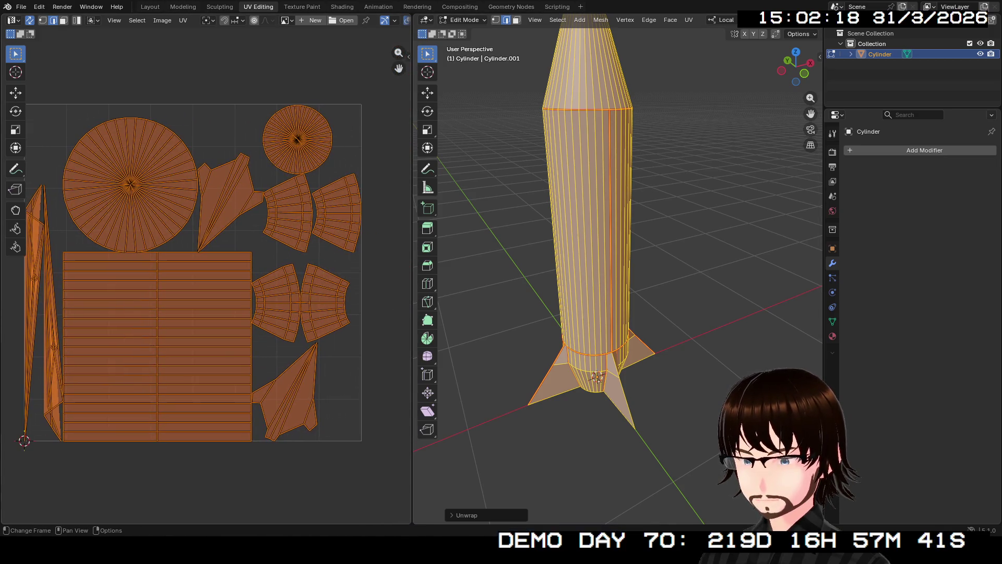
Step: Reselect the whole rocket mesh and bring up the UV unwrap options
{"action": "middle_click_drag", "start_coordinate": [597, 377], "coordinate": [627, 368]}
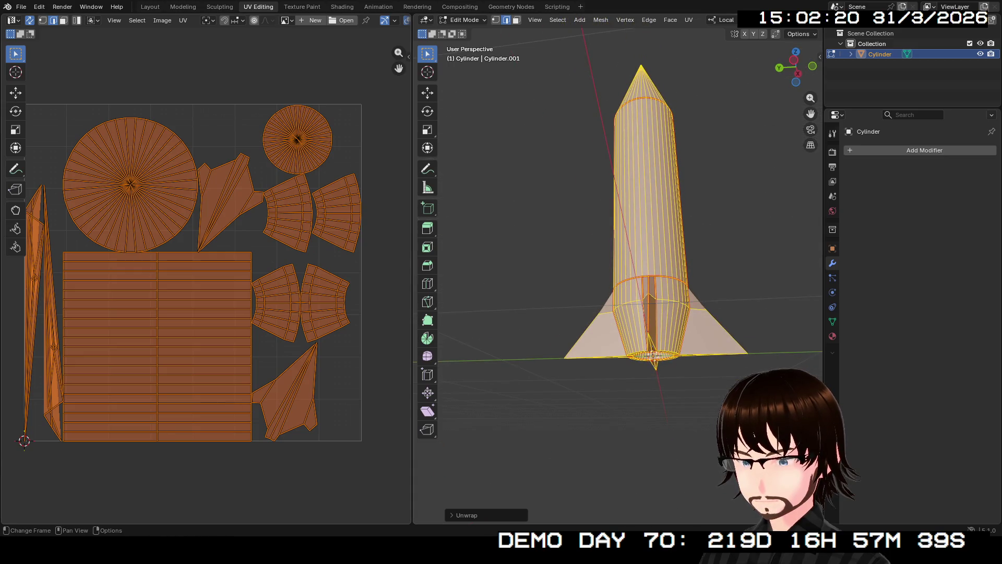
{"action": "key", "text": "alt+a"}
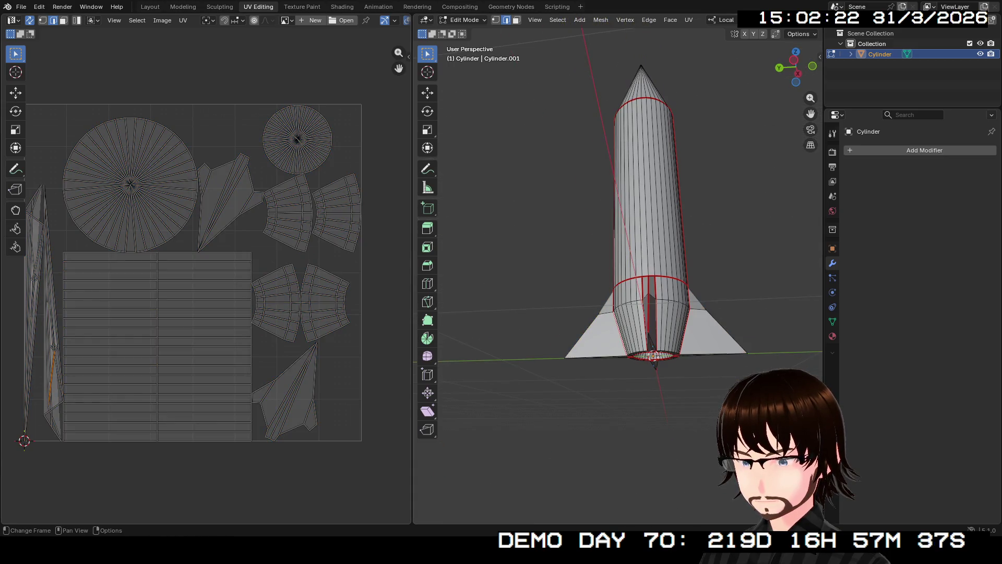
{"action": "middle_click_drag", "start_coordinate": [650, 314], "coordinate": [666, 298]}
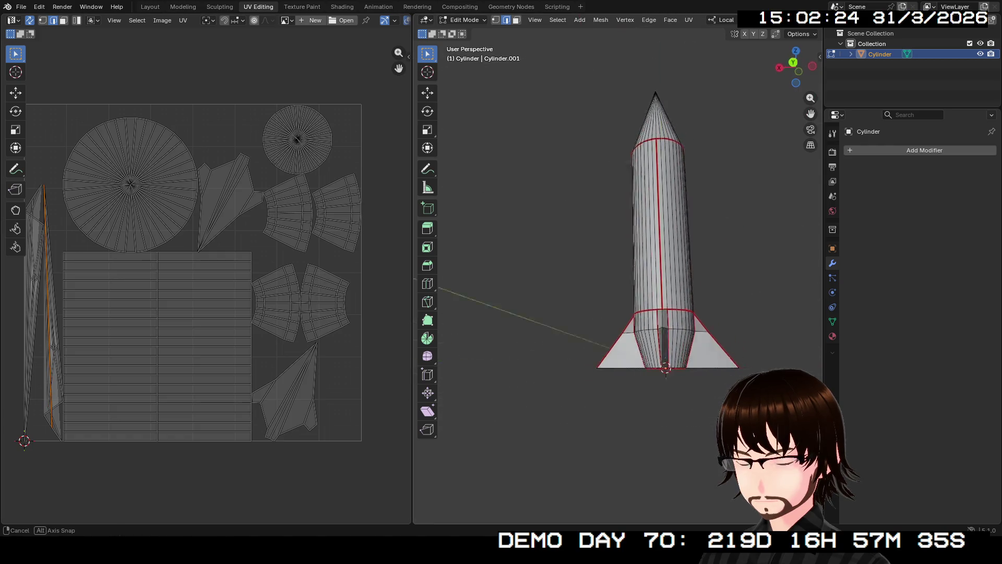
{"action": "scroll", "coordinate": [666, 298], "scroll_direction": "up", "scroll_amount": 4}
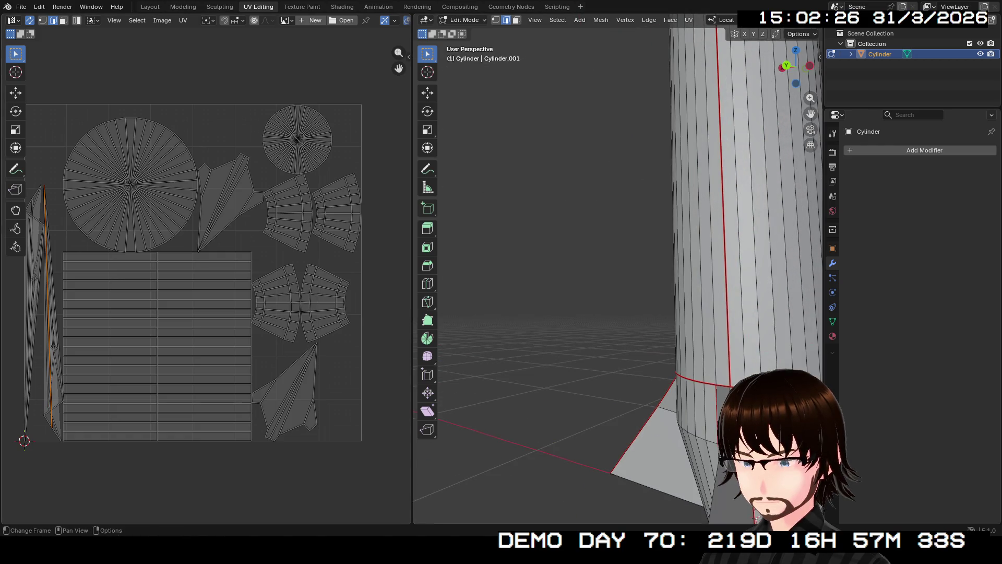
{"action": "scroll", "coordinate": [666, 298], "scroll_direction": "down", "scroll_amount": 3}
{"action": "mouse_move", "coordinate": [666, 298]}
{"action": "middle_mouse_down"}
{"action": "mouse_move", "coordinate": [706, 235]}
{"action": "mouse_move", "coordinate": [705, 330]}
{"action": "middle_mouse_up"}
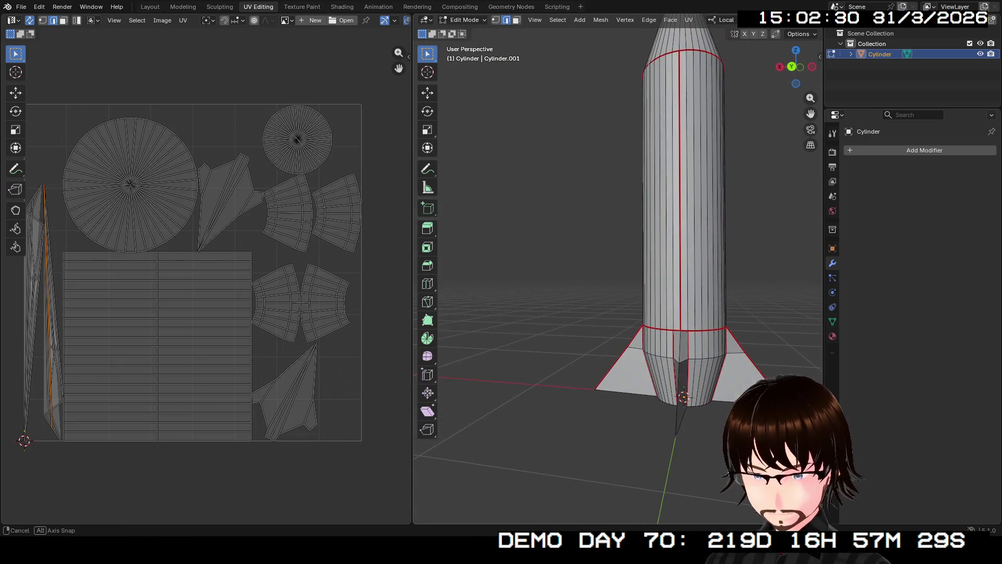
{"action": "middle_click_drag", "start_coordinate": [705, 330], "coordinate": [705, 297]}
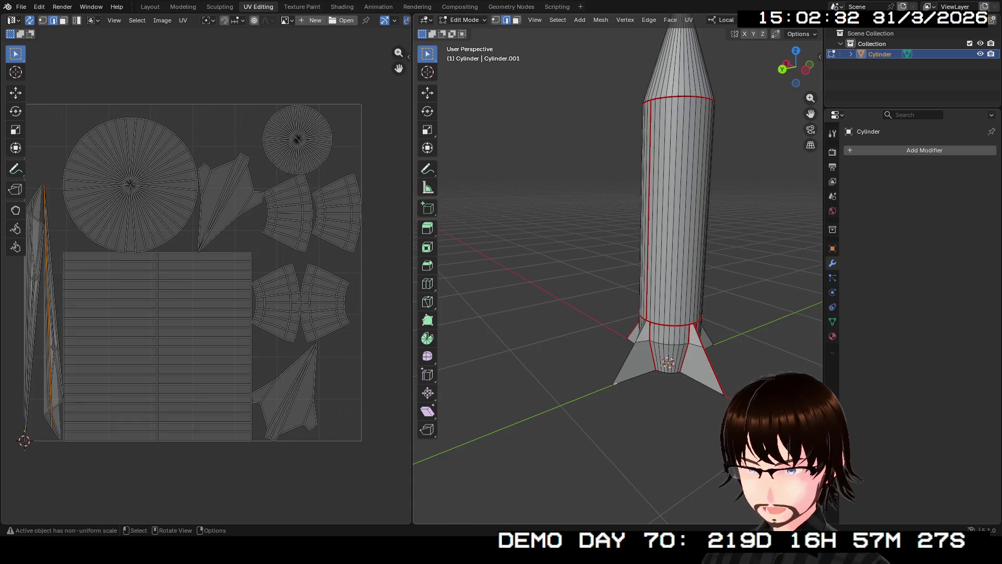
{"action": "key", "text": "a"}
{"action": "left_click", "coordinate": [688, 20]}
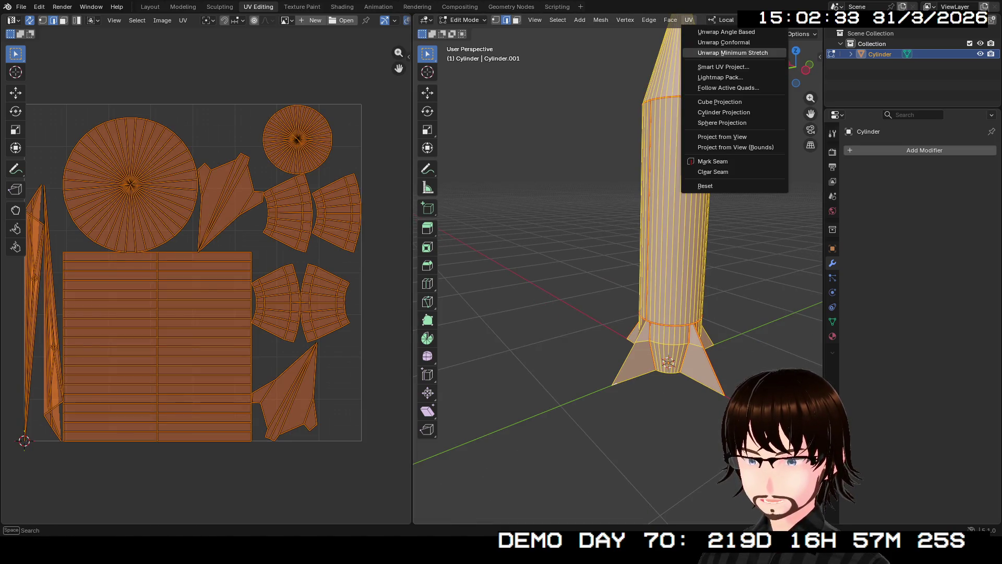
Step: Unwrap the whole mesh twice from the UV menu, then clear the UV selection
{"action": "left_click", "coordinate": [733, 52]}
{"action": "left_click", "coordinate": [689, 20]}
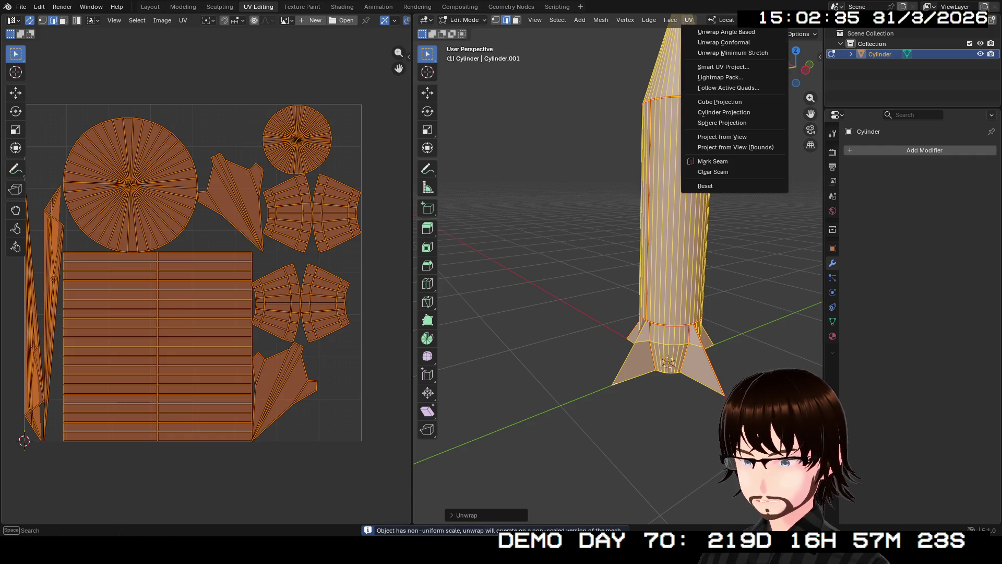
{"action": "left_click", "coordinate": [733, 53]}
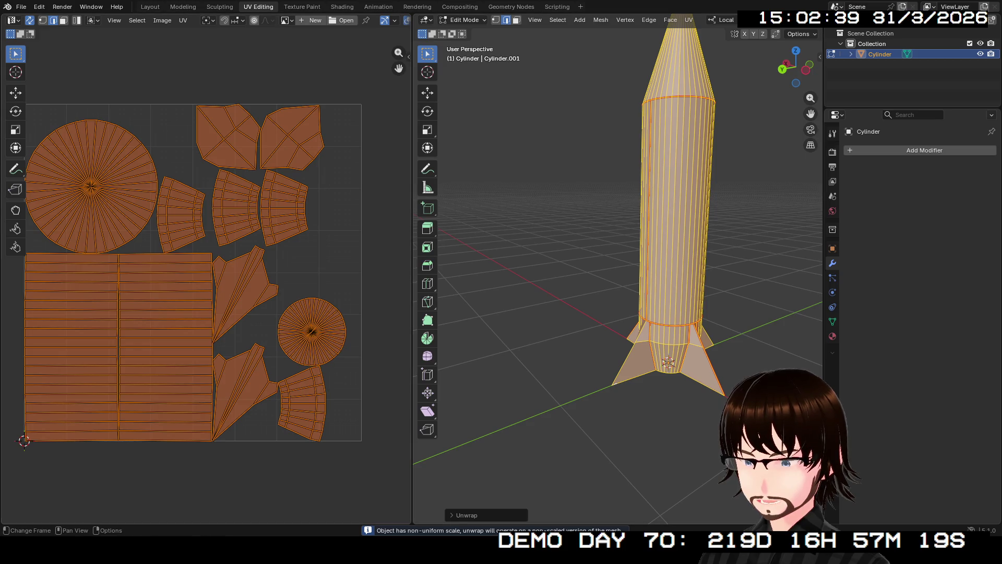
{"action": "left_click", "coordinate": [310, 141]}
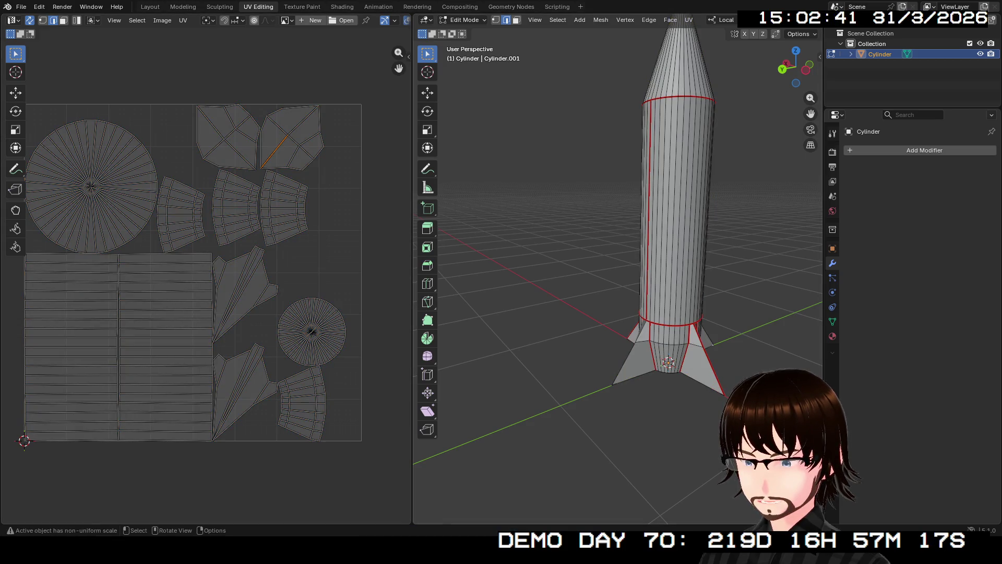
Step: Select all faces and re-unwrap repeatedly, then toggle Object and Edit Mode
{"action": "mouse_move", "coordinate": [619, 275]}
{"action": "middle_mouse_down"}
{"action": "mouse_move", "coordinate": [595, 258]}
{"action": "mouse_move", "coordinate": [580, 266]}
{"action": "mouse_move", "coordinate": [603, 243]}
{"action": "mouse_move", "coordinate": [611, 258]}
{"action": "mouse_move", "coordinate": [619, 235]}
{"action": "mouse_move", "coordinate": [627, 242]}
{"action": "mouse_move", "coordinate": [611, 274]}
{"action": "mouse_move", "coordinate": [626, 251]}
{"action": "mouse_move", "coordinate": [615, 290]}
{"action": "middle_mouse_up"}
{"action": "scroll", "coordinate": [596, 258], "scroll_direction": "up", "scroll_amount": 5}
{"action": "scroll", "coordinate": [596, 258], "scroll_direction": "down", "scroll_amount": 3}
{"action": "scroll", "coordinate": [611, 259], "scroll_direction": "up", "scroll_amount": 4}
{"action": "mouse_move", "coordinate": [629, 511]}
{"action": "middle_mouse_down"}
{"action": "mouse_move", "coordinate": [619, 439]}
{"action": "mouse_move", "coordinate": [623, 266]}
{"action": "mouse_move", "coordinate": [623, 329]}
{"action": "middle_mouse_up"}
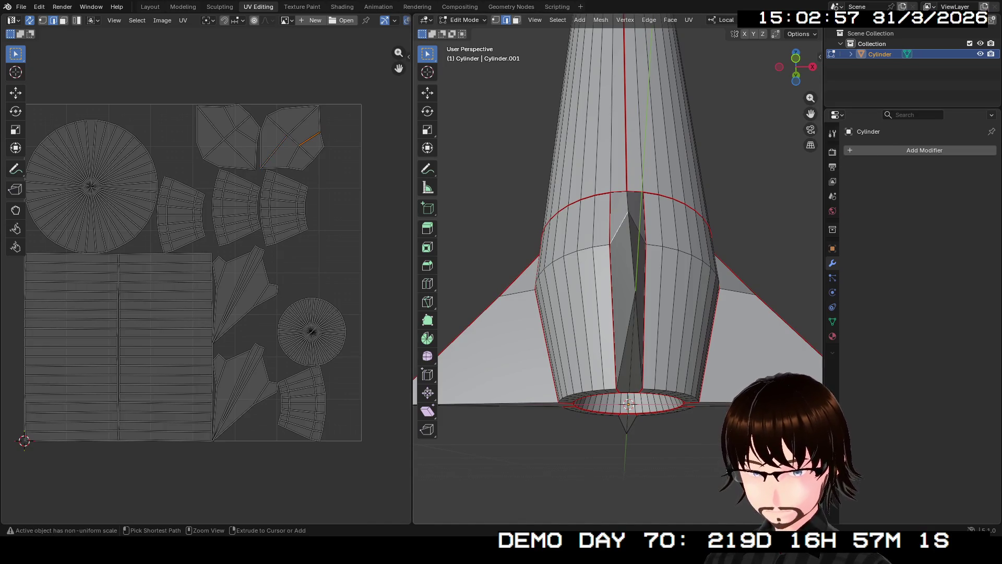
{"action": "key", "text": "a"}
{"action": "key", "text": "u"}
{"action": "left_click", "coordinate": [629, 403]}
{"action": "key", "text": "alt+a"}
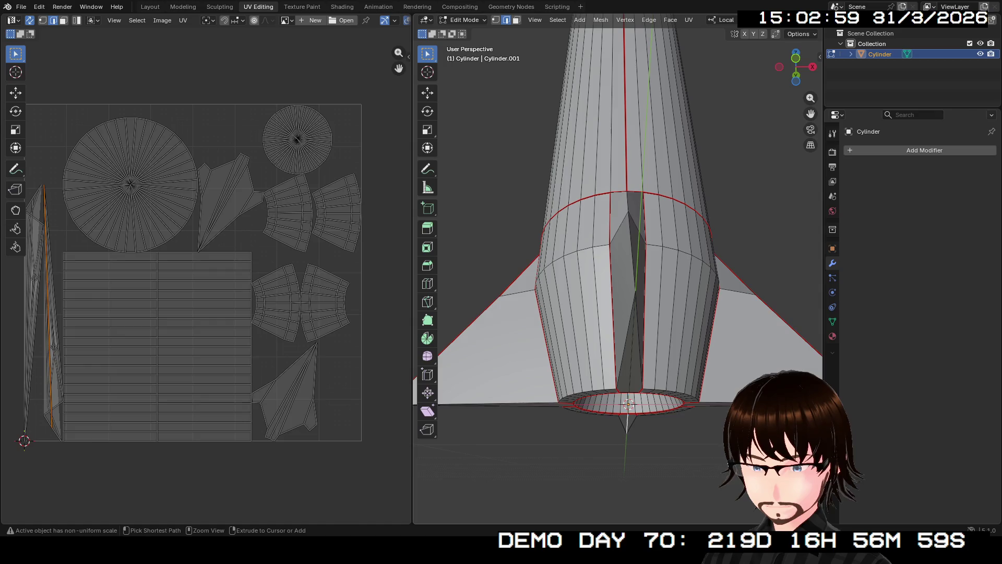
{"action": "key", "text": "a"}
{"action": "key", "text": "u"}
{"action": "left_click", "coordinate": [630, 404]}
{"action": "key", "text": "Tab"}
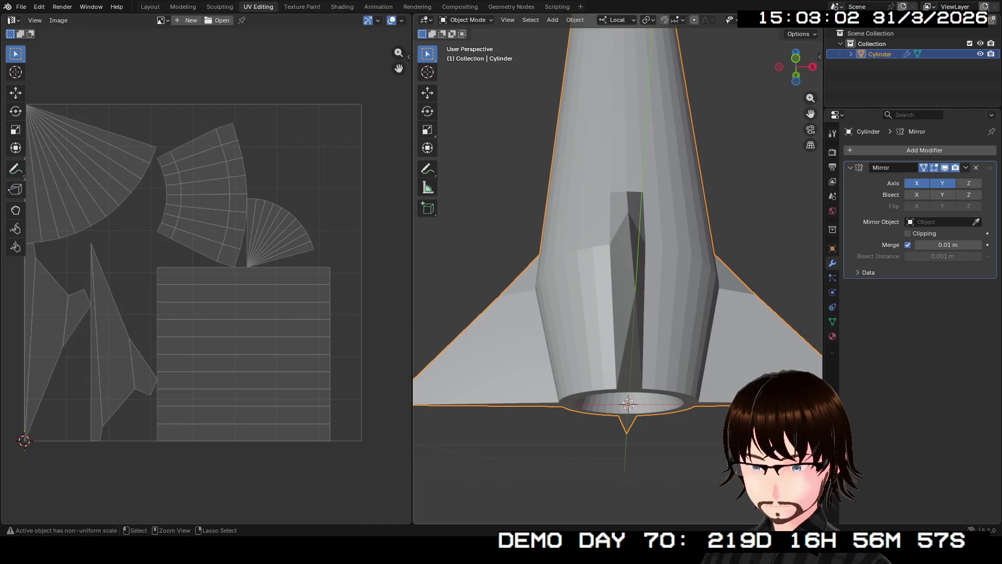
{"action": "middle_click_drag", "start_coordinate": [618, 314], "coordinate": [650, 299]}
{"action": "key", "text": "Tab"}
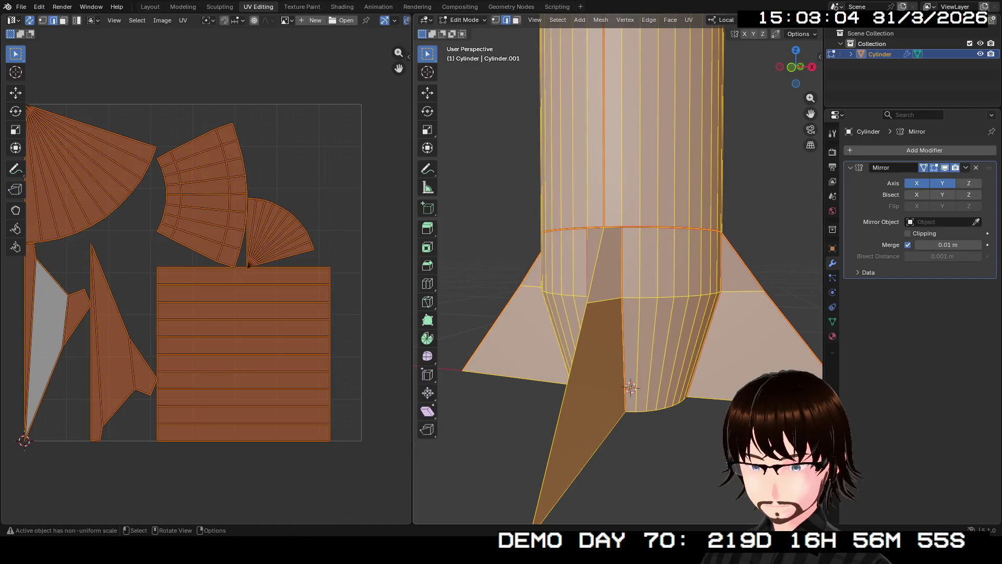
{"action": "scroll", "coordinate": [630, 387], "scroll_direction": "down", "scroll_amount": 1}
{"action": "scroll", "coordinate": [630, 386], "scroll_direction": "down", "scroll_amount": 2}
{"action": "scroll", "coordinate": [630, 386], "scroll_direction": "down", "scroll_amount": 2}
Step: Select a fin edge and toggle the Mirror modifier's edit-mode display off and on
{"action": "mouse_move", "coordinate": [630, 386]}
{"action": "middle_mouse_down", "text": "shift"}
{"action": "mouse_move", "coordinate": [626, 328]}
{"action": "mouse_move", "coordinate": [681, 314]}
{"action": "middle_mouse_up", "text": "shift"}
{"action": "left_click", "coordinate": [643, 297]}
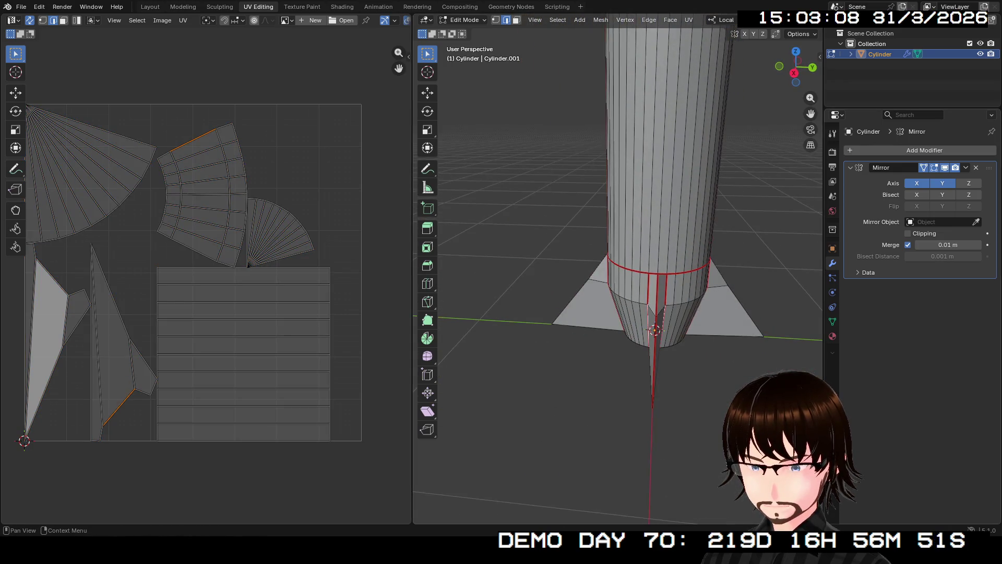
{"action": "left_click", "coordinate": [925, 167]}
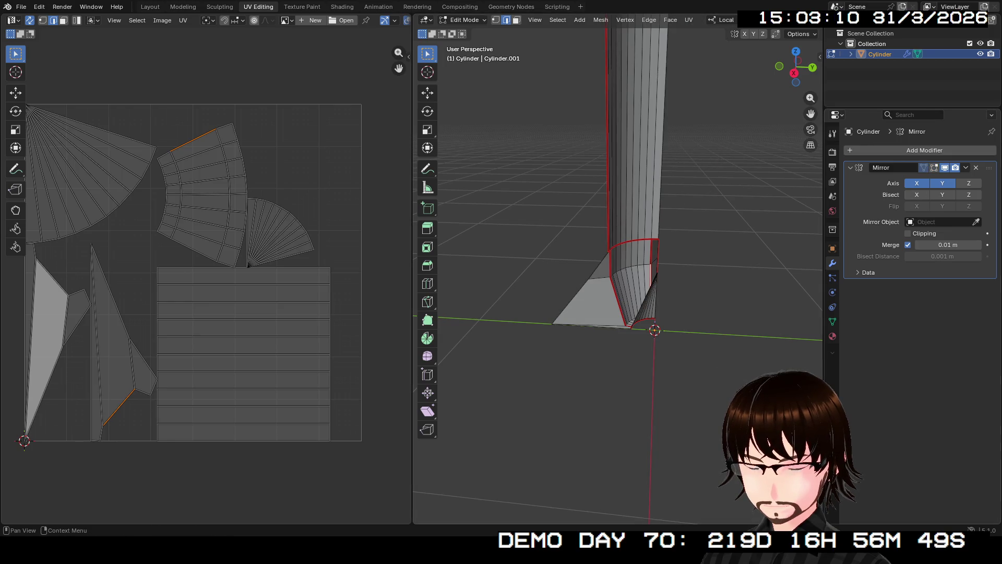
{"action": "left_click", "coordinate": [935, 167]}
Step: Mark the selected fin edge as a seam and inspect the base
{"action": "mouse_move", "coordinate": [673, 235]}
{"action": "middle_mouse_down"}
{"action": "mouse_move", "coordinate": [690, 235]}
{"action": "mouse_move", "coordinate": [658, 235]}
{"action": "mouse_move", "coordinate": [658, 157]}
{"action": "mouse_move", "coordinate": [662, 235]}
{"action": "middle_mouse_up"}
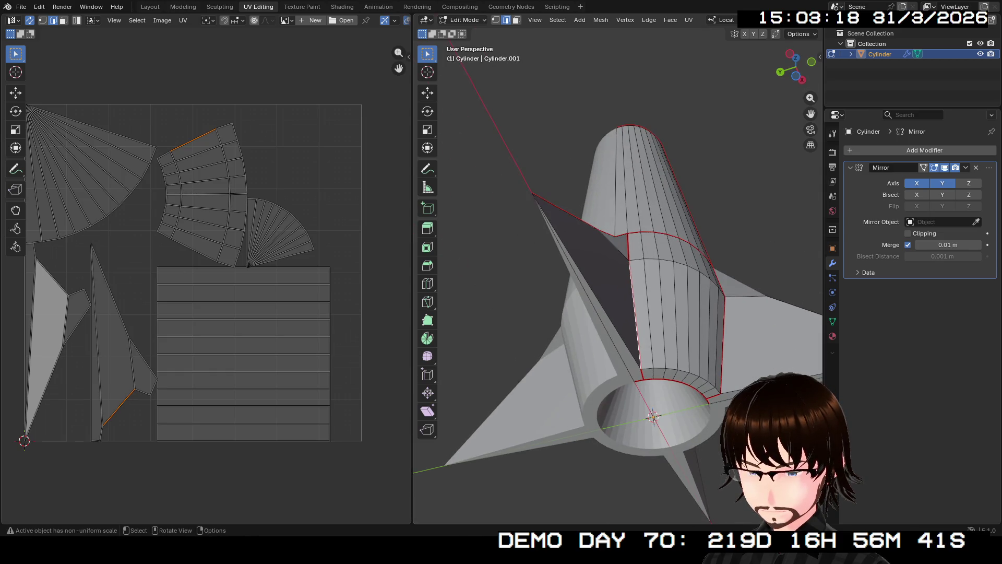
{"action": "key", "text": "ctrl+e"}
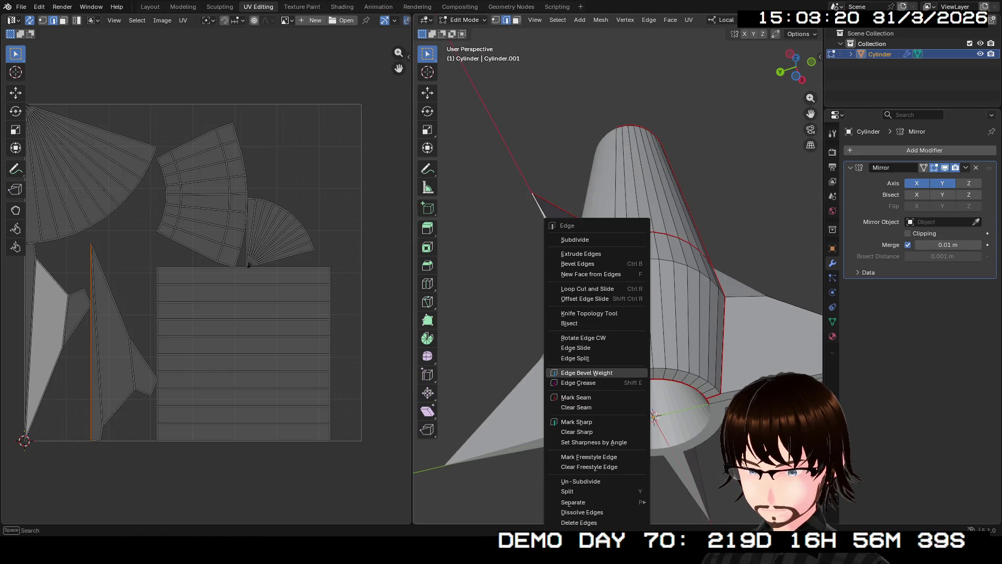
{"action": "left_click", "coordinate": [595, 394]}
{"action": "middle_click_drag", "start_coordinate": [620, 274], "coordinate": [620, 205]}
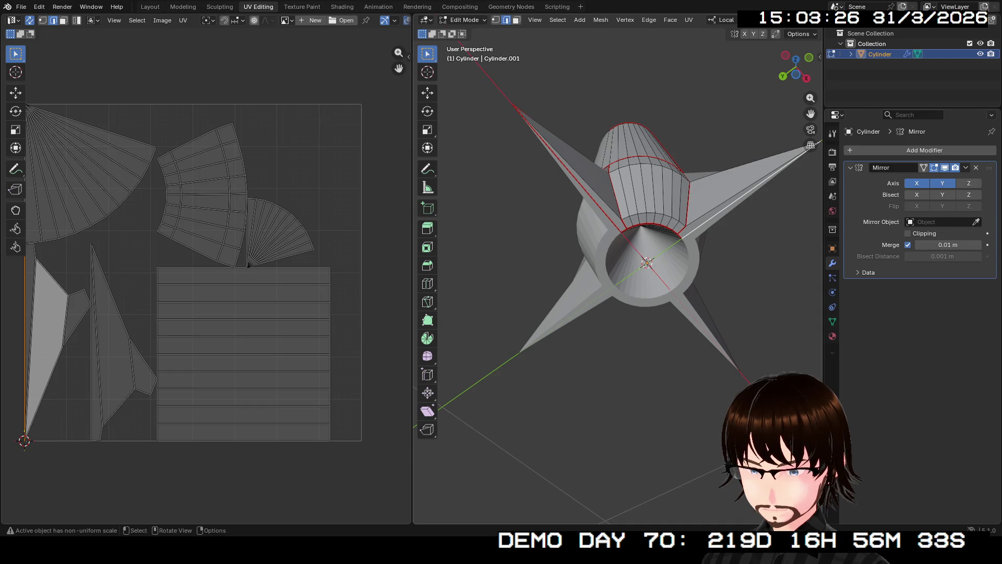
{"action": "key", "text": "ctrl+e"}
{"action": "key", "text": "Escape"}
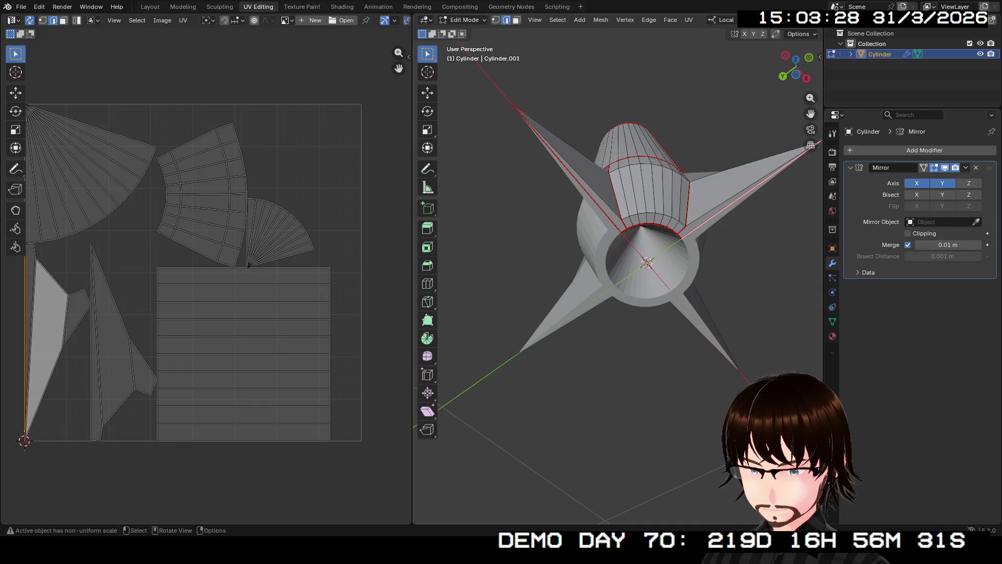
{"action": "middle_click_drag", "start_coordinate": [658, 251], "coordinate": [659, 188]}
{"action": "mouse_move", "coordinate": [619, 275]}
{"action": "middle_mouse_down"}
{"action": "mouse_move", "coordinate": [665, 259]}
{"action": "mouse_move", "coordinate": [650, 259]}
{"action": "middle_mouse_up"}
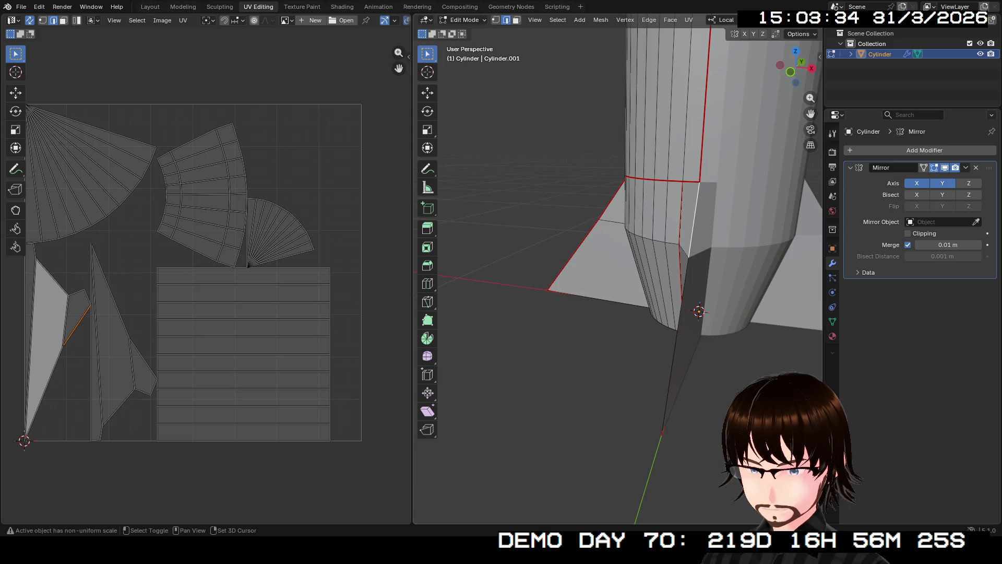
Step: Mark the fin-to-base edge as a seam and look into the nozzle hole
{"action": "mouse_move", "coordinate": [658, 258]}
{"action": "middle_mouse_down"}
{"action": "mouse_move", "coordinate": [675, 254]}
{"action": "mouse_move", "coordinate": [689, 325]}
{"action": "mouse_move", "coordinate": [651, 315]}
{"action": "mouse_move", "coordinate": [663, 300]}
{"action": "middle_mouse_up"}
{"action": "key", "text": "ctrl+e"}
{"action": "left_click", "coordinate": [675, 253]}
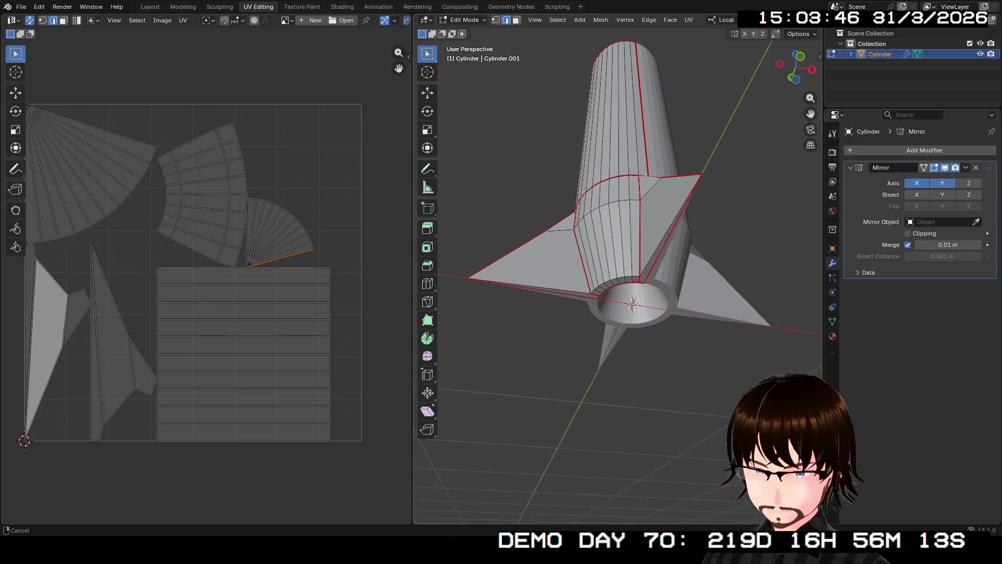
{"action": "scroll", "coordinate": [664, 300], "scroll_direction": "up", "scroll_amount": 5}
{"action": "middle_click_drag", "start_coordinate": [663, 300], "coordinate": [662, 322]}
{"action": "scroll", "coordinate": [661, 321], "scroll_direction": "up", "scroll_amount": 2}
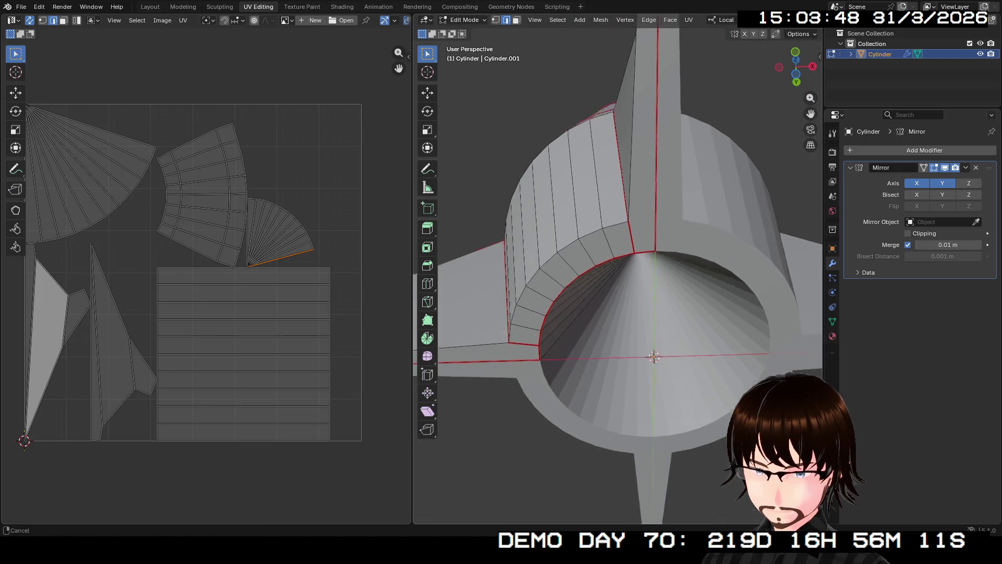
{"action": "scroll", "coordinate": [662, 321], "scroll_direction": "up", "scroll_amount": 2}
{"action": "scroll", "coordinate": [661, 321], "scroll_direction": "up", "scroll_amount": 2}
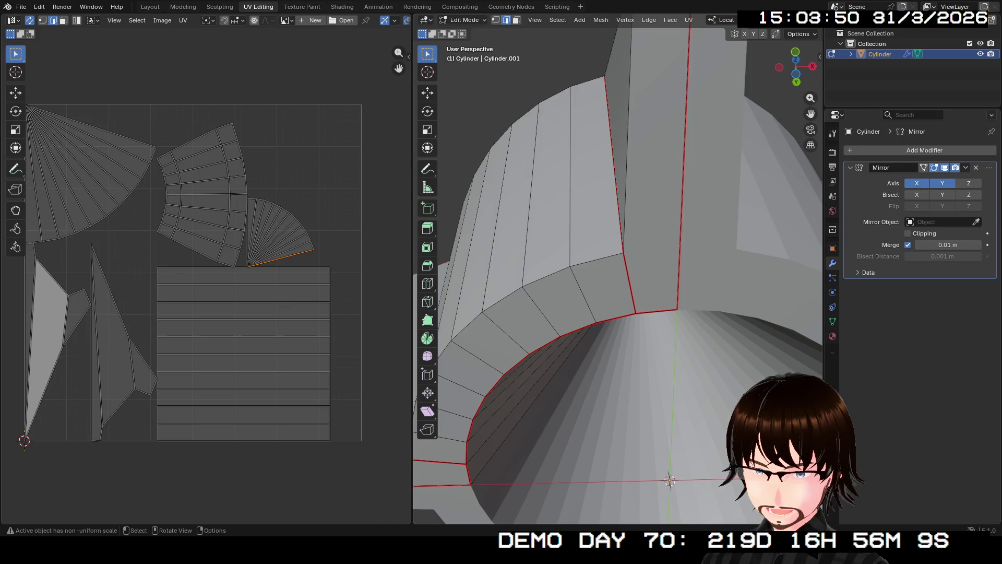
{"action": "scroll", "coordinate": [662, 322], "scroll_direction": "down", "scroll_amount": 3}
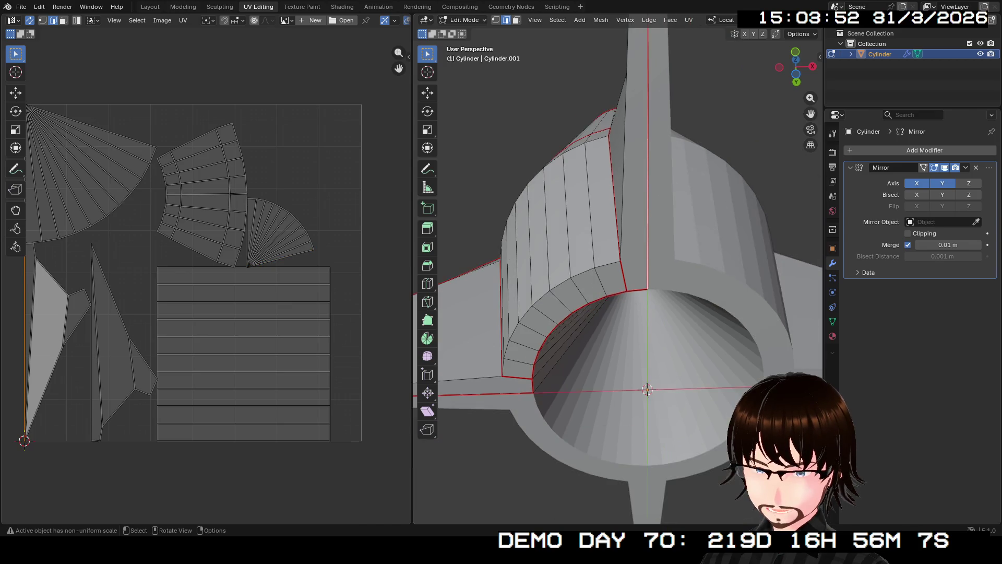
{"action": "middle_click_drag", "start_coordinate": [662, 321], "coordinate": [650, 306]}
{"action": "scroll", "coordinate": [618, 276], "scroll_direction": "up", "scroll_amount": 2}
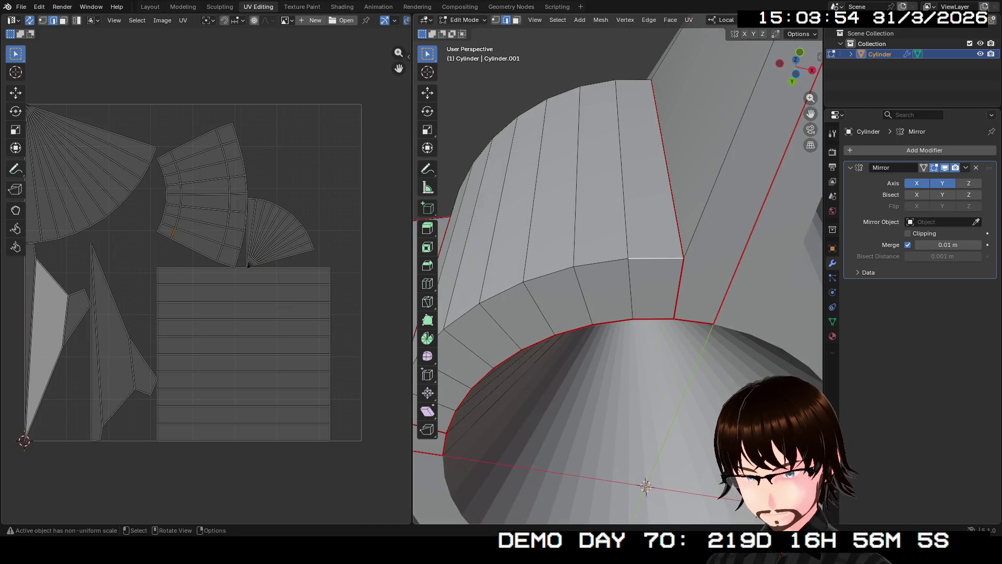
{"action": "key", "text": "shift"}
Step: Select the long fin strip face near the nozzle and knife-cut across it
{"action": "key", "text": "3"}
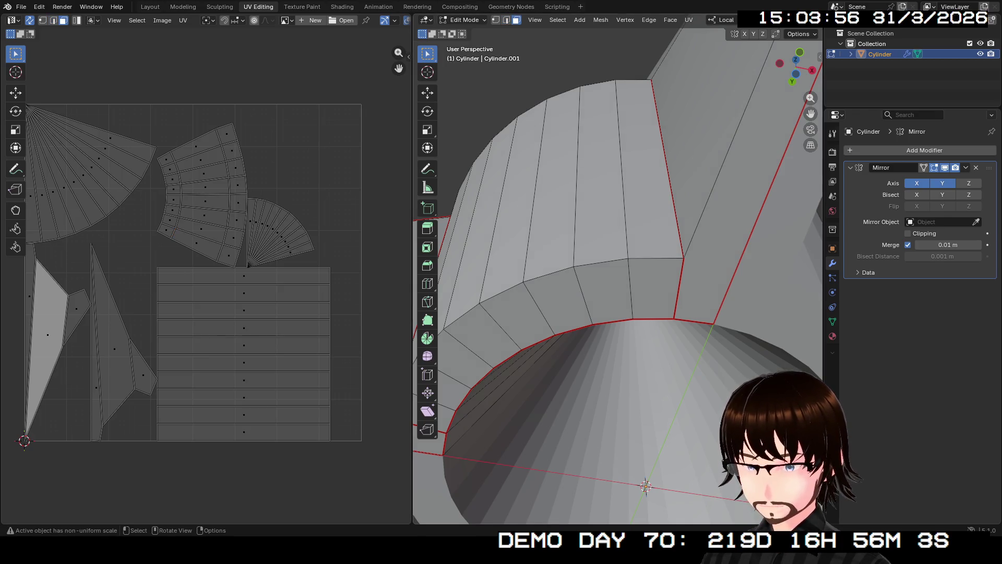
{"action": "left_click", "coordinate": [747, 189]}
{"action": "key", "text": "2"}
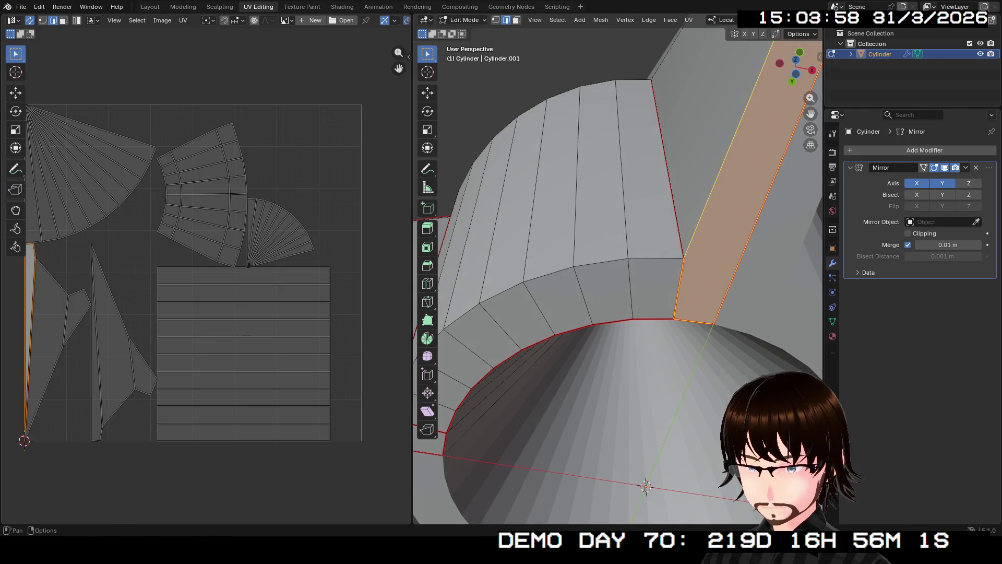
{"action": "key", "text": "ctrl+e"}
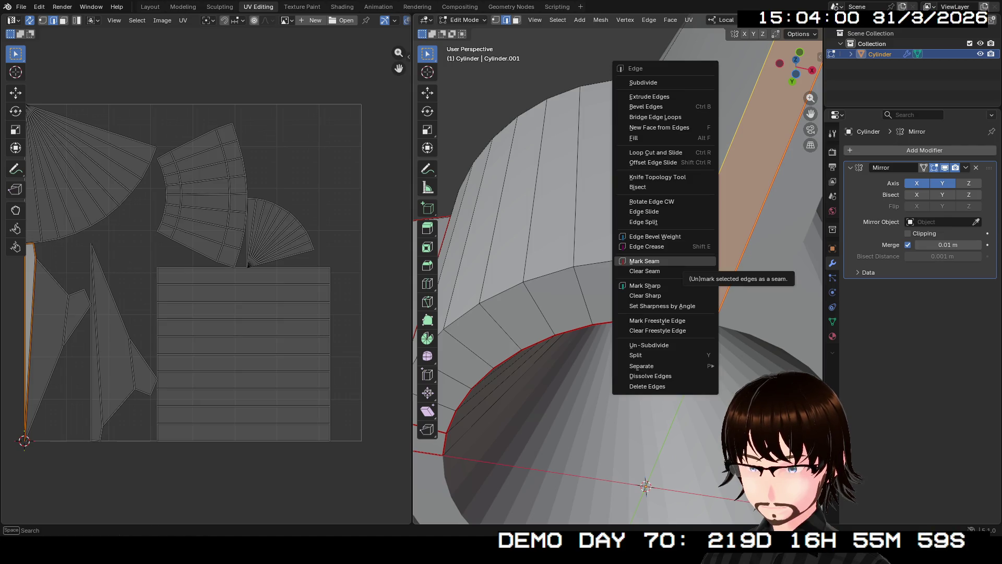
{"action": "left_click", "coordinate": [669, 177]}
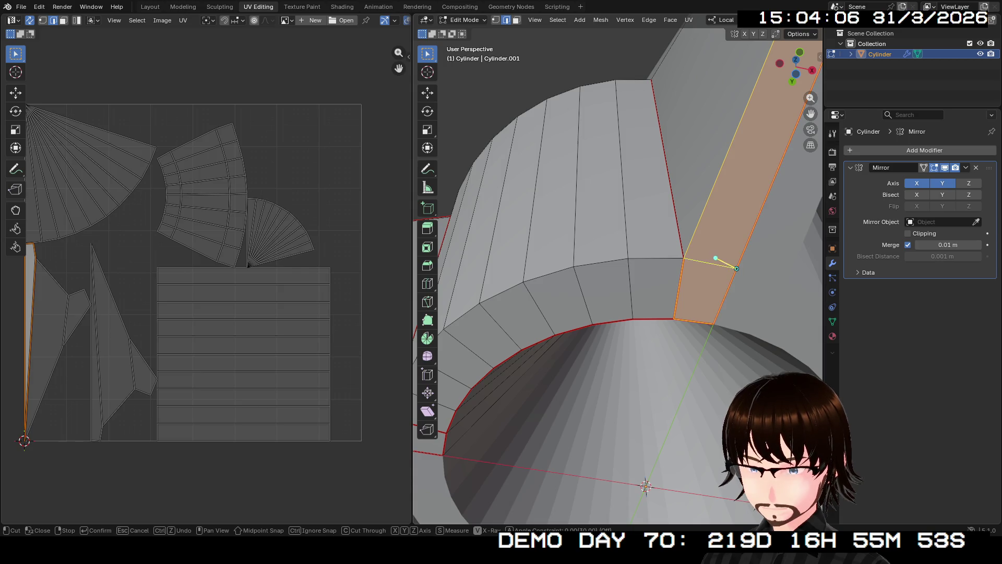
{"action": "middle_click_drag", "start_coordinate": [736, 269], "coordinate": [705, 259]}
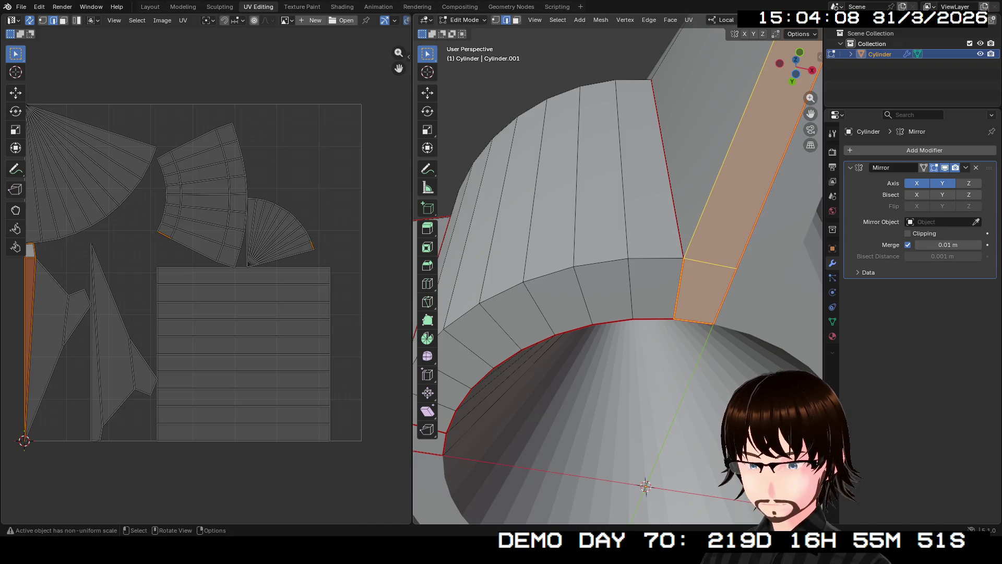
Step: Select another fin's long edge and short junction edge bounding its strip face
{"action": "middle_click_drag", "start_coordinate": [618, 287], "coordinate": [658, 298]}
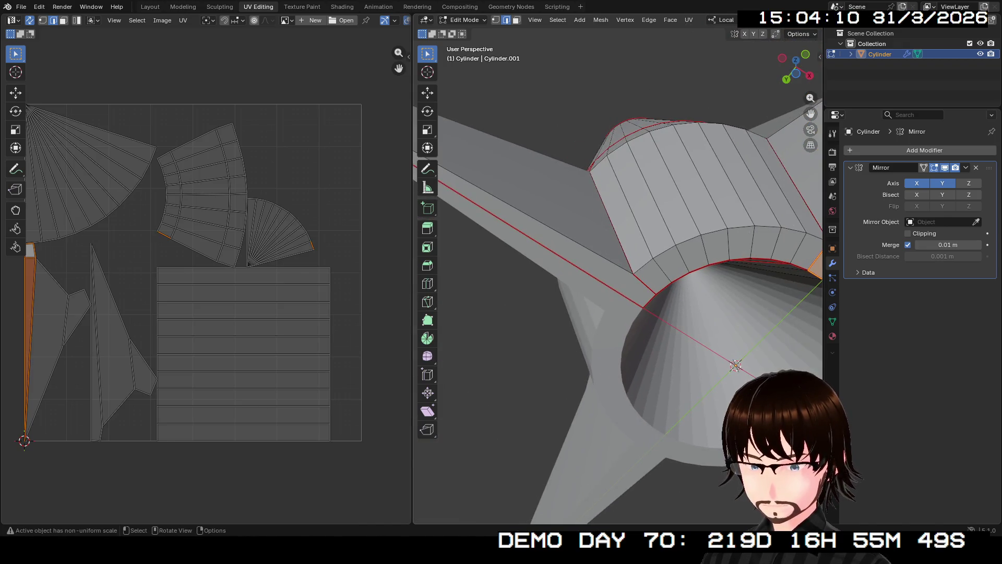
{"action": "scroll", "coordinate": [620, 274], "scroll_direction": "up", "scroll_amount": 3}
{"action": "left_click", "coordinate": [549, 222]}
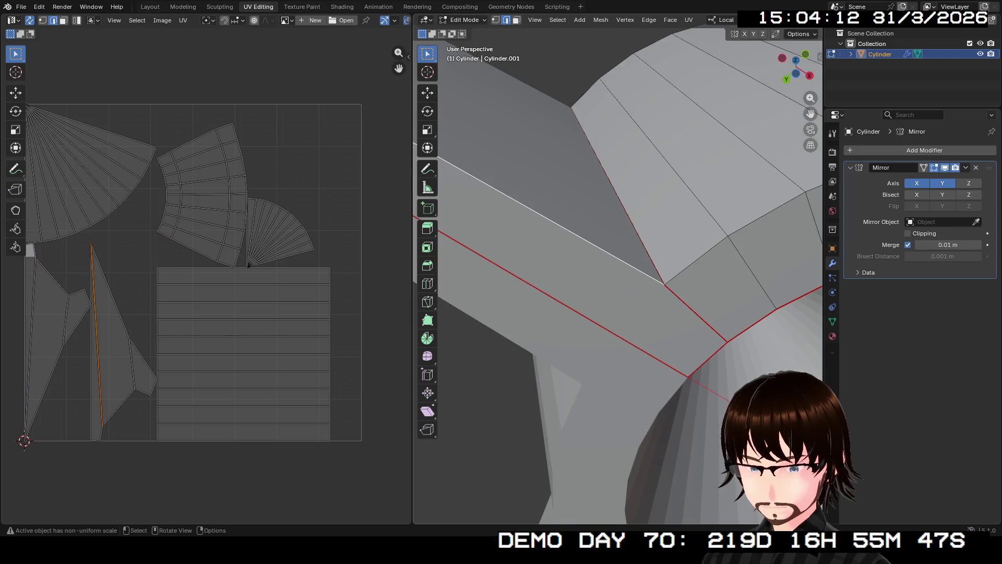
{"action": "mouse_move", "coordinate": [618, 274]}
{"action": "middle_mouse_down"}
{"action": "mouse_move", "coordinate": [650, 289]}
{"action": "mouse_move", "coordinate": [659, 259]}
{"action": "mouse_move", "coordinate": [626, 314]}
{"action": "middle_mouse_up"}
{"action": "left_click", "coordinate": [654, 293], "text": "shift"}
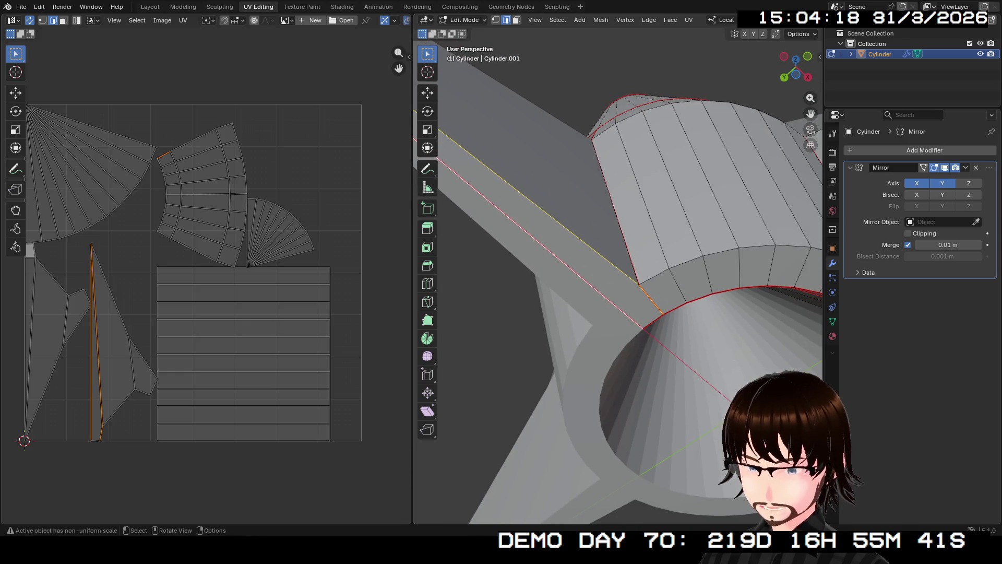
{"action": "key", "text": "3"}
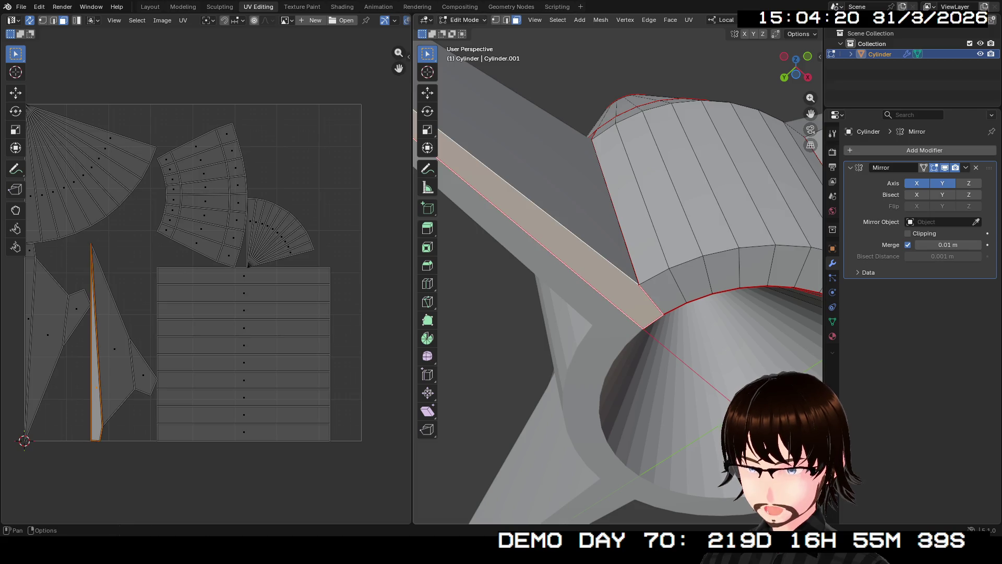
{"action": "key", "text": "2"}
{"action": "middle_click_drag", "start_coordinate": [619, 275], "coordinate": [595, 234]}
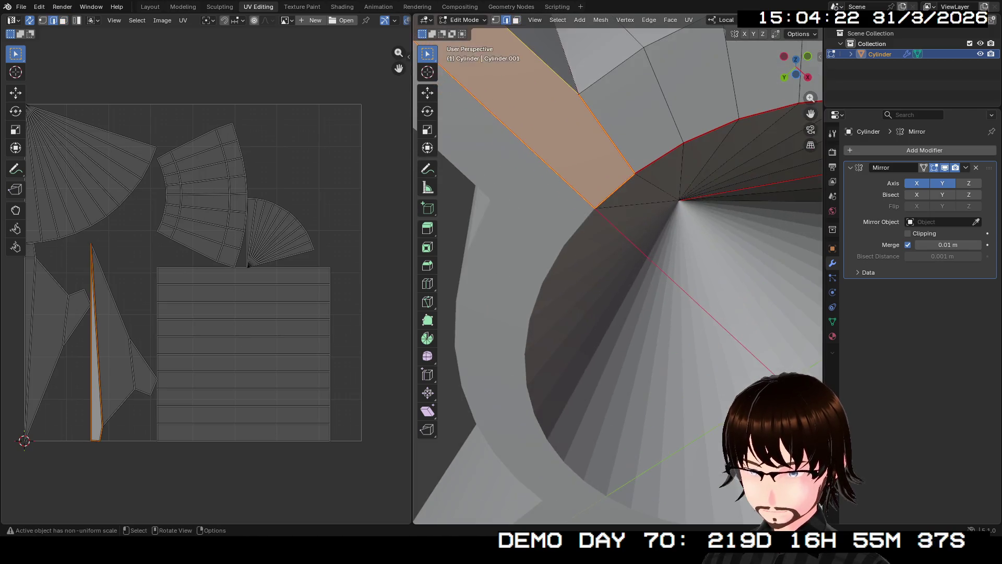
{"action": "middle_click_drag", "start_coordinate": [619, 274], "coordinate": [596, 258]}
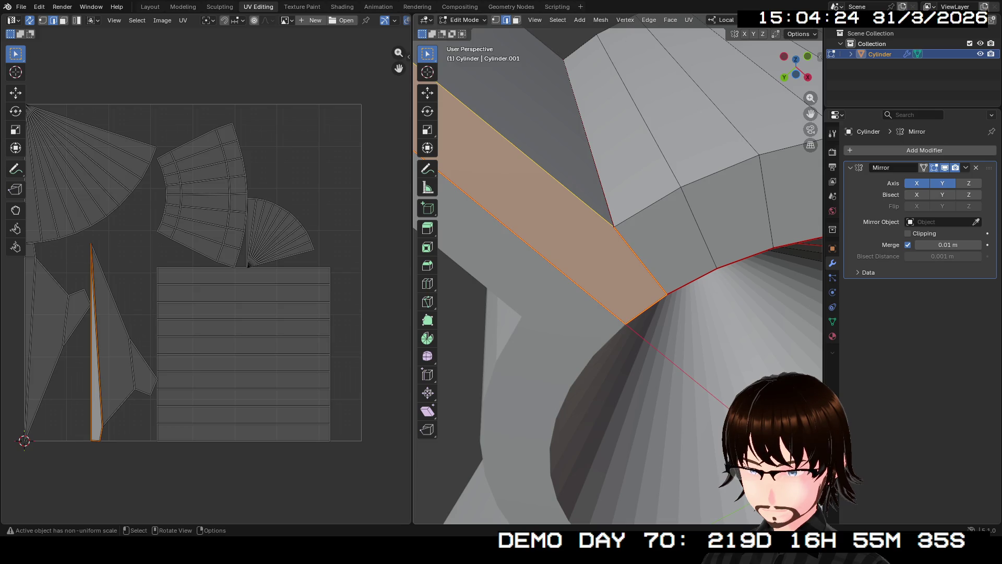
Step: Knife-cut the strip face from its corner vertex to the opposite edge and confirm
{"action": "right_click", "coordinate": [609, 234]}
{"action": "left_click", "coordinate": [609, 234]}
{"action": "left_click", "coordinate": [614, 227]}
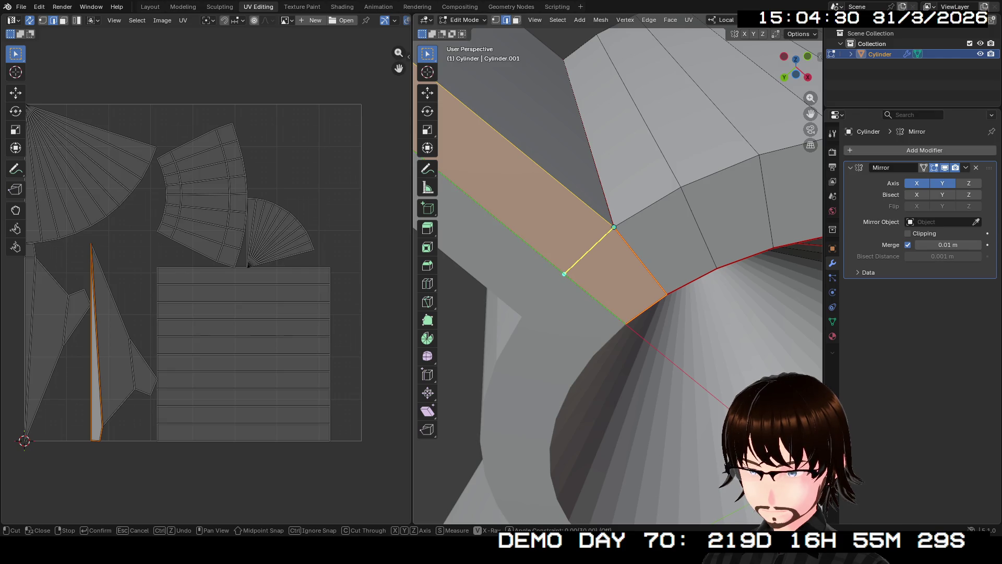
{"action": "left_click", "coordinate": [565, 274]}
{"action": "key", "text": "Return"}
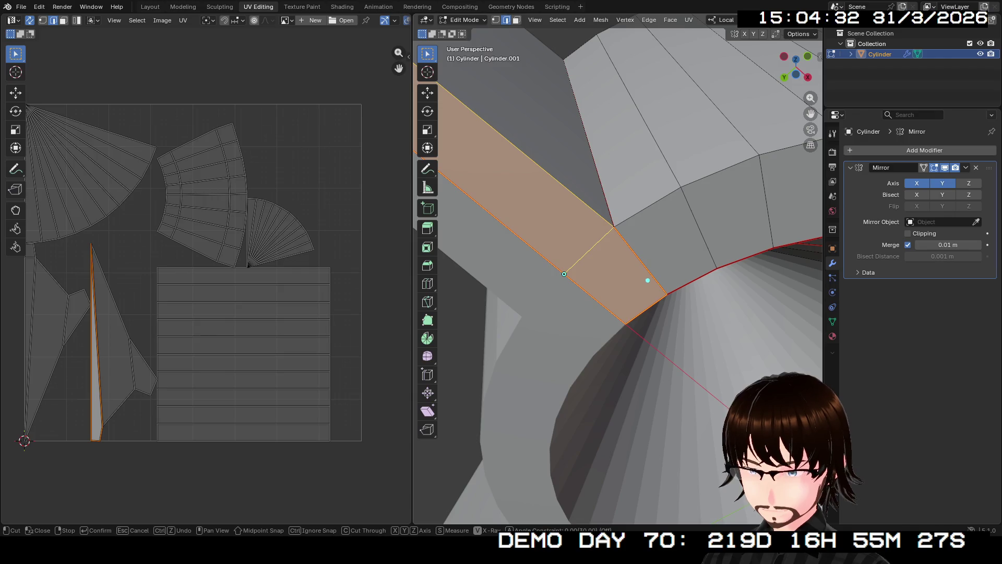
{"action": "scroll", "coordinate": [563, 274], "scroll_direction": "down", "scroll_amount": 4}
Step: Clear the selection, select a fin's long edge and bring up its edge options
{"action": "key", "text": "alt+a"}
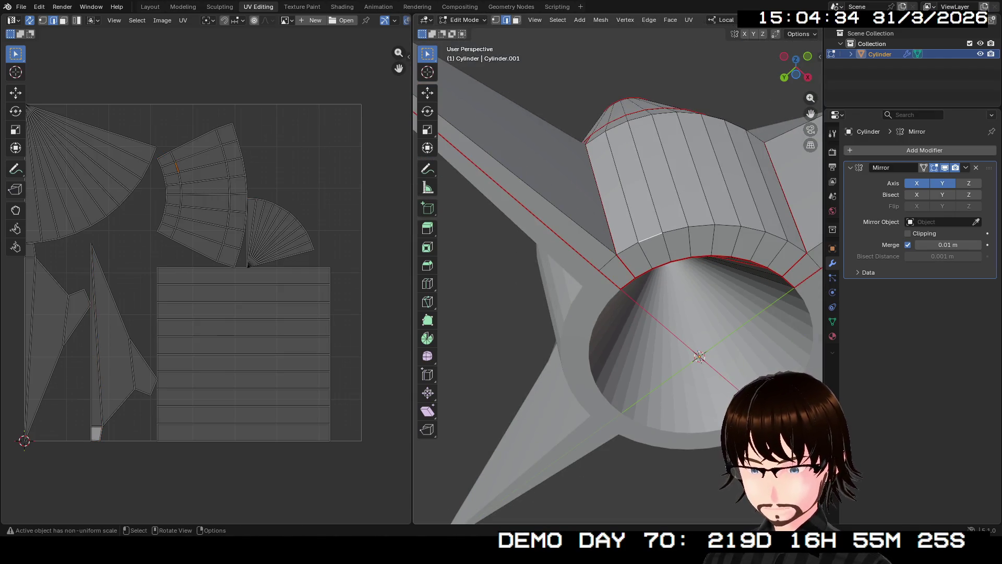
{"action": "key", "text": "KP_8"}
{"action": "key", "text": "KP_8"}
{"action": "key", "text": "KP_6"}
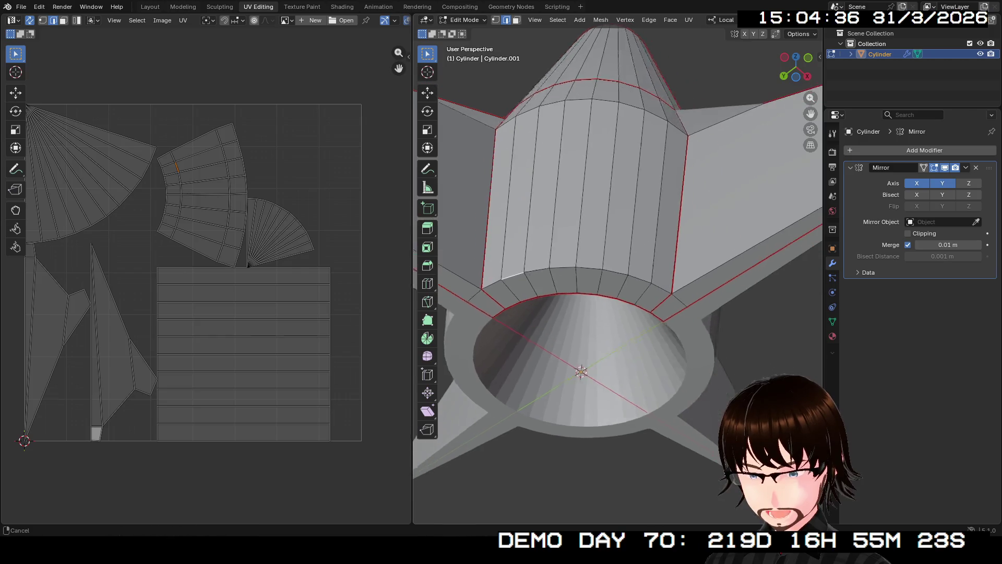
{"action": "key", "text": "KP_6"}
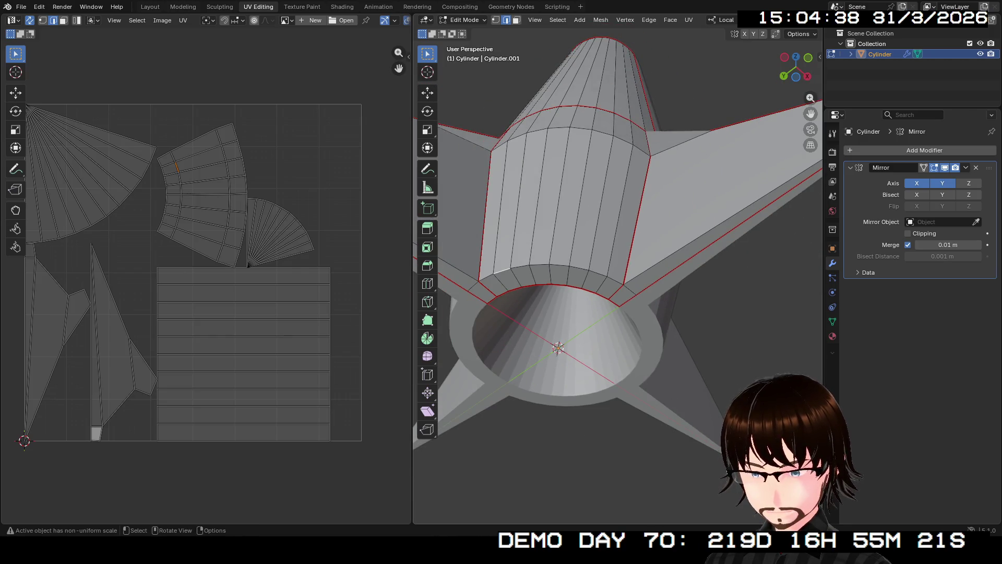
{"action": "key", "text": "KP_8"}
{"action": "key", "text": "KP_8"}
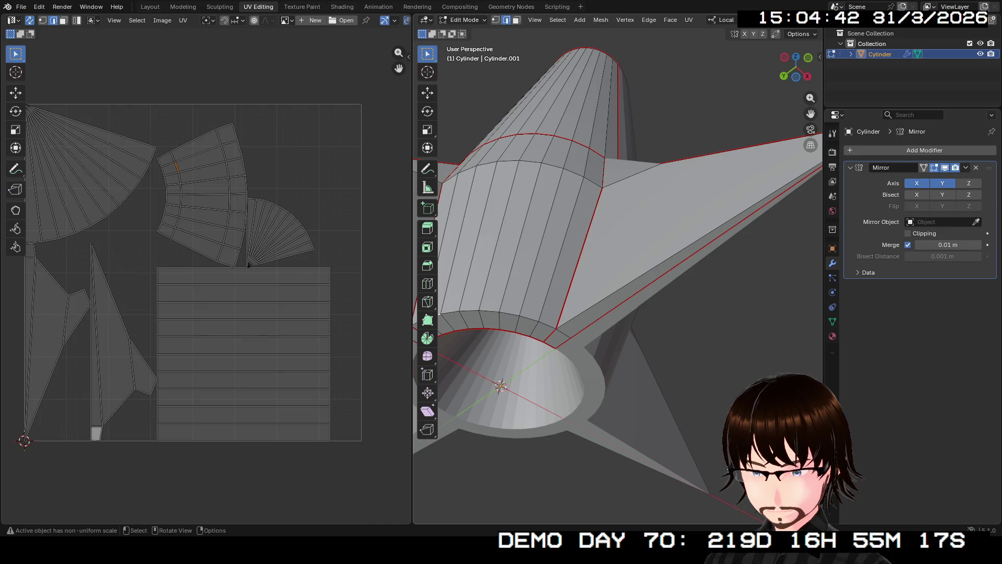
{"action": "mouse_move", "coordinate": [618, 274]}
{"action": "middle_mouse_down"}
{"action": "mouse_move", "coordinate": [595, 258]}
{"action": "mouse_move", "coordinate": [815, 101]}
{"action": "middle_mouse_up"}
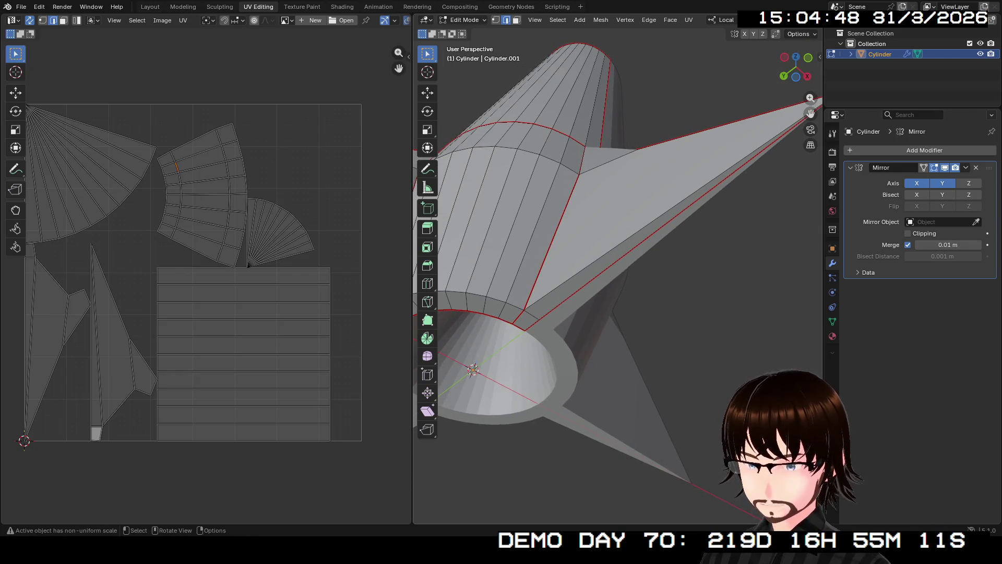
{"action": "left_click", "coordinate": [592, 271]}
{"action": "right_click", "coordinate": [593, 271]}
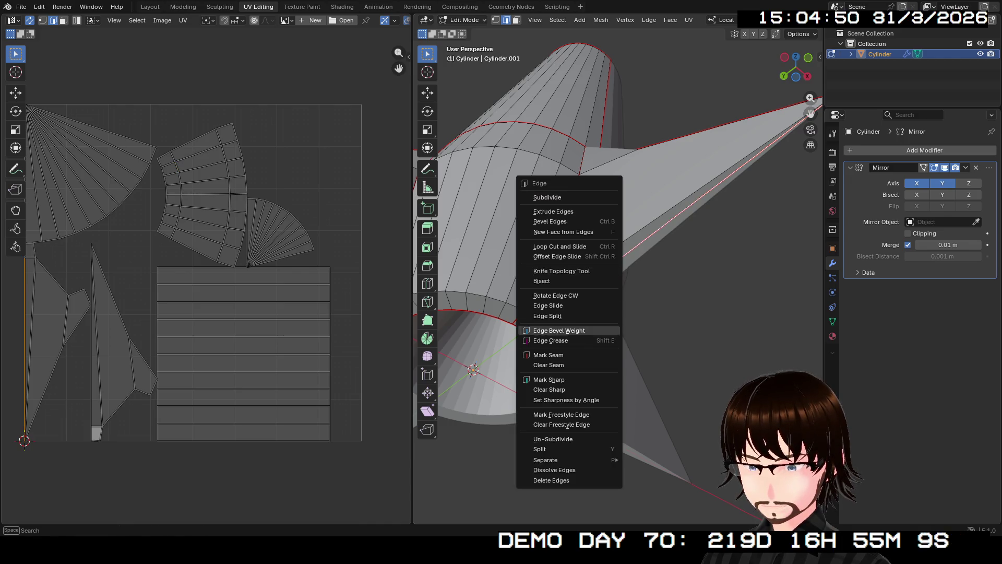
Step: Re-mark the fin edge as a UV seam after clearing it
{"action": "left_click", "coordinate": [549, 365]}
{"action": "key", "text": "alt+a"}
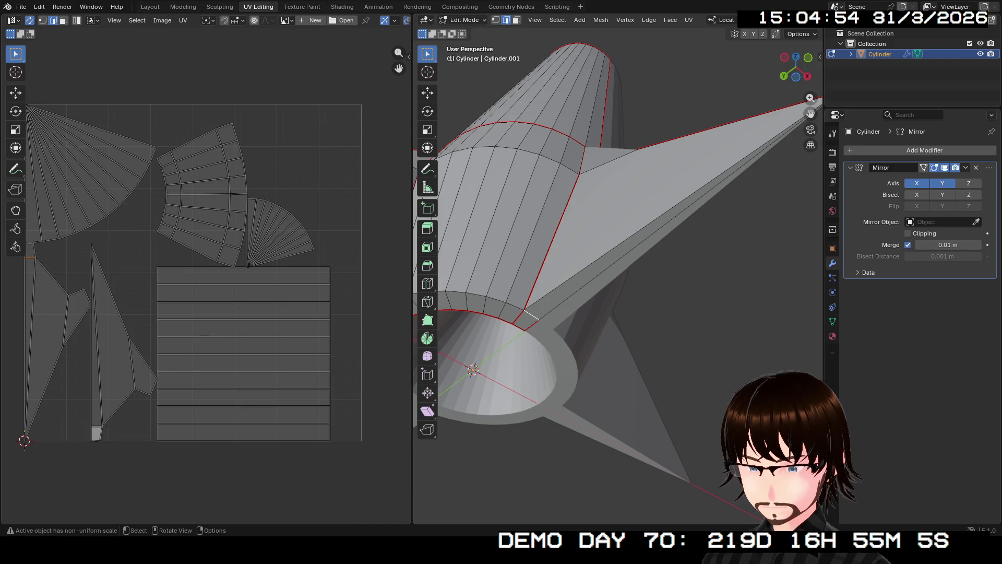
{"action": "key", "text": "ctrl+e"}
{"action": "left_click", "coordinate": [501, 302]}
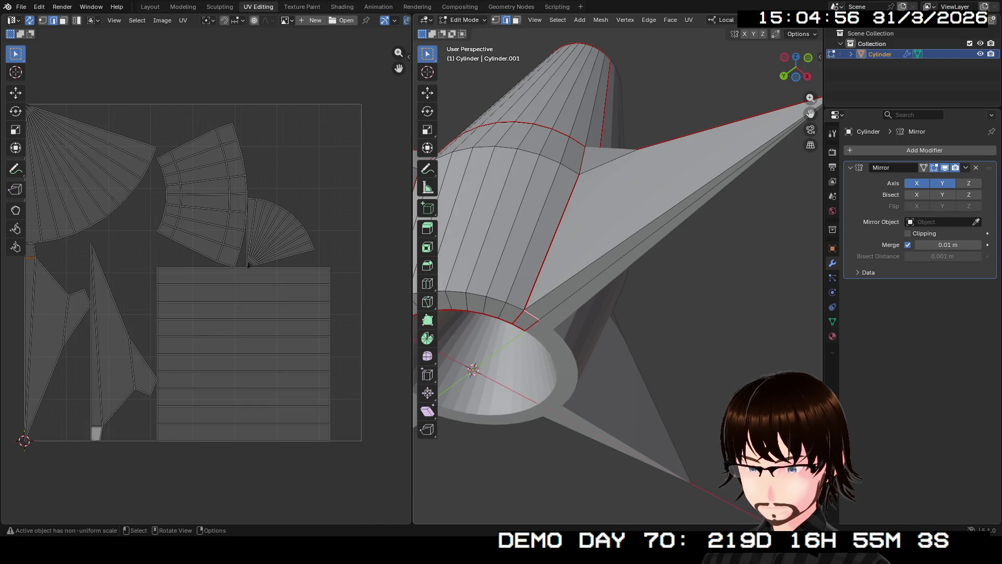
Step: Mark the inner nozzle rim edge loop and its neighbouring rim edge as seams
{"action": "middle_click_drag", "start_coordinate": [533, 314], "coordinate": [595, 298]}
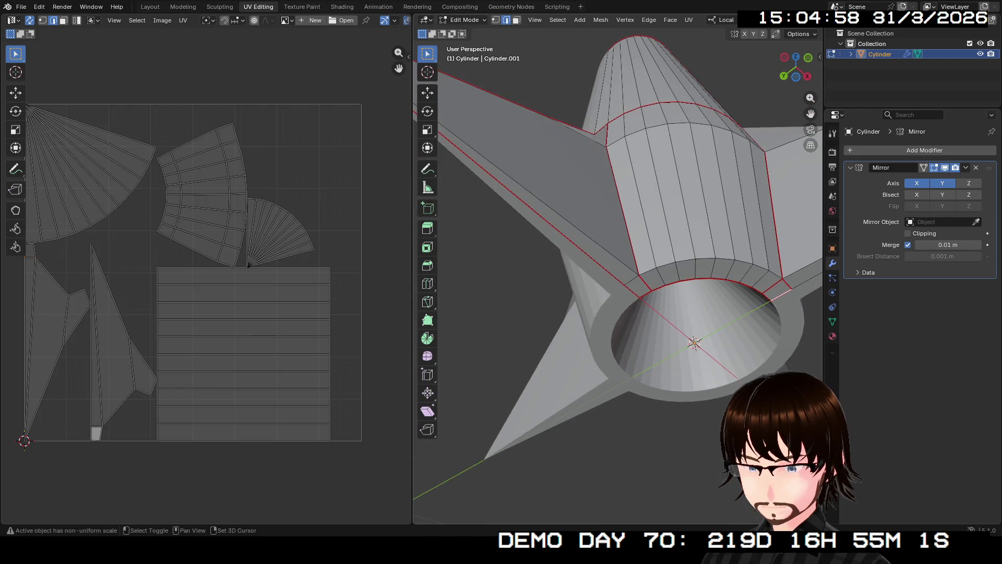
{"action": "key", "text": "ctrl+e"}
{"action": "key", "text": "Return"}
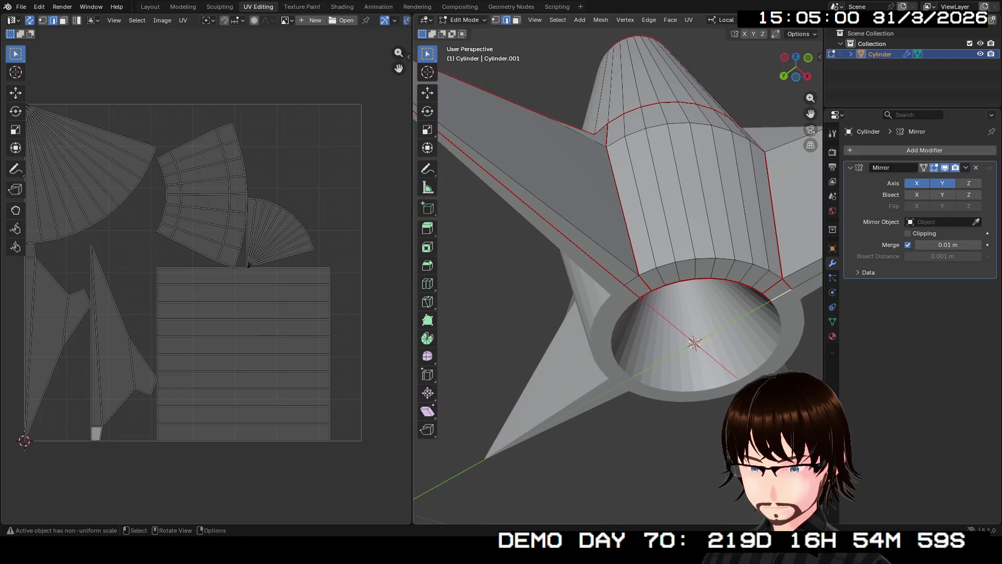
{"action": "left_click", "coordinate": [773, 287]}
{"action": "key", "text": "ctrl+e"}
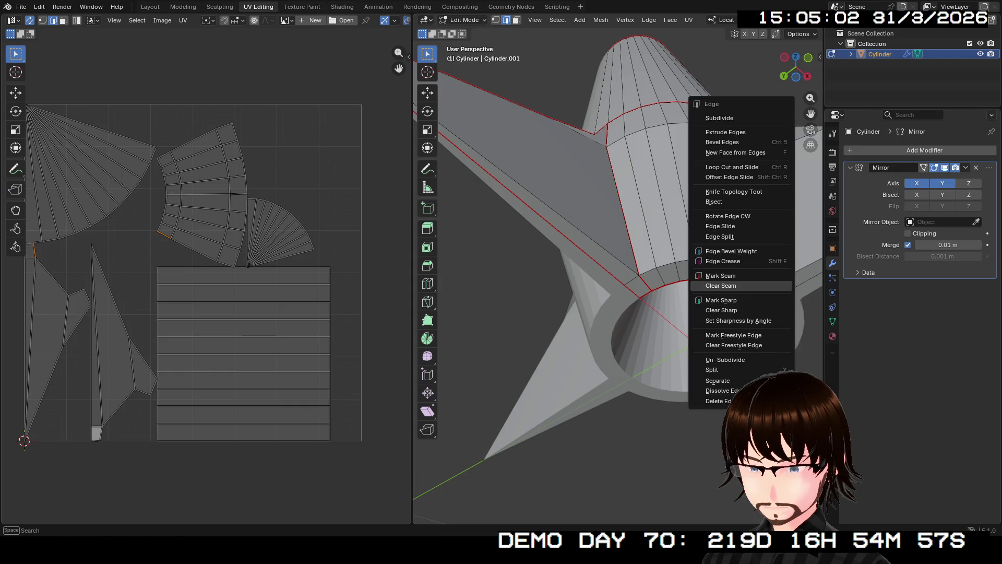
{"action": "key", "text": "Return"}
Step: Clear the stray seam on the edge by the nozzle and mark the correct edge as a seam
{"action": "middle_click_drag", "start_coordinate": [619, 275], "coordinate": [595, 258]}
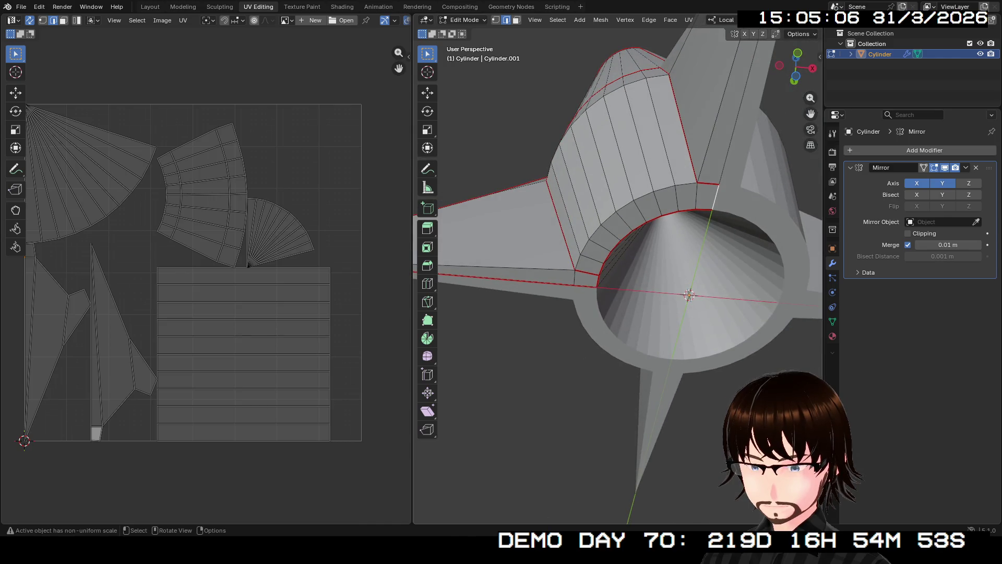
{"action": "middle_click_drag", "start_coordinate": [595, 258], "coordinate": [627, 282]}
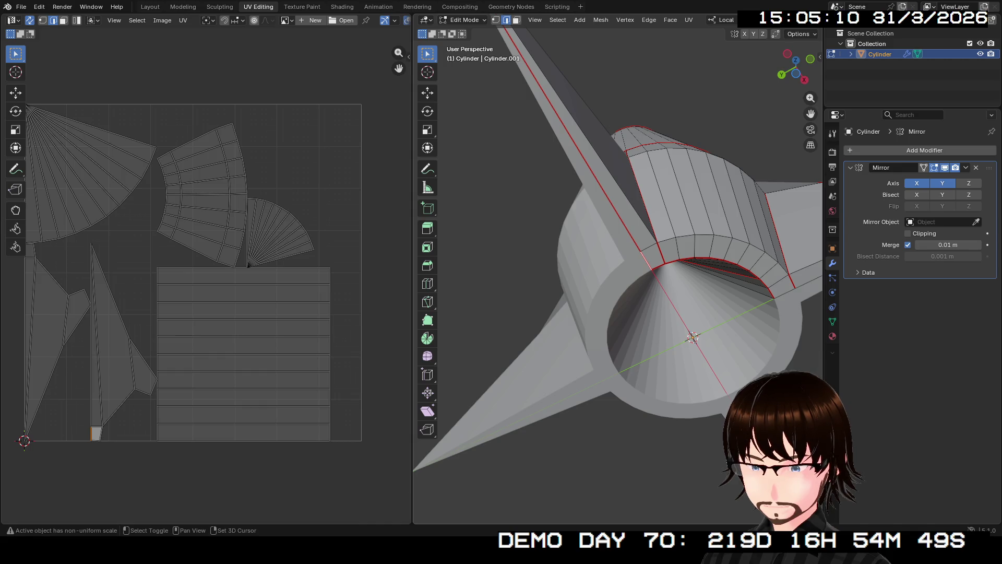
{"action": "key", "text": "ctrl+e"}
{"action": "left_click", "coordinate": [660, 253]}
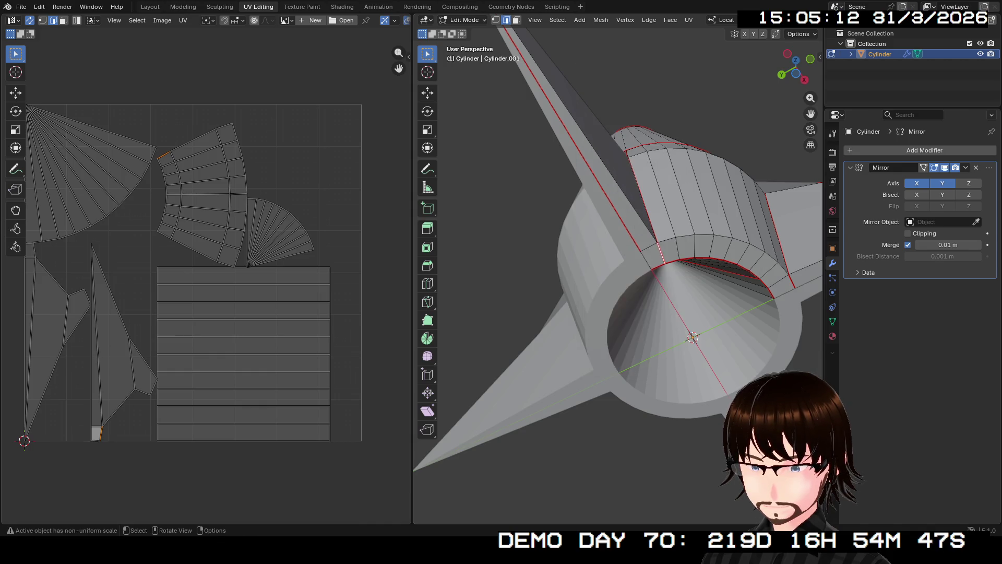
{"action": "key", "text": "ctrl+e"}
{"action": "left_click", "coordinate": [660, 253]}
{"action": "key", "text": "ctrl+e"}
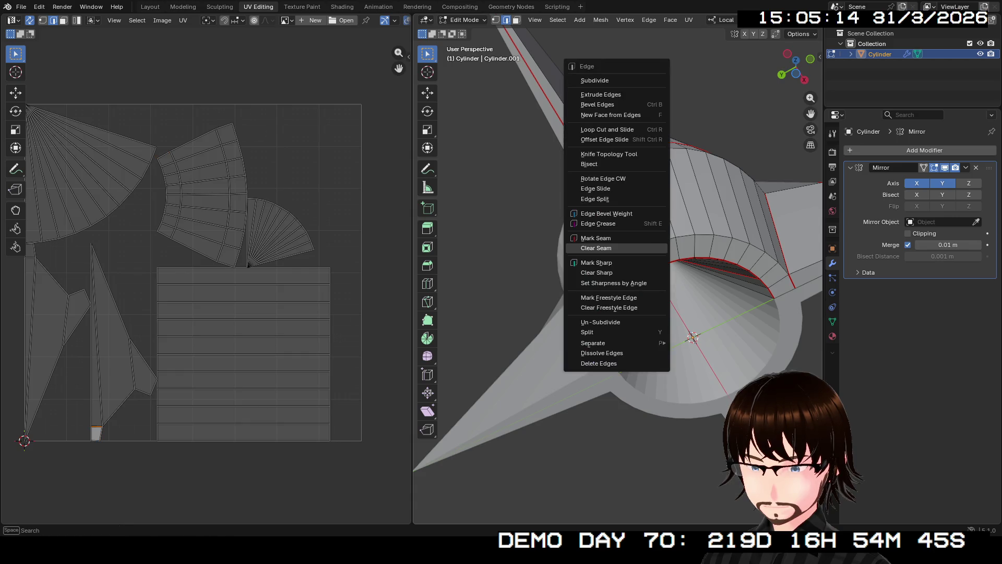
{"action": "left_click", "coordinate": [661, 244]}
Step: Clear the seam on the fin arm edge, then mark the fin arm and long fin edges as seams
{"action": "mouse_move", "coordinate": [661, 244]}
{"action": "middle_mouse_down"}
{"action": "mouse_move", "coordinate": [638, 201]}
{"action": "mouse_move", "coordinate": [596, 188]}
{"action": "middle_mouse_up"}
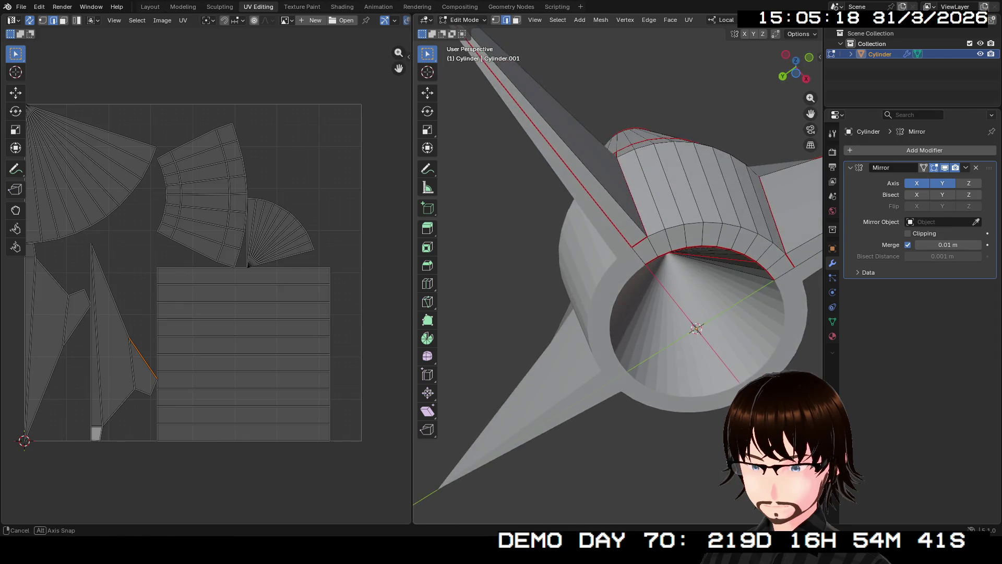
{"action": "left_click", "coordinate": [548, 141]}
{"action": "key", "text": "ctrl+e"}
{"action": "left_click", "coordinate": [552, 222]}
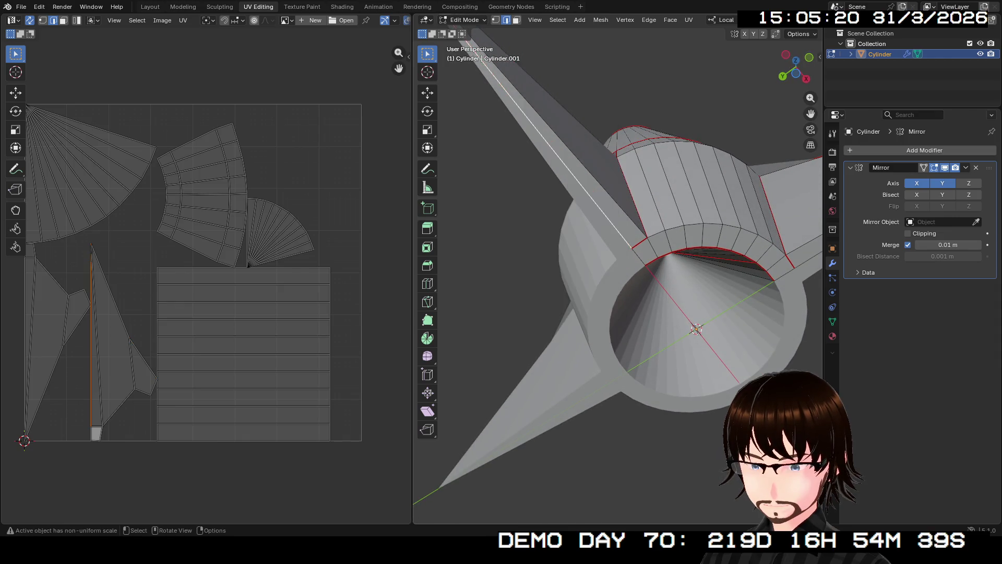
{"action": "mouse_move", "coordinate": [552, 222]}
{"action": "middle_mouse_down"}
{"action": "mouse_move", "coordinate": [596, 235]}
{"action": "mouse_move", "coordinate": [548, 259]}
{"action": "middle_mouse_up"}
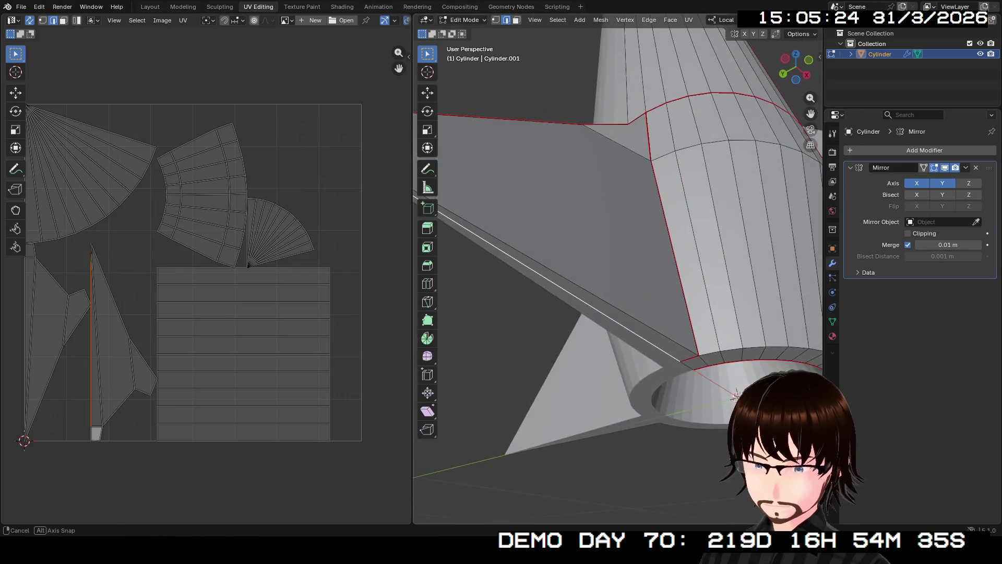
{"action": "mouse_move", "coordinate": [548, 259]}
{"action": "middle_mouse_down"}
{"action": "mouse_move", "coordinate": [627, 314]}
{"action": "mouse_move", "coordinate": [548, 329]}
{"action": "middle_mouse_up"}
{"action": "key", "text": "ctrl+e"}
{"action": "left_click", "coordinate": [607, 304]}
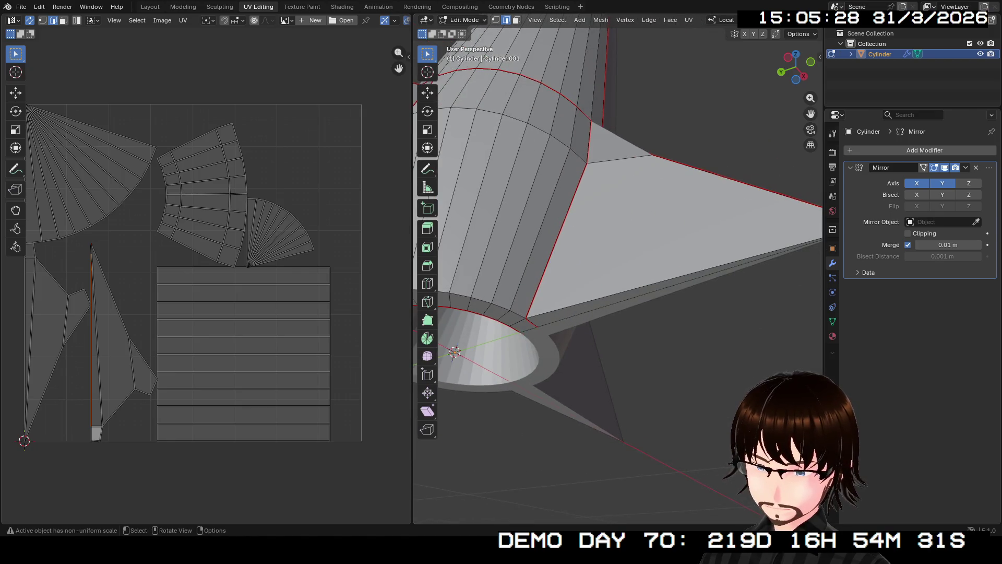
{"action": "left_click", "coordinate": [552, 317]}
{"action": "key", "text": "ctrl+e"}
{"action": "left_click", "coordinate": [553, 315]}
Step: Mark the right fin's long edges and a short nozzle-rim edge as seams
{"action": "mouse_move", "coordinate": [548, 329]}
{"action": "middle_mouse_down"}
{"action": "mouse_move", "coordinate": [552, 360]}
{"action": "mouse_move", "coordinate": [537, 332]}
{"action": "mouse_move", "coordinate": [548, 314]}
{"action": "middle_mouse_up"}
{"action": "left_click", "coordinate": [711, 253]}
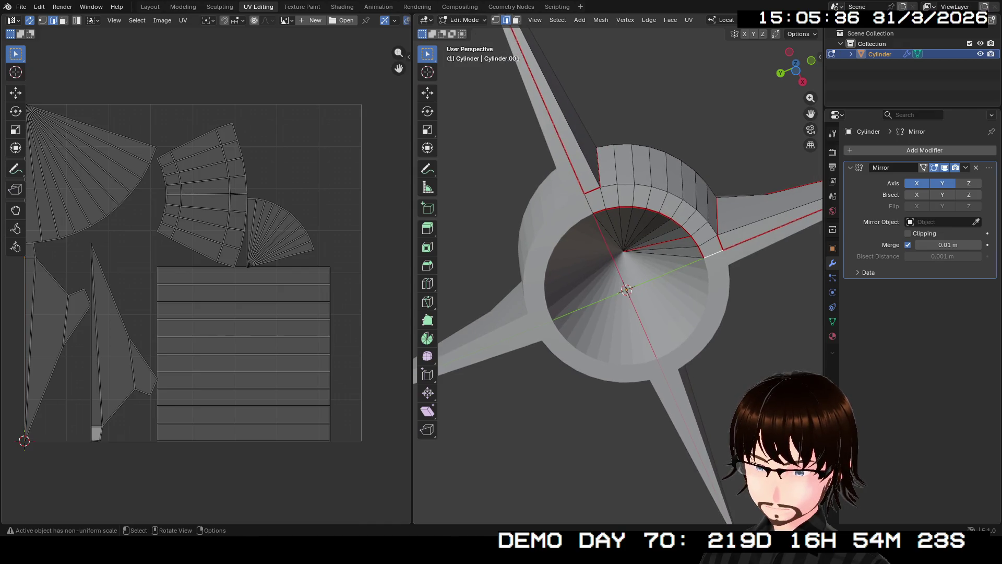
{"action": "left_click", "coordinate": [767, 231]}
{"action": "mouse_move", "coordinate": [619, 298]}
{"action": "middle_mouse_down"}
{"action": "mouse_move", "coordinate": [628, 329]}
{"action": "mouse_move", "coordinate": [618, 273]}
{"action": "middle_mouse_up"}
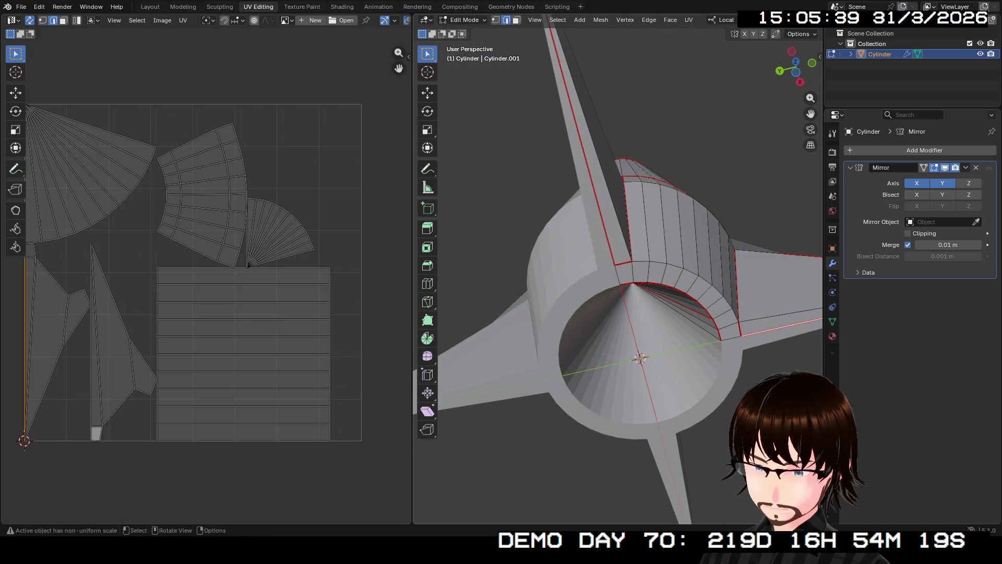
{"action": "left_click", "coordinate": [618, 273]}
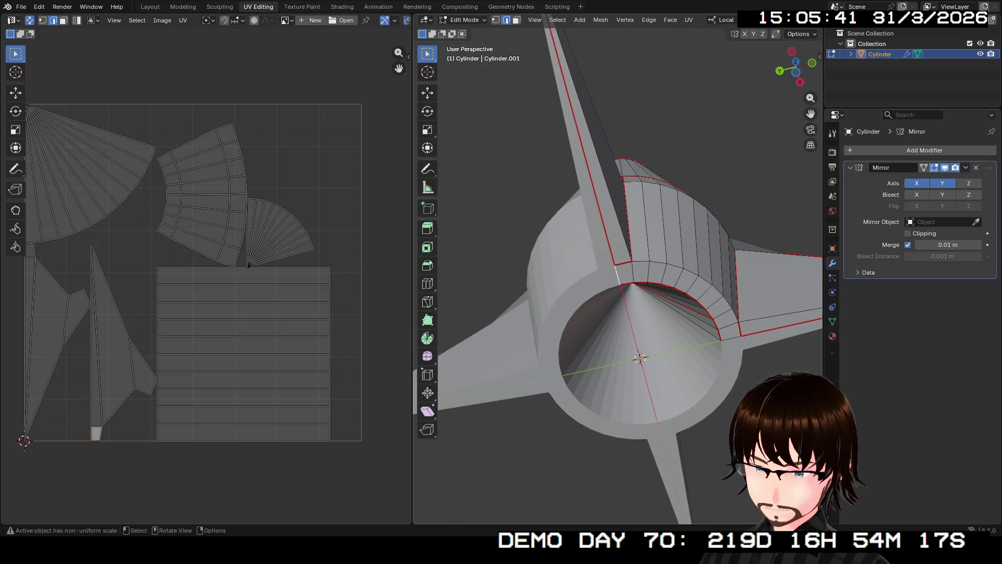
{"action": "mouse_move", "coordinate": [618, 273]}
{"action": "middle_mouse_down"}
{"action": "mouse_move", "coordinate": [603, 282]}
{"action": "mouse_move", "coordinate": [611, 235]}
{"action": "mouse_move", "coordinate": [580, 248]}
{"action": "middle_mouse_up"}
{"action": "key", "text": "ctrl+e"}
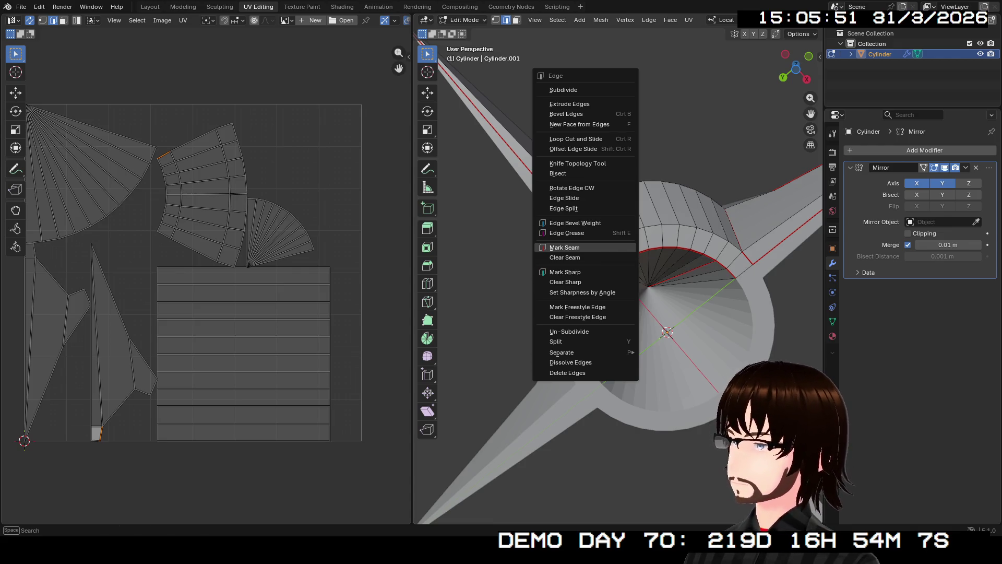
{"action": "left_click", "coordinate": [564, 246]}
Step: Mark one more edge as a seam and pick the next edges along the fin
{"action": "right_click", "coordinate": [671, 257]}
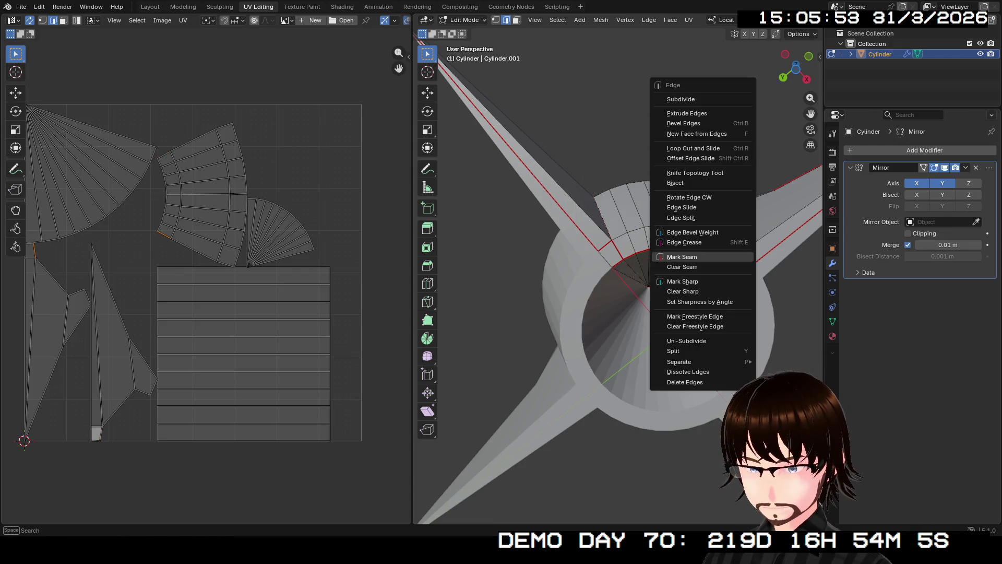
{"action": "left_click", "coordinate": [672, 258]}
{"action": "left_click", "coordinate": [744, 271]}
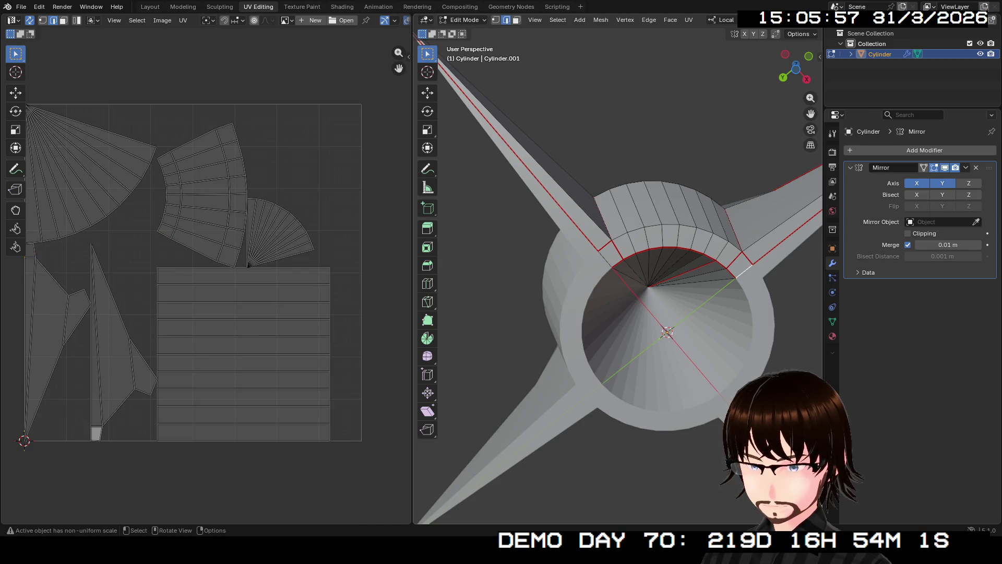
{"action": "left_click", "coordinate": [630, 256]}
{"action": "mouse_move", "coordinate": [631, 256]}
{"action": "middle_mouse_down"}
{"action": "mouse_move", "coordinate": [650, 250]}
{"action": "mouse_move", "coordinate": [650, 329]}
{"action": "mouse_move", "coordinate": [650, 313]}
{"action": "middle_mouse_up"}
{"action": "scroll", "coordinate": [651, 313], "scroll_direction": "down", "scroll_amount": 3}
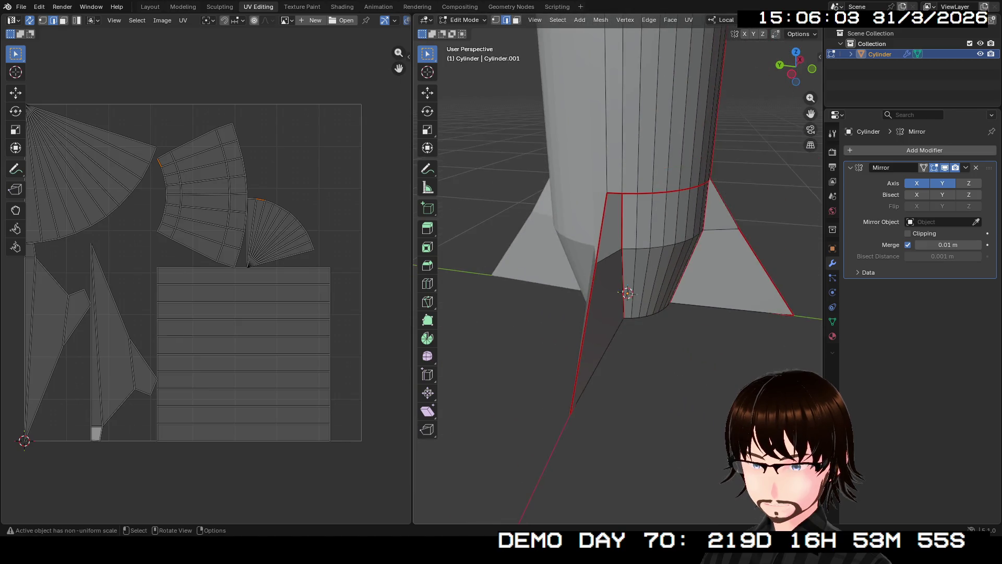
{"action": "scroll", "coordinate": [651, 313], "scroll_direction": "down", "scroll_amount": 2}
Step: Unwrap the entire selected mesh into UV islands
{"action": "key", "text": "a"}
{"action": "key", "text": "u"}
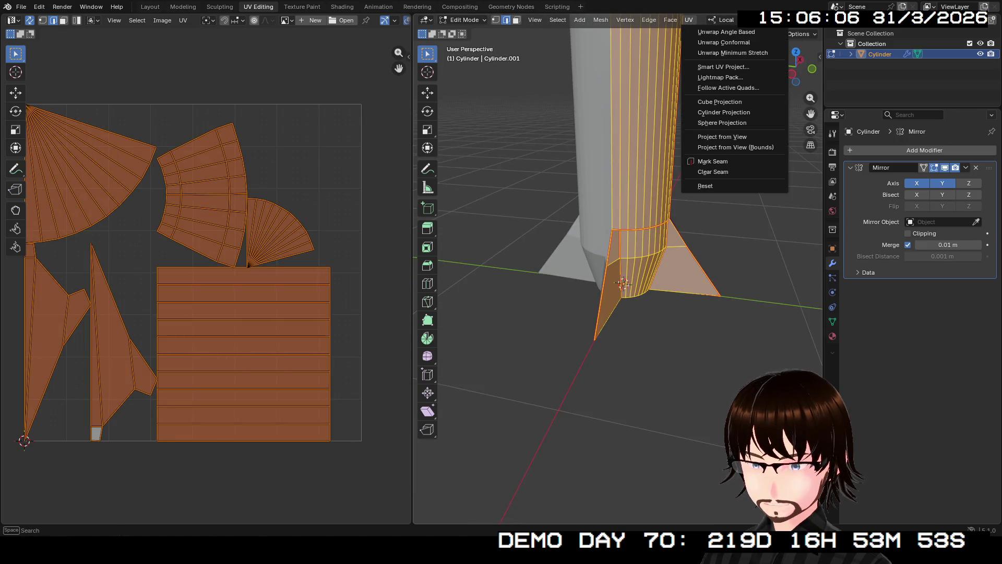
{"action": "left_click", "coordinate": [705, 31]}
{"action": "scroll", "coordinate": [197, 275], "scroll_direction": "down", "scroll_amount": 2}
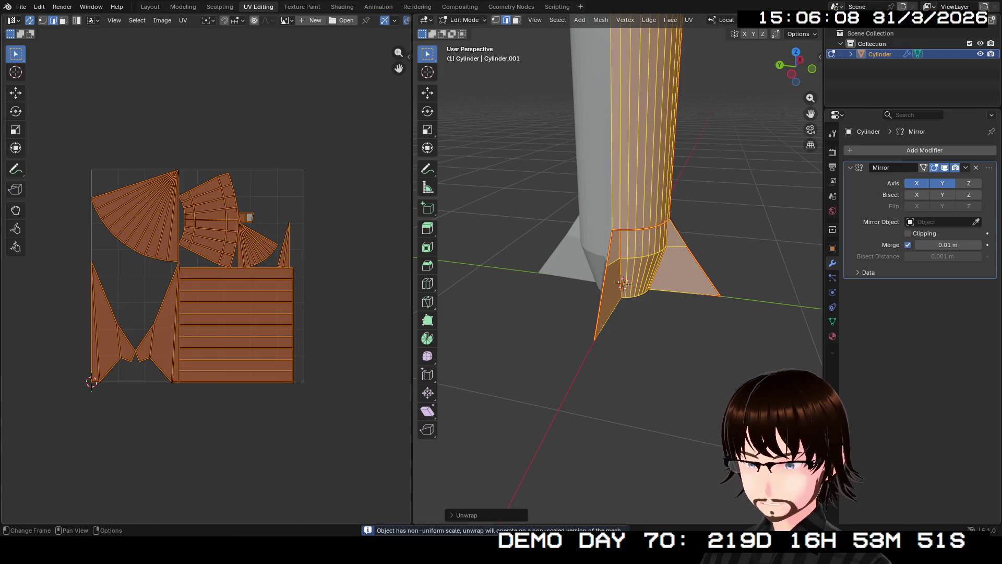
{"action": "scroll", "coordinate": [196, 274], "scroll_direction": "up", "scroll_amount": 1}
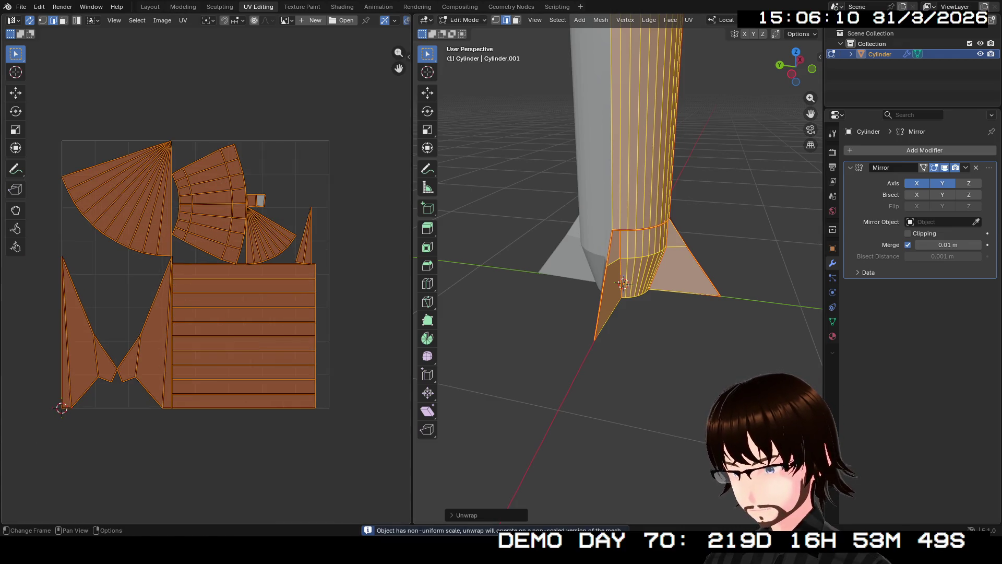
Step: Apply the rocket's rotation and scale in Object Mode and return to Edit Mode
{"action": "middle_click_drag", "start_coordinate": [619, 274], "coordinate": [618, 275]}
{"action": "key", "text": "Tab"}
{"action": "scroll", "coordinate": [619, 274], "scroll_direction": "down", "scroll_amount": 2}
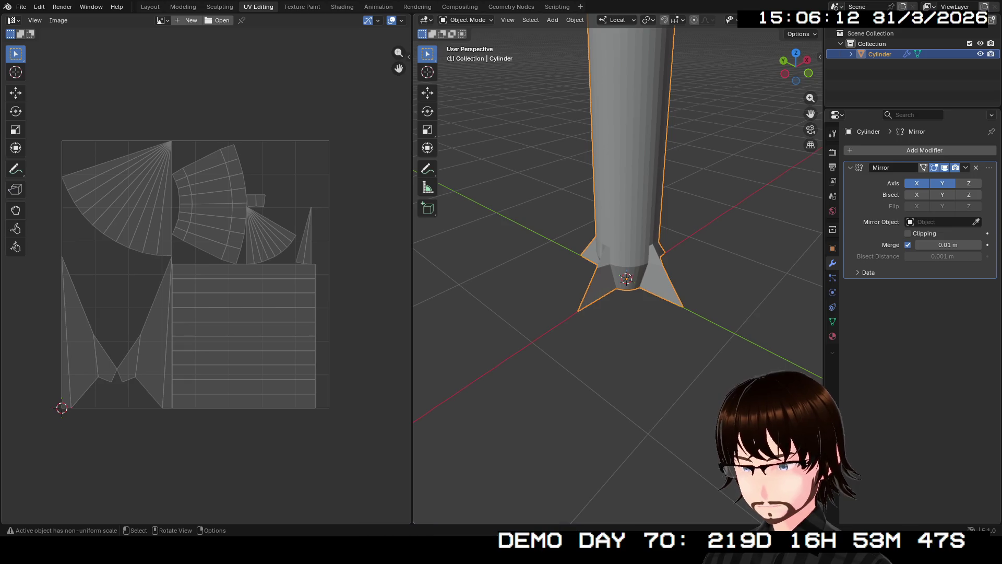
{"action": "key", "text": "ctrl+a"}
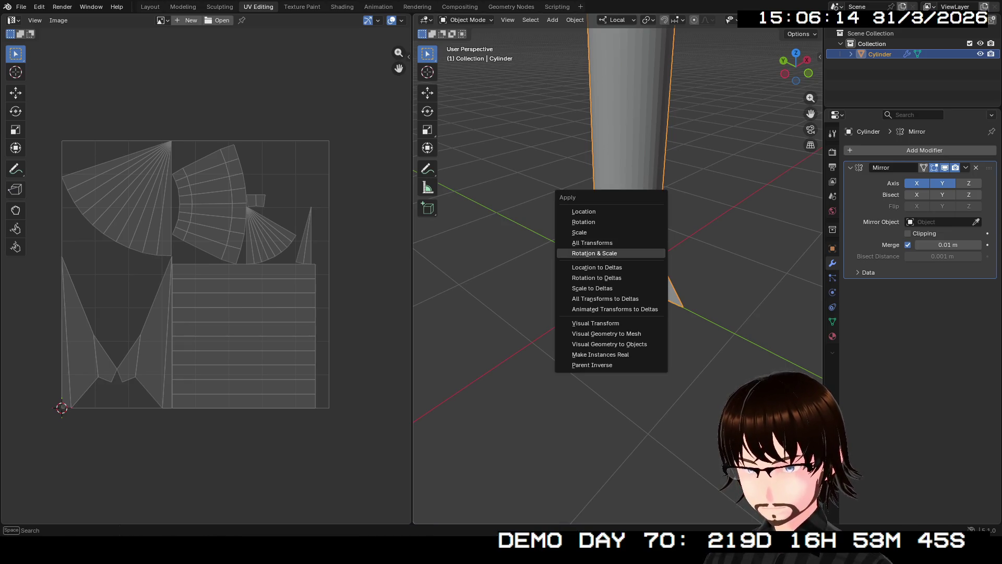
{"action": "left_click", "coordinate": [596, 243]}
{"action": "key", "text": "Tab"}
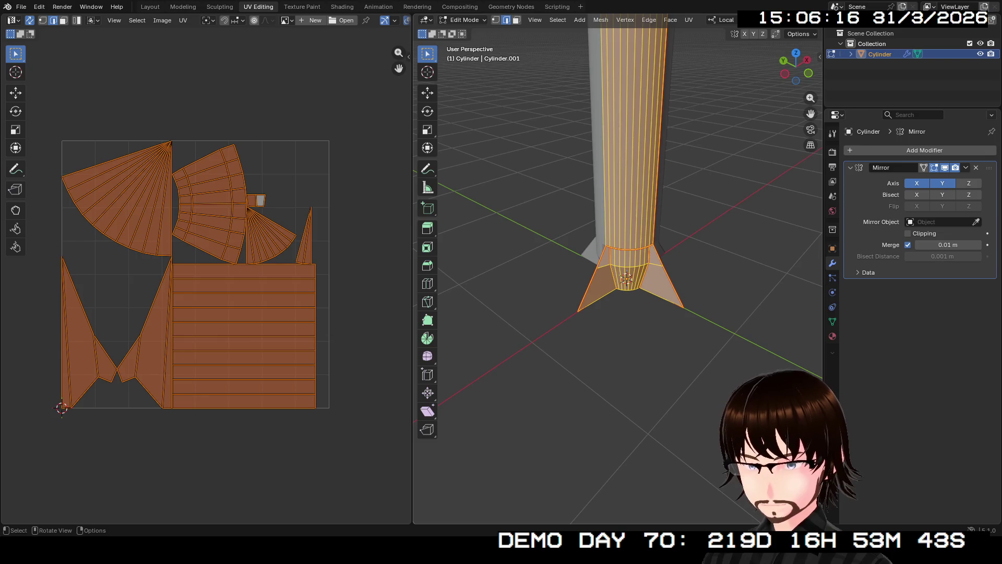
Step: Re-unwrap the whole mesh twice into a cleaner body-strip and fin-island layout
{"action": "left_click", "coordinate": [689, 20]}
{"action": "left_click", "coordinate": [727, 32]}
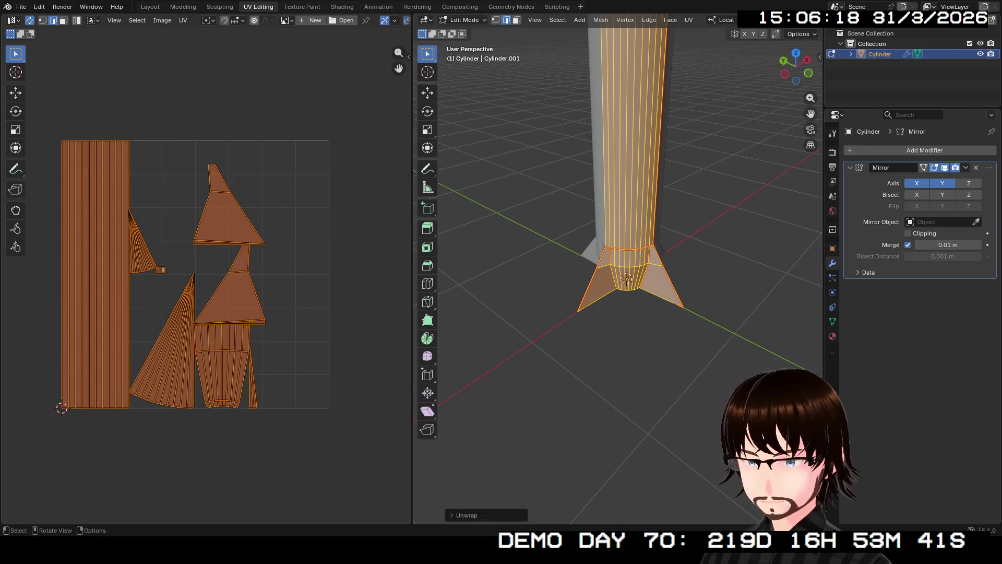
{"action": "scroll", "coordinate": [207, 282], "scroll_direction": "up", "scroll_amount": 3}
{"action": "scroll", "coordinate": [206, 274], "scroll_direction": "down", "scroll_amount": 1}
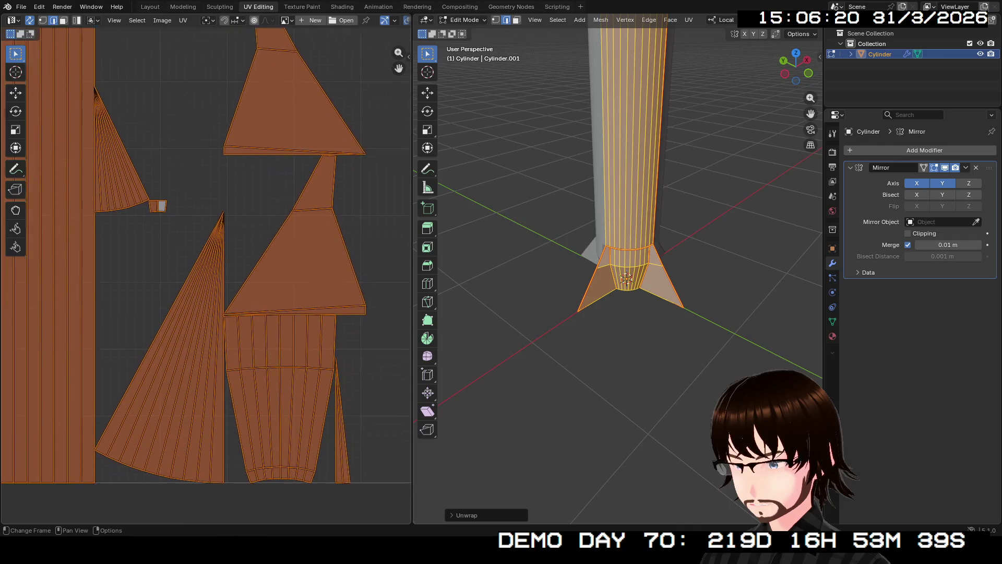
{"action": "scroll", "coordinate": [207, 274], "scroll_direction": "up", "scroll_amount": 1}
{"action": "scroll", "coordinate": [206, 274], "scroll_direction": "up", "scroll_amount": 2}
{"action": "scroll", "coordinate": [206, 274], "scroll_direction": "down", "scroll_amount": 4}
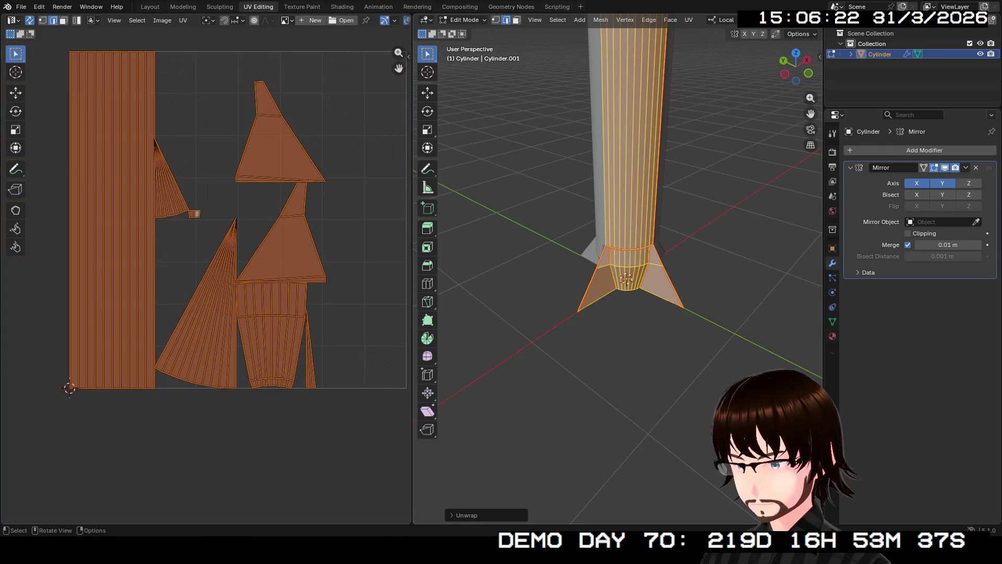
{"action": "left_click", "coordinate": [689, 20]}
{"action": "left_click", "coordinate": [724, 41]}
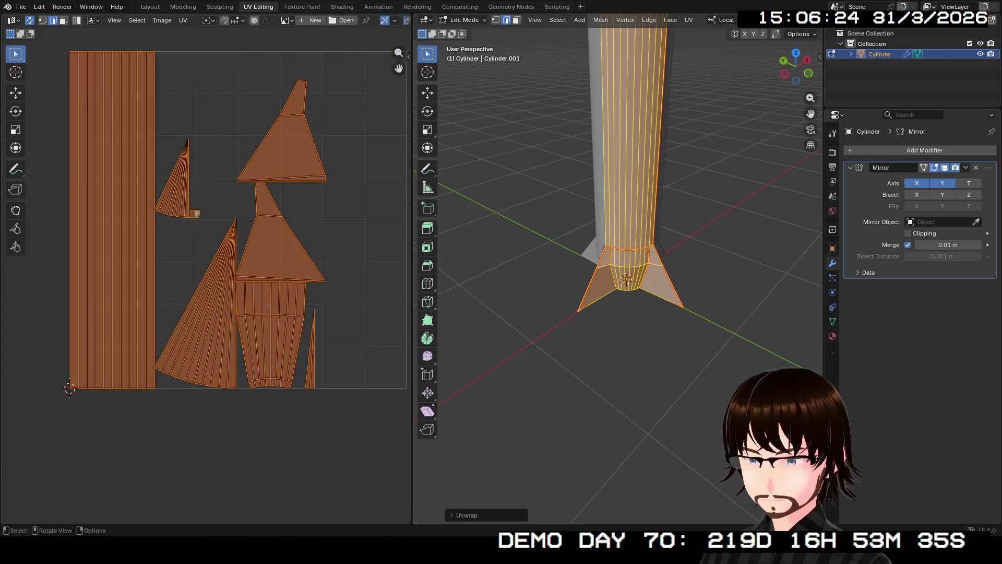
{"action": "middle_click_drag", "start_coordinate": [627, 235], "coordinate": [632, 292]}
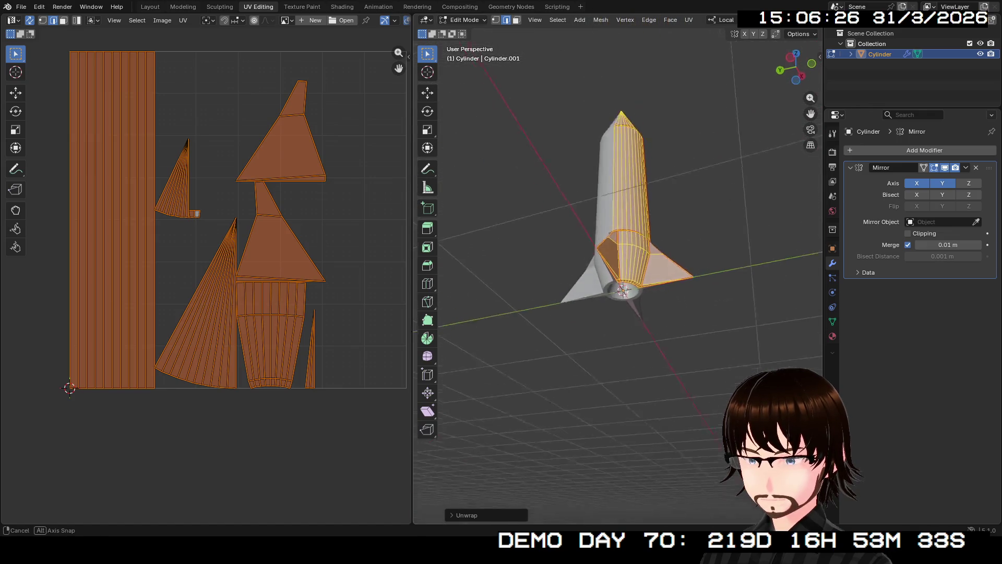
{"action": "scroll", "coordinate": [627, 275], "scroll_direction": "up", "scroll_amount": 2}
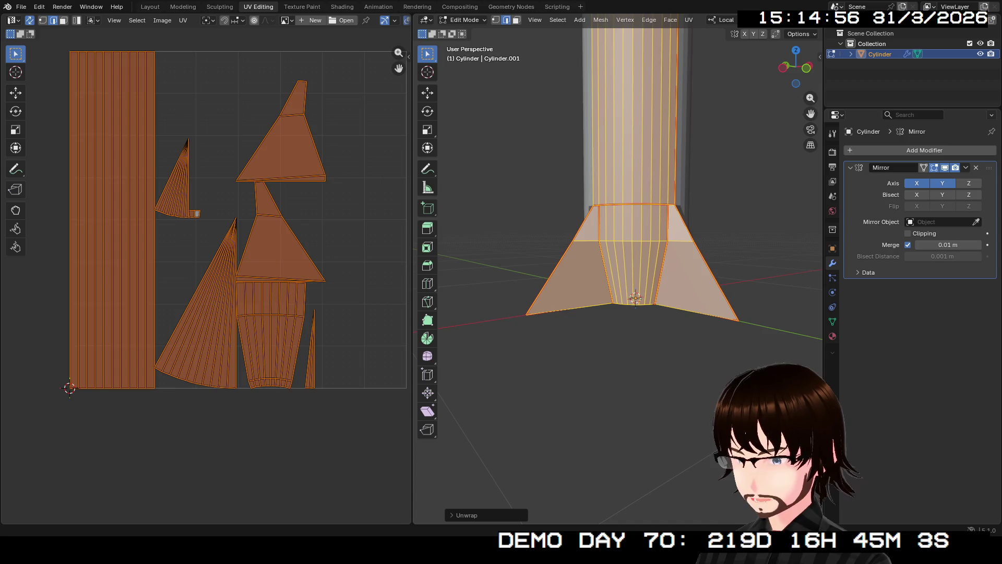
{"action": "scroll", "coordinate": [207, 282], "scroll_direction": "up", "scroll_amount": 2}
{"action": "scroll", "coordinate": [207, 282], "scroll_direction": "up", "scroll_amount": 2}
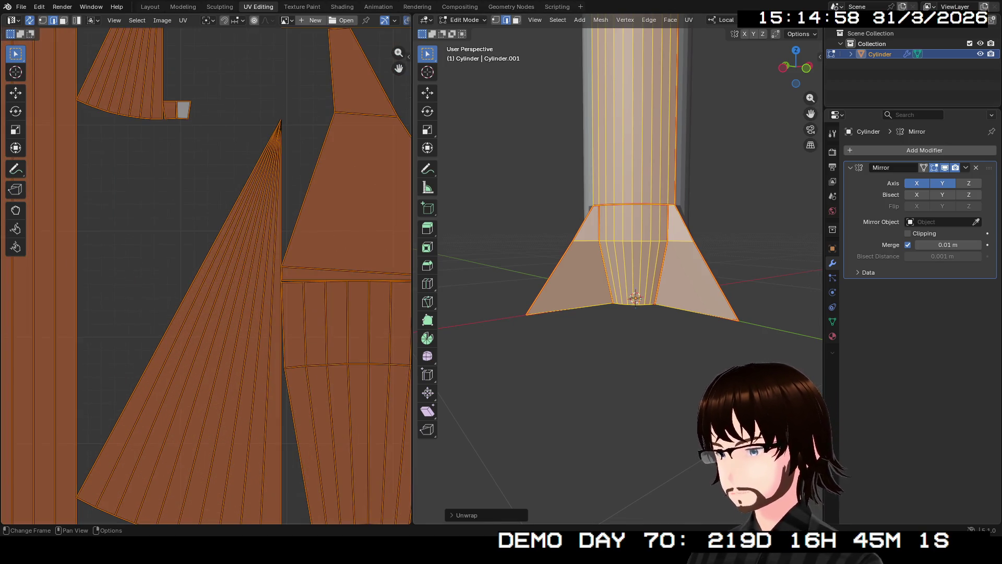
{"action": "scroll", "coordinate": [618, 274], "scroll_direction": "down", "scroll_amount": 3}
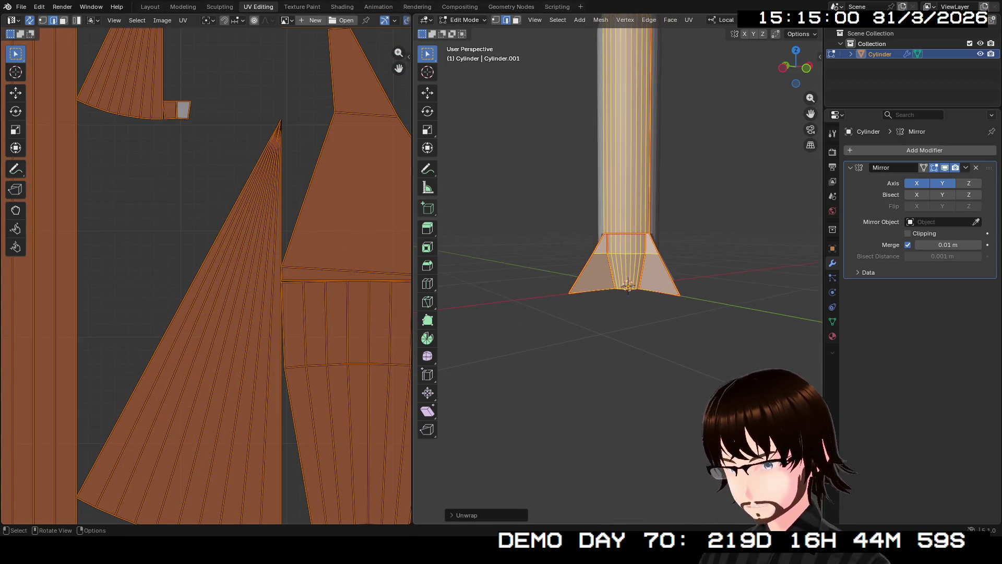
{"action": "scroll", "coordinate": [207, 275], "scroll_direction": "down", "scroll_amount": 3}
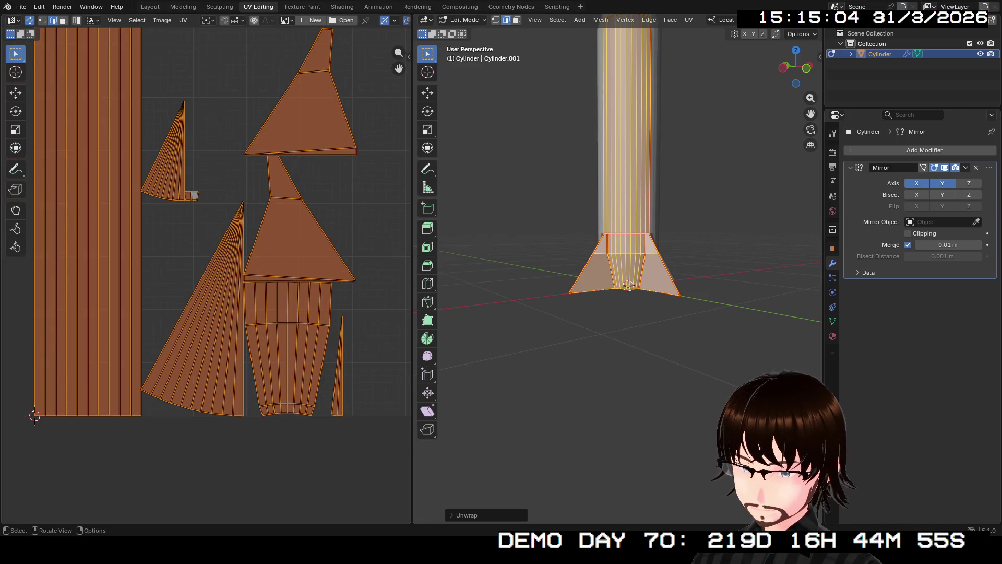
Step: Fix the seam on a single base edge by clearing and re-marking it
{"action": "middle_click_drag", "start_coordinate": [618, 236], "coordinate": [618, 314]}
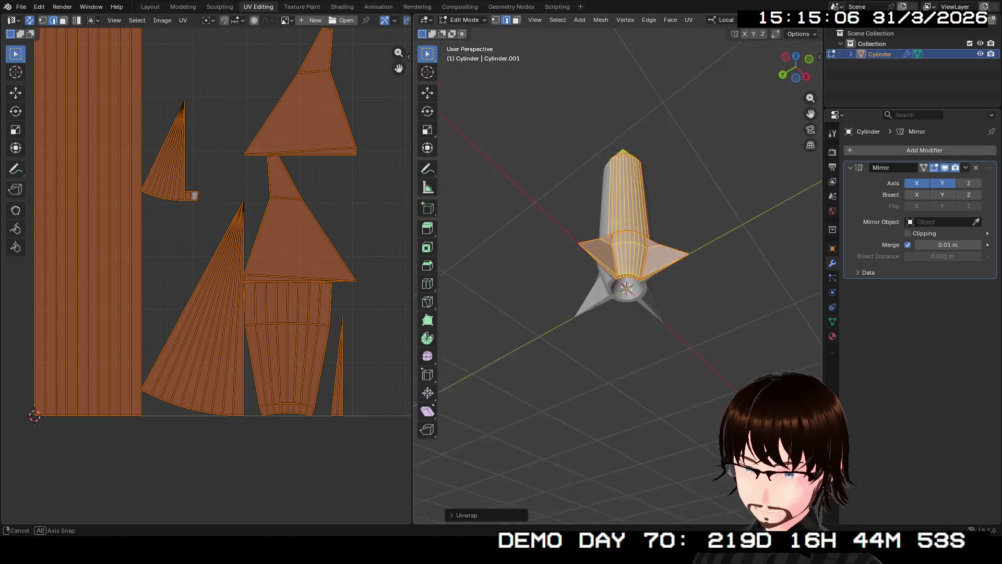
{"action": "scroll", "coordinate": [618, 274], "scroll_direction": "up", "scroll_amount": 3}
{"action": "scroll", "coordinate": [618, 274], "scroll_direction": "up", "scroll_amount": 3}
{"action": "scroll", "coordinate": [618, 274], "scroll_direction": "down", "scroll_amount": 1}
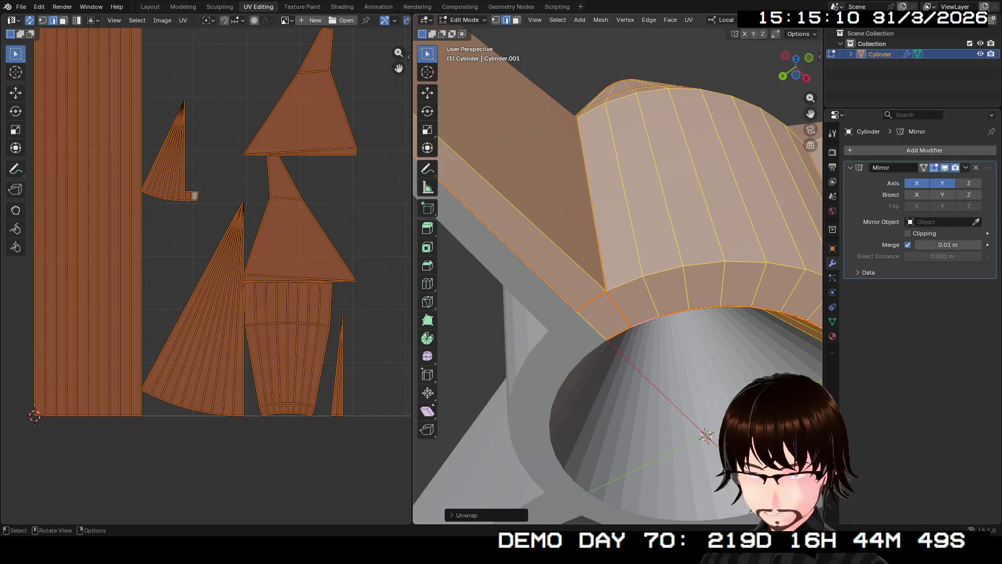
{"action": "left_click", "coordinate": [584, 229]}
{"action": "key", "text": "ctrl+e"}
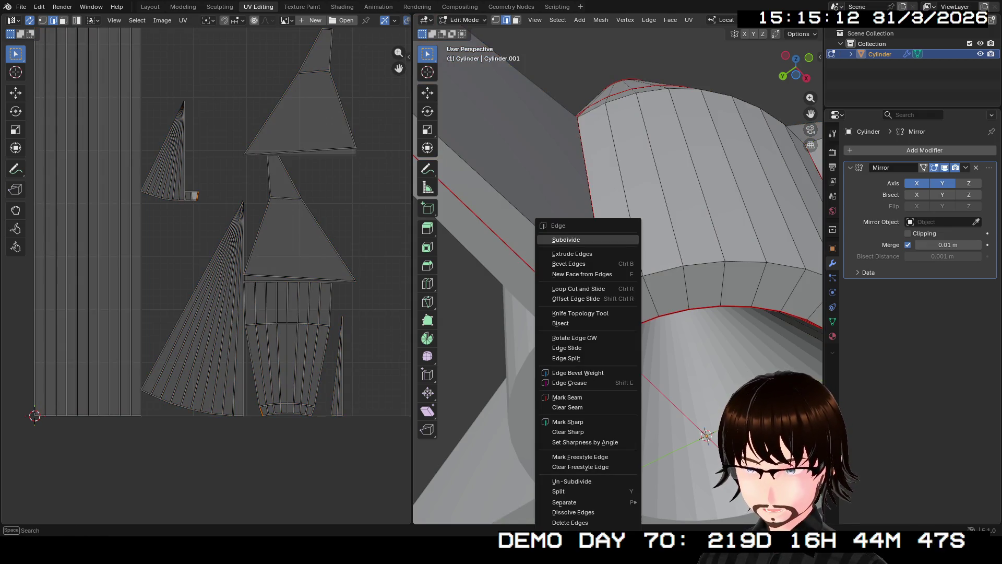
{"action": "left_click", "coordinate": [579, 408]}
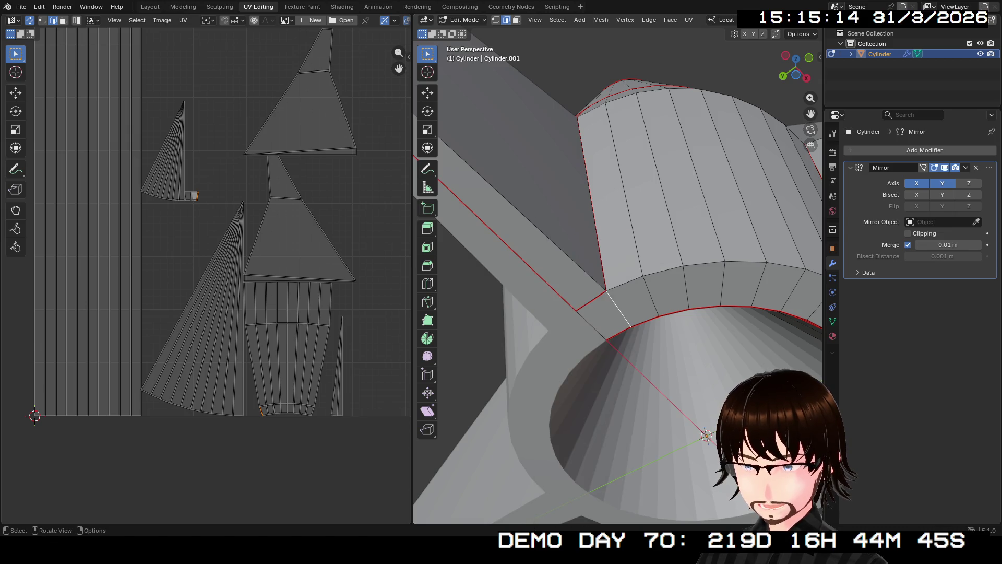
{"action": "key", "text": "ctrl+e"}
{"action": "left_click", "coordinate": [541, 322]}
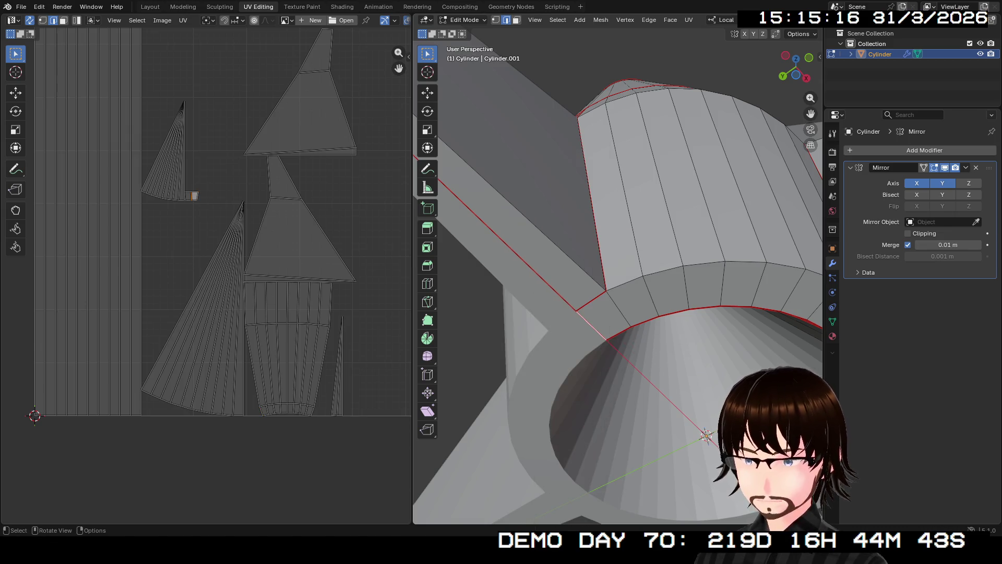
Step: Mark the base edge ring and fin-base edges as seams, correcting one wrongly marked edge
{"action": "middle_click_drag", "start_coordinate": [658, 329], "coordinate": [681, 297]}
{"action": "key", "text": "ctrl+e"}
{"action": "left_click", "coordinate": [681, 296]}
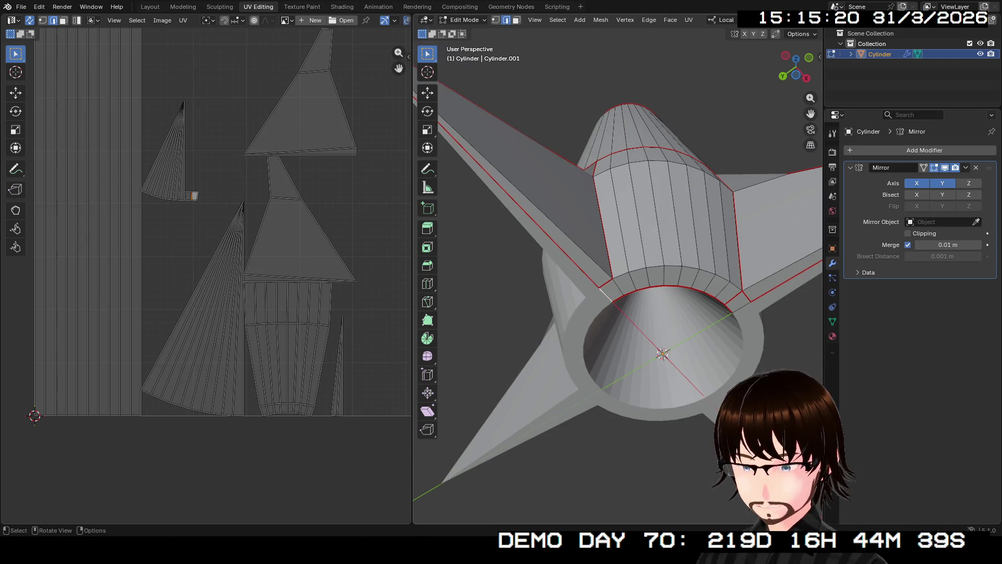
{"action": "key", "text": "ctrl+e"}
{"action": "left_click", "coordinate": [568, 292]}
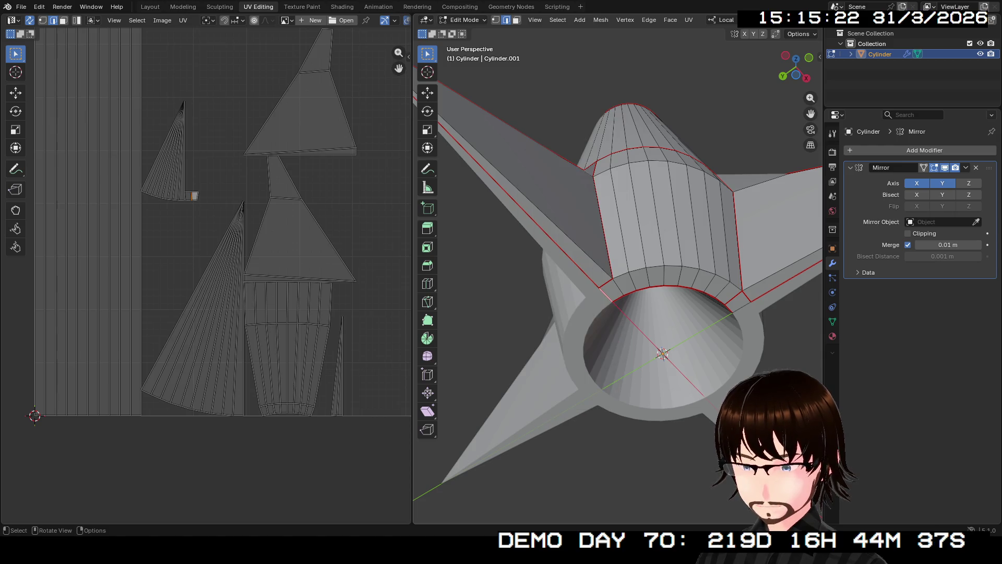
{"action": "key", "text": "ctrl+e"}
{"action": "left_click", "coordinate": [705, 307]}
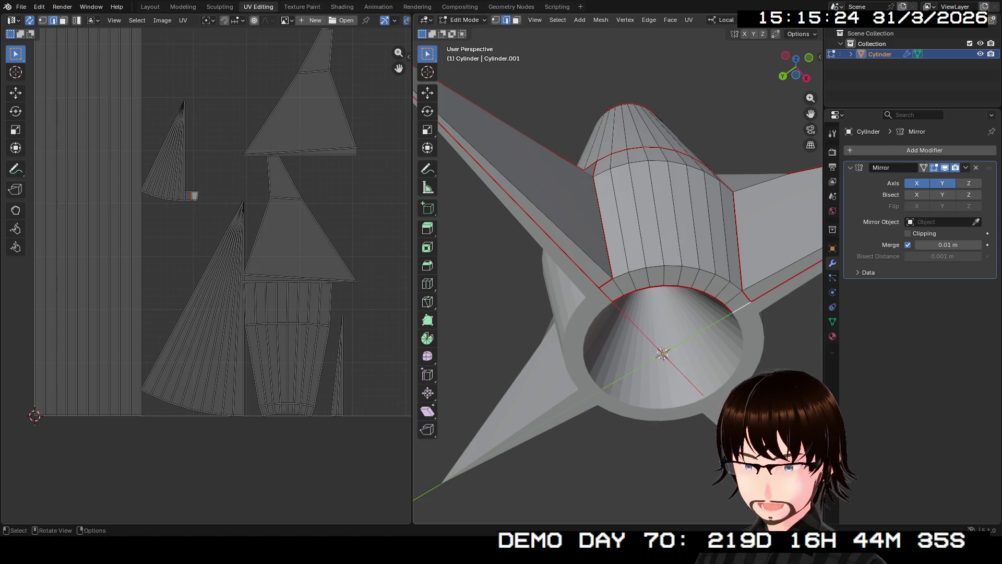
{"action": "key", "text": "ctrl+e"}
{"action": "left_click", "coordinate": [705, 305]}
Step: Select the entire rocket mesh ready for unwrapping
{"action": "middle_click_drag", "start_coordinate": [704, 306], "coordinate": [690, 294]}
{"action": "middle_click_drag", "start_coordinate": [619, 313], "coordinate": [619, 267]}
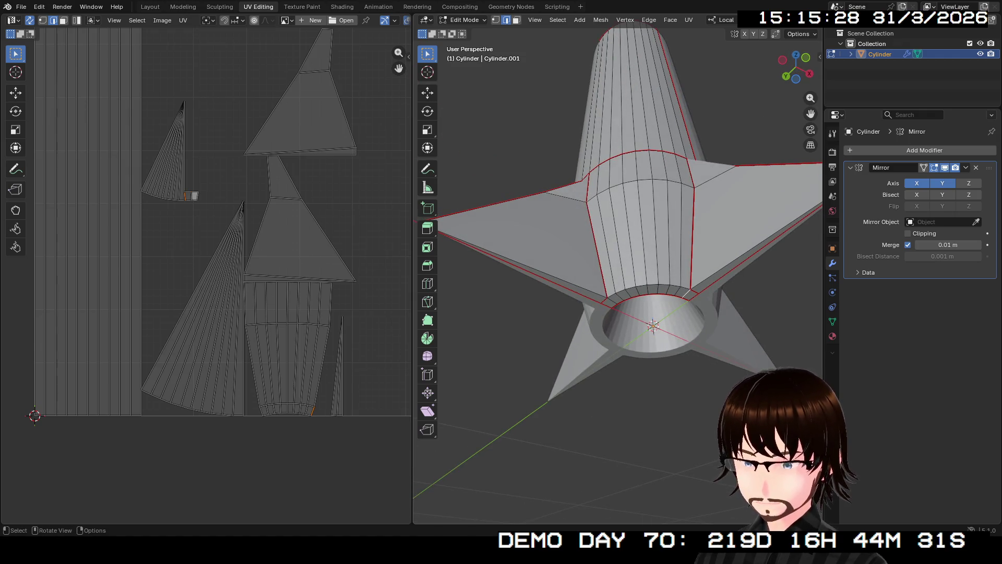
{"action": "key", "text": "a"}
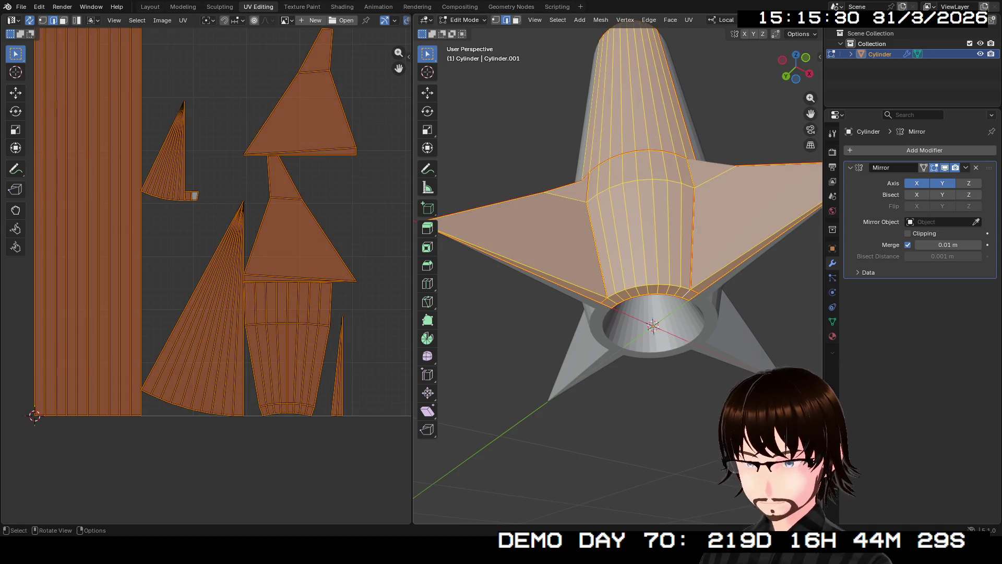
Step: Unwrap the whole rocket along its seams, then re-unwrap with Minimum Stretch
{"action": "left_click", "coordinate": [688, 19]}
{"action": "left_click", "coordinate": [726, 32]}
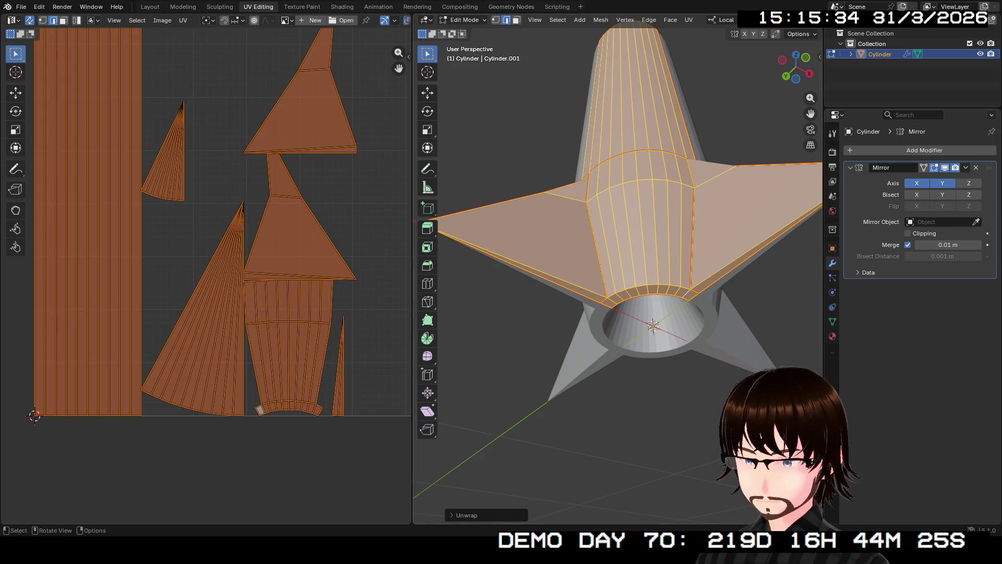
{"action": "left_click", "coordinate": [688, 20]}
{"action": "left_click", "coordinate": [732, 53]}
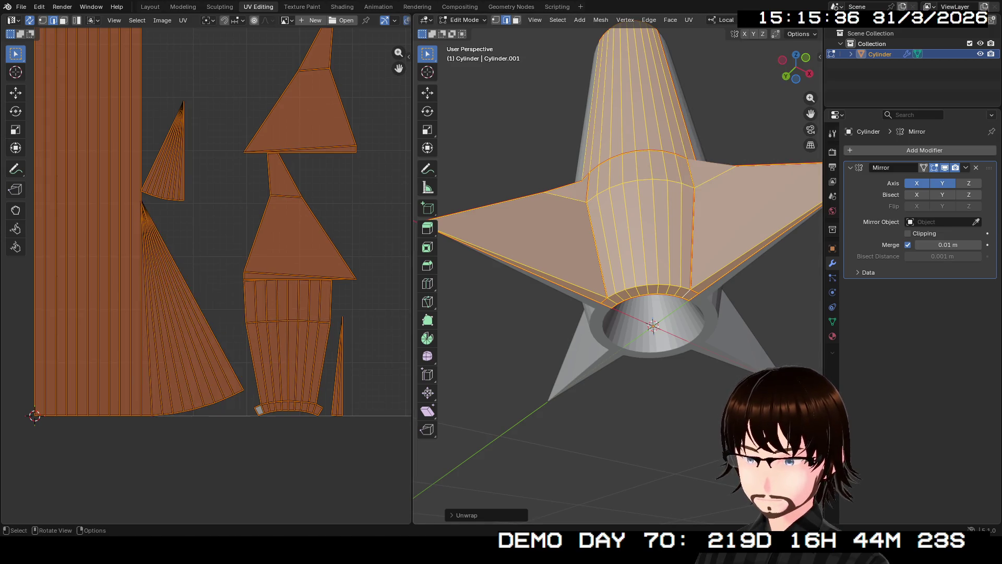
{"action": "left_click", "coordinate": [689, 20]}
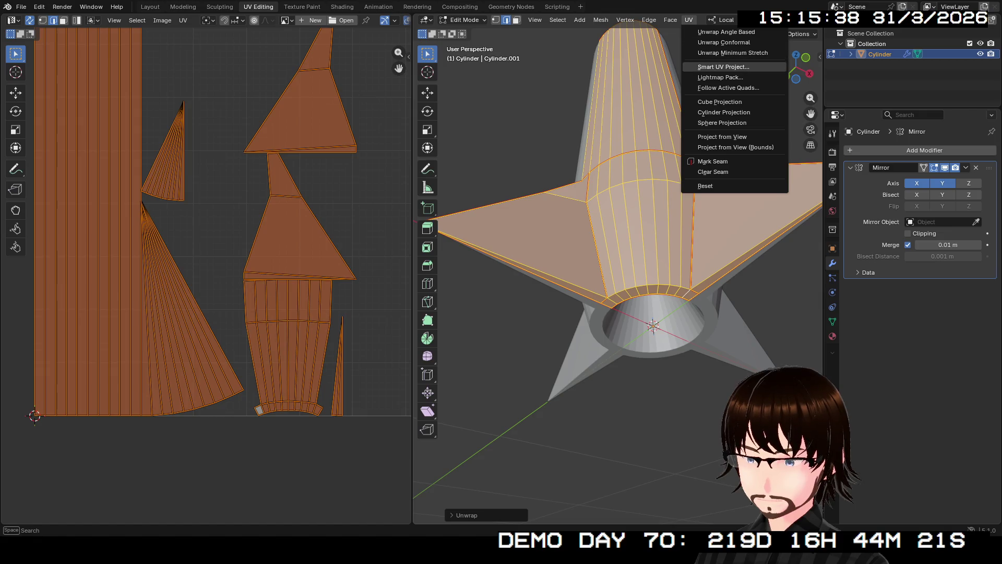
{"action": "left_click", "coordinate": [733, 52]}
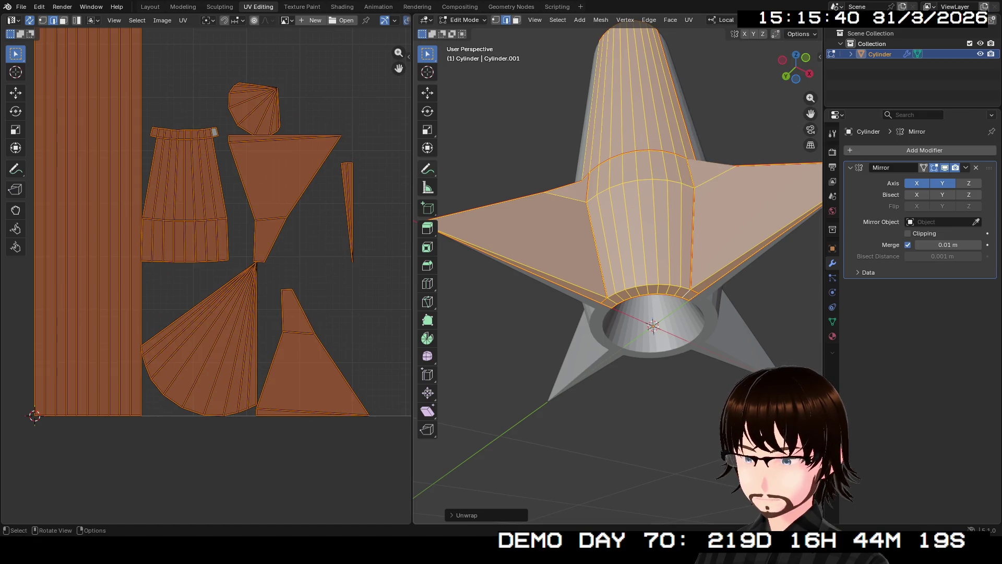
{"action": "scroll", "coordinate": [259, 266], "scroll_direction": "up", "scroll_amount": 4}
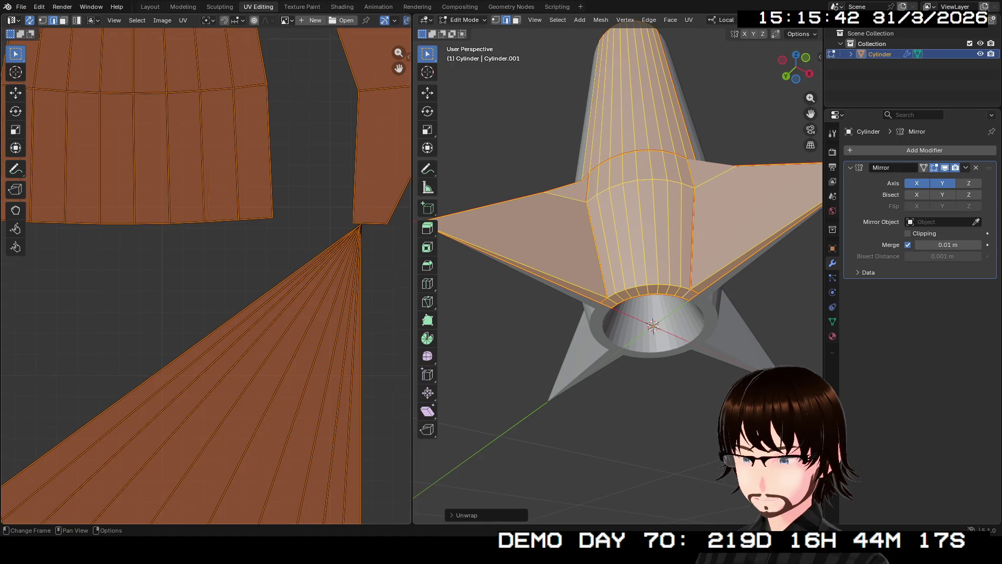
{"action": "scroll", "coordinate": [259, 267], "scroll_direction": "up", "scroll_amount": 2}
{"action": "scroll", "coordinate": [258, 267], "scroll_direction": "up", "scroll_amount": 1}
{"action": "scroll", "coordinate": [258, 267], "scroll_direction": "down", "scroll_amount": 4}
{"action": "scroll", "coordinate": [259, 266], "scroll_direction": "down", "scroll_amount": 3}
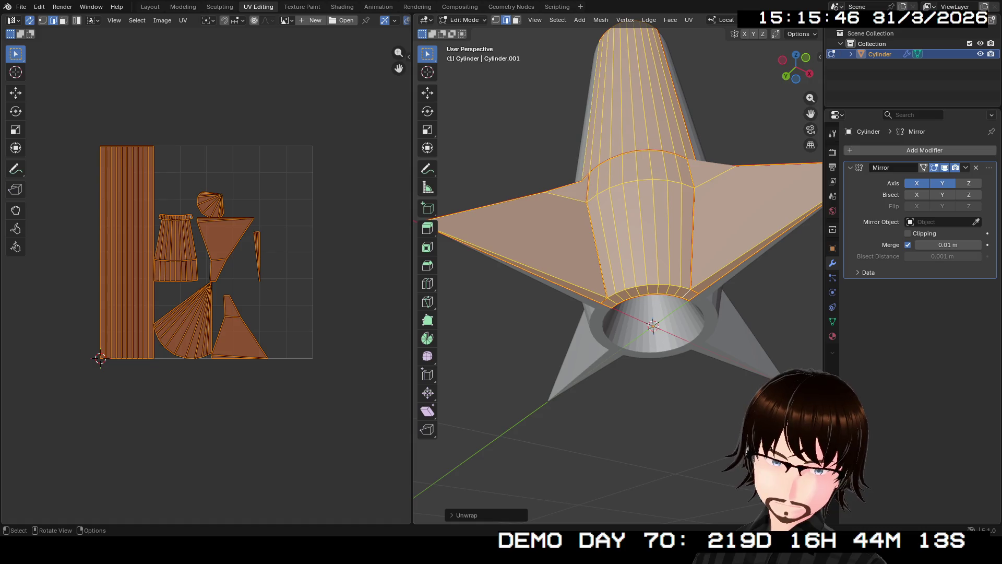
Step: Deselect everything to check the seams and bring up the Material Properties
{"action": "middle_click_drag", "start_coordinate": [619, 313], "coordinate": [619, 266]}
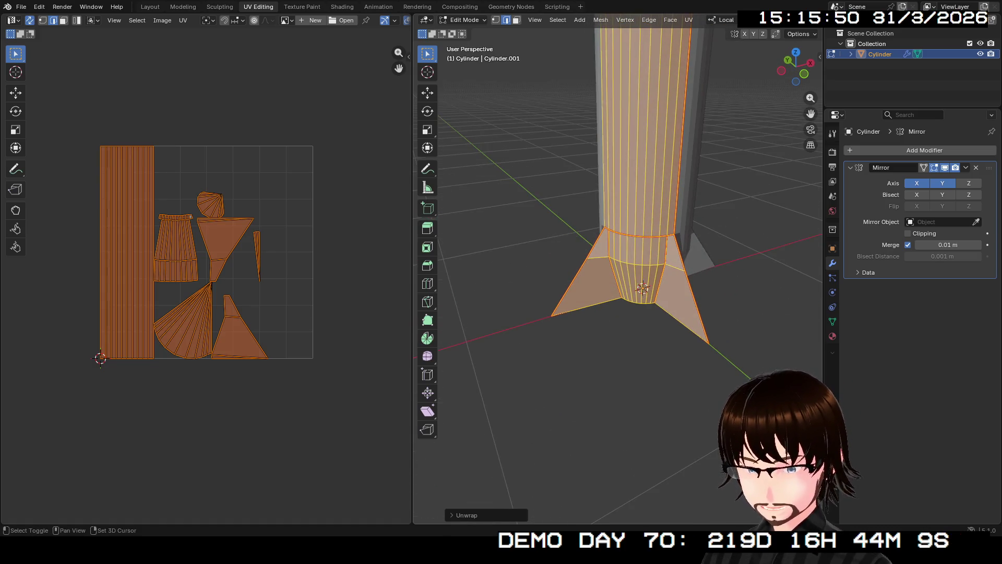
{"action": "scroll", "coordinate": [619, 274], "scroll_direction": "down", "scroll_amount": 2}
{"action": "scroll", "coordinate": [619, 274], "scroll_direction": "down", "scroll_amount": 2}
{"action": "middle_click_drag", "start_coordinate": [619, 274], "coordinate": [620, 203]}
{"action": "scroll", "coordinate": [619, 275], "scroll_direction": "up", "scroll_amount": 2}
{"action": "scroll", "coordinate": [618, 274], "scroll_direction": "down", "scroll_amount": 3}
{"action": "middle_click_drag", "start_coordinate": [619, 275], "coordinate": [619, 220]}
{"action": "scroll", "coordinate": [619, 274], "scroll_direction": "up", "scroll_amount": 5}
{"action": "scroll", "coordinate": [619, 275], "scroll_direction": "down", "scroll_amount": 2}
{"action": "scroll", "coordinate": [619, 274], "scroll_direction": "down", "scroll_amount": 2}
{"action": "key", "text": "alt+a"}
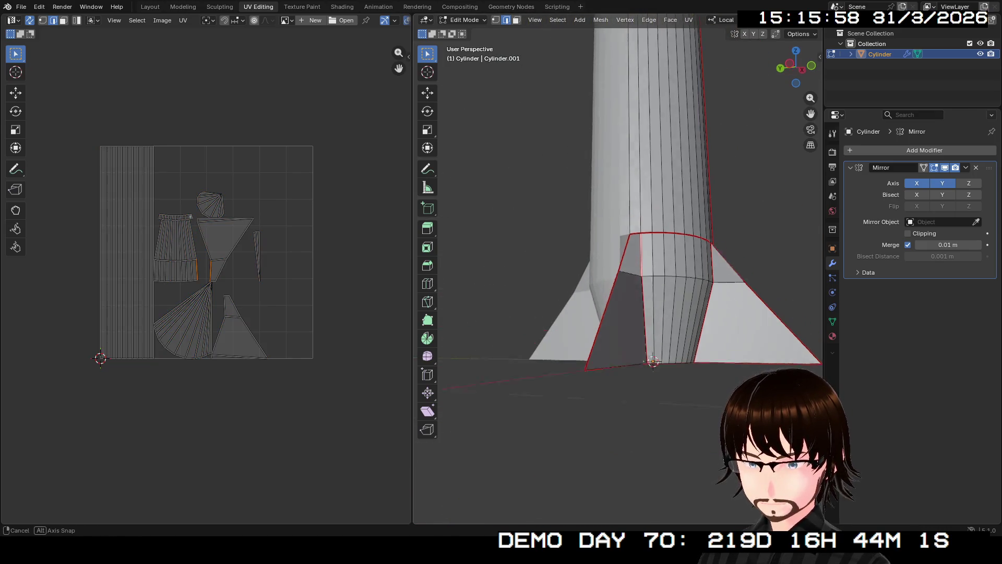
{"action": "middle_click_drag", "start_coordinate": [618, 235], "coordinate": [603, 298]}
{"action": "left_click", "coordinate": [833, 337]}
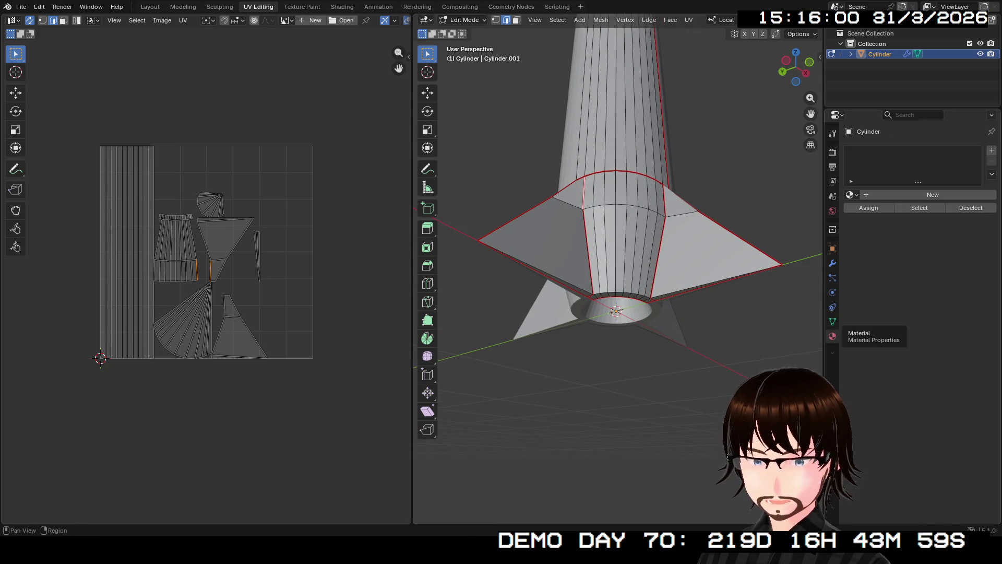
{"action": "scroll", "coordinate": [619, 274], "scroll_direction": "up", "scroll_amount": 3}
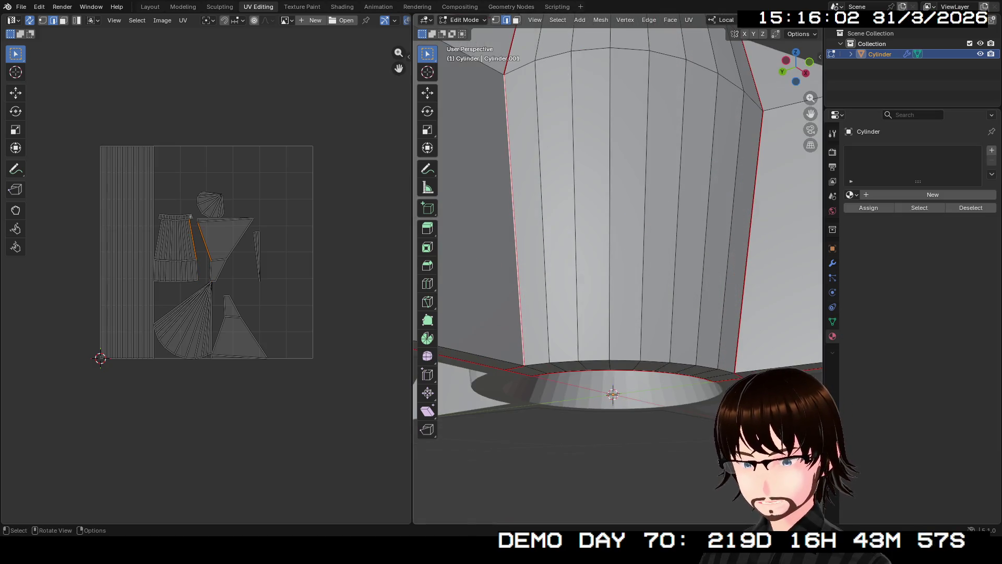
Step: Pick the fin's front and bottom edges, then switch to face select mode
{"action": "middle_click_drag", "start_coordinate": [619, 235], "coordinate": [643, 258]}
{"action": "scroll", "coordinate": [619, 274], "scroll_direction": "down", "scroll_amount": 3}
{"action": "left_click", "coordinate": [576, 271]}
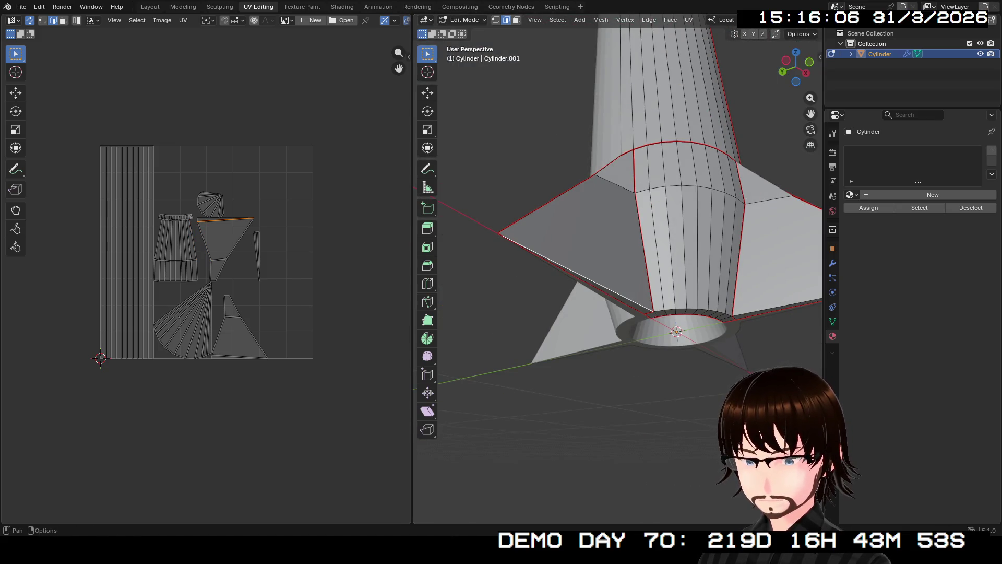
{"action": "key", "text": "alt+a"}
{"action": "left_click", "coordinate": [576, 271]}
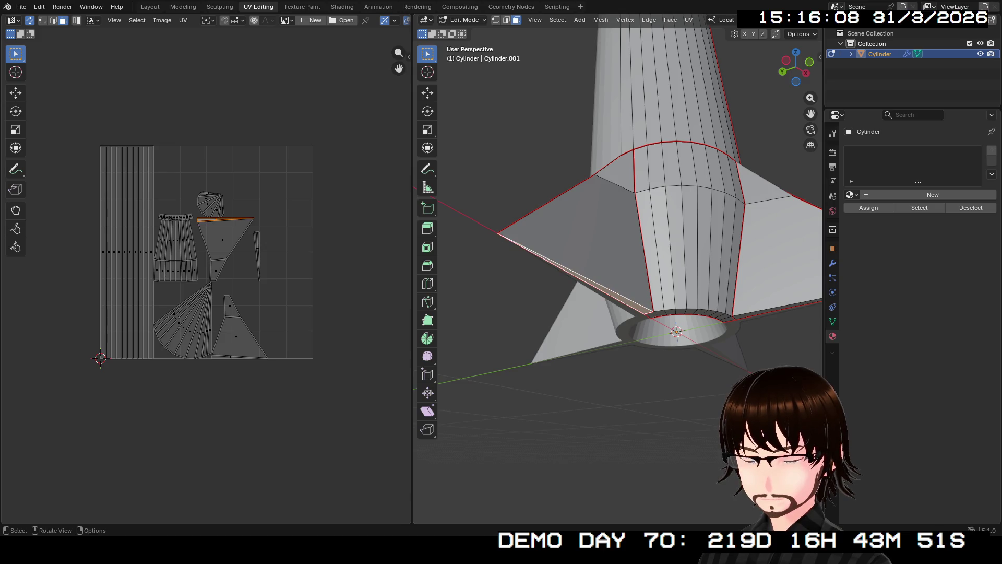
{"action": "key", "text": "ctrl+3"}
Step: Shift-select the columns of lower body faces around the rocket
{"action": "left_click", "coordinate": [676, 248]}
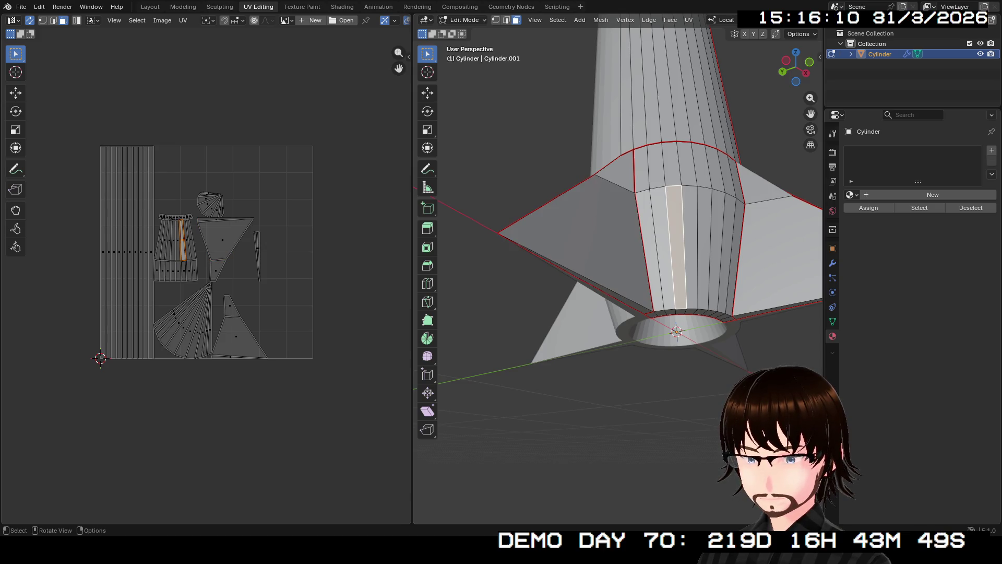
{"action": "left_click", "coordinate": [650, 250]}
{"action": "left_click", "coordinate": [642, 165], "text": "shift"}
{"action": "left_click", "coordinate": [661, 251], "text": "shift"}
{"action": "left_click", "coordinate": [658, 165], "text": "shift"}
{"action": "left_click", "coordinate": [677, 250], "text": "shift"}
{"action": "left_click", "coordinate": [673, 163], "text": "shift"}
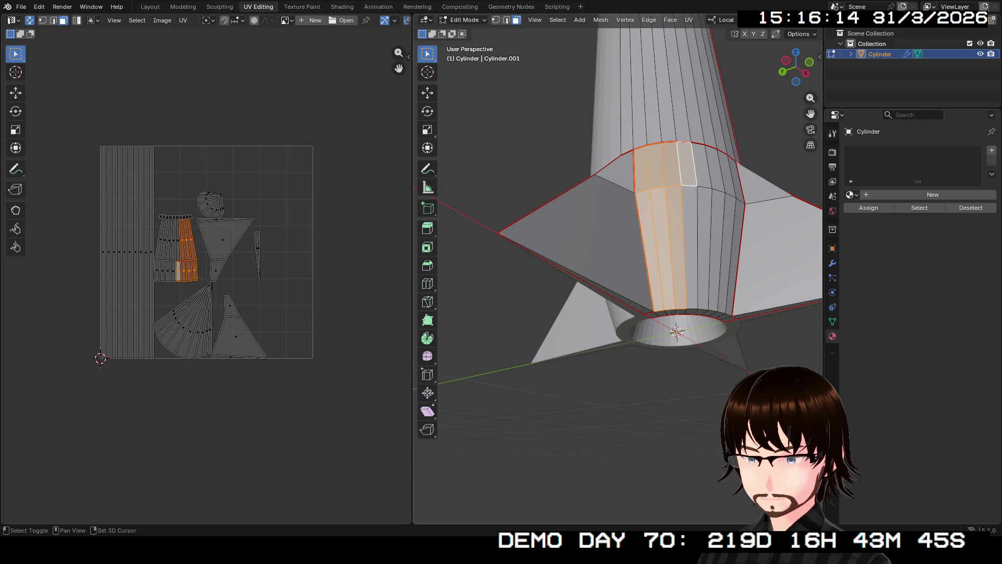
{"action": "left_click", "coordinate": [689, 251], "text": "shift"}
{"action": "left_click", "coordinate": [702, 164], "text": "shift"}
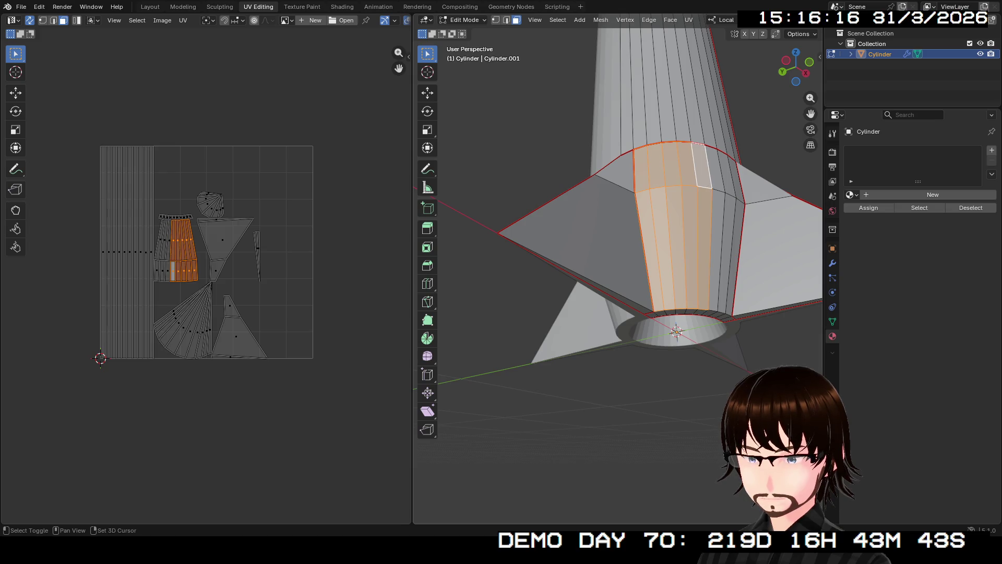
{"action": "left_click", "coordinate": [714, 167], "text": "shift"}
{"action": "left_click", "coordinate": [716, 251], "text": "shift"}
{"action": "left_click", "coordinate": [727, 172], "text": "shift"}
{"action": "left_click", "coordinate": [736, 251], "text": "shift"}
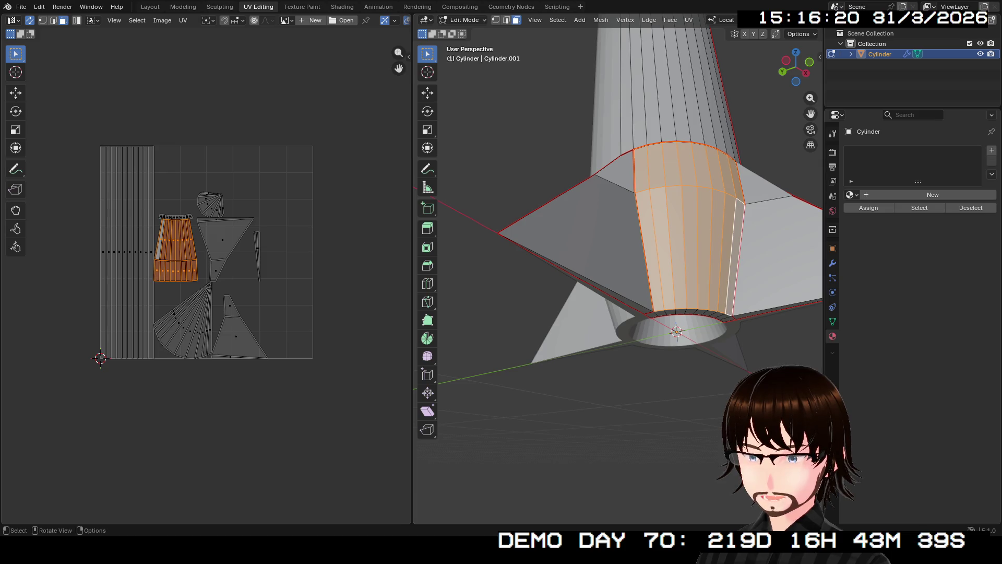
{"action": "scroll", "coordinate": [736, 251], "scroll_direction": "down", "scroll_amount": 5}
Step: Add the upper body strips to the selection and create the new material Material.001
{"action": "middle_click_drag", "start_coordinate": [736, 252], "coordinate": [705, 157]}
{"action": "scroll", "coordinate": [618, 290], "scroll_direction": "up", "scroll_amount": 4}
{"action": "middle_click_drag", "start_coordinate": [618, 290], "coordinate": [642, 235]}
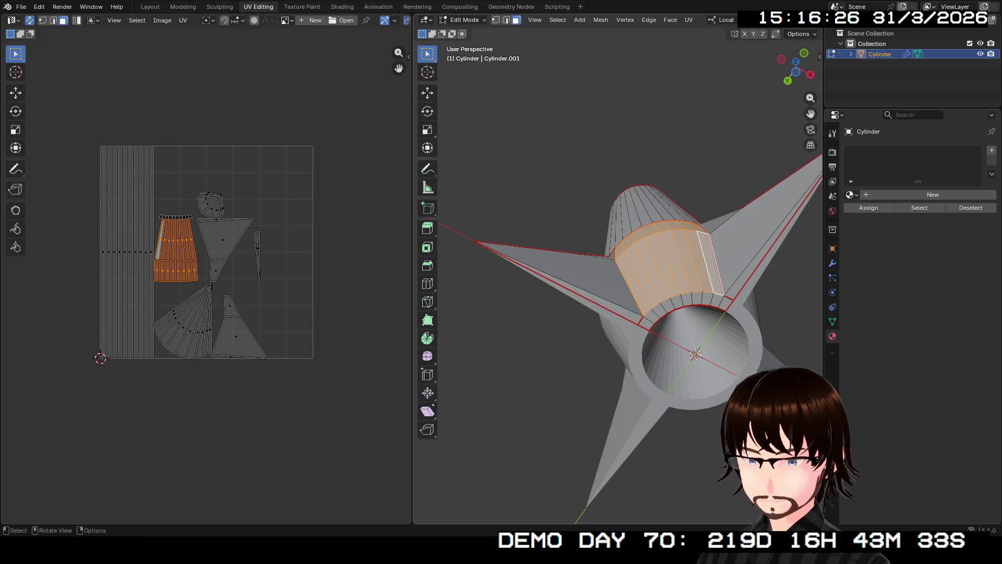
{"action": "middle_click_drag", "start_coordinate": [618, 290], "coordinate": [627, 196]}
{"action": "mouse_move", "coordinate": [654, 510]}
{"action": "middle_mouse_down"}
{"action": "mouse_move", "coordinate": [592, 436]}
{"action": "mouse_move", "coordinate": [564, 451]}
{"action": "mouse_move", "coordinate": [627, 439]}
{"action": "middle_mouse_up"}
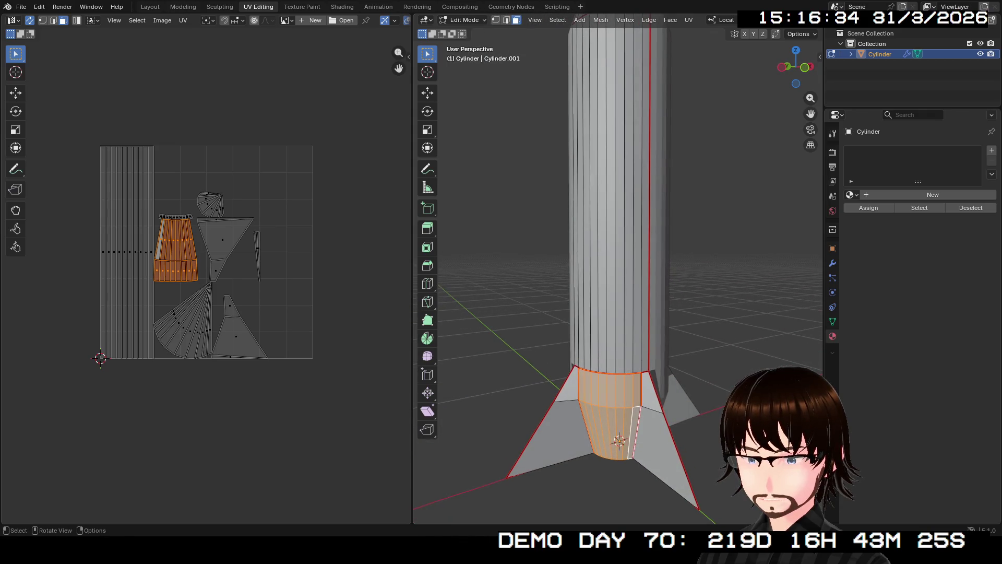
{"action": "left_click", "coordinate": [646, 360], "text": "alt+shift"}
{"action": "left_click", "coordinate": [620, 361], "text": "alt+shift"}
{"action": "left_click", "coordinate": [608, 361], "text": "alt+shift"}
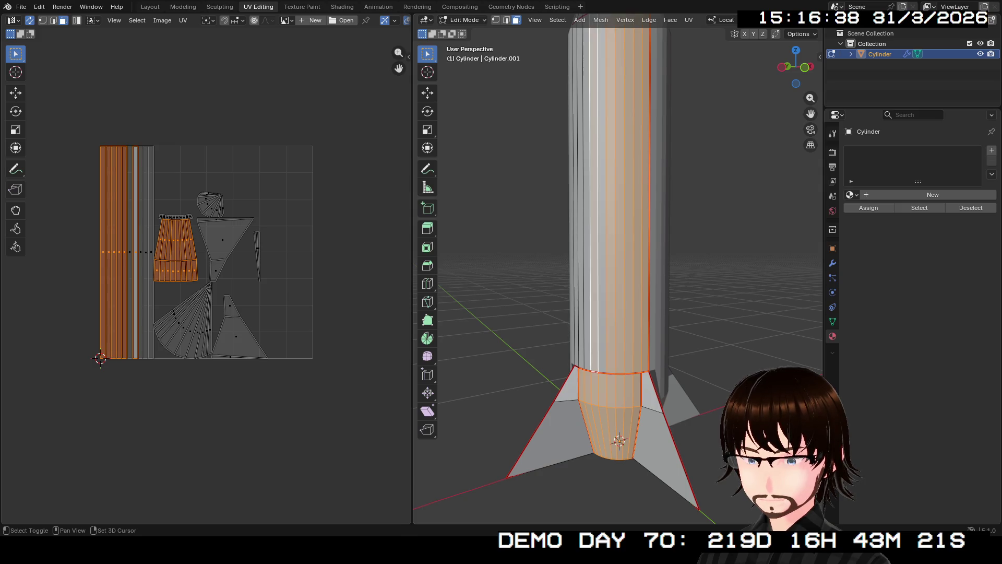
{"action": "middle_click_drag", "start_coordinate": [611, 439], "coordinate": [564, 434]}
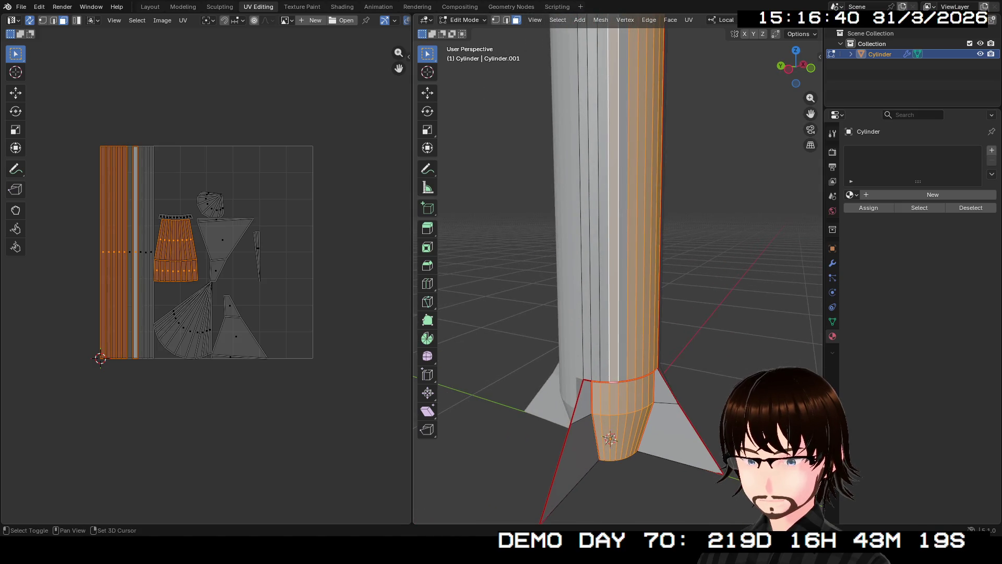
{"action": "left_click", "coordinate": [617, 360], "text": "alt+shift"}
{"action": "left_click", "coordinate": [604, 360], "text": "alt+shift"}
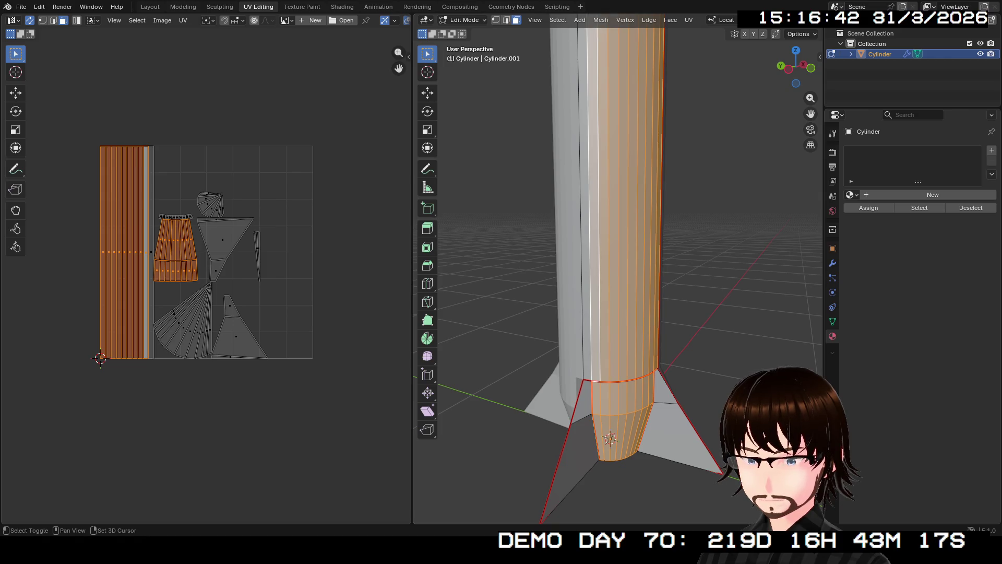
{"action": "left_click", "coordinate": [587, 361], "text": "alt+shift"}
{"action": "mouse_move", "coordinate": [611, 314]}
{"action": "middle_mouse_down"}
{"action": "mouse_move", "coordinate": [610, 376]}
{"action": "mouse_move", "coordinate": [611, 345]}
{"action": "middle_mouse_up"}
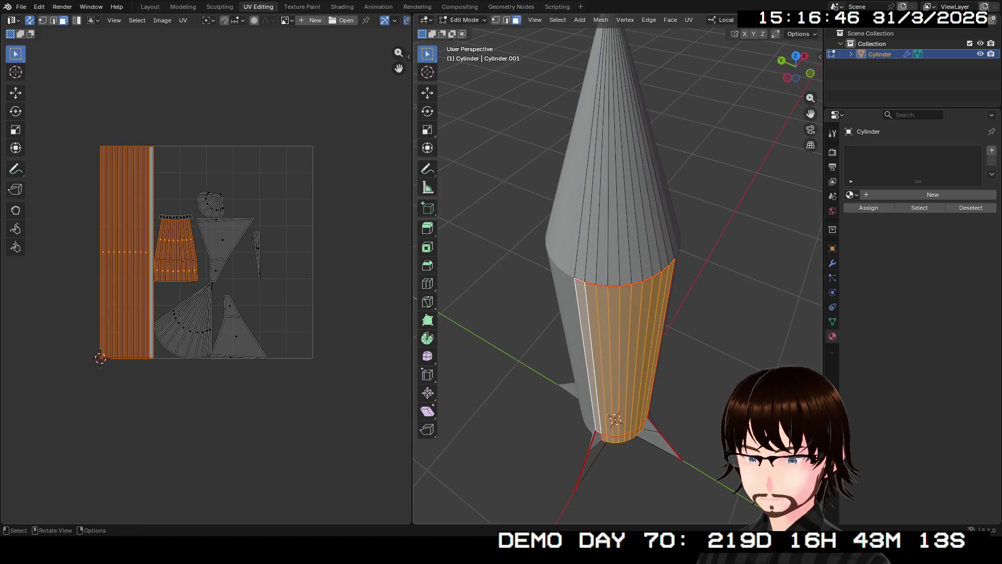
{"action": "left_click", "coordinate": [933, 195]}
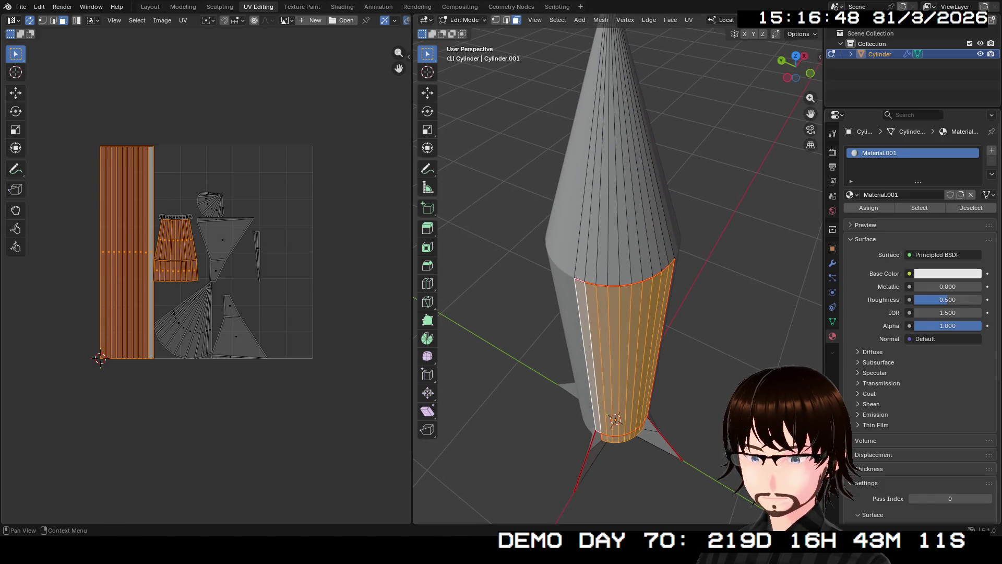
Step: Make Material.001 metallic with 0.285 roughness and a black base colour
{"action": "left_click", "coordinate": [948, 274]}
{"action": "mouse_move", "coordinate": [944, 288]}
{"action": "left_mouse_down"}
{"action": "mouse_move", "coordinate": [982, 287]}
{"action": "mouse_move", "coordinate": [948, 300]}
{"action": "left_mouse_up"}
{"action": "left_click", "coordinate": [948, 299]}
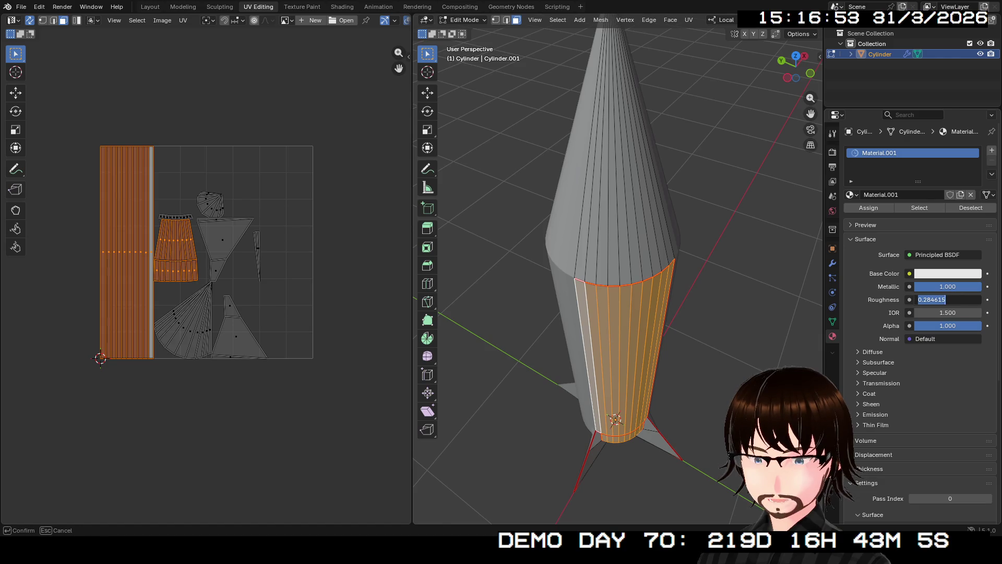
{"action": "key", "text": "Return"}
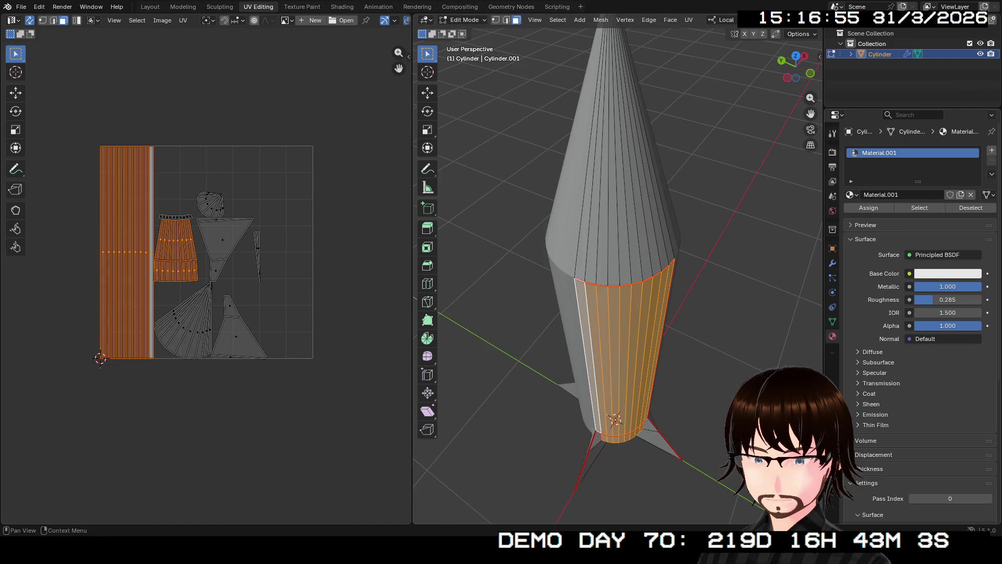
{"action": "left_click", "coordinate": [948, 273]}
{"action": "left_click_drag", "start_coordinate": [974, 96], "coordinate": [974, 175]}
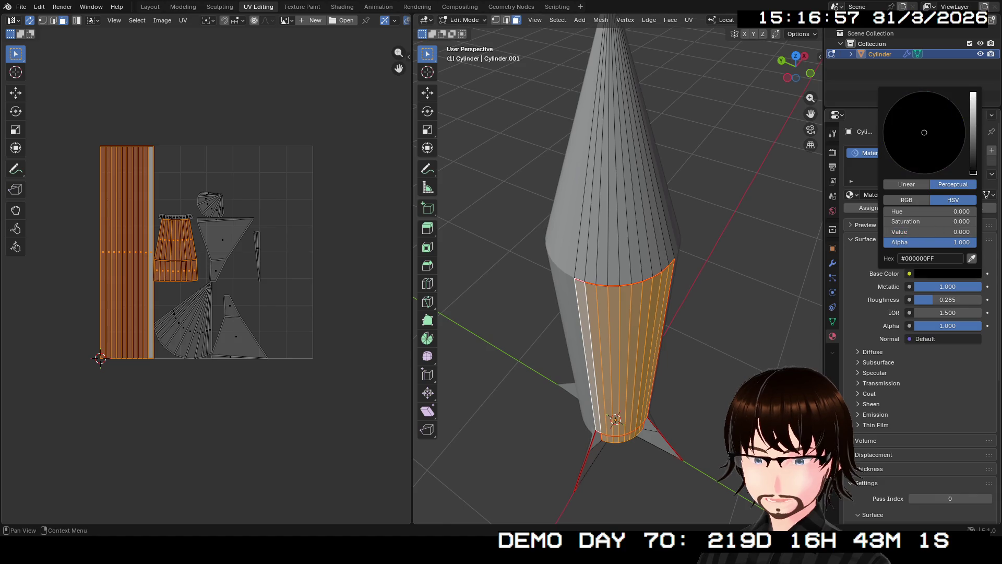
{"action": "left_click", "coordinate": [881, 383]}
{"action": "left_click", "coordinate": [870, 383]}
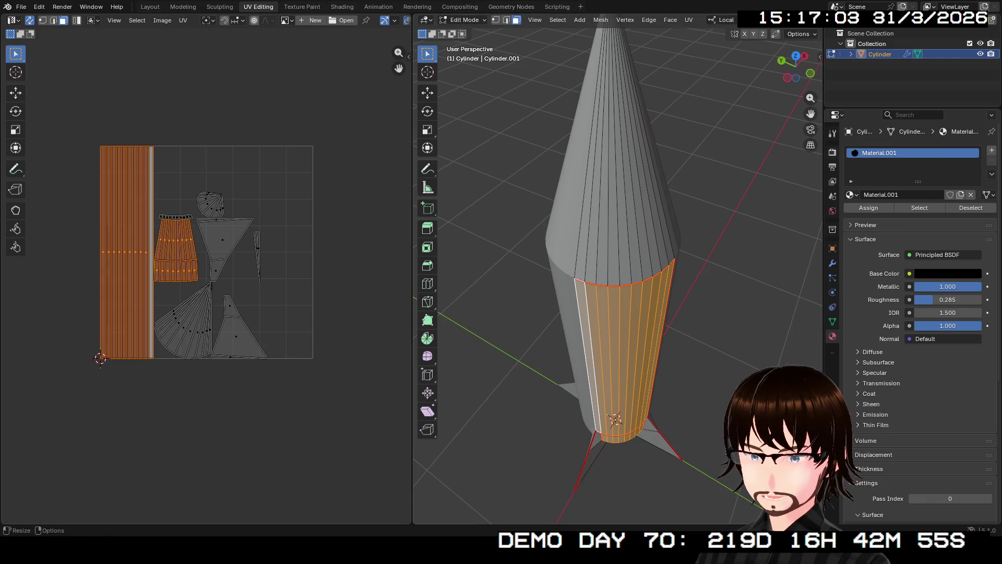
Step: Switch the render engine to Cycles in the Render settings
{"action": "left_click", "coordinate": [832, 151]}
{"action": "left_click", "coordinate": [952, 150]}
{"action": "left_click", "coordinate": [951, 185]}
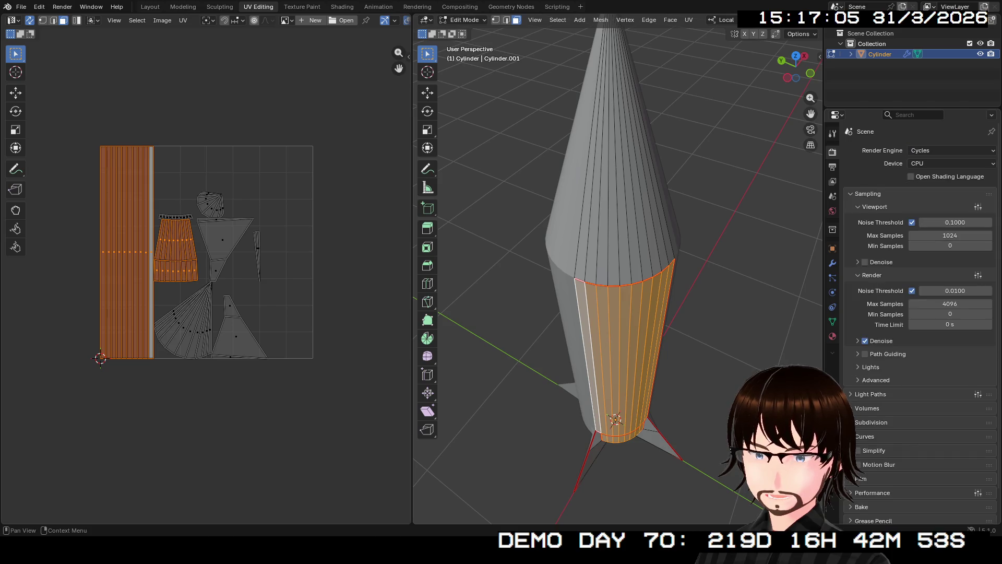
Step: Render on GPU Compute with 15 viewport and 50 render max samples
{"action": "left_click", "coordinate": [952, 163]}
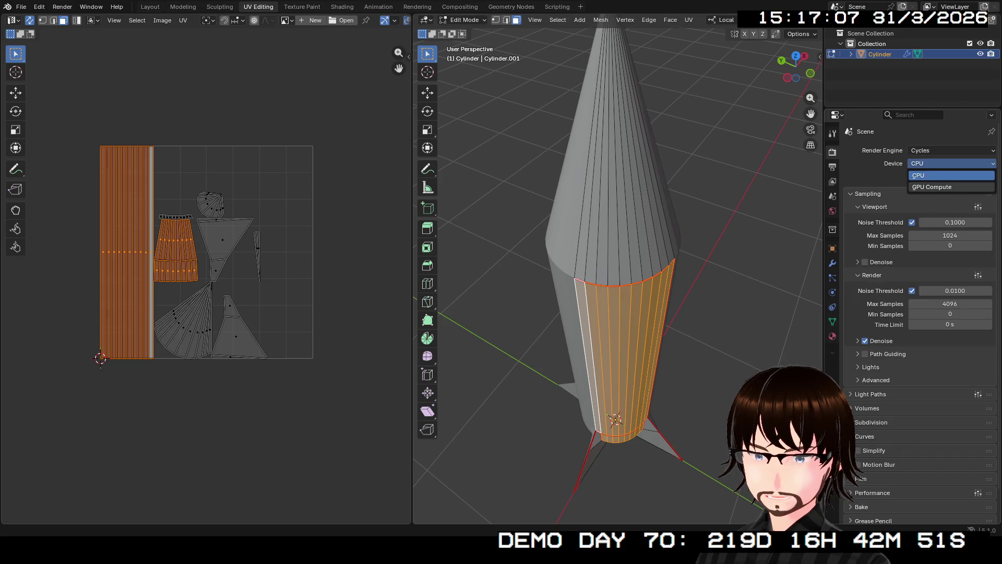
{"action": "left_click", "coordinate": [951, 188]}
{"action": "scroll", "coordinate": [916, 314], "scroll_direction": "down", "scroll_amount": 1}
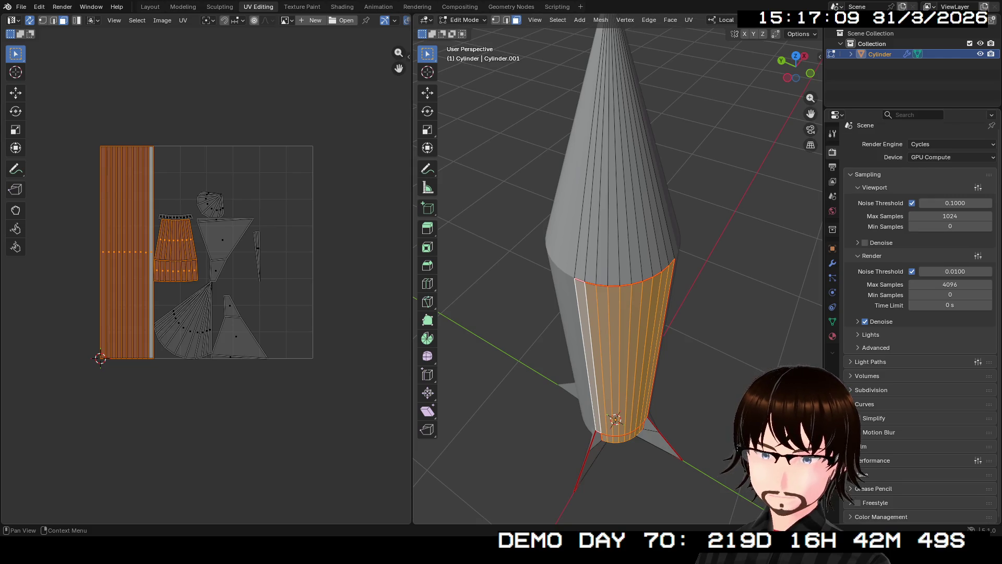
{"action": "left_click", "coordinate": [950, 227]}
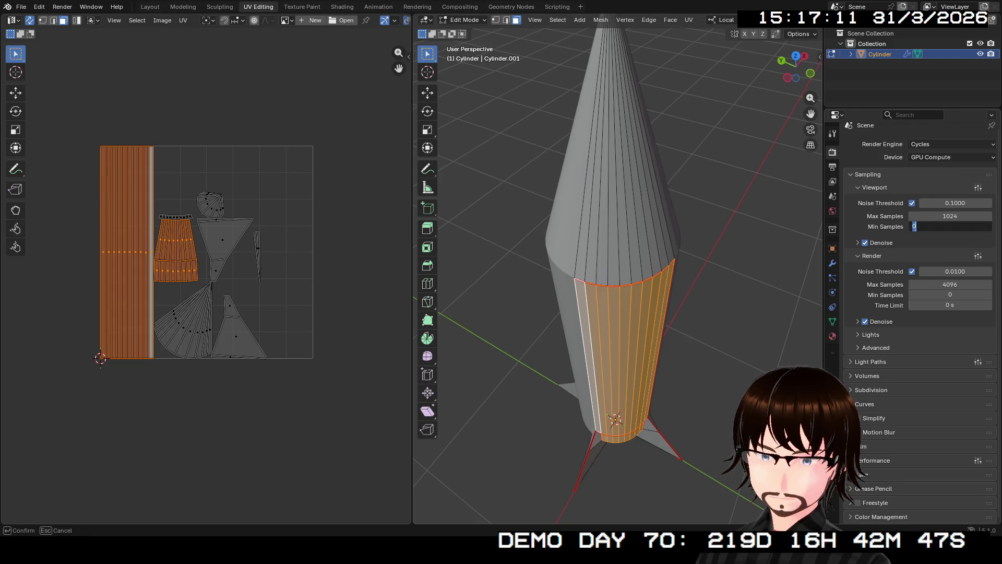
{"action": "key", "text": "shift+Tab"}
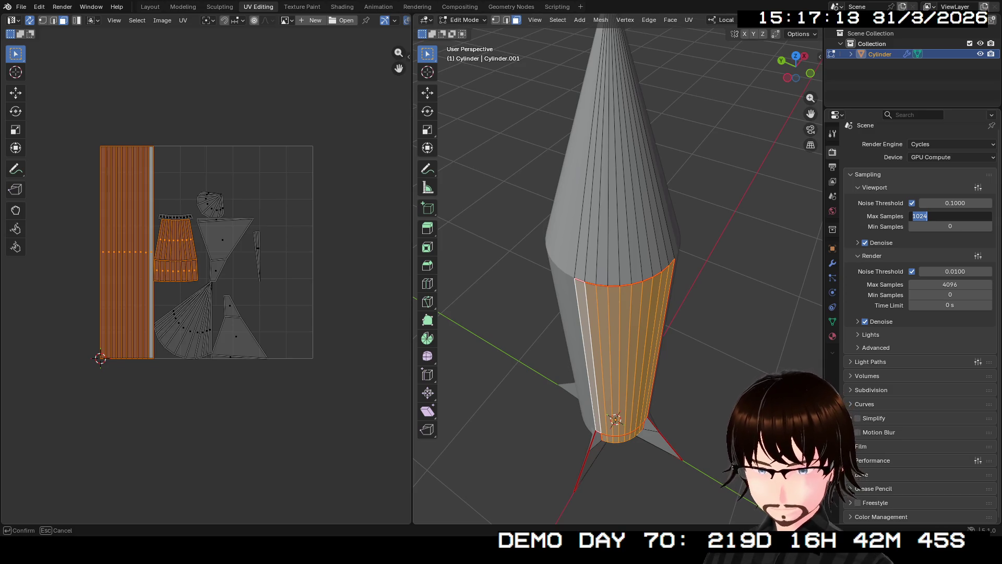
{"action": "type", "text": "15"}
{"action": "left_click", "coordinate": [951, 284]}
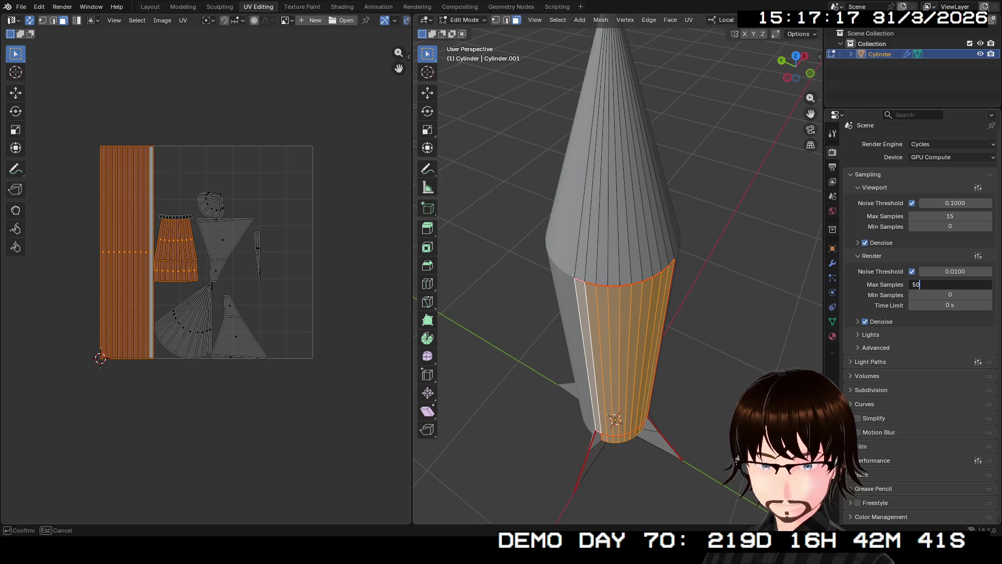
{"action": "key", "text": "Return"}
Step: Check the Film and Performance panels, then bring up the World settings
{"action": "left_click", "coordinate": [862, 445]}
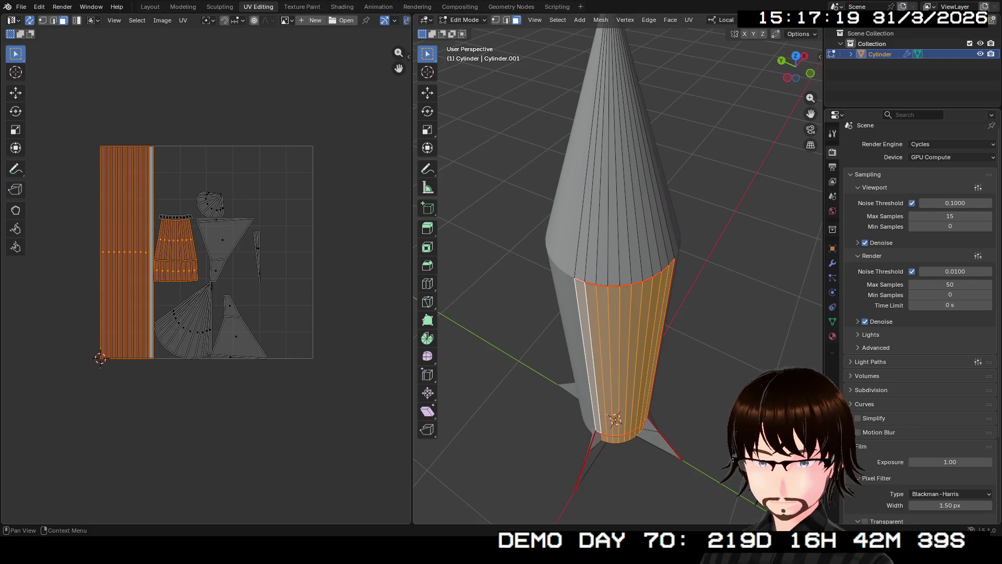
{"action": "scroll", "coordinate": [861, 445], "scroll_direction": "down", "scroll_amount": 2}
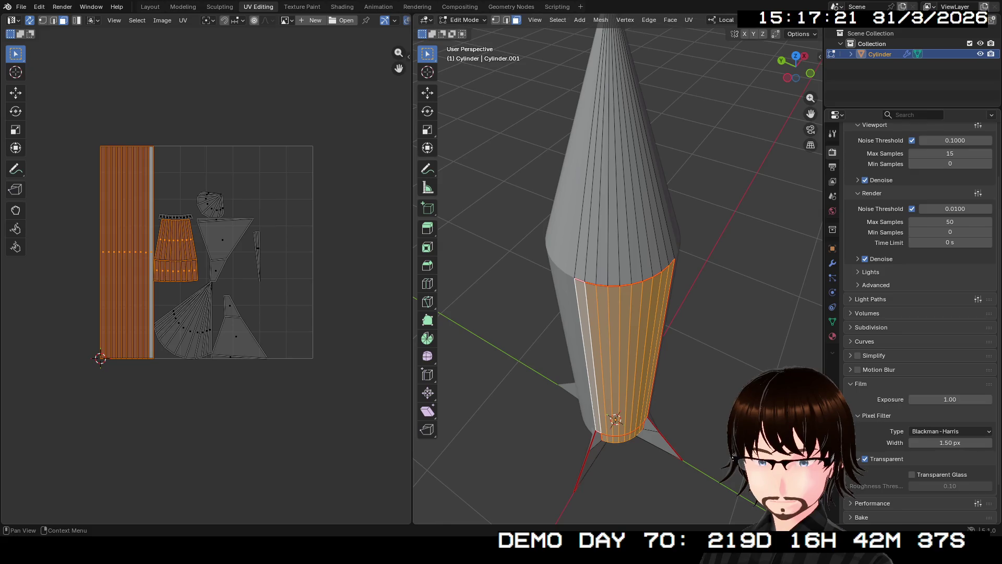
{"action": "left_click", "coordinate": [861, 383]}
{"action": "left_click", "coordinate": [862, 461]}
{"action": "scroll", "coordinate": [861, 461], "scroll_direction": "down", "scroll_amount": 4}
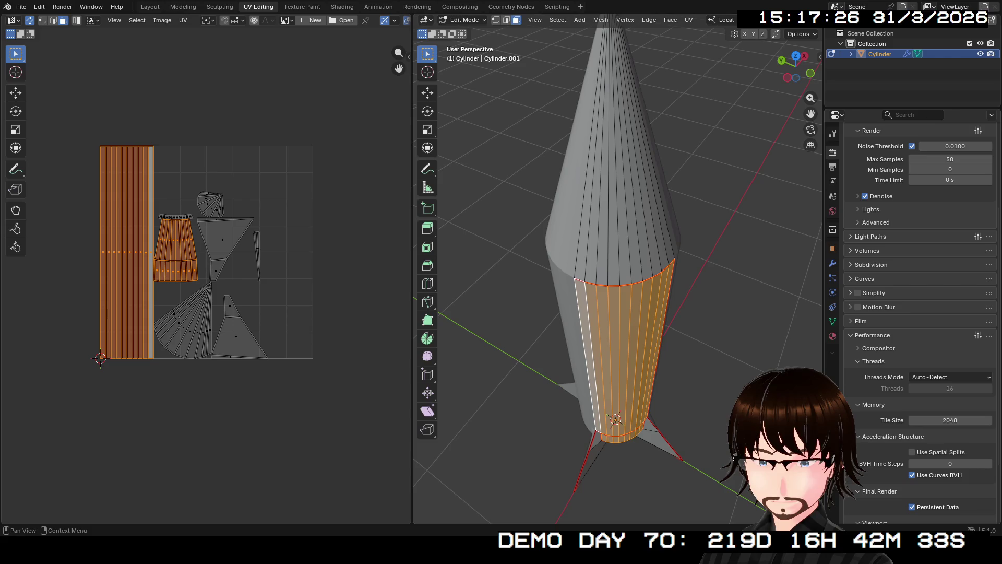
{"action": "scroll", "coordinate": [861, 461], "scroll_direction": "up", "scroll_amount": 4}
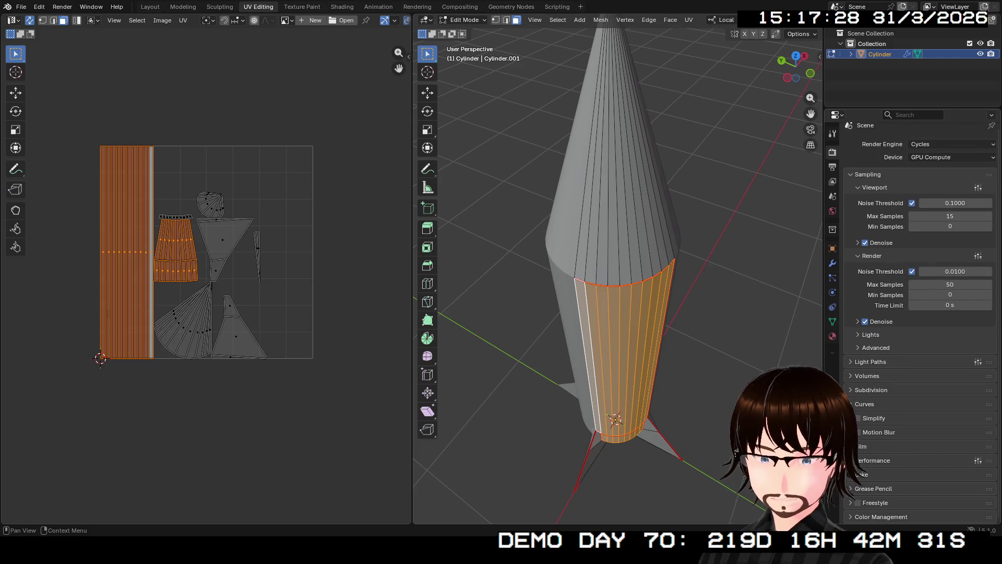
{"action": "key", "text": "ctrl+Tab"}
{"action": "key", "text": "ctrl+Tab"}
{"action": "key", "text": "ctrl+Tab"}
{"action": "key", "text": "ctrl+Tab"}
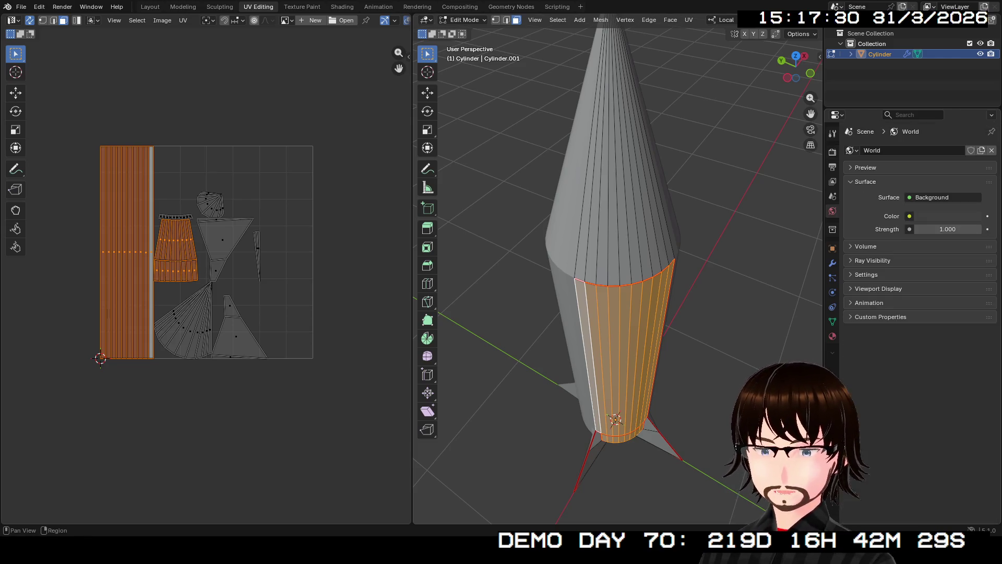
Step: Light the World with the provenance_studio_4k.hdr environment texture and preview the rocket in rendered shading
{"action": "left_click", "coordinate": [909, 215]}
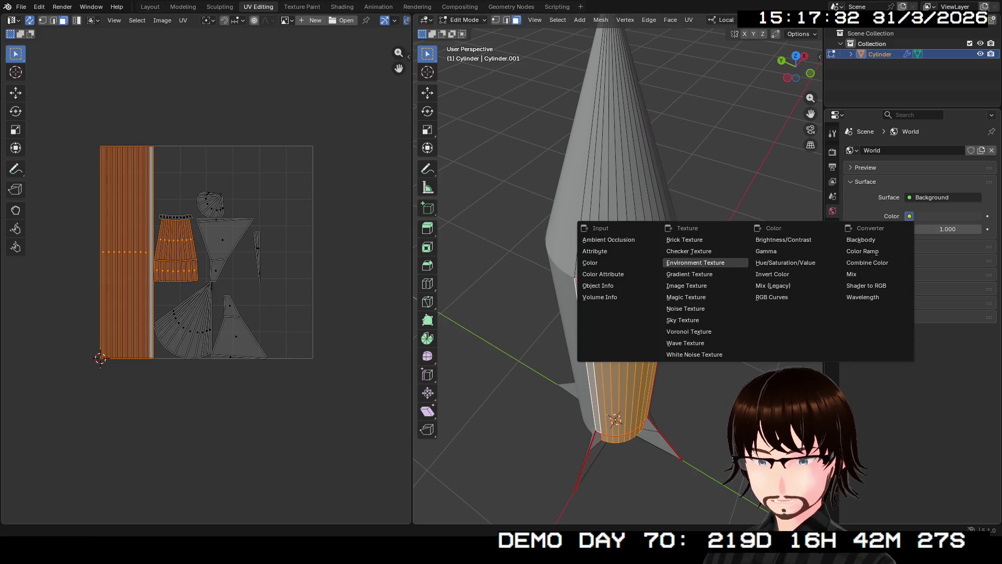
{"action": "left_click", "coordinate": [695, 263]}
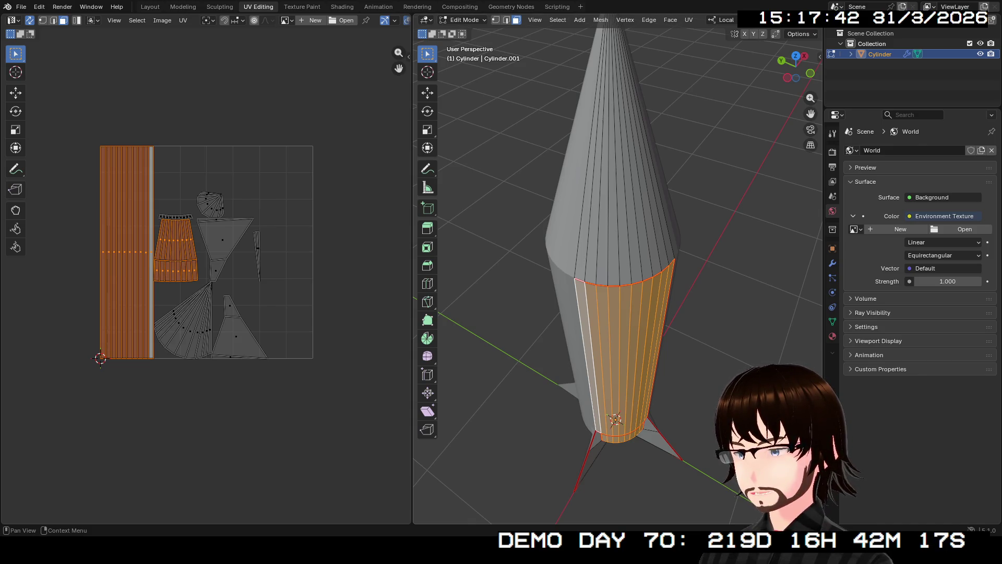
{"action": "middle_click_drag", "start_coordinate": [620, 353], "coordinate": [620, 270]}
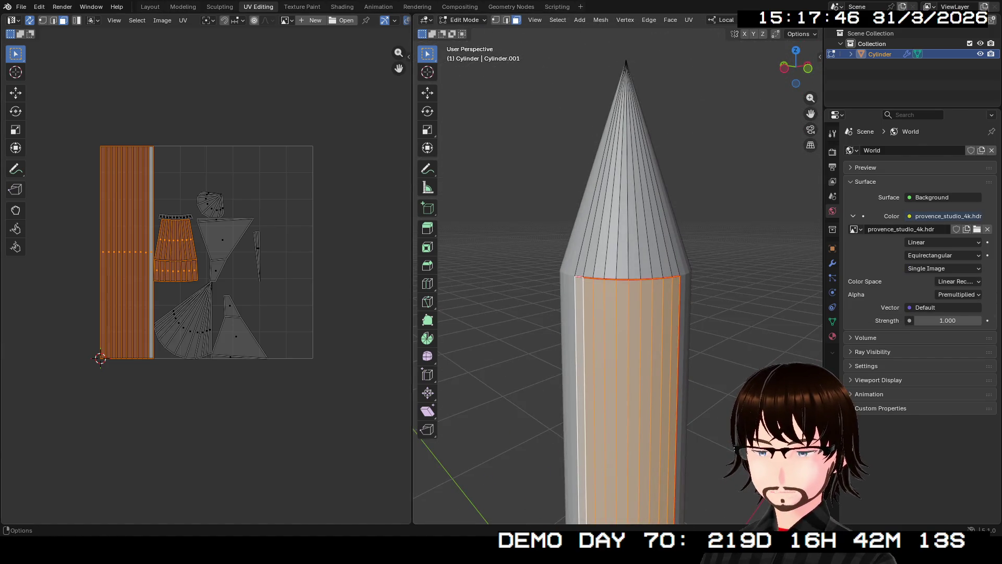
{"action": "scroll", "coordinate": [619, 19], "scroll_direction": "down", "scroll_amount": 2}
{"action": "scroll", "coordinate": [618, 20], "scroll_direction": "down", "scroll_amount": 2}
{"action": "scroll", "coordinate": [619, 20], "scroll_direction": "down", "scroll_amount": 2}
{"action": "left_click", "coordinate": [799, 20]}
{"action": "mouse_move", "coordinate": [627, 274]}
{"action": "middle_mouse_down"}
{"action": "mouse_move", "coordinate": [595, 274]}
{"action": "mouse_move", "coordinate": [618, 235]}
{"action": "middle_mouse_up"}
Step: Inspect the shaded rocket in object mode, then return to mesh editing under the finned base
{"action": "key", "text": "Tab"}
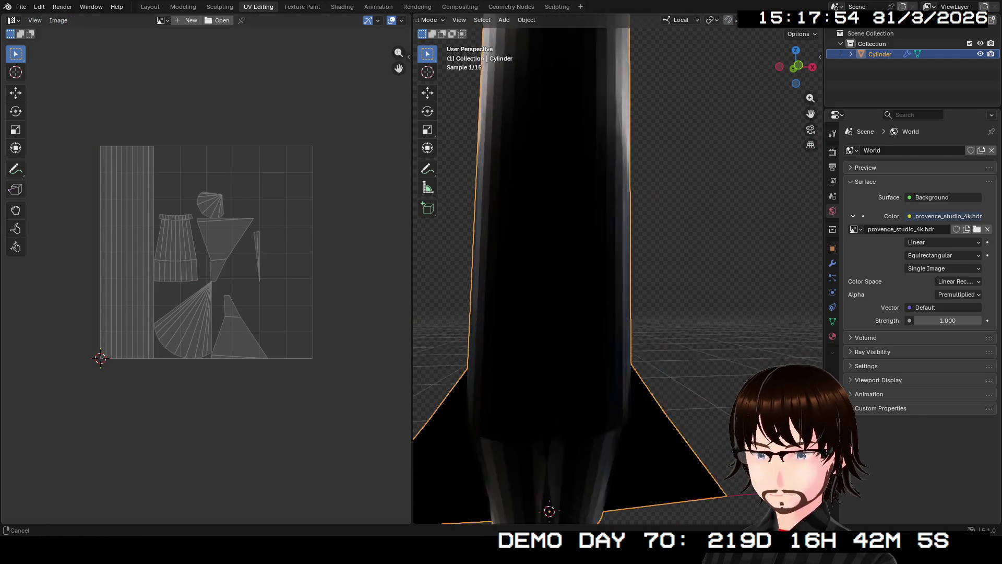
{"action": "mouse_move", "coordinate": [619, 275]}
{"action": "middle_mouse_down"}
{"action": "mouse_move", "coordinate": [604, 258]}
{"action": "mouse_move", "coordinate": [614, 270]}
{"action": "mouse_move", "coordinate": [596, 267]}
{"action": "mouse_move", "coordinate": [611, 266]}
{"action": "mouse_move", "coordinate": [588, 243]}
{"action": "mouse_move", "coordinate": [612, 270]}
{"action": "mouse_move", "coordinate": [588, 259]}
{"action": "mouse_move", "coordinate": [611, 270]}
{"action": "middle_mouse_up"}
{"action": "scroll", "coordinate": [619, 274], "scroll_direction": "down", "scroll_amount": 5}
{"action": "scroll", "coordinate": [620, 275], "scroll_direction": "up", "scroll_amount": 5}
{"action": "key", "text": "Tab"}
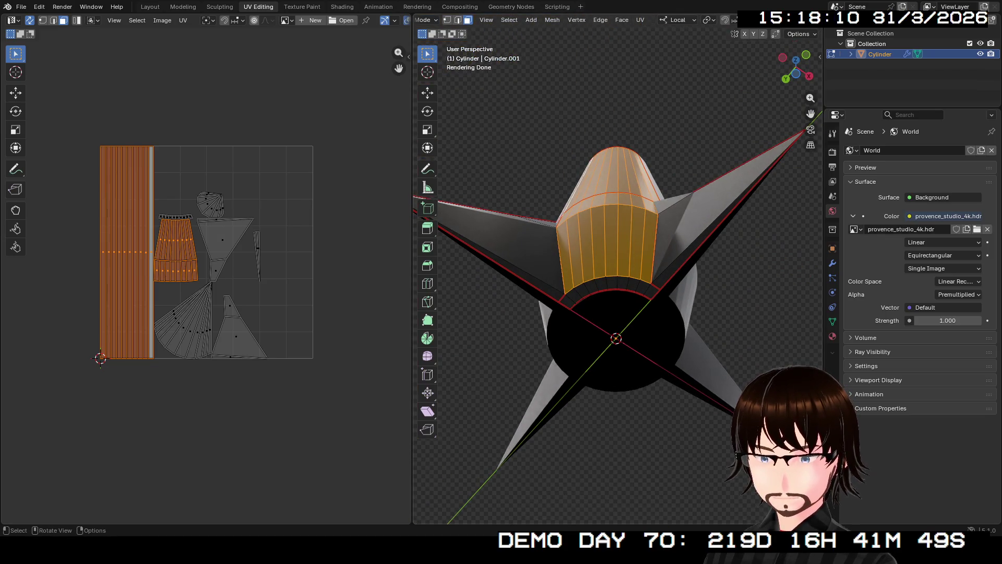
Step: Create a new red Emission material, Material.002, and assign it to the nozzle ring faces
{"action": "left_click", "coordinate": [601, 284]}
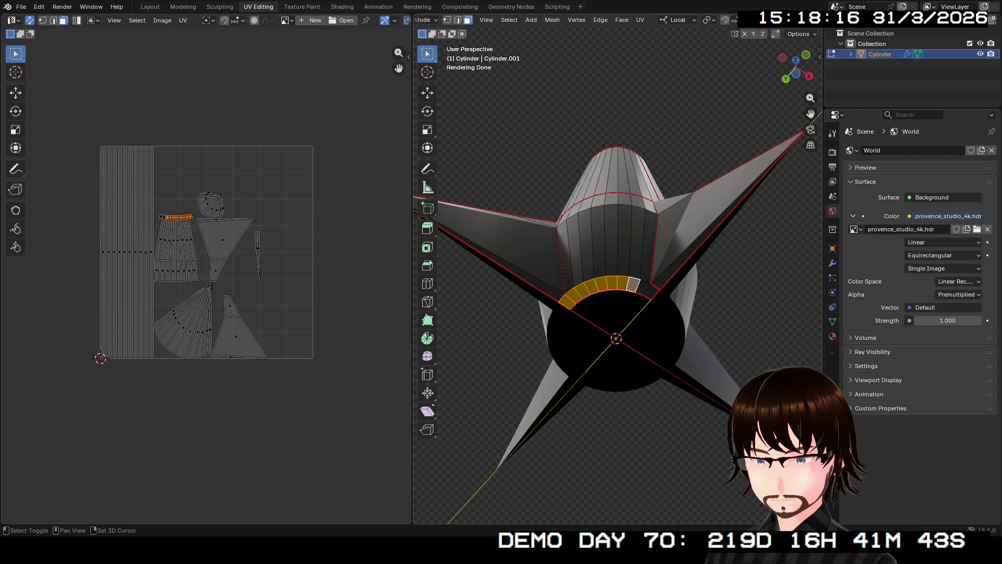
{"action": "scroll", "coordinate": [618, 283], "scroll_direction": "up", "scroll_amount": 4}
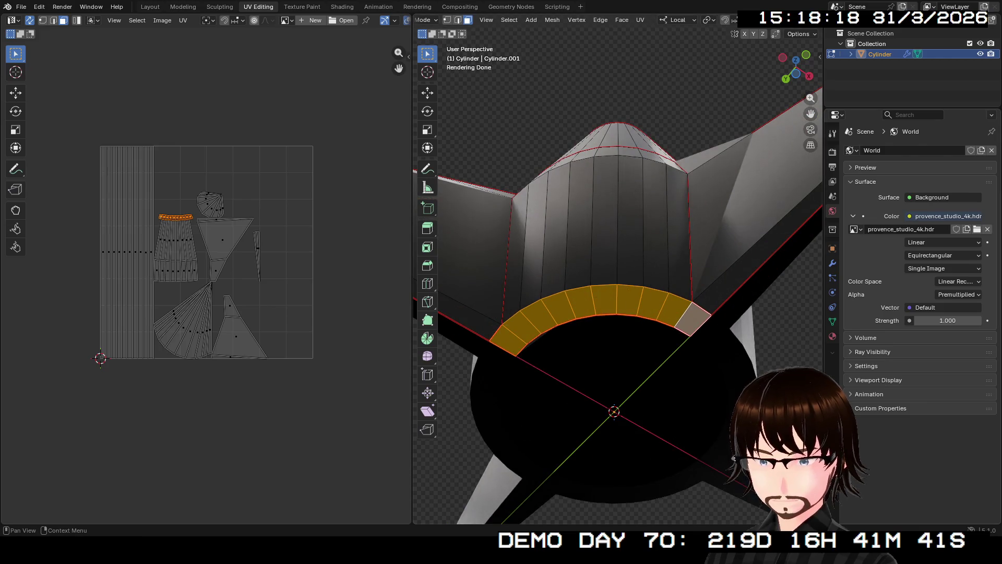
{"action": "left_click", "coordinate": [833, 337]}
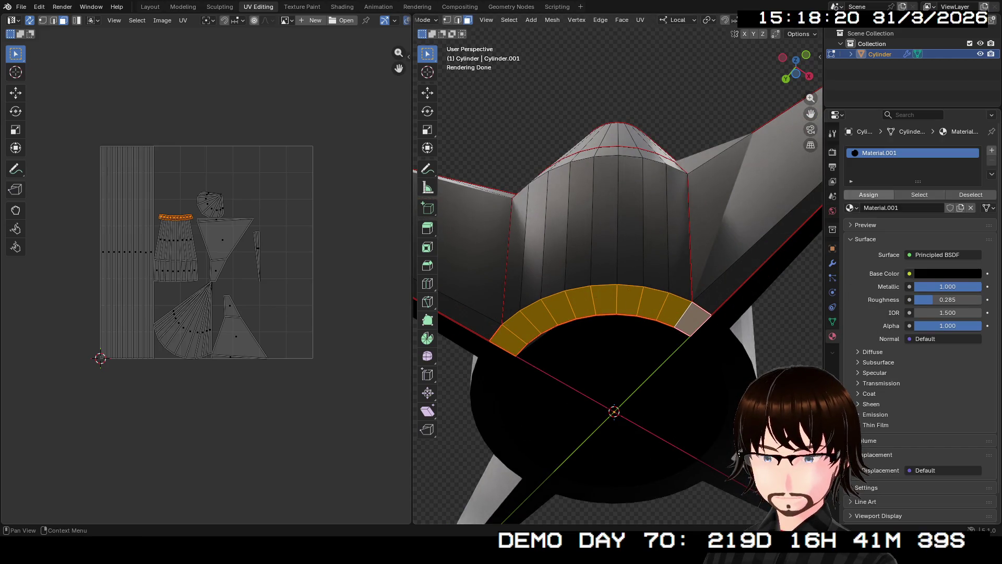
{"action": "left_click", "coordinate": [991, 149]}
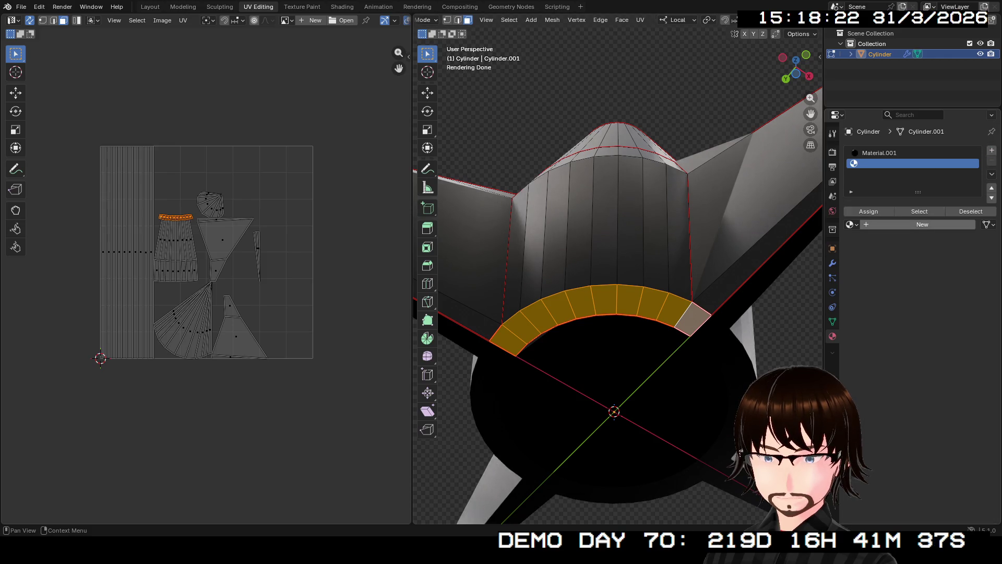
{"action": "left_click", "coordinate": [922, 224]}
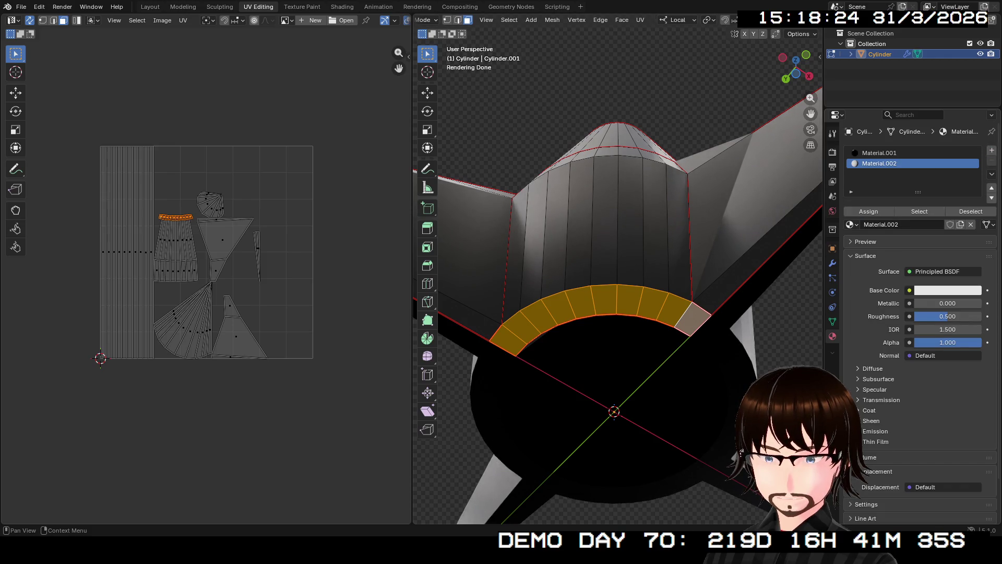
{"action": "left_click", "coordinate": [940, 271]}
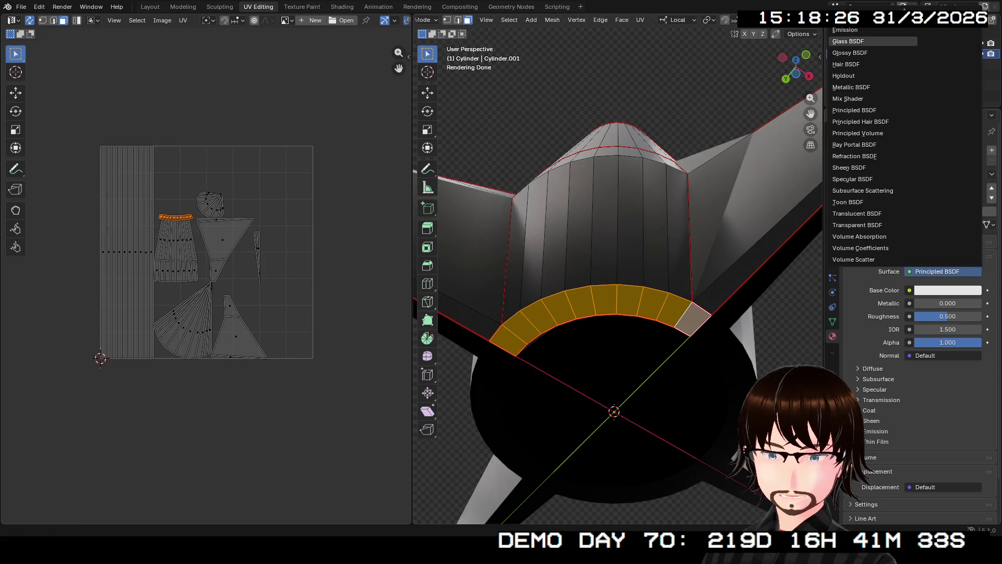
{"action": "left_click", "coordinate": [854, 30]}
{"action": "left_click", "coordinate": [947, 291]}
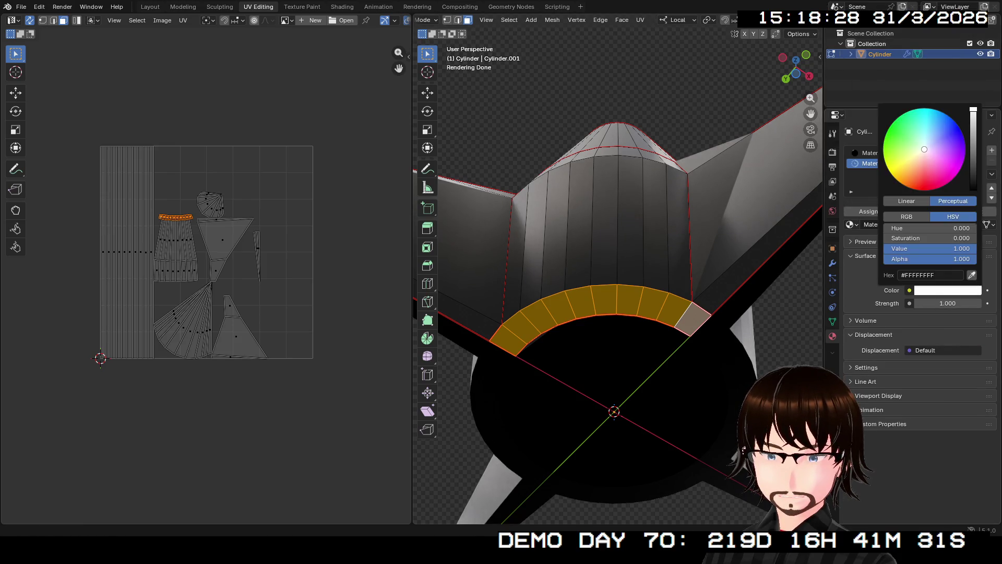
{"action": "left_click_drag", "start_coordinate": [924, 149], "coordinate": [925, 189]}
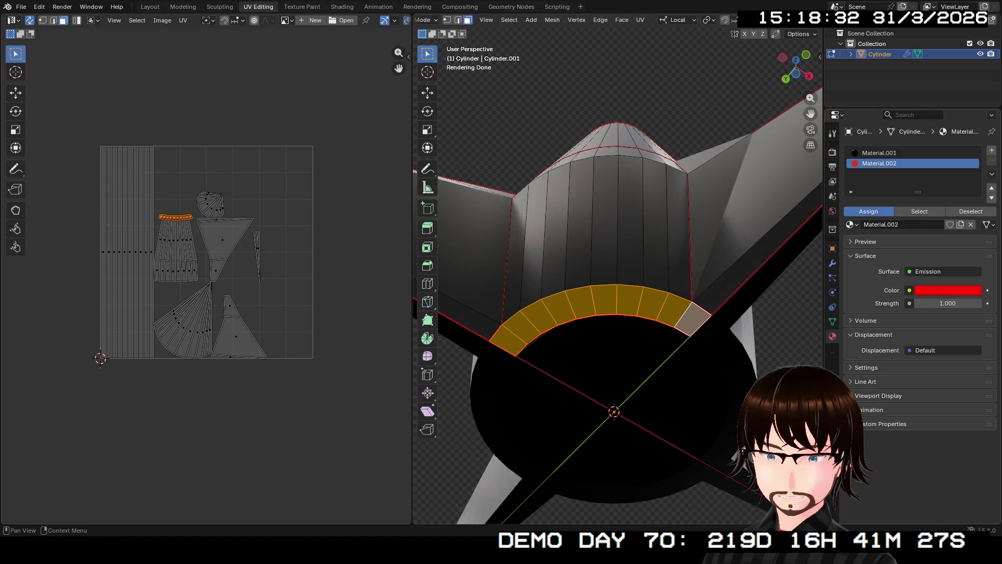
{"action": "left_click", "coordinate": [868, 211]}
{"action": "mouse_move", "coordinate": [619, 314]}
{"action": "middle_mouse_down"}
{"action": "mouse_move", "coordinate": [654, 251]}
{"action": "mouse_move", "coordinate": [654, 438]}
{"action": "middle_mouse_up"}
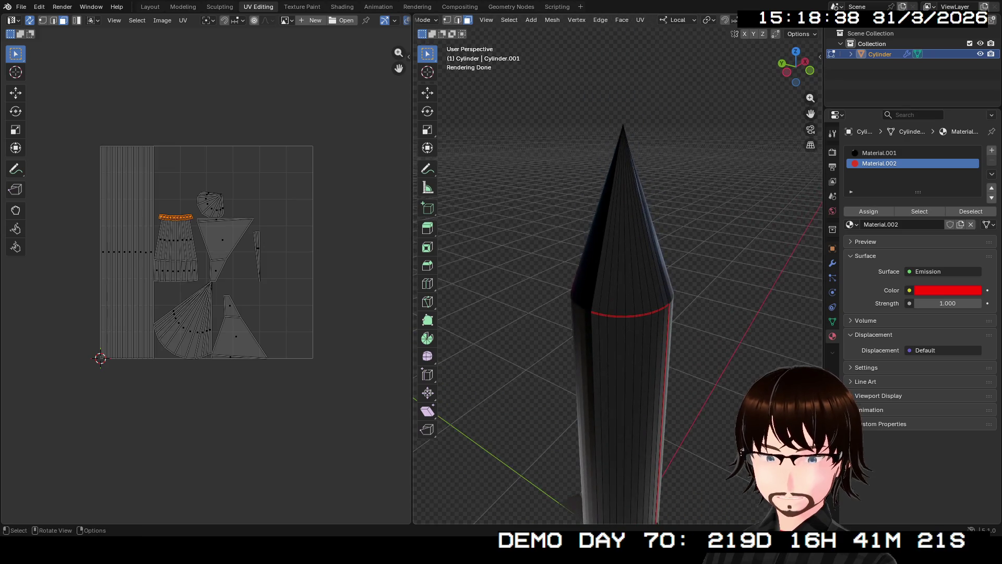
Step: Select all the faces of the rocket's nose cone
{"action": "left_click", "coordinate": [603, 235]}
{"action": "left_click", "coordinate": [616, 235], "text": "shift"}
{"action": "left_click", "coordinate": [633, 228], "text": "shift"}
{"action": "left_click", "coordinate": [642, 220], "text": "shift"}
{"action": "left_click", "coordinate": [650, 212], "text": "shift"}
{"action": "left_click", "coordinate": [656, 236], "text": "shift"}
{"action": "left_click", "coordinate": [661, 251], "text": "shift"}
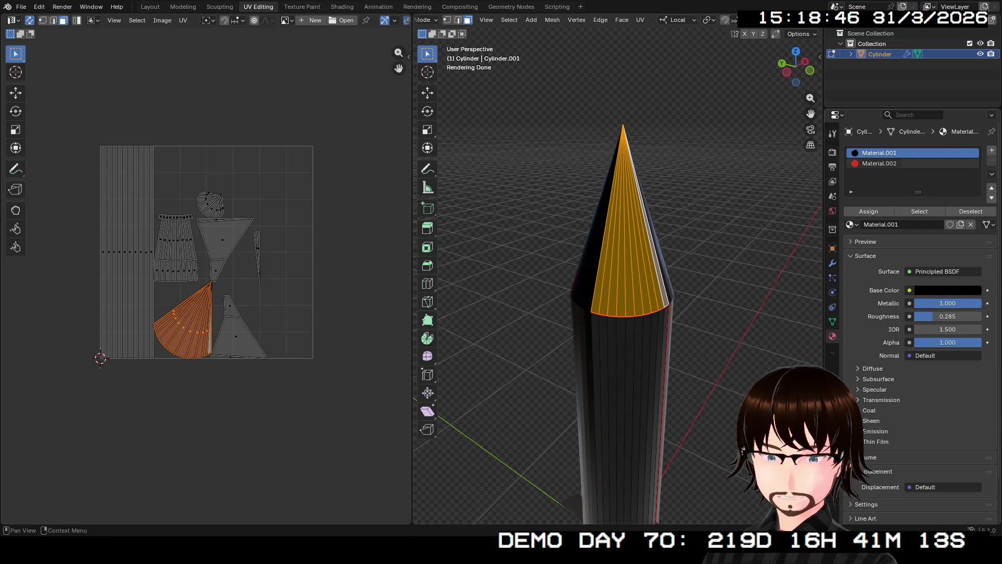
Step: Assign the red emissive Material.002 to the nose cone and check it from above
{"action": "left_click", "coordinate": [879, 163]}
{"action": "left_click", "coordinate": [868, 211]}
{"action": "mouse_move", "coordinate": [627, 274]}
{"action": "middle_mouse_down"}
{"action": "mouse_move", "coordinate": [610, 330]}
{"action": "mouse_move", "coordinate": [595, 258]}
{"action": "middle_mouse_up"}
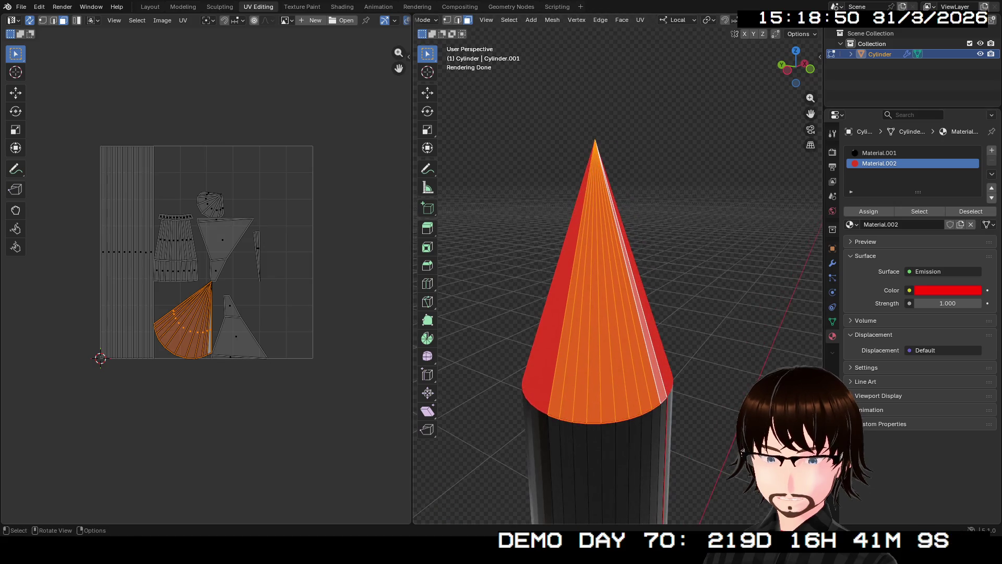
{"action": "left_click", "coordinate": [582, 329]}
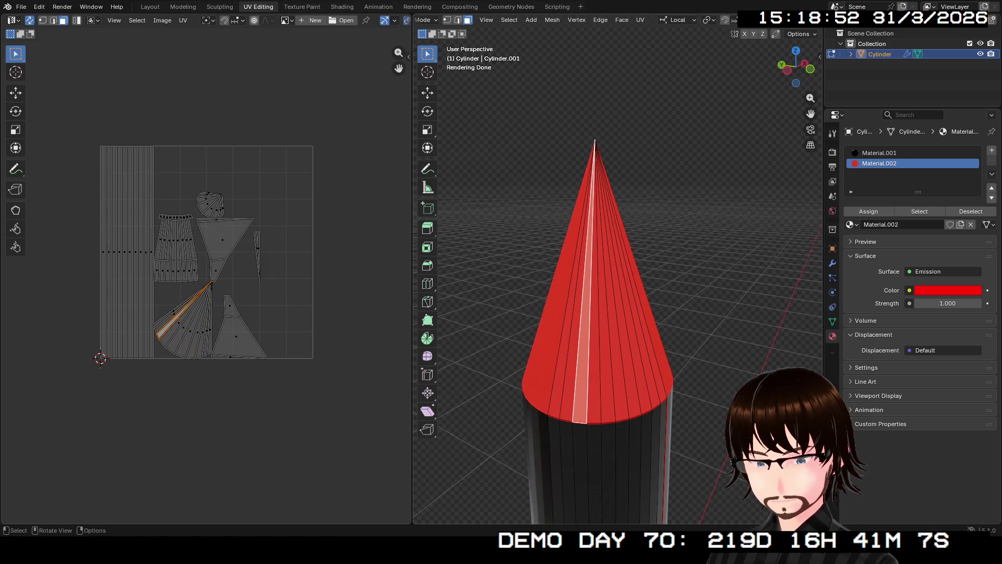
{"action": "left_click", "coordinate": [575, 306]}
{"action": "middle_click_drag", "start_coordinate": [611, 314], "coordinate": [610, 157]}
Step: Select the first fin's faces while orbiting around the rocket's base
{"action": "middle_click_drag", "start_coordinate": [611, 274], "coordinate": [611, 329]}
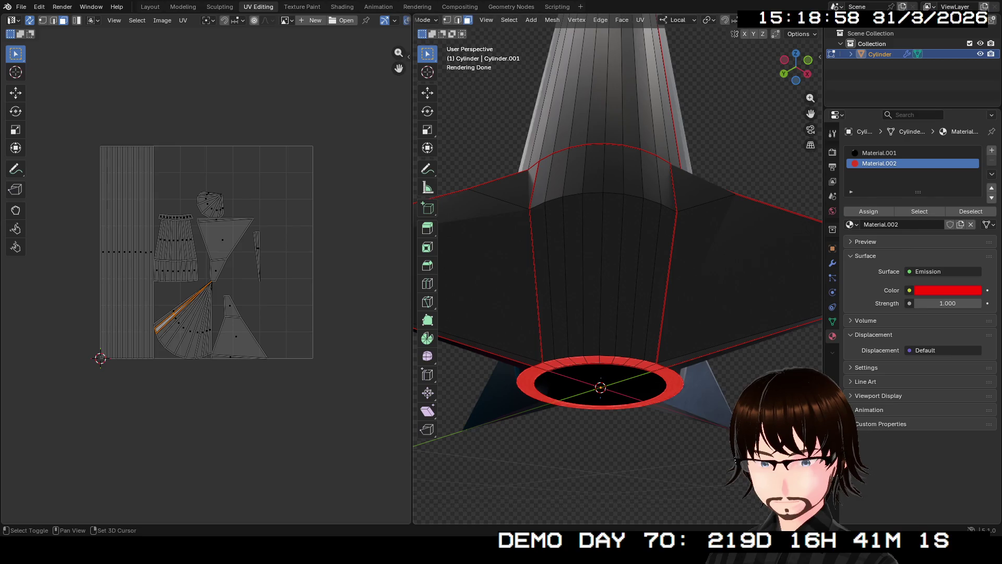
{"action": "middle_click_drag", "start_coordinate": [612, 274], "coordinate": [611, 235]}
{"action": "middle_click_drag", "start_coordinate": [611, 274], "coordinate": [548, 259]}
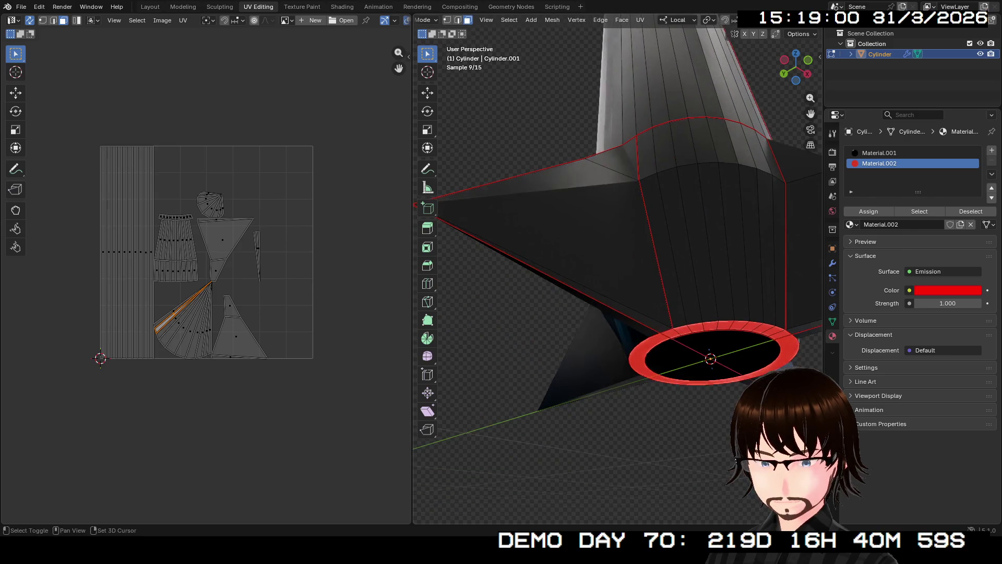
{"action": "middle_click_drag", "start_coordinate": [611, 274], "coordinate": [611, 236]}
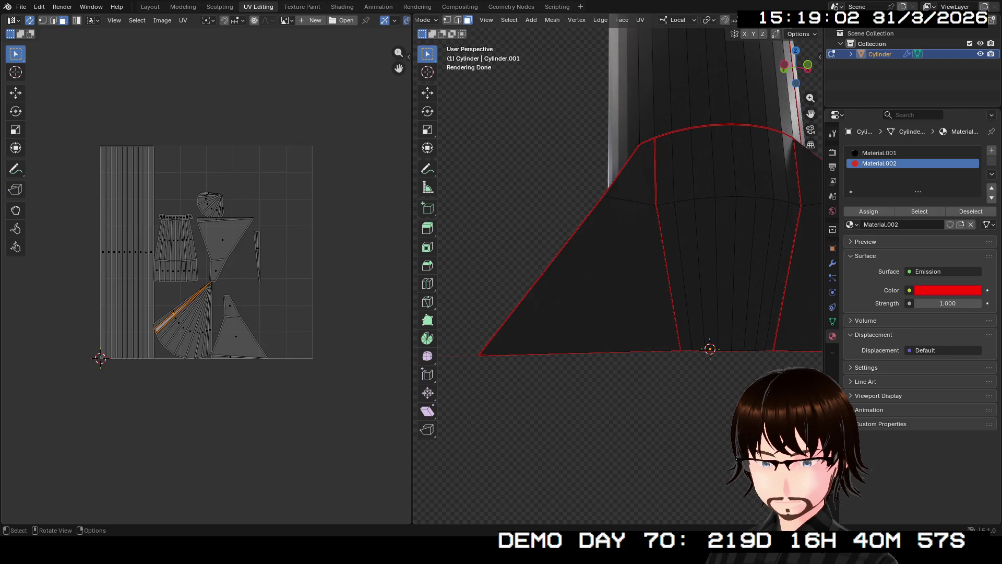
{"action": "middle_click_drag", "start_coordinate": [611, 274], "coordinate": [549, 259]}
{"action": "middle_click_drag", "start_coordinate": [612, 274], "coordinate": [642, 271]}
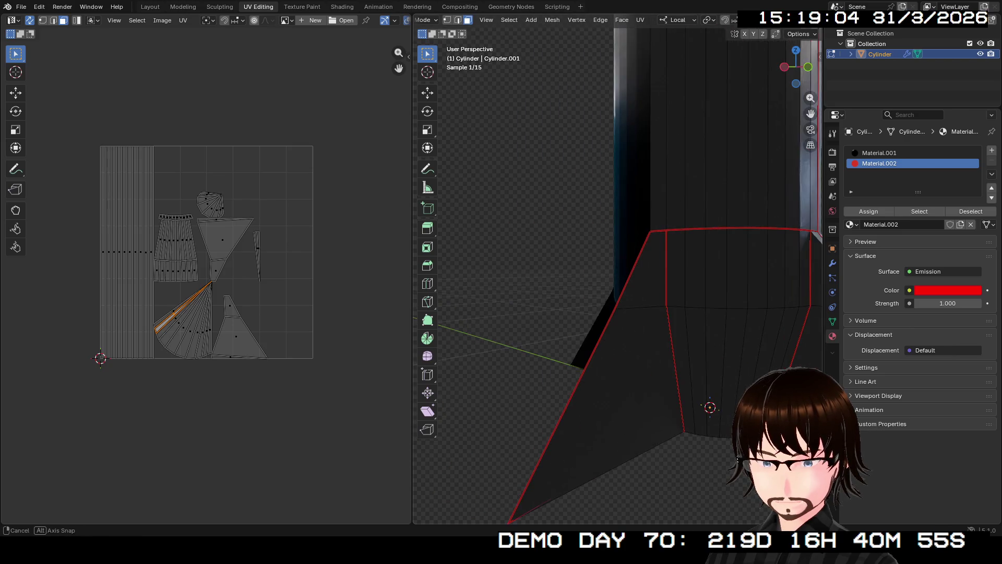
{"action": "left_click", "coordinate": [642, 271]}
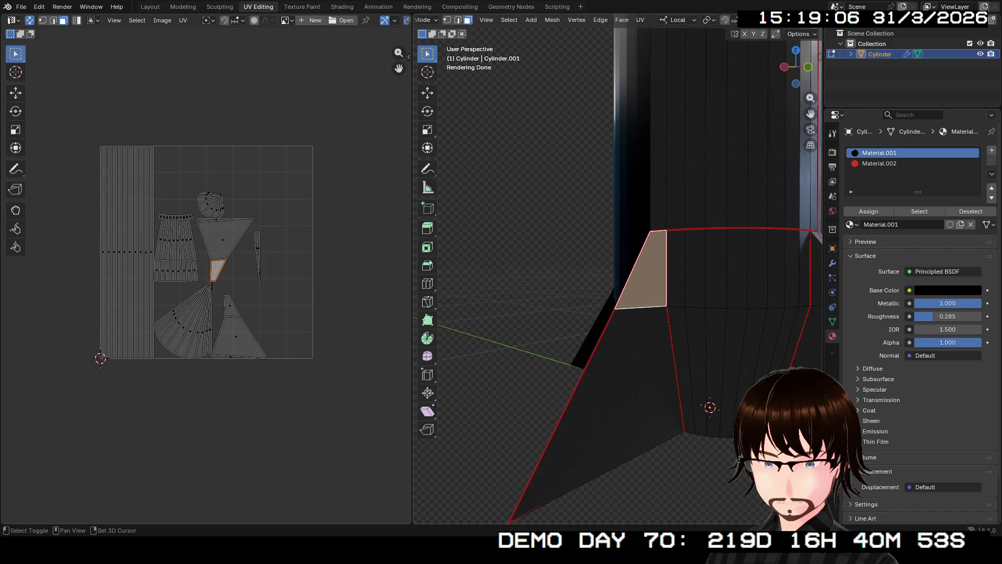
{"action": "left_click", "coordinate": [619, 392], "text": "shift"}
Step: Add the right and top fins to the selection and create a new material, Material.003
{"action": "middle_click_drag", "start_coordinate": [619, 392], "coordinate": [643, 368]}
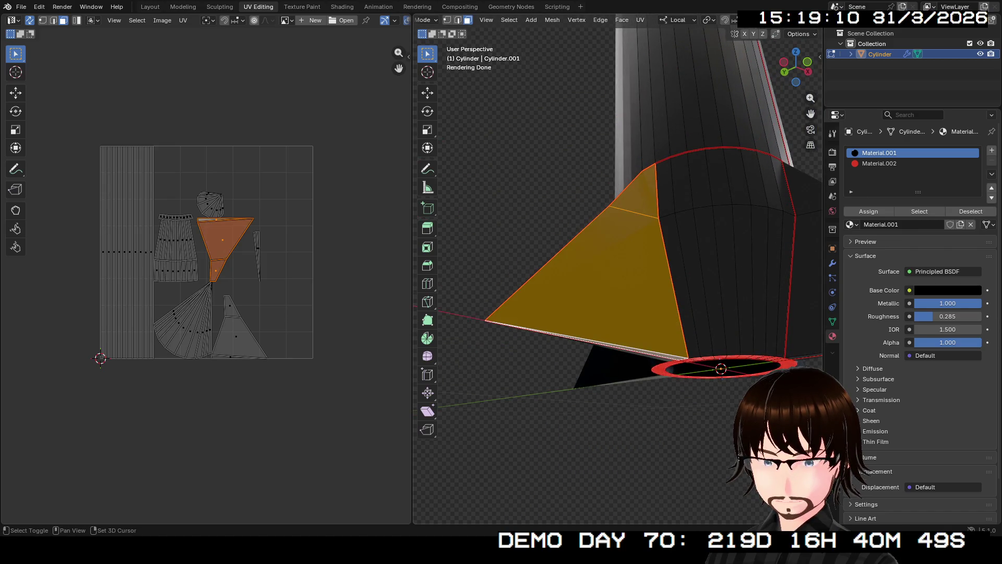
{"action": "middle_click_drag", "start_coordinate": [620, 274], "coordinate": [627, 259]}
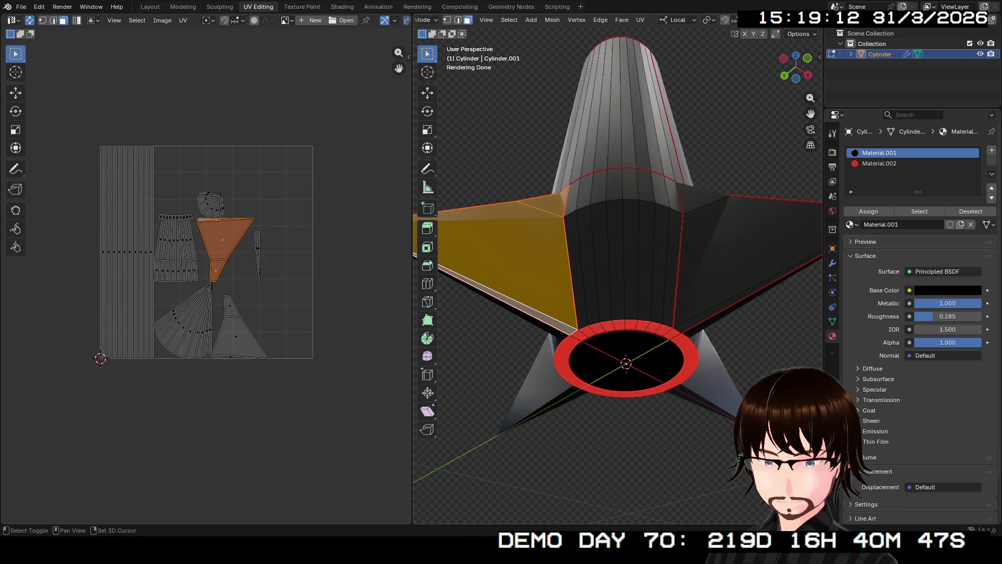
{"action": "left_click", "coordinate": [744, 252], "text": "shift"}
{"action": "middle_click_drag", "start_coordinate": [745, 250], "coordinate": [705, 236]}
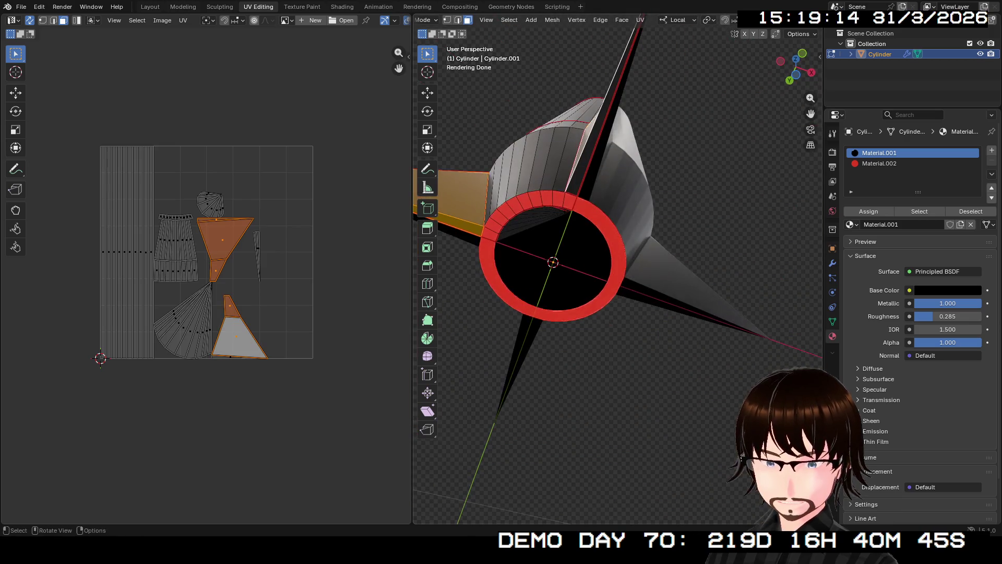
{"action": "left_click", "coordinate": [595, 148], "text": "shift"}
{"action": "left_click", "coordinate": [992, 150]}
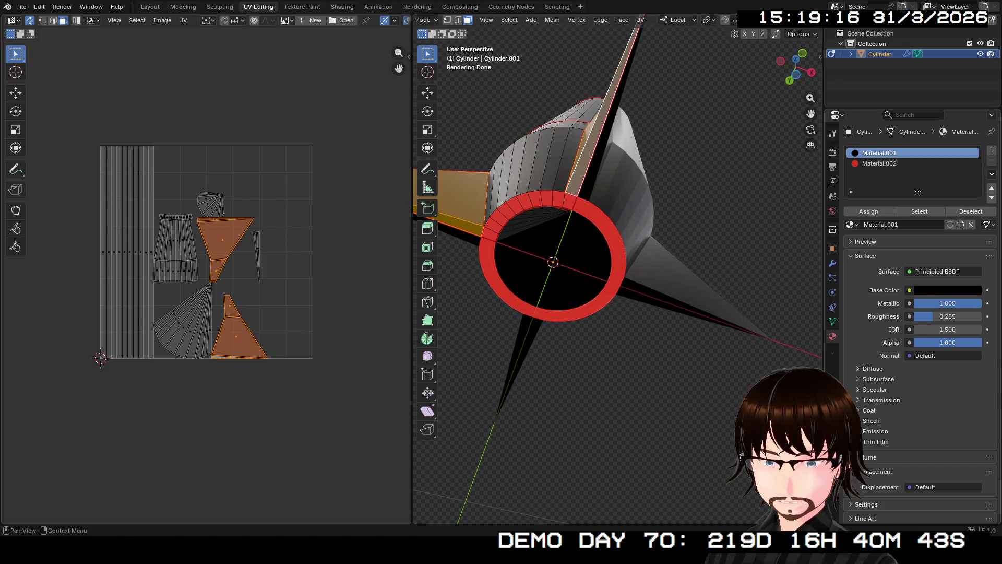
{"action": "left_click", "coordinate": [922, 224]}
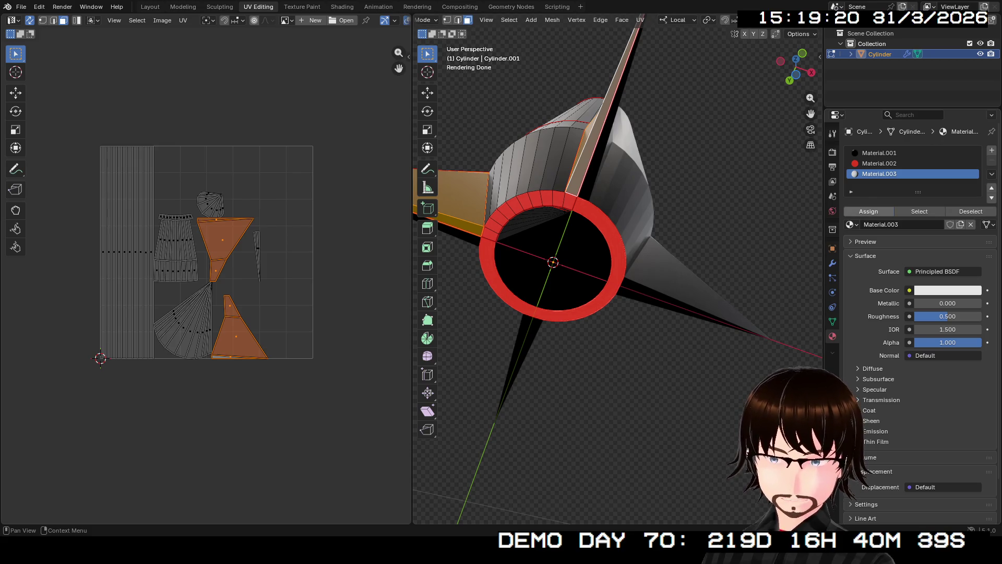
Step: Assign the white Material.003 to the selected fins, then switch to edge selection at the nozzle
{"action": "left_click", "coordinate": [868, 211]}
{"action": "mouse_move", "coordinate": [627, 353]}
{"action": "middle_mouse_down"}
{"action": "mouse_move", "coordinate": [627, 274]}
{"action": "mouse_move", "coordinate": [673, 259]}
{"action": "mouse_move", "coordinate": [619, 188]}
{"action": "mouse_move", "coordinate": [627, 250]}
{"action": "mouse_move", "coordinate": [611, 188]}
{"action": "middle_mouse_up"}
{"action": "mouse_move", "coordinate": [619, 274]}
{"action": "middle_mouse_down"}
{"action": "mouse_move", "coordinate": [618, 196]}
{"action": "mouse_move", "coordinate": [619, 258]}
{"action": "mouse_move", "coordinate": [627, 220]}
{"action": "middle_mouse_up"}
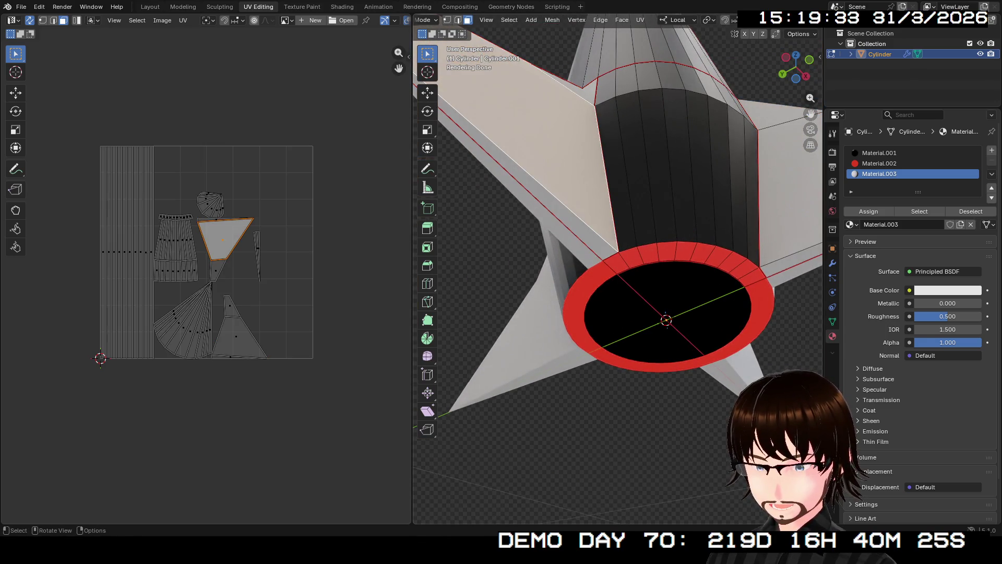
{"action": "left_click", "coordinate": [630, 257]}
{"action": "key", "text": "2"}
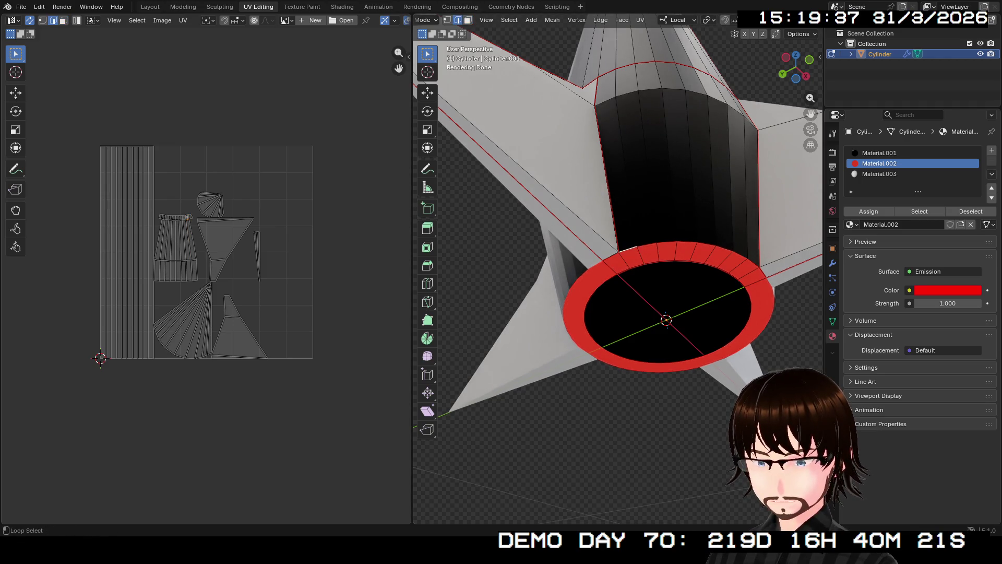
Step: Mark the outer and inner edge loops of the red nozzle ring as sharp
{"action": "left_click", "coordinate": [631, 254], "text": "alt"}
{"action": "key", "text": "ctrl+e"}
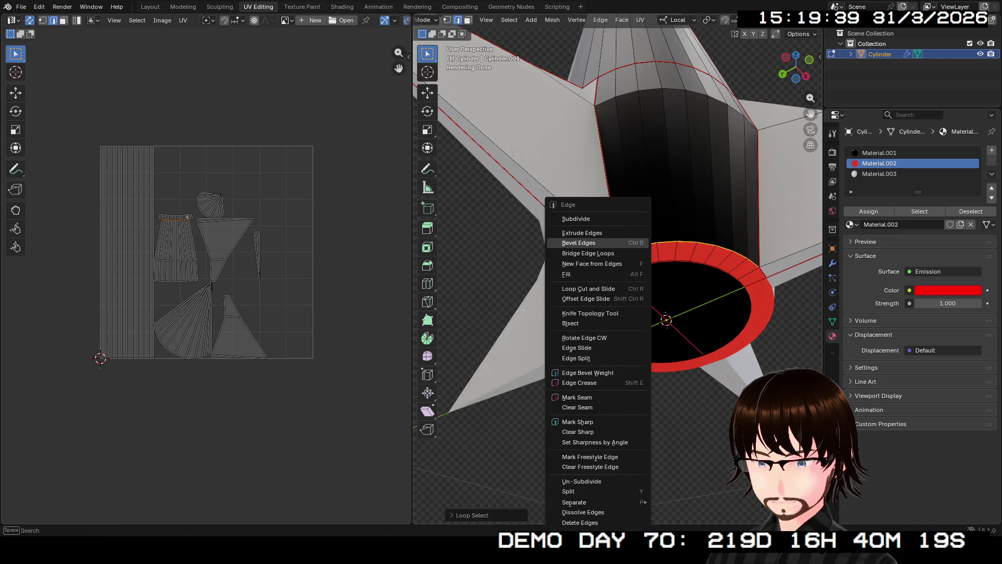
{"action": "left_click", "coordinate": [578, 422]}
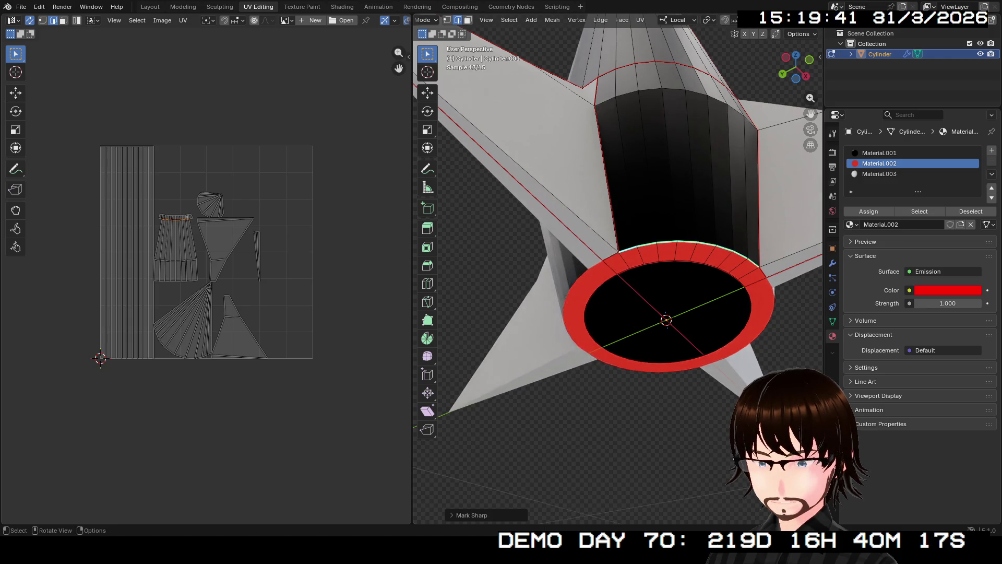
{"action": "key", "text": "alt+a"}
{"action": "left_click", "coordinate": [636, 266], "text": "alt"}
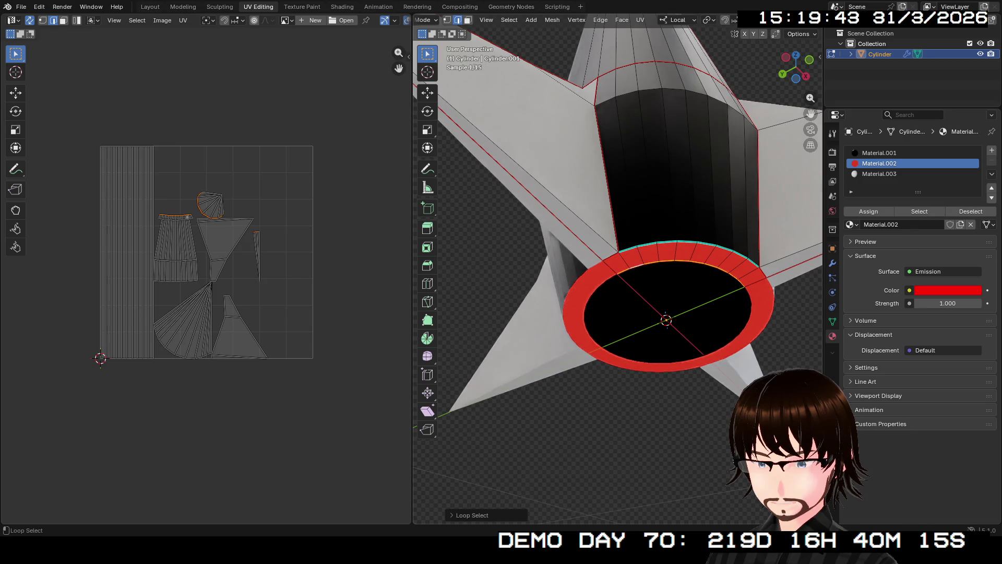
{"action": "key", "text": "ctrl+e"}
{"action": "left_click", "coordinate": [584, 266]}
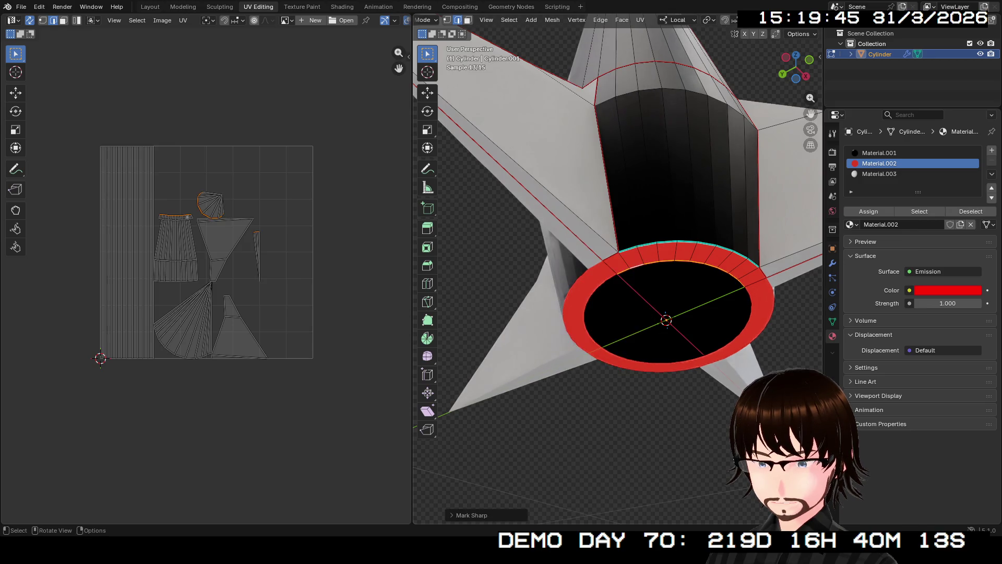
Step: Mark the remaining nozzle rim edges as sharp from other viewing angles
{"action": "middle_click_drag", "start_coordinate": [666, 313], "coordinate": [469, 314], "text": "shift"}
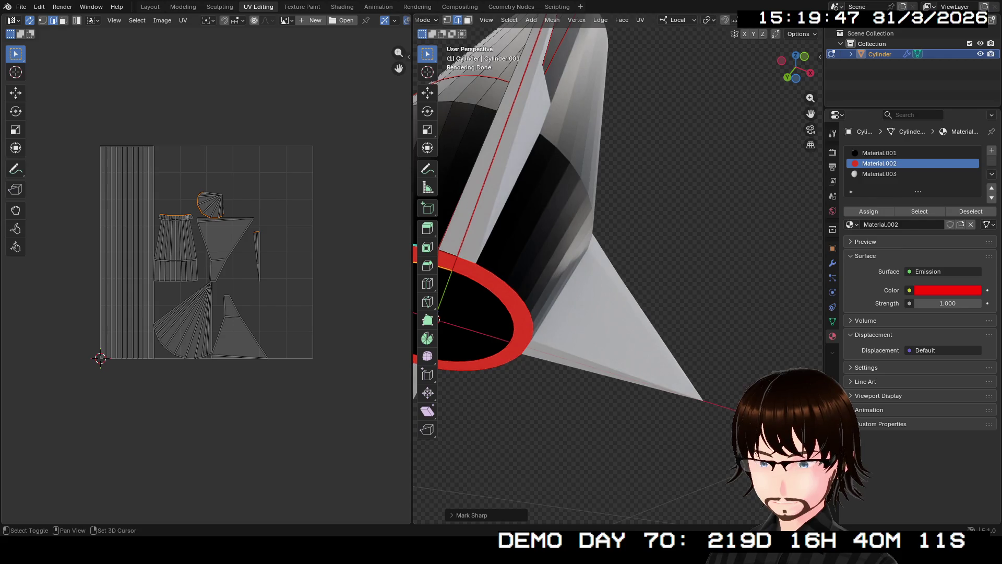
{"action": "middle_click_drag", "start_coordinate": [595, 274], "coordinate": [549, 251]}
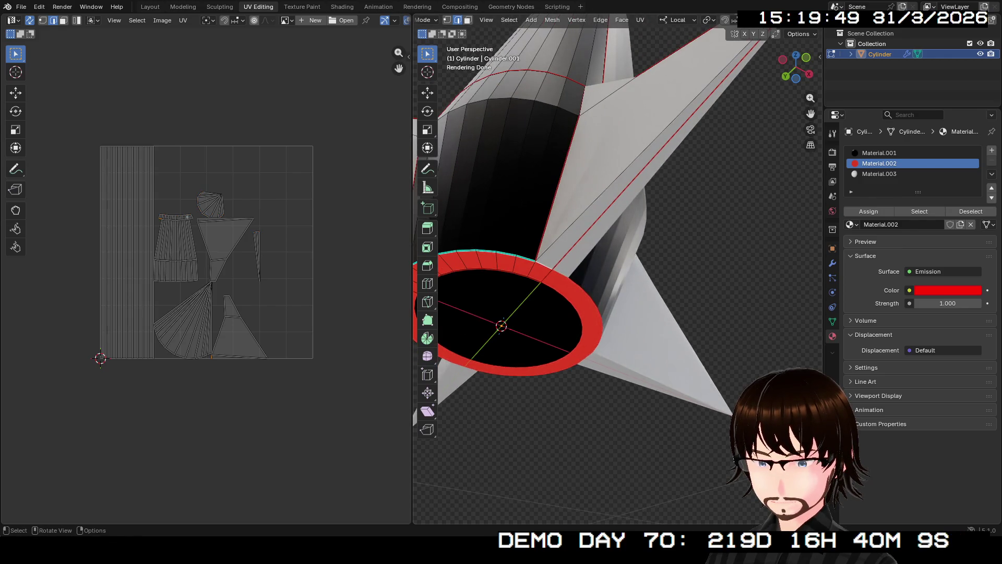
{"action": "key", "text": "ctrl+e"}
{"action": "left_click", "coordinate": [489, 267]}
{"action": "middle_click_drag", "start_coordinate": [489, 267], "coordinate": [627, 298]}
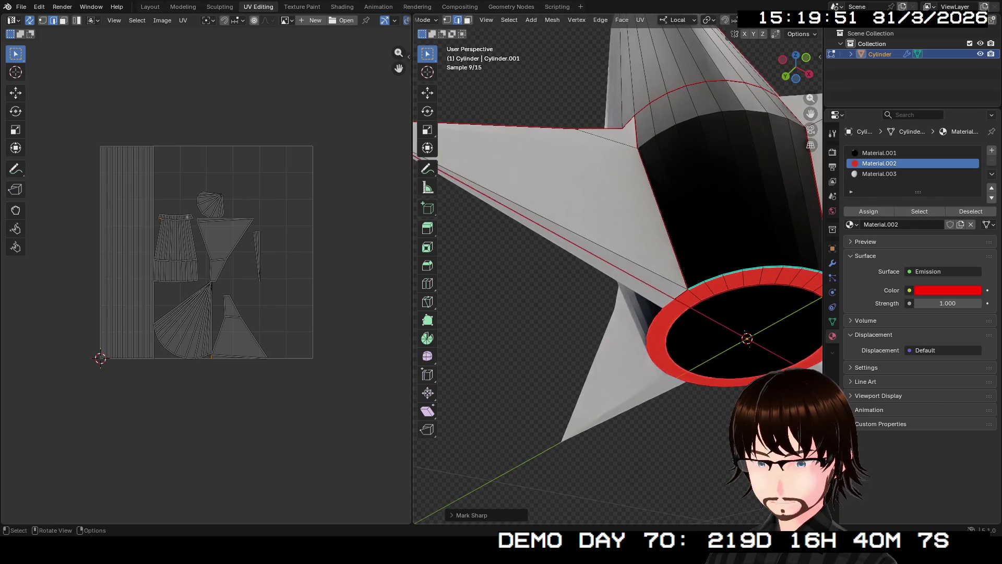
{"action": "key", "text": "ctrl+e"}
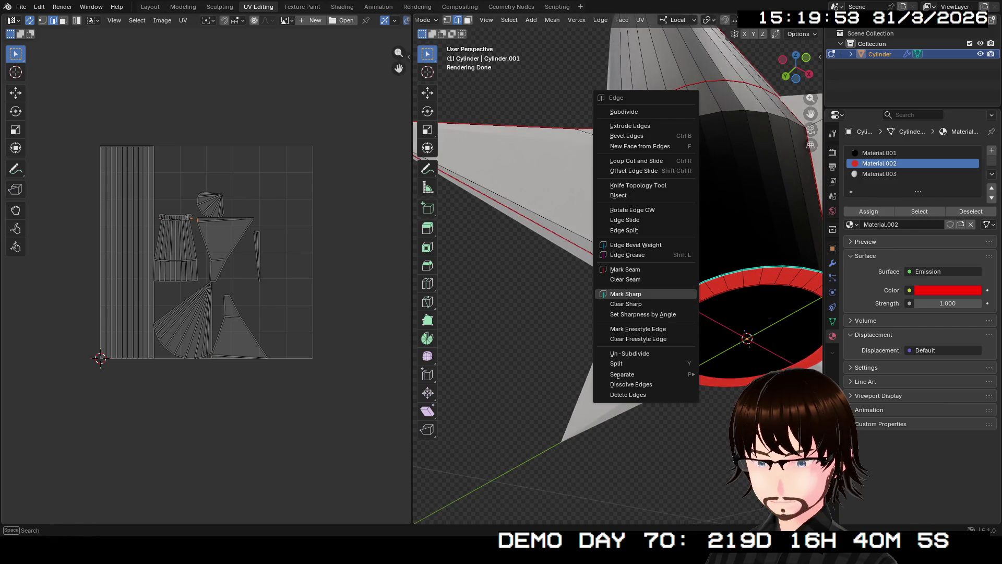
{"action": "left_click", "coordinate": [635, 281]}
{"action": "mouse_move", "coordinate": [618, 329]}
{"action": "middle_mouse_down"}
{"action": "mouse_move", "coordinate": [620, 235]}
{"action": "mouse_move", "coordinate": [595, 236]}
{"action": "middle_mouse_up"}
{"action": "scroll", "coordinate": [619, 266], "scroll_direction": "up", "scroll_amount": 5}
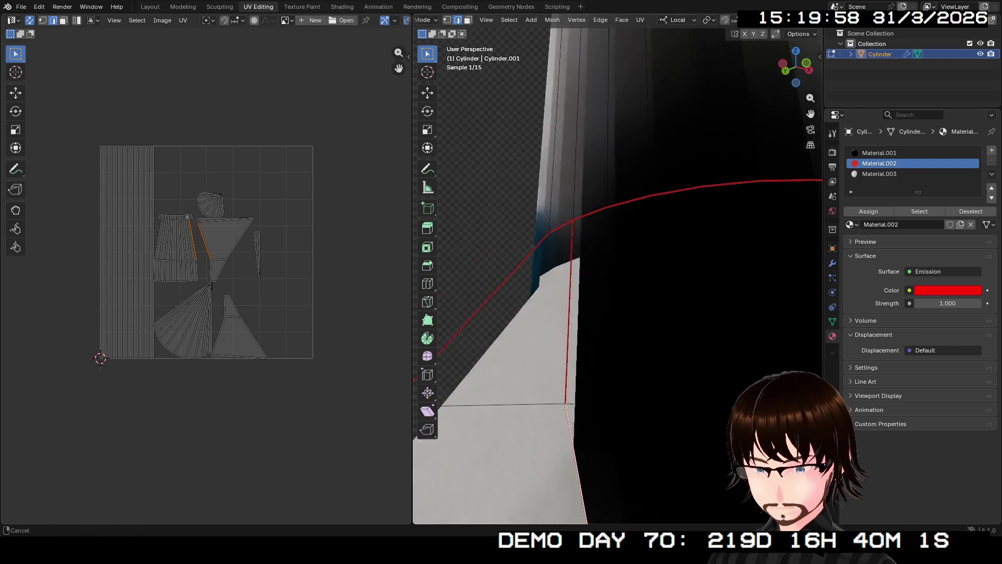
Step: Mark the fin's outline, long and diagonal edges as sharp
{"action": "middle_click_drag", "start_coordinate": [619, 267], "coordinate": [596, 258]}
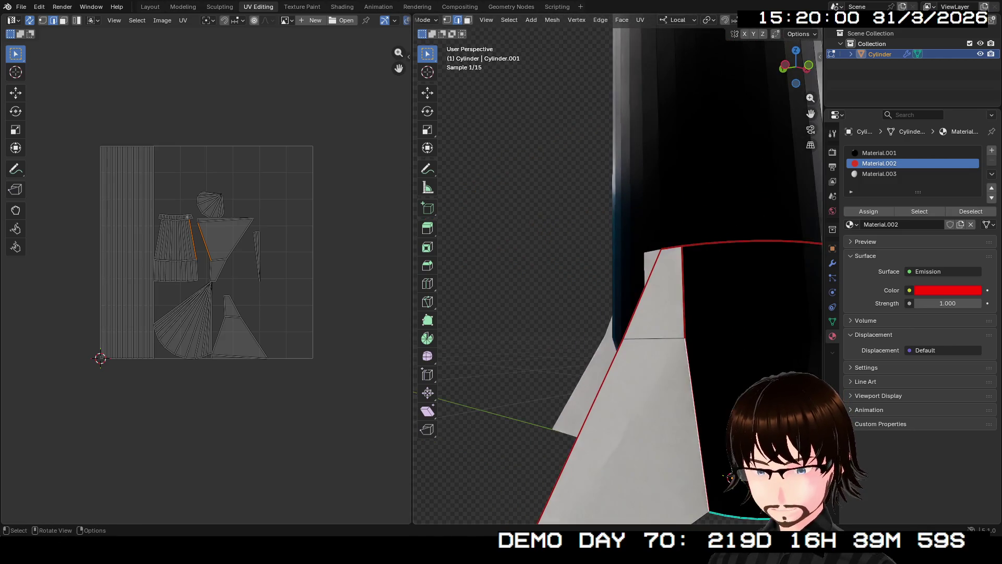
{"action": "left_click", "coordinate": [201, 245], "text": "shift"}
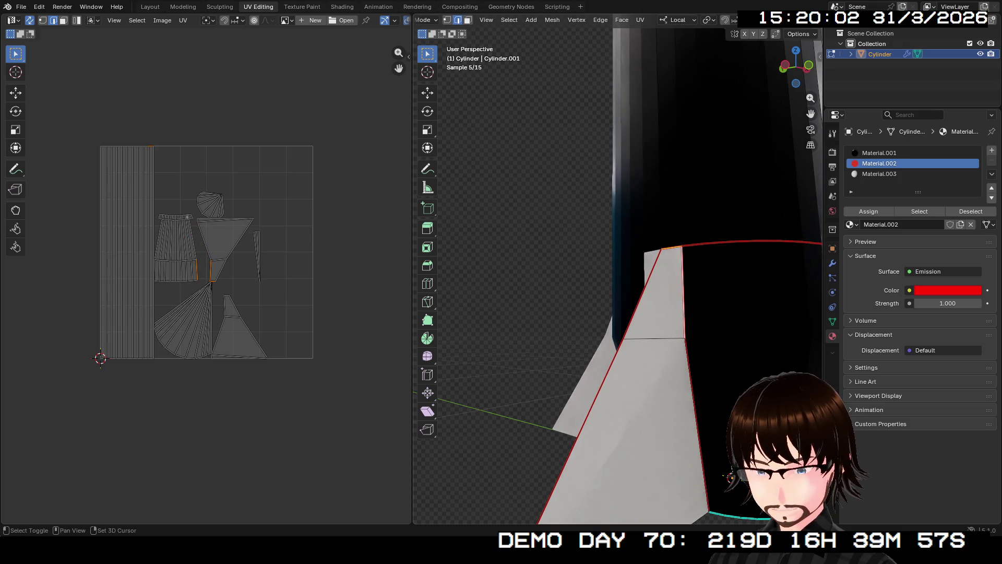
{"action": "left_click", "coordinate": [200, 245], "text": "shift"}
{"action": "middle_click_drag", "start_coordinate": [618, 266], "coordinate": [619, 196]}
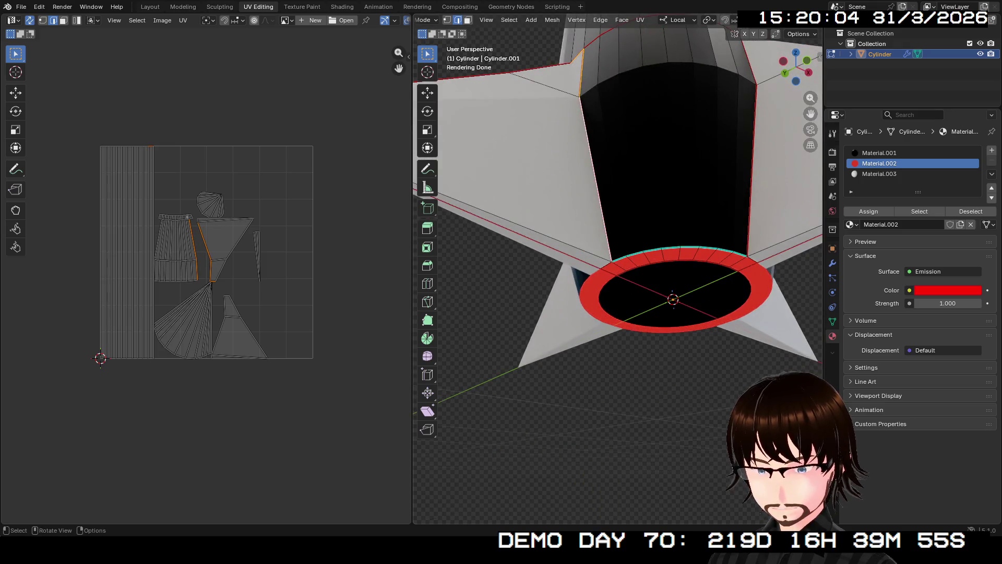
{"action": "key", "text": "ctrl+e"}
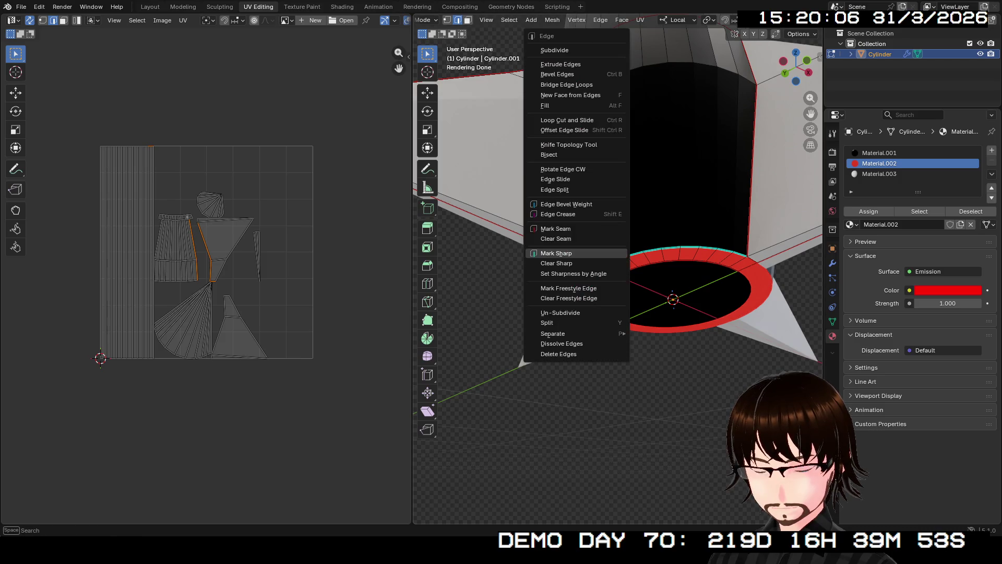
{"action": "left_click", "coordinate": [580, 254]}
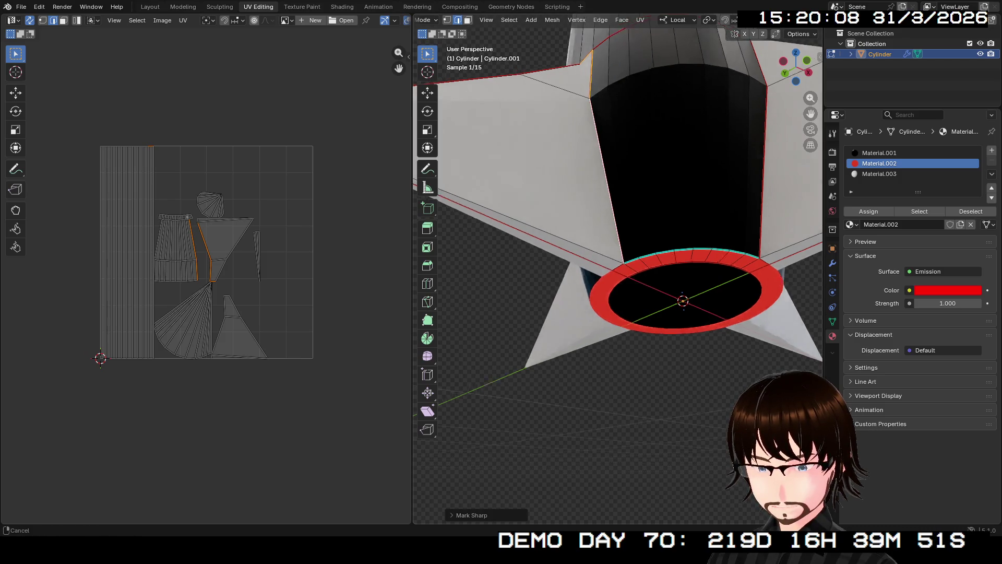
{"action": "middle_click_drag", "start_coordinate": [580, 254], "coordinate": [548, 235]}
{"action": "left_click", "coordinate": [595, 238]}
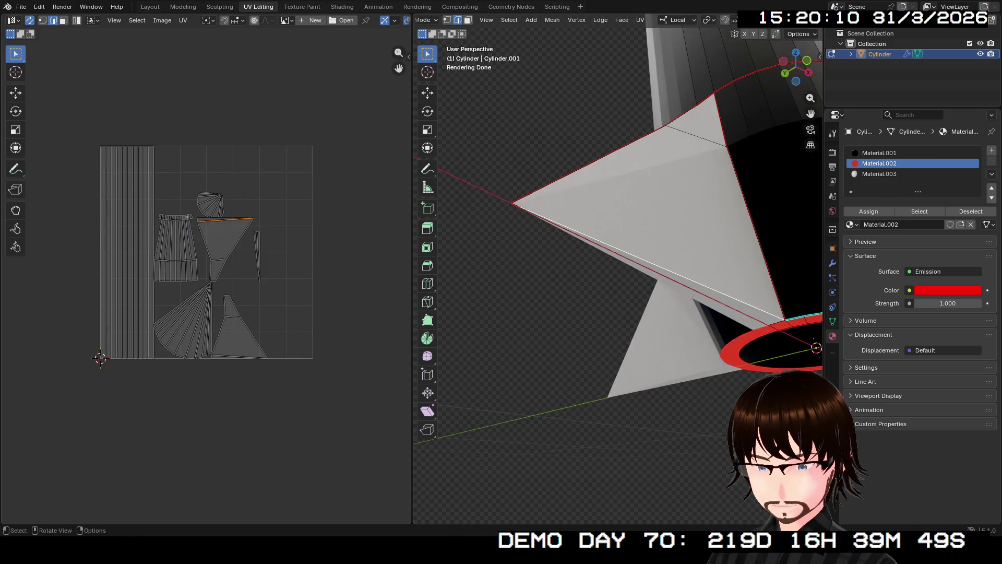
{"action": "left_click", "coordinate": [595, 238], "text": "shift"}
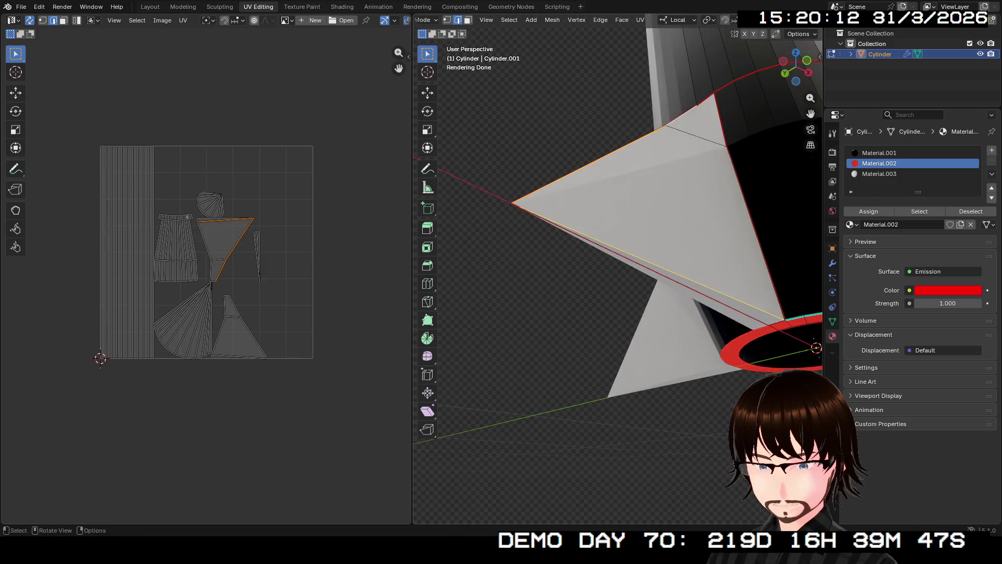
{"action": "key", "text": "ctrl+e"}
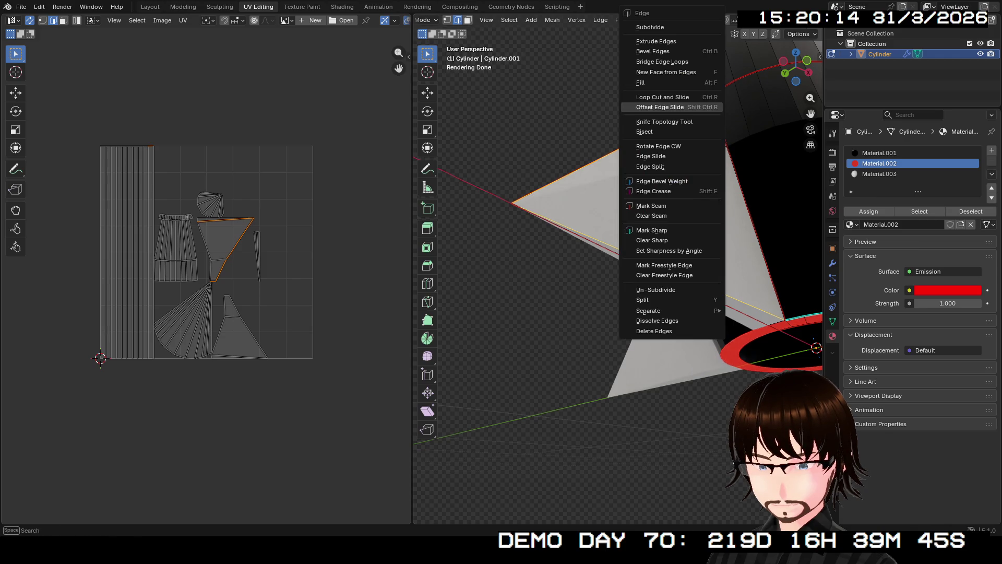
{"action": "left_click", "coordinate": [665, 230]}
Step: Mark the body's top edge loop and the nose-cone base loop as sharp
{"action": "middle_click_drag", "start_coordinate": [665, 230], "coordinate": [620, 259]}
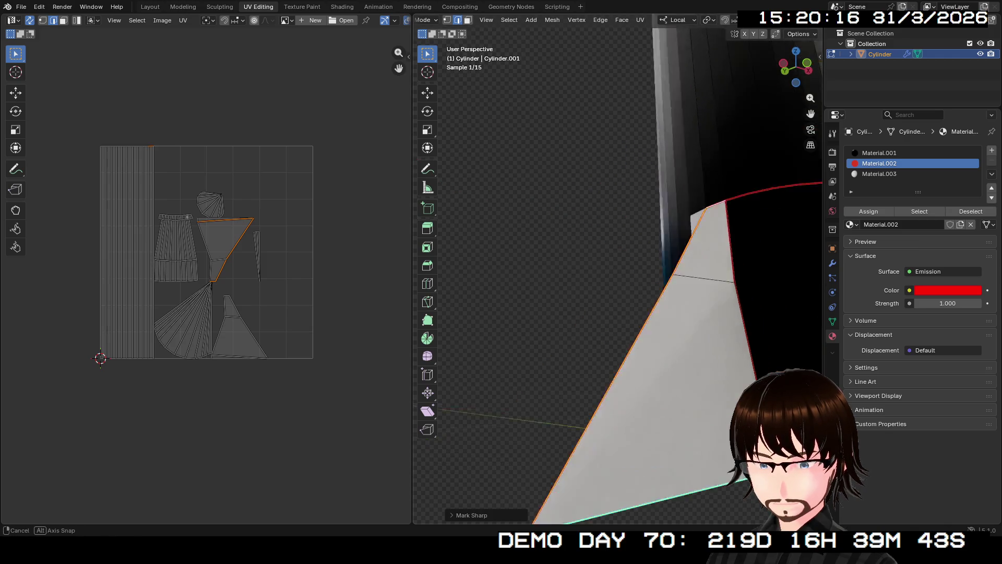
{"action": "left_click", "coordinate": [570, 203]}
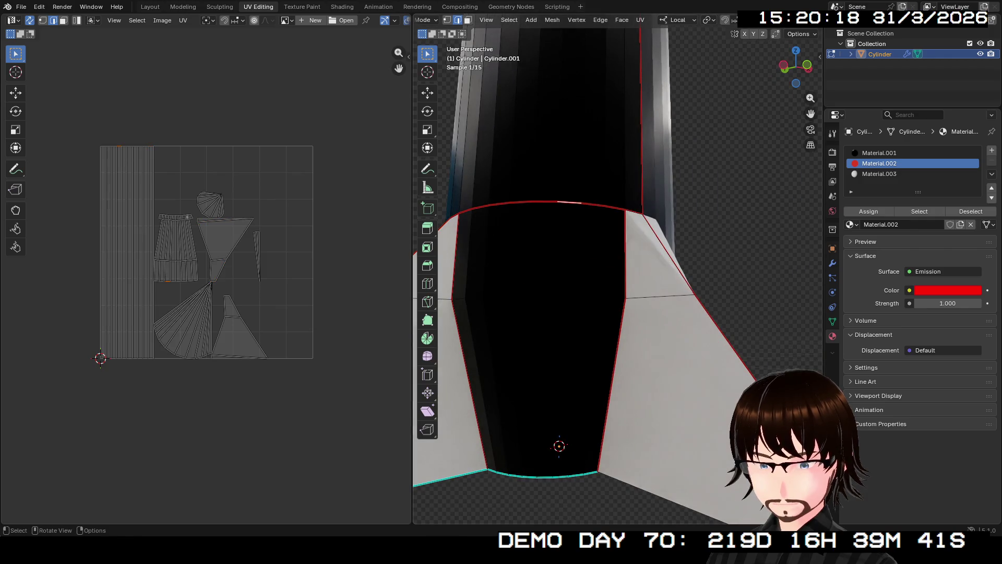
{"action": "left_click", "coordinate": [569, 203], "text": "alt"}
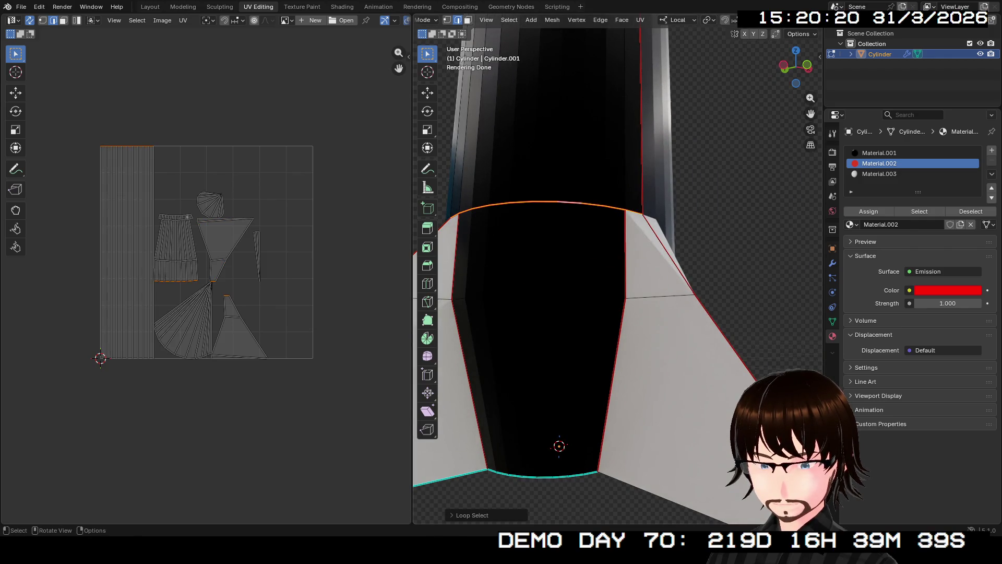
{"action": "key", "text": "ctrl+e"}
{"action": "left_click", "coordinate": [540, 235]}
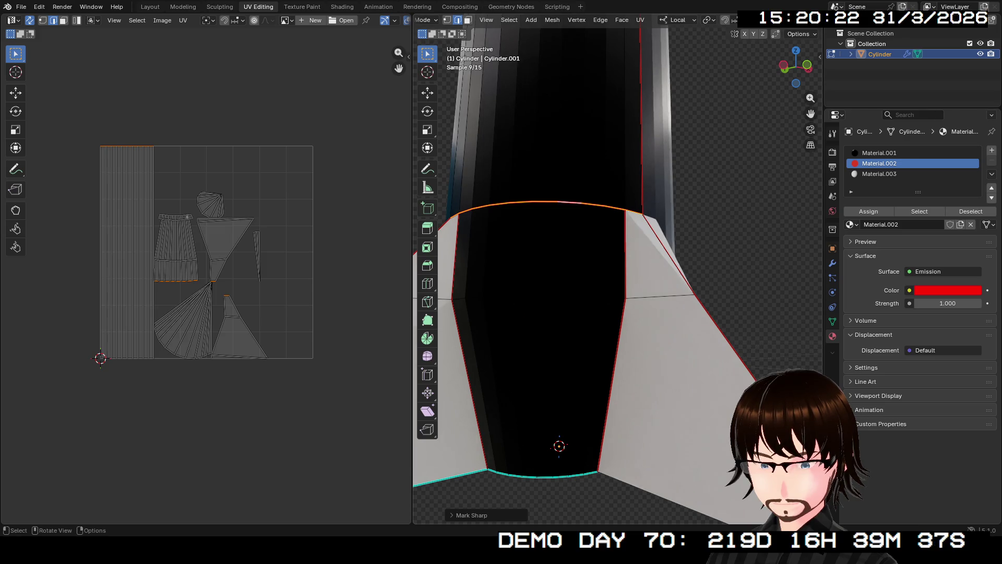
{"action": "scroll", "coordinate": [619, 274], "scroll_direction": "down", "scroll_amount": 2}
{"action": "scroll", "coordinate": [619, 274], "scroll_direction": "down", "scroll_amount": 2}
{"action": "scroll", "coordinate": [620, 275], "scroll_direction": "down", "scroll_amount": 4}
{"action": "scroll", "coordinate": [619, 274], "scroll_direction": "down", "scroll_amount": 1}
{"action": "left_click", "coordinate": [566, 408]}
{"action": "left_click", "coordinate": [574, 305]}
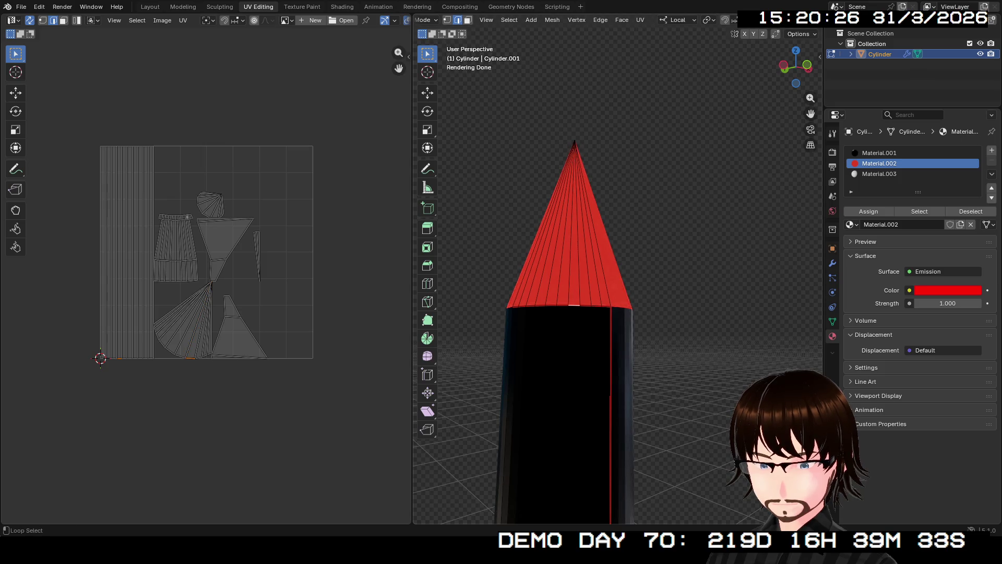
{"action": "left_click", "coordinate": [573, 305], "text": "alt"}
{"action": "key", "text": "ctrl+e"}
{"action": "left_click", "coordinate": [541, 306]}
Step: Mark the fins' bottom edges and fin-to-body junction edges as sharp
{"action": "mouse_move", "coordinate": [541, 307]}
{"action": "middle_mouse_down"}
{"action": "mouse_move", "coordinate": [564, 282]}
{"action": "mouse_move", "coordinate": [548, 297]}
{"action": "mouse_move", "coordinate": [603, 321]}
{"action": "middle_mouse_up"}
{"action": "scroll", "coordinate": [619, 297], "scroll_direction": "up", "scroll_amount": 3}
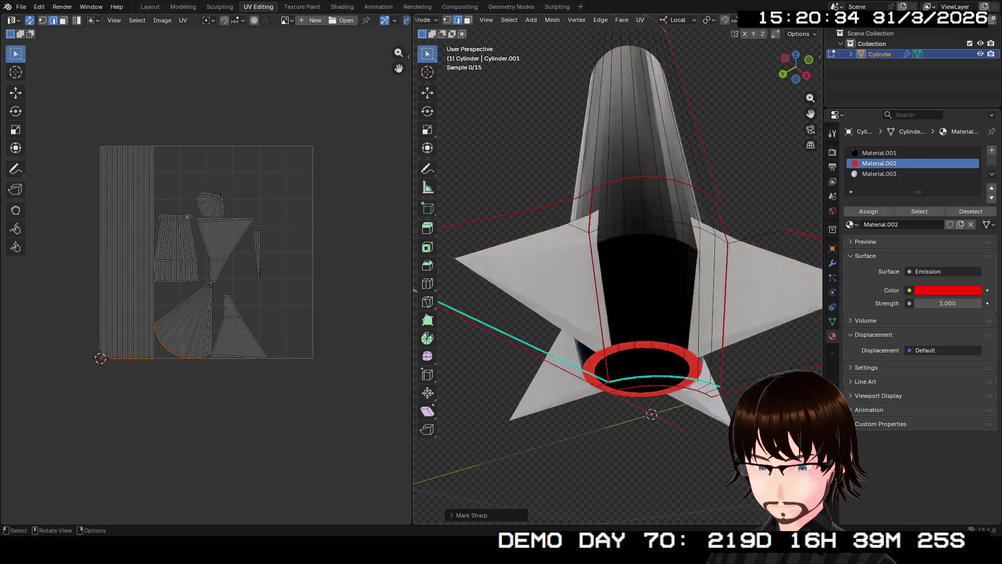
{"action": "scroll", "coordinate": [618, 298], "scroll_direction": "up", "scroll_amount": 2}
{"action": "middle_click_drag", "start_coordinate": [619, 267], "coordinate": [596, 282]}
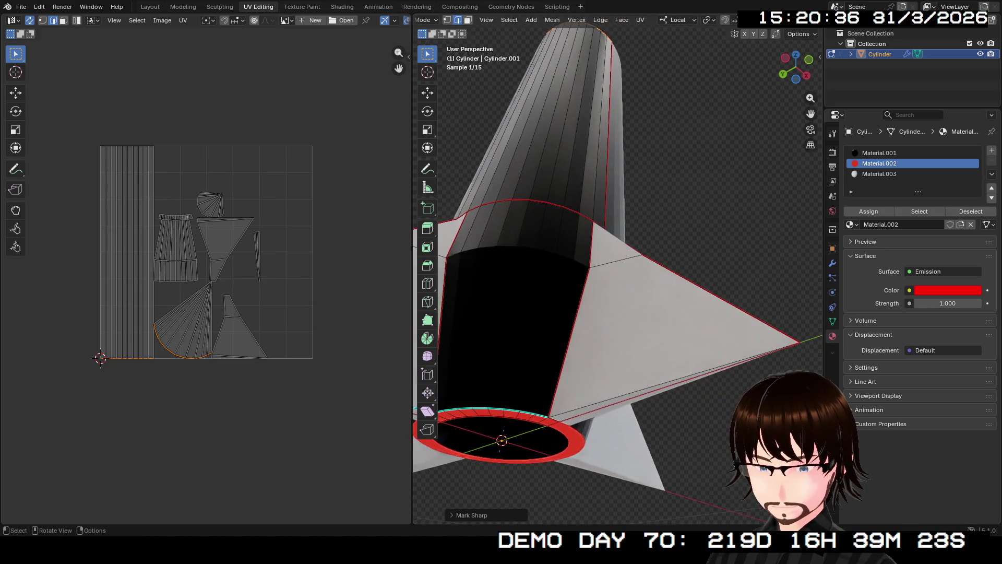
{"action": "left_click", "coordinate": [673, 377]}
{"action": "left_click", "coordinate": [570, 344], "text": "shift"}
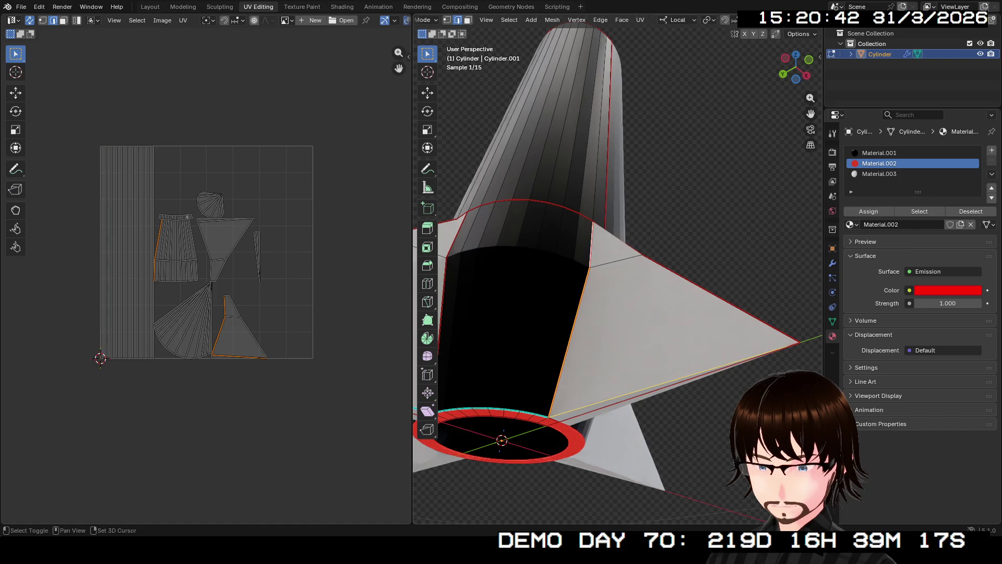
{"action": "middle_click_drag", "start_coordinate": [612, 314], "coordinate": [596, 235]}
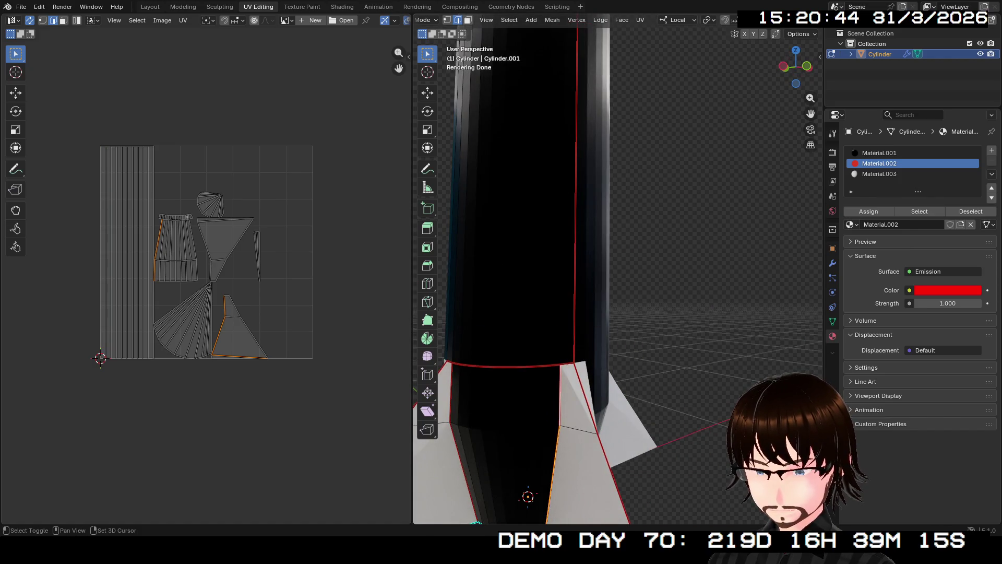
{"action": "mouse_move", "coordinate": [611, 314]}
{"action": "middle_mouse_down"}
{"action": "mouse_move", "coordinate": [580, 196]}
{"action": "mouse_move", "coordinate": [564, 180]}
{"action": "middle_mouse_up"}
{"action": "key", "text": "ctrl+e"}
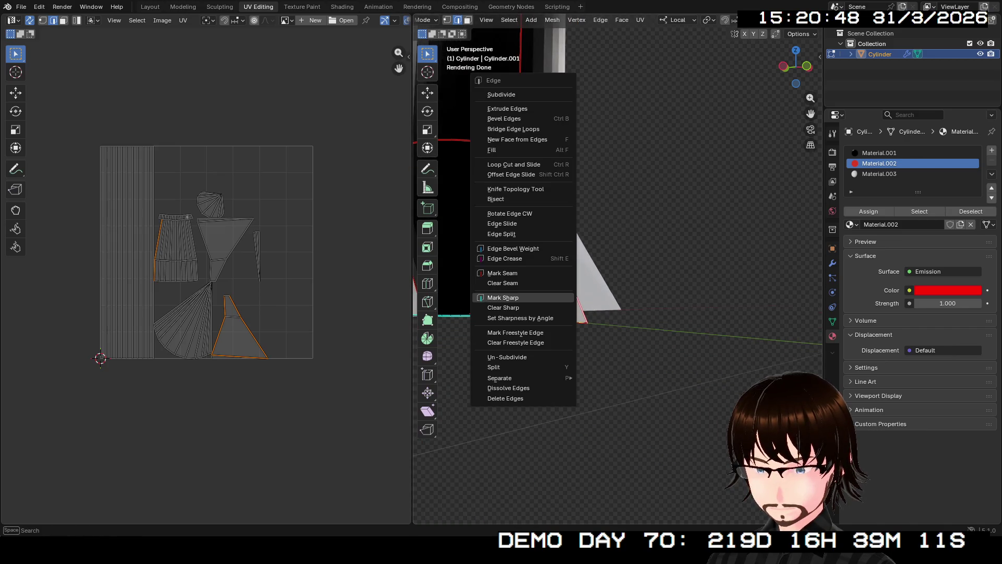
{"action": "left_click", "coordinate": [501, 306]}
{"action": "middle_click_drag", "start_coordinate": [501, 306], "coordinate": [548, 313]}
{"action": "middle_click_drag", "start_coordinate": [618, 274], "coordinate": [572, 258]}
{"action": "key", "text": "ctrl+e"}
{"action": "left_click", "coordinate": [661, 302]}
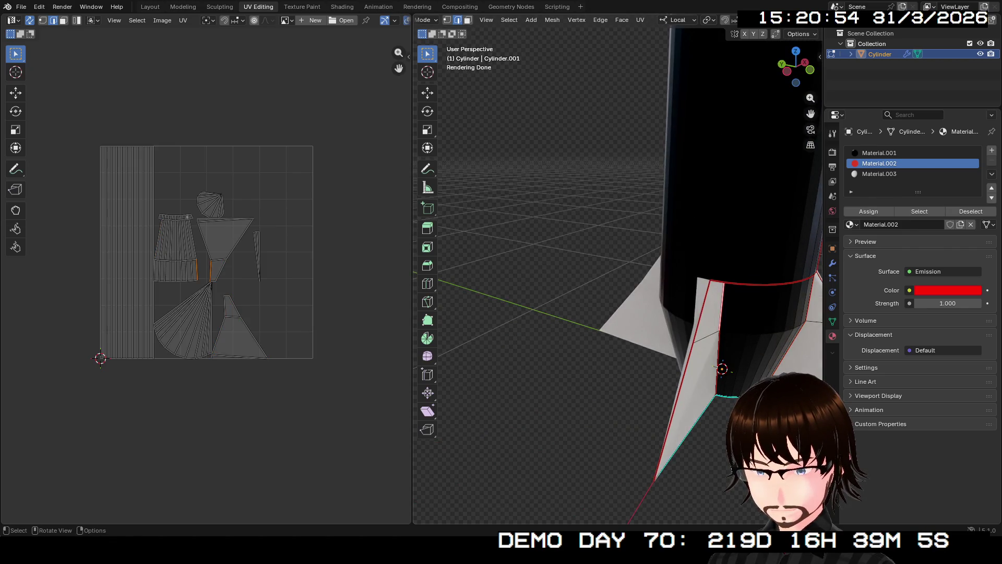
Step: Mark the last fin edges sharp, review the whole mesh's edge options, and return to object mode
{"action": "middle_click_drag", "start_coordinate": [620, 313], "coordinate": [595, 235]}
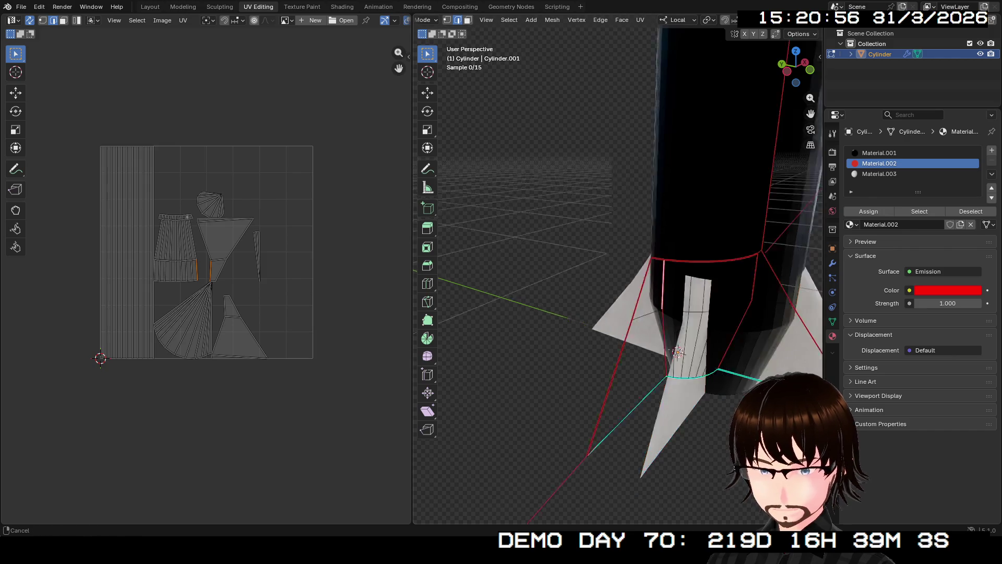
{"action": "scroll", "coordinate": [619, 275], "scroll_direction": "up", "scroll_amount": 3}
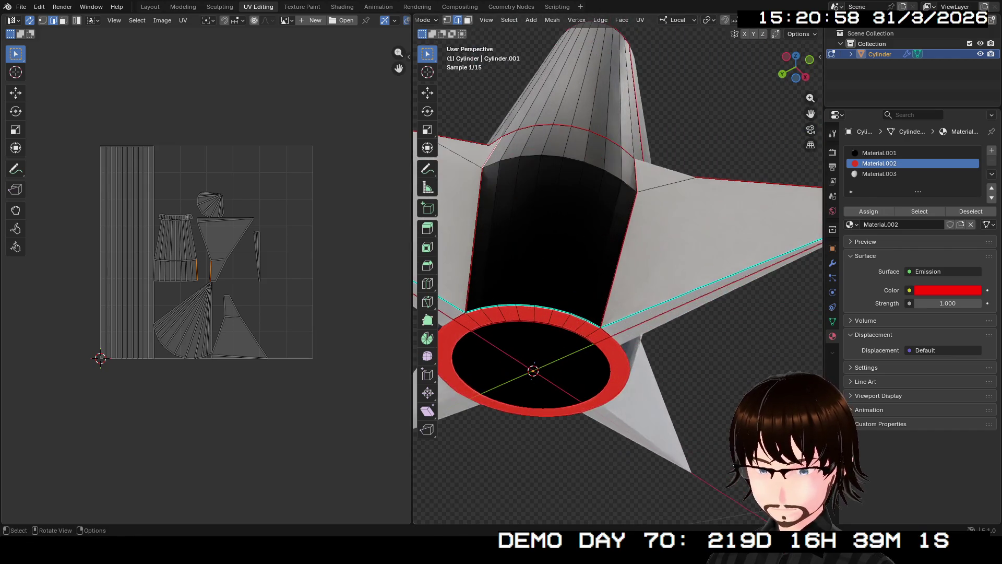
{"action": "key", "text": "ctrl+e"}
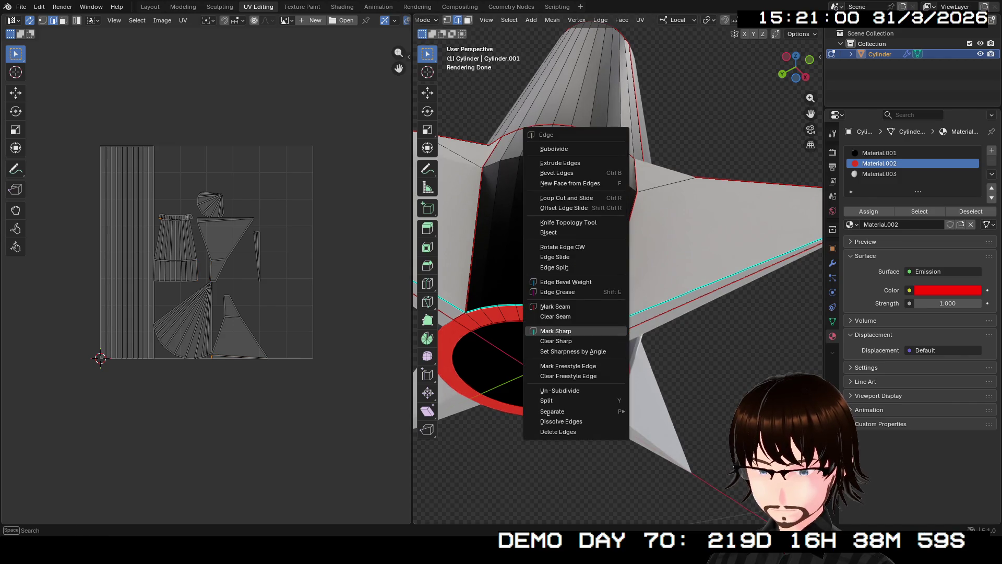
{"action": "left_click", "coordinate": [579, 330]}
{"action": "key", "text": "ctrl+e"}
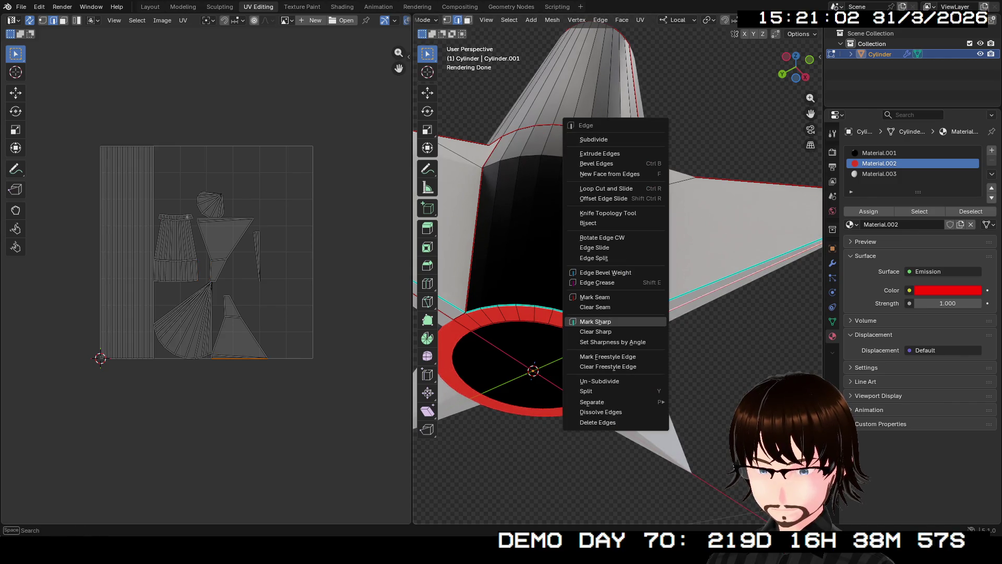
{"action": "left_click", "coordinate": [583, 322]}
{"action": "mouse_move", "coordinate": [584, 323]}
{"action": "middle_mouse_down"}
{"action": "mouse_move", "coordinate": [595, 298]}
{"action": "mouse_move", "coordinate": [673, 345]}
{"action": "mouse_move", "coordinate": [661, 329]}
{"action": "middle_mouse_up"}
{"action": "scroll", "coordinate": [619, 274], "scroll_direction": "down", "scroll_amount": 3}
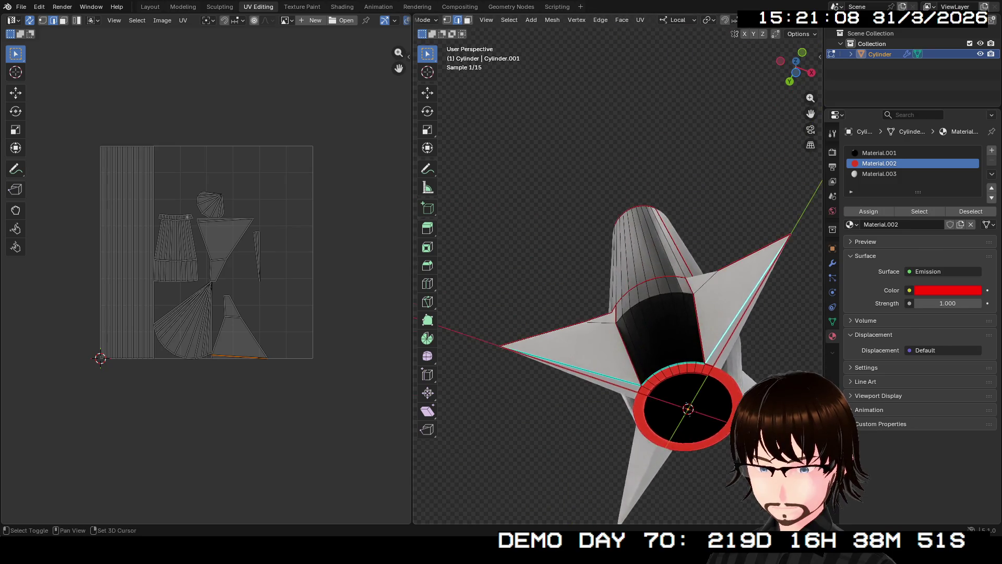
{"action": "key", "text": "ctrl+e"}
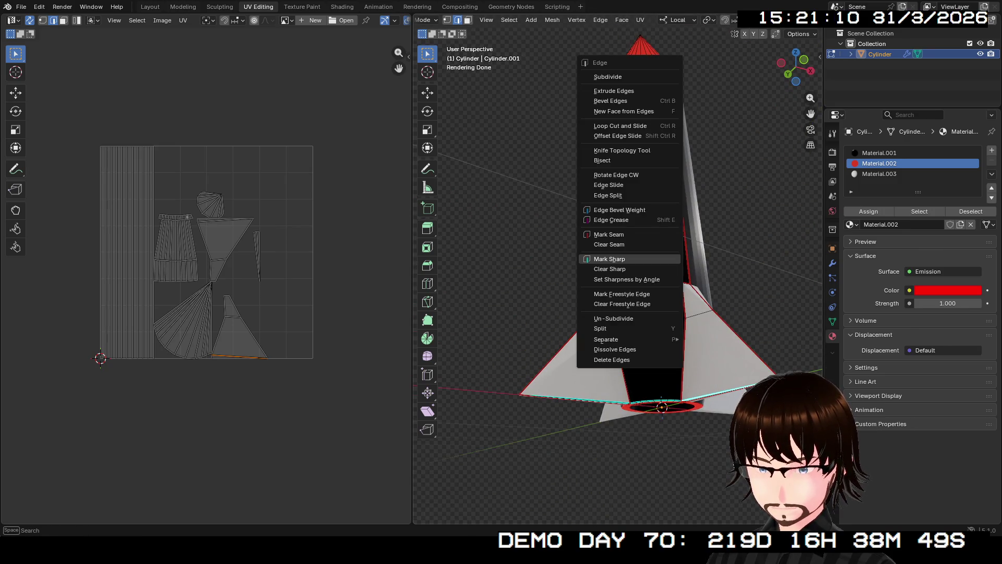
{"action": "key", "text": "Escape"}
{"action": "key", "text": "a"}
{"action": "key", "text": "ctrl+e"}
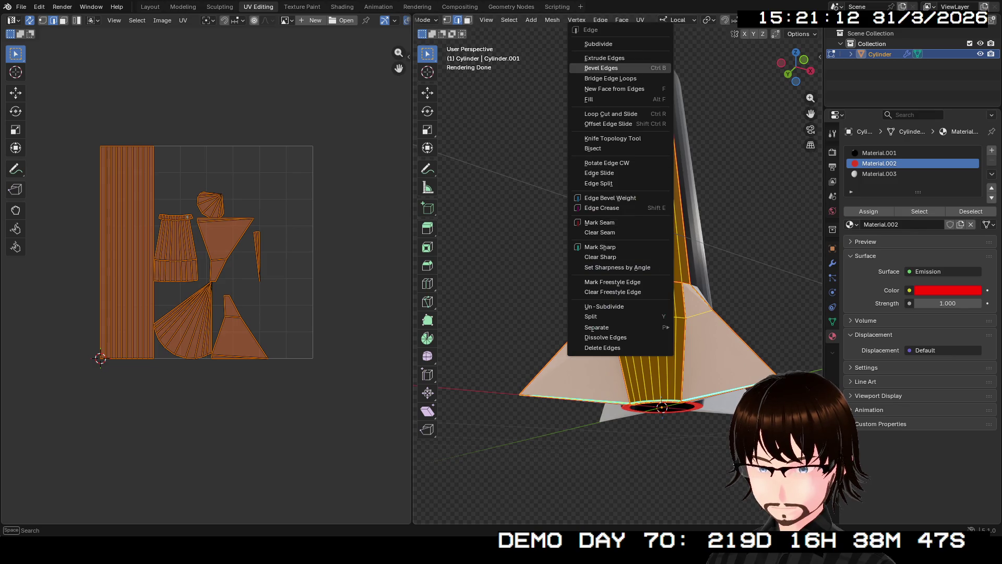
{"action": "key", "text": "Escape"}
{"action": "key", "text": "ctrl+e"}
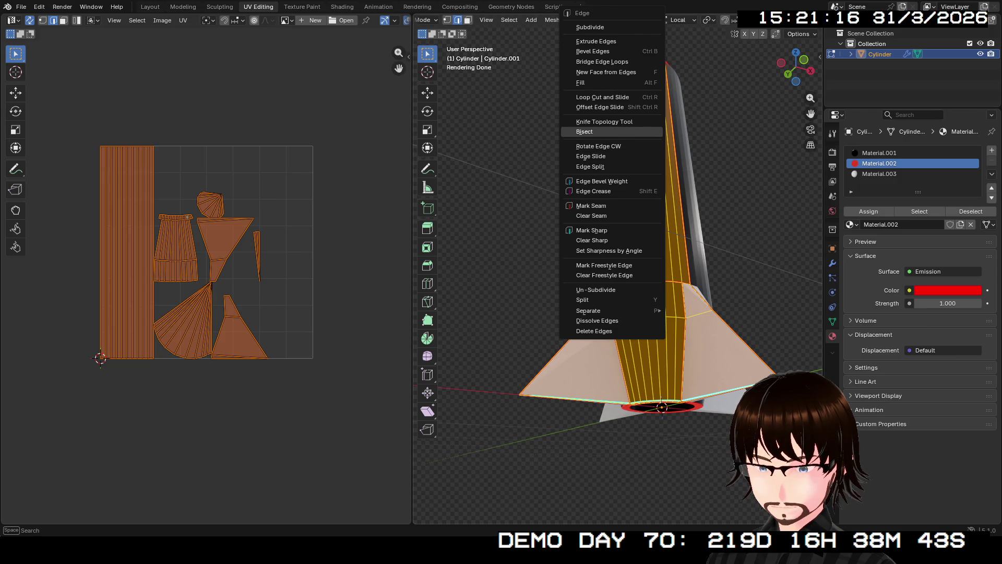
{"action": "key", "text": "Escape"}
{"action": "key", "text": "Tab"}
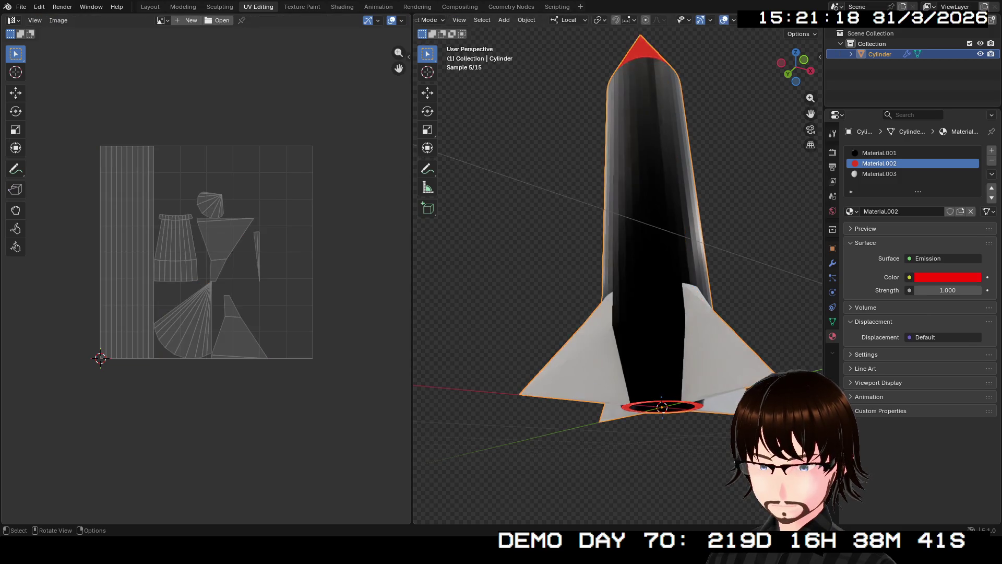
{"action": "right_click", "coordinate": [584, 177]}
{"action": "left_click", "coordinate": [584, 178]}
{"action": "mouse_move", "coordinate": [584, 177]}
{"action": "middle_mouse_down"}
{"action": "mouse_move", "coordinate": [549, 235]}
{"action": "mouse_move", "coordinate": [697, 383]}
{"action": "mouse_move", "coordinate": [665, 389]}
{"action": "middle_mouse_up"}
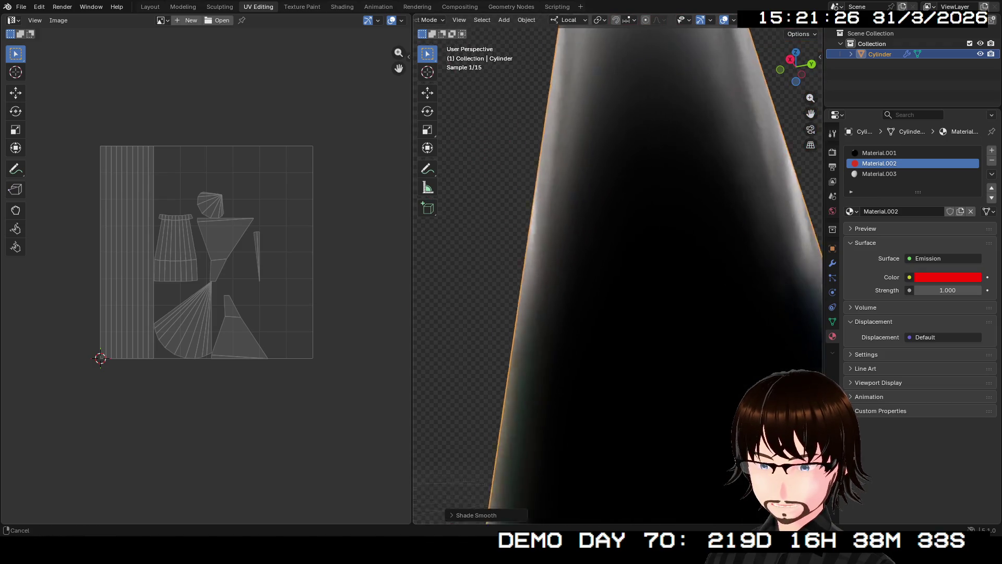
{"action": "mouse_move", "coordinate": [666, 389]}
{"action": "middle_mouse_down"}
{"action": "mouse_move", "coordinate": [640, 421]}
{"action": "mouse_move", "coordinate": [595, 368]}
{"action": "mouse_move", "coordinate": [613, 375]}
{"action": "mouse_move", "coordinate": [587, 417]}
{"action": "mouse_move", "coordinate": [605, 379]}
{"action": "middle_mouse_up"}
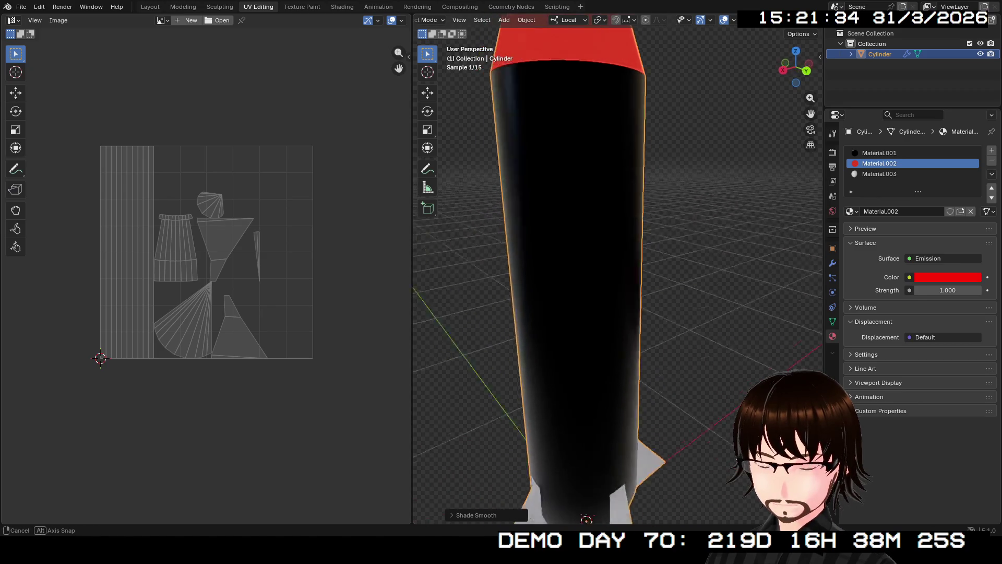
{"action": "scroll", "coordinate": [617, 275], "scroll_direction": "down", "scroll_amount": 4}
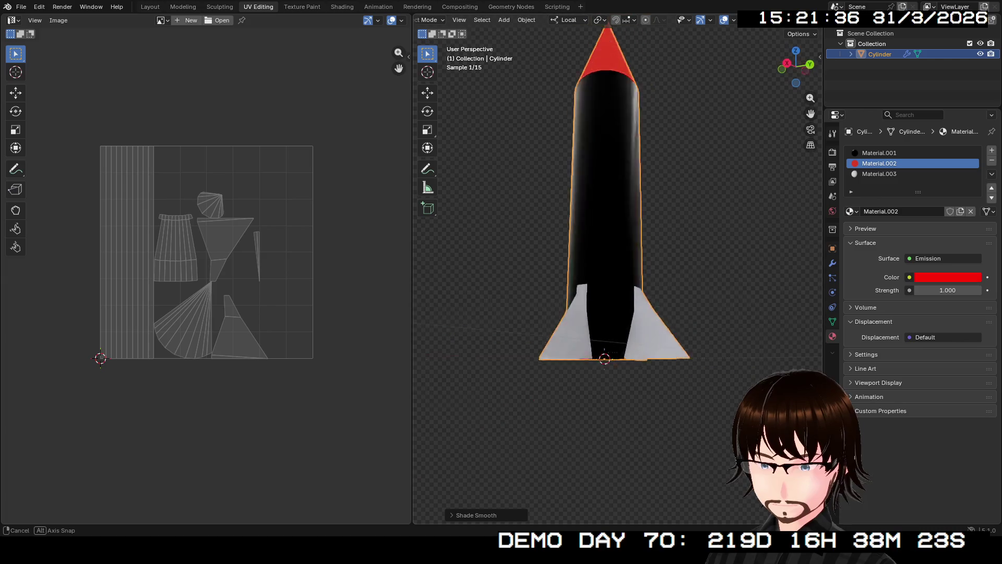
{"action": "middle_click_drag", "start_coordinate": [618, 274], "coordinate": [617, 235]}
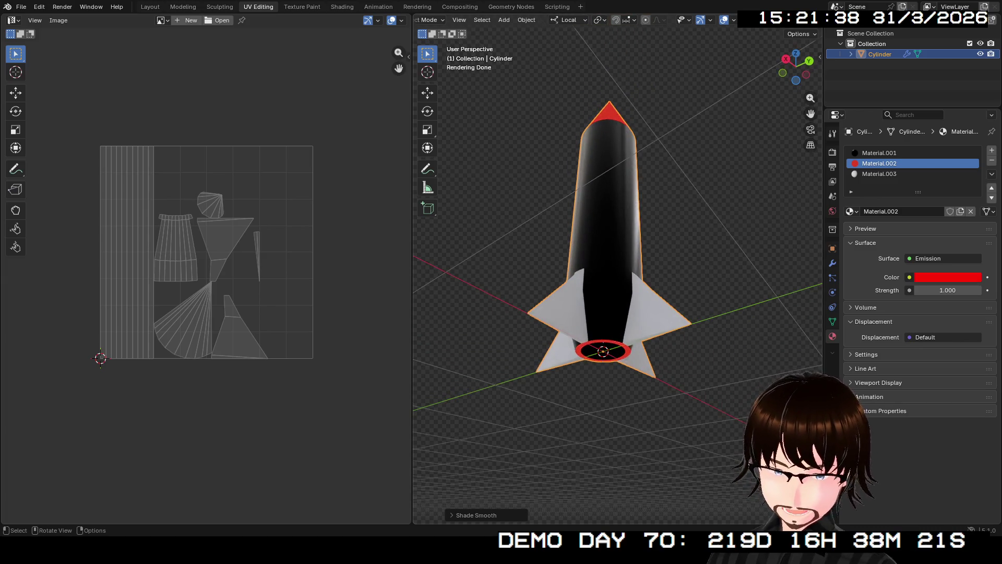
{"action": "mouse_move", "coordinate": [617, 274]}
{"action": "middle_mouse_down"}
{"action": "mouse_move", "coordinate": [634, 258]}
{"action": "mouse_move", "coordinate": [618, 235]}
{"action": "middle_mouse_up"}
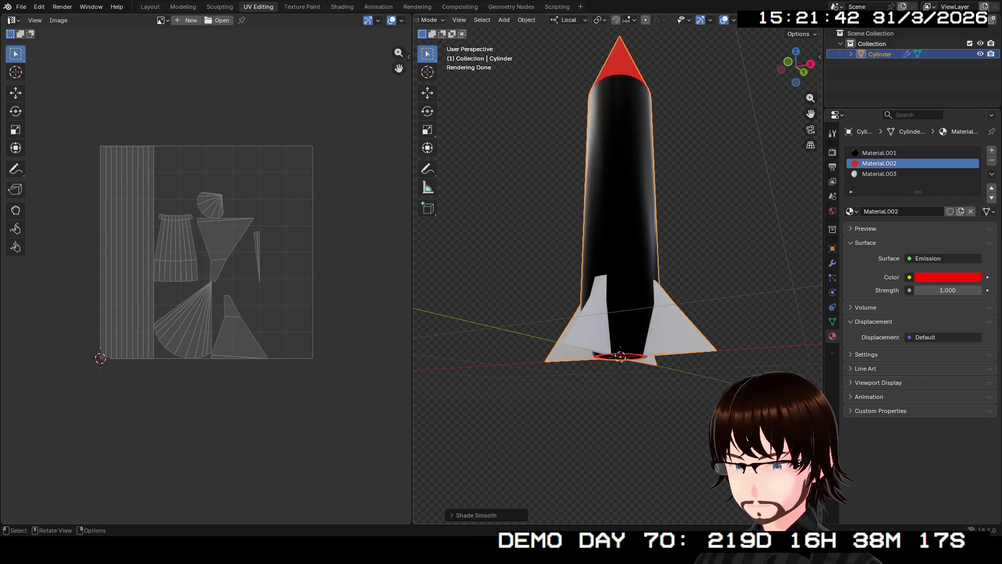
Step: Make Material.003 black with Metallic 1 and Roughness 0.3 so the fins match the body
{"action": "left_click", "coordinate": [879, 173]}
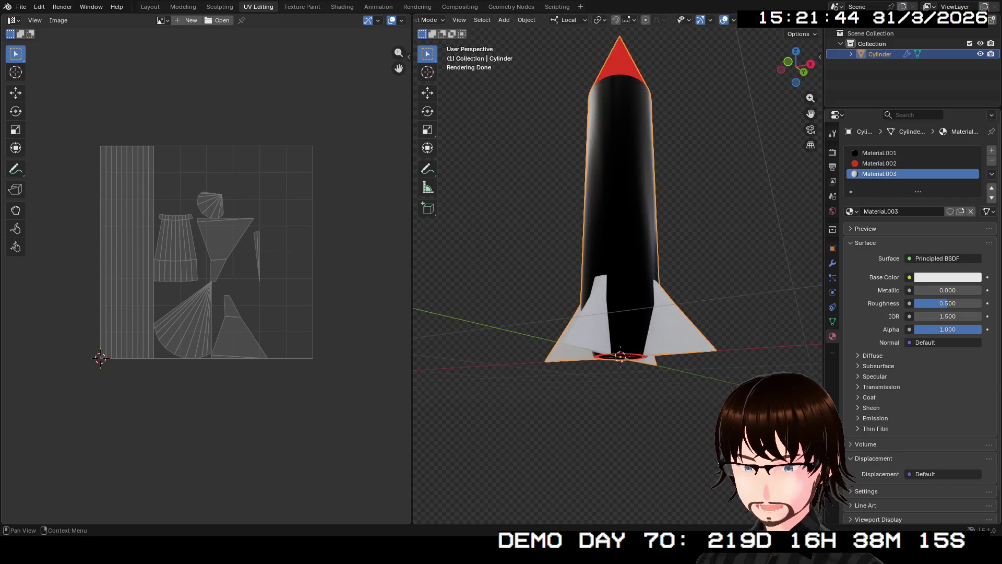
{"action": "left_click", "coordinate": [948, 276]}
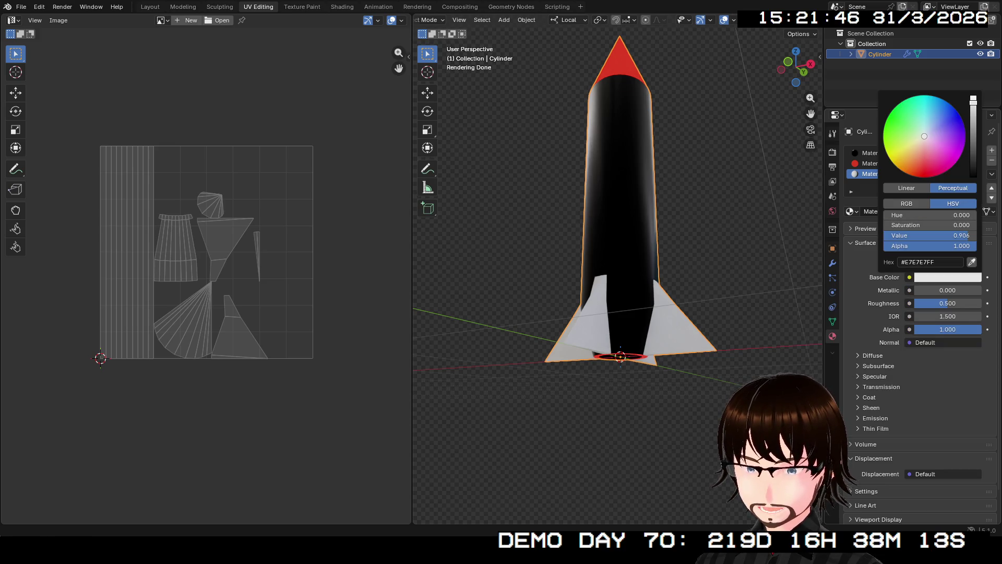
{"action": "left_click_drag", "start_coordinate": [960, 236], "coordinate": [893, 235]}
{"action": "left_click", "coordinate": [947, 290]}
{"action": "type", "text": "1"}
{"action": "key", "text": "Return"}
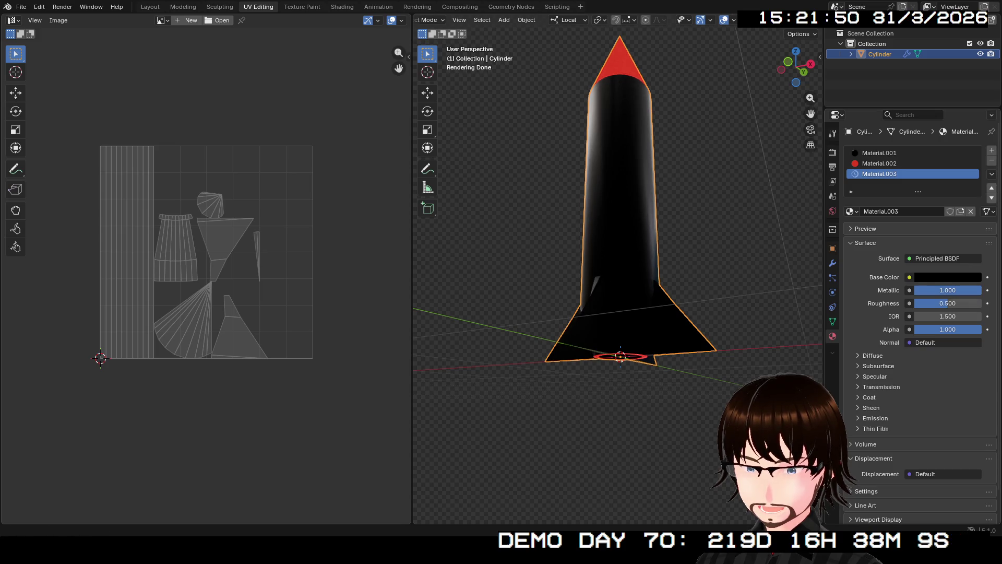
{"action": "left_click", "coordinate": [945, 303]}
{"action": "left_click_drag", "start_coordinate": [945, 304], "coordinate": [950, 303]}
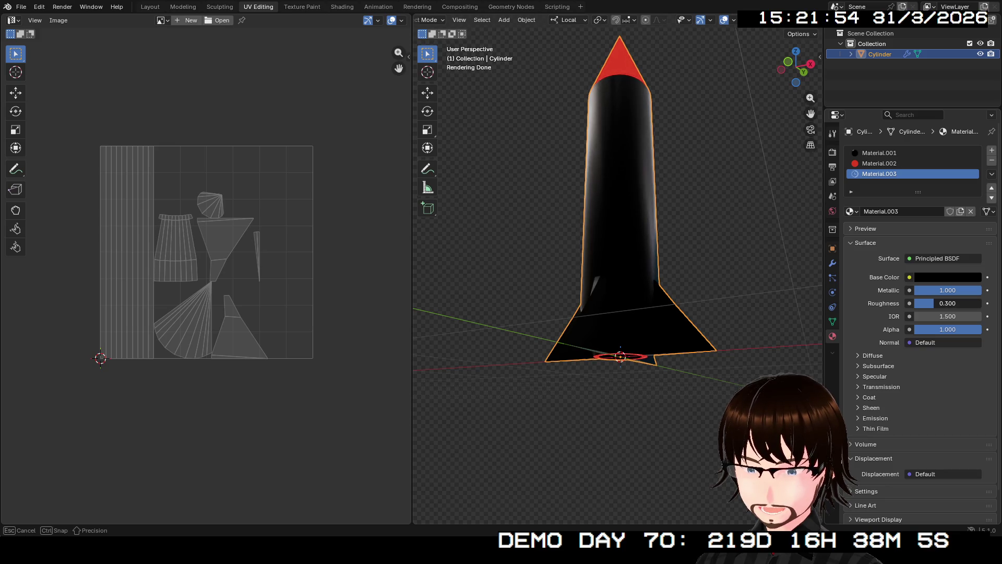
{"action": "middle_click_drag", "start_coordinate": [619, 236], "coordinate": [595, 235]}
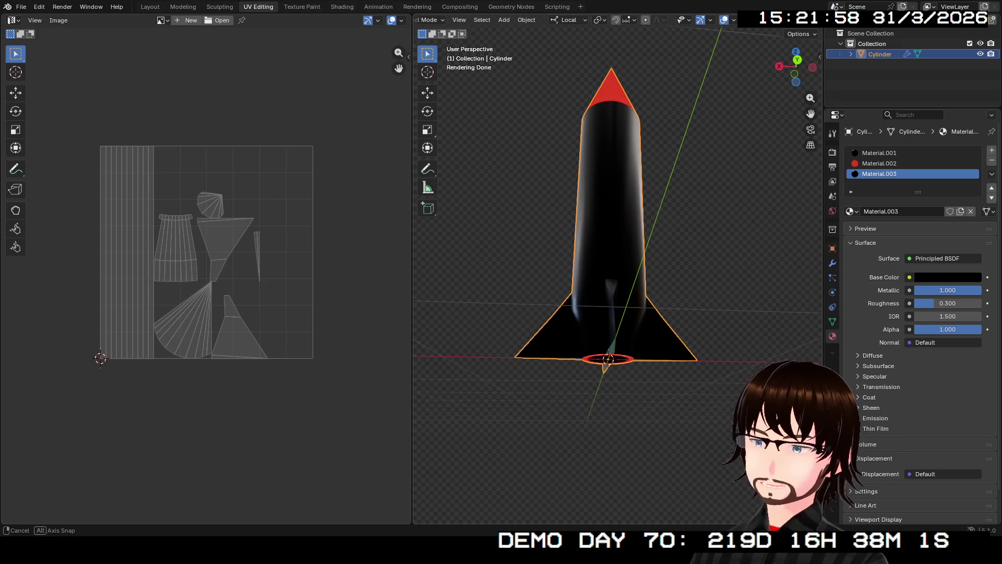
{"action": "middle_click_drag", "start_coordinate": [595, 235], "coordinate": [564, 232]}
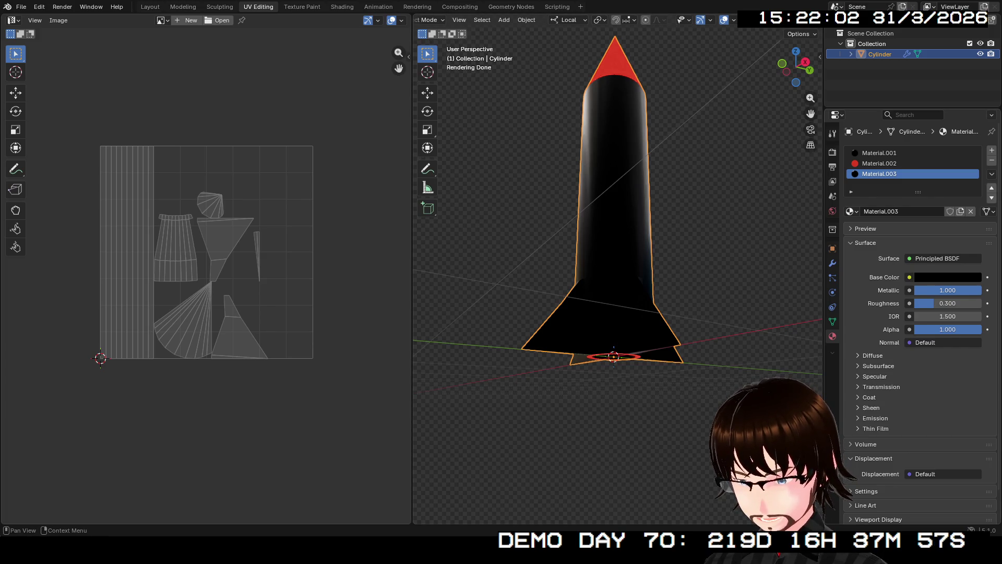
Step: Give Material.003 a red emission colour, trying strengths before settling on 0 so the fins stay black
{"action": "left_click", "coordinate": [862, 418]}
{"action": "left_click", "coordinate": [948, 434]}
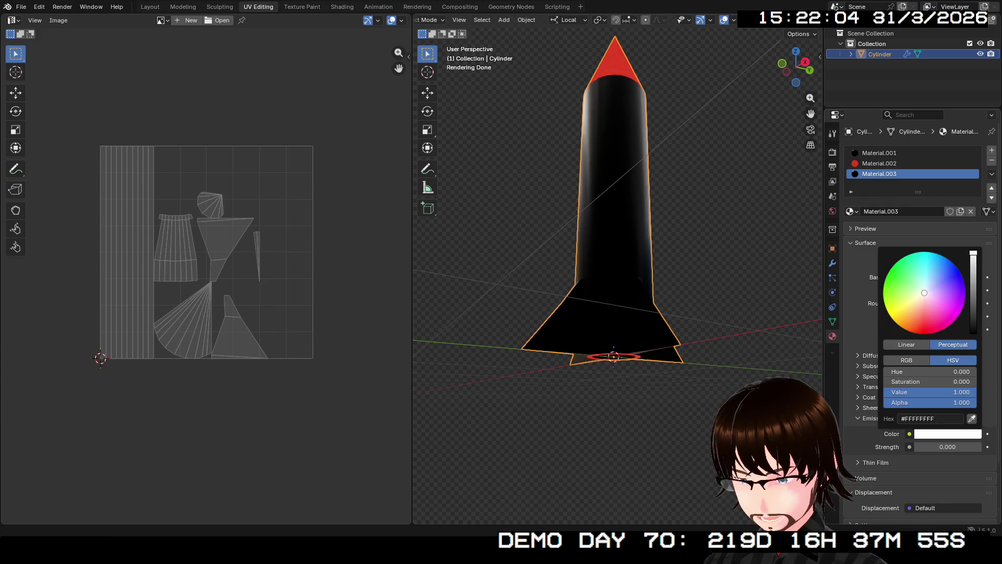
{"action": "left_click_drag", "start_coordinate": [925, 326], "coordinate": [924, 334]}
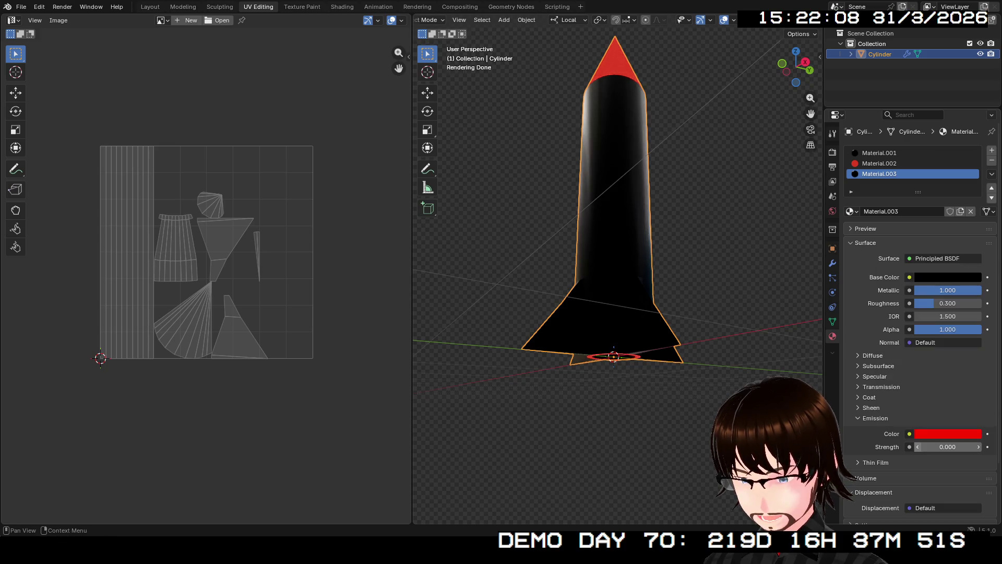
{"action": "left_click_drag", "start_coordinate": [948, 446], "coordinate": [971, 447]}
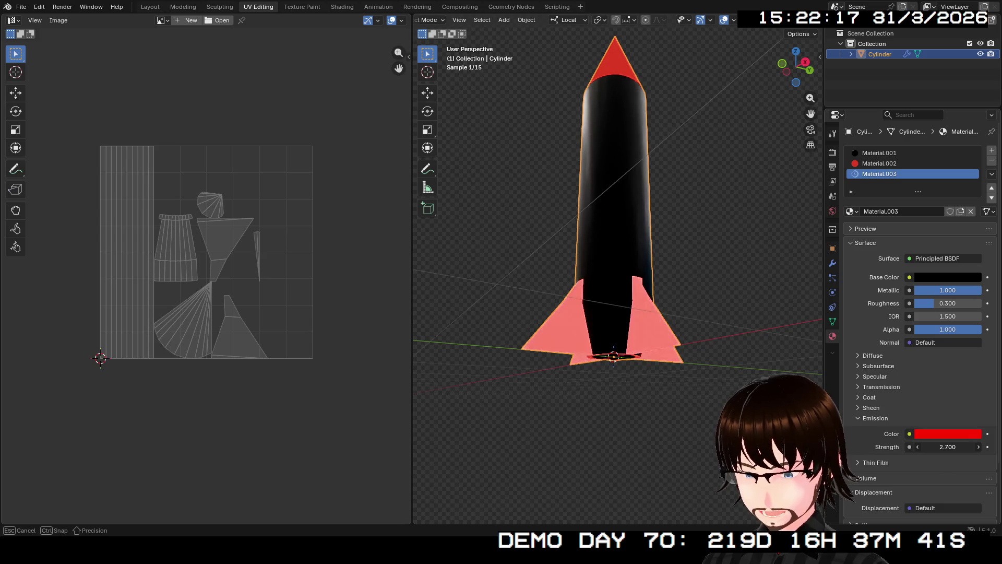
{"action": "left_click_drag", "start_coordinate": [947, 446], "coordinate": [932, 446]}
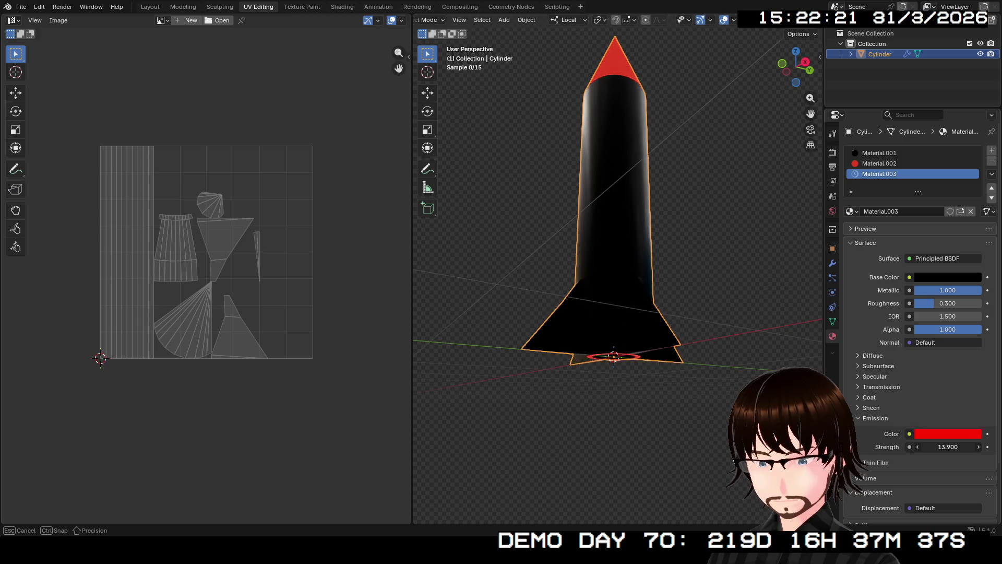
{"action": "left_click_drag", "start_coordinate": [947, 447], "coordinate": [933, 446]}
{"action": "left_click", "coordinate": [947, 447]}
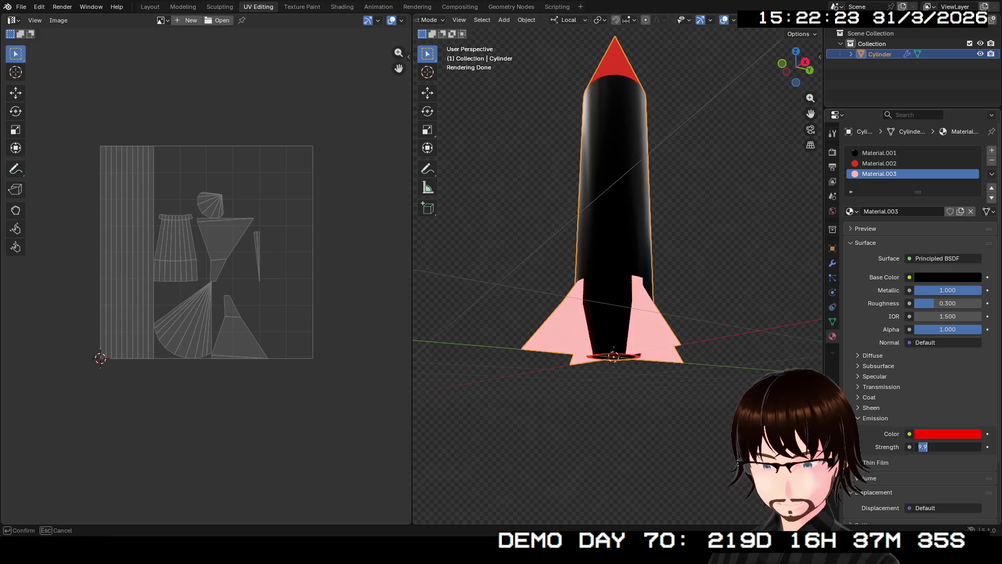
{"action": "key", "text": "Return"}
{"action": "middle_click_drag", "start_coordinate": [619, 236], "coordinate": [626, 243]}
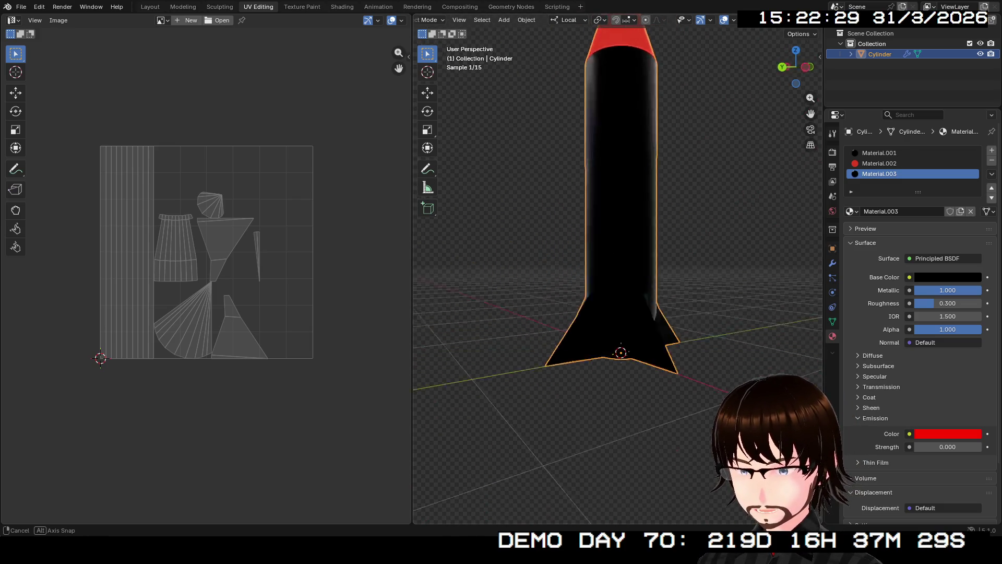
{"action": "mouse_move", "coordinate": [627, 242]}
{"action": "middle_mouse_down"}
{"action": "mouse_move", "coordinate": [611, 235]}
{"action": "mouse_move", "coordinate": [623, 212]}
{"action": "mouse_move", "coordinate": [603, 204]}
{"action": "mouse_move", "coordinate": [619, 235]}
{"action": "mouse_move", "coordinate": [611, 243]}
{"action": "mouse_move", "coordinate": [611, 188]}
{"action": "mouse_move", "coordinate": [626, 204]}
{"action": "middle_mouse_up"}
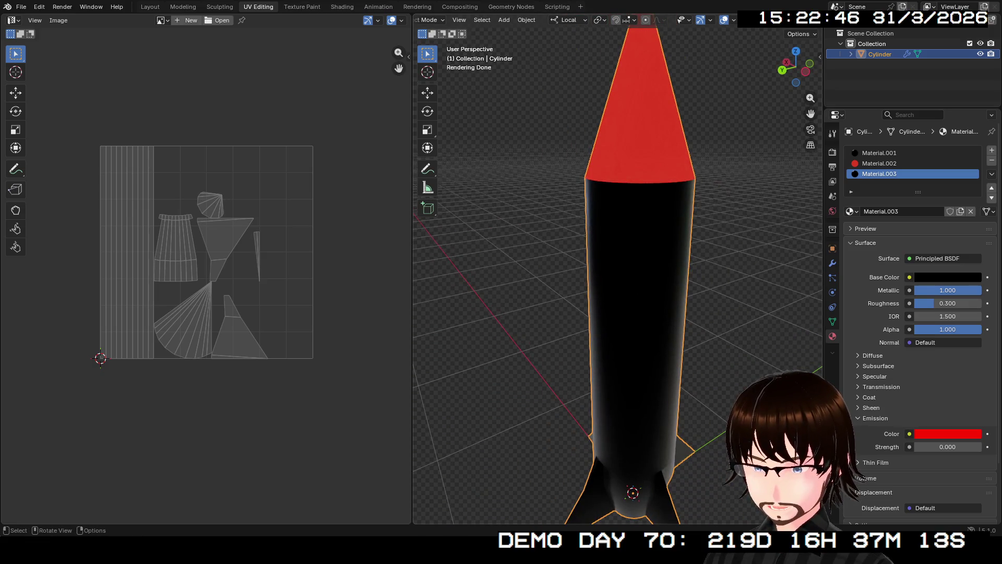
{"action": "left_click", "coordinate": [880, 153]}
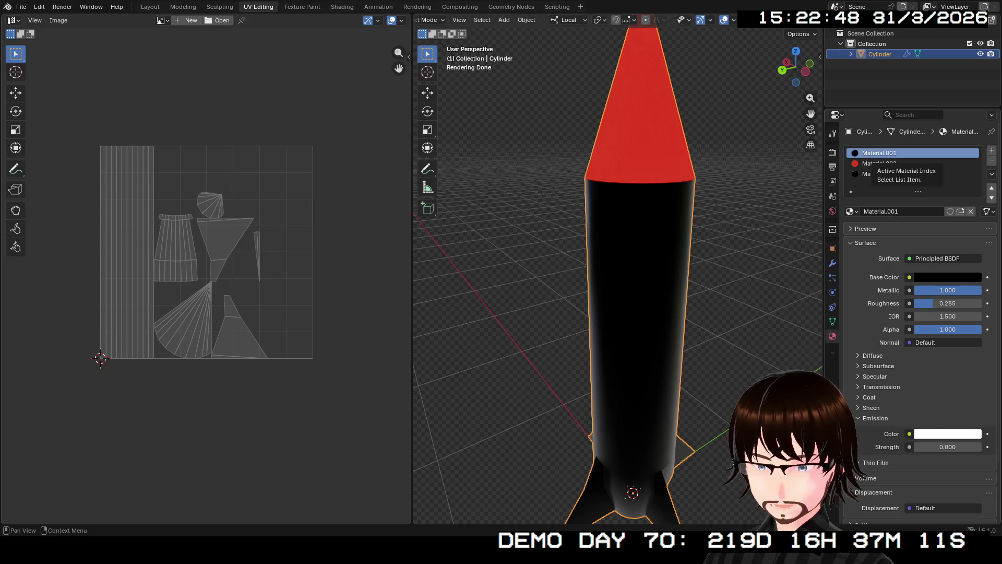
{"action": "mouse_move", "coordinate": [627, 314]}
{"action": "middle_mouse_down"}
{"action": "mouse_move", "coordinate": [627, 235]}
{"action": "mouse_move", "coordinate": [627, 282]}
{"action": "middle_mouse_up"}
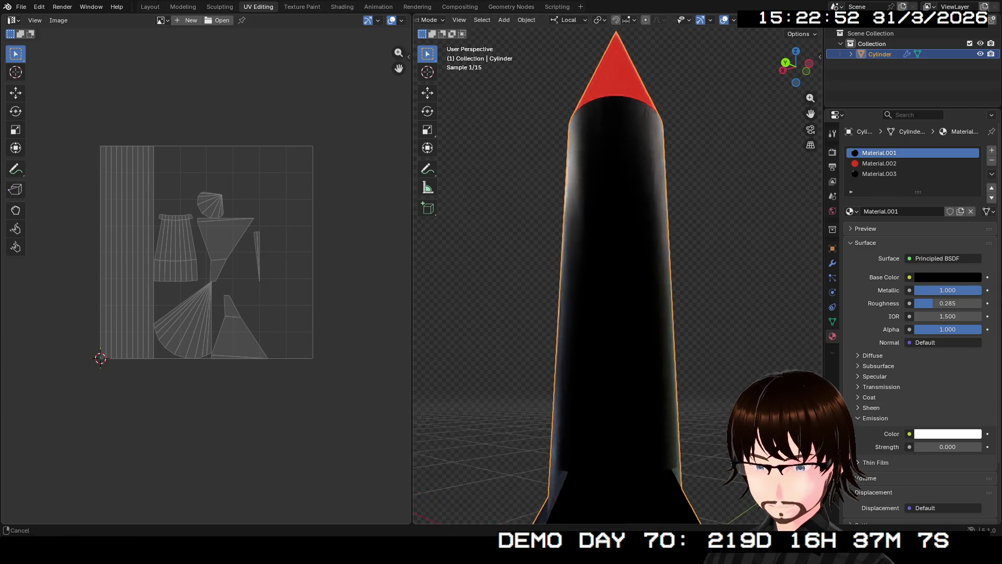
{"action": "middle_click_drag", "start_coordinate": [627, 282], "coordinate": [674, 282]}
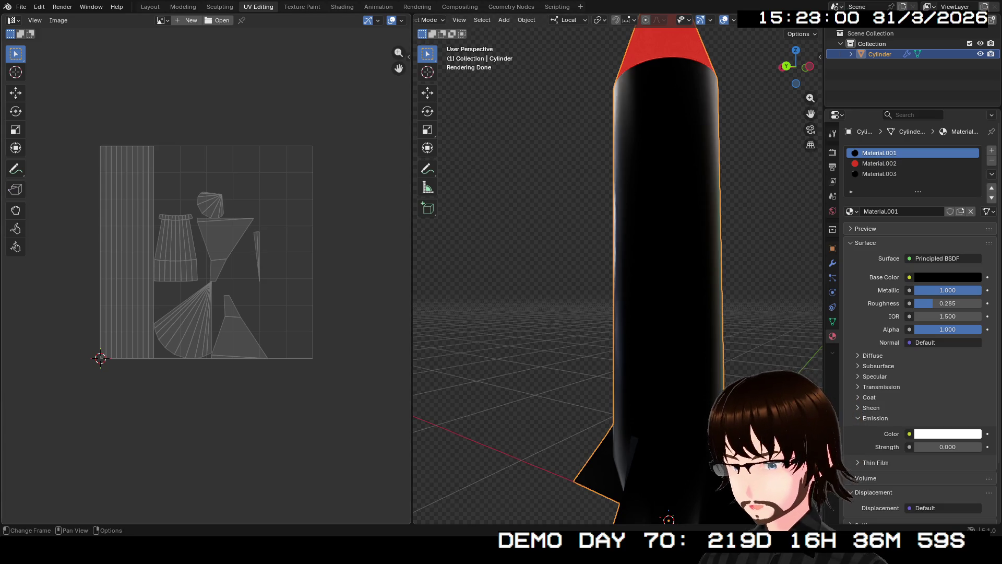
{"action": "left_click", "coordinate": [21, 7]}
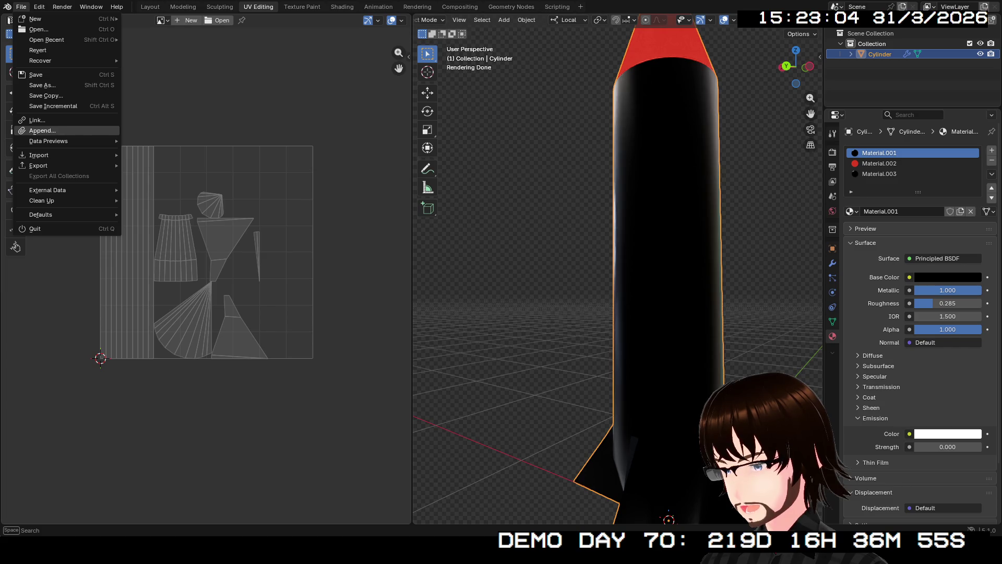
{"action": "key", "text": "Escape"}
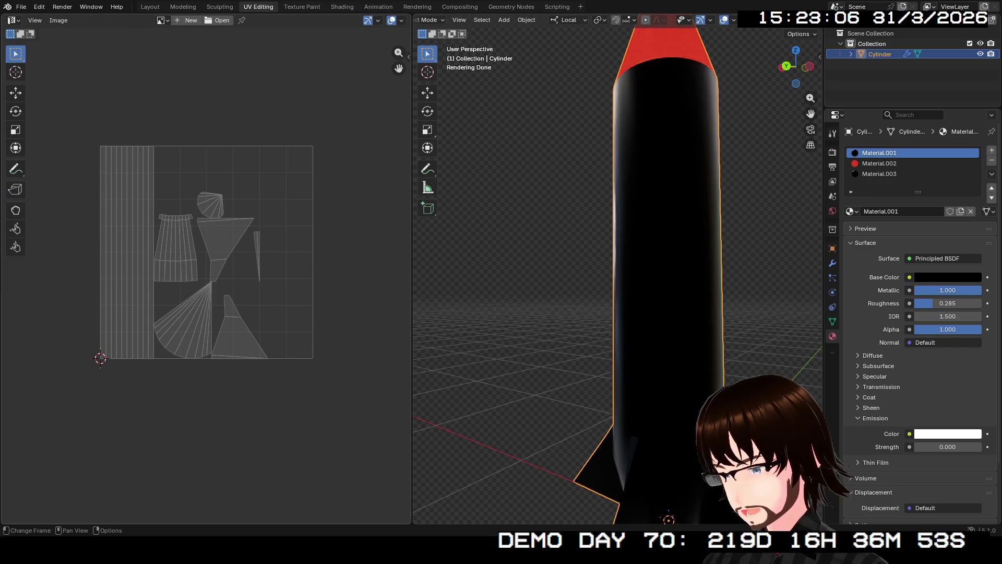
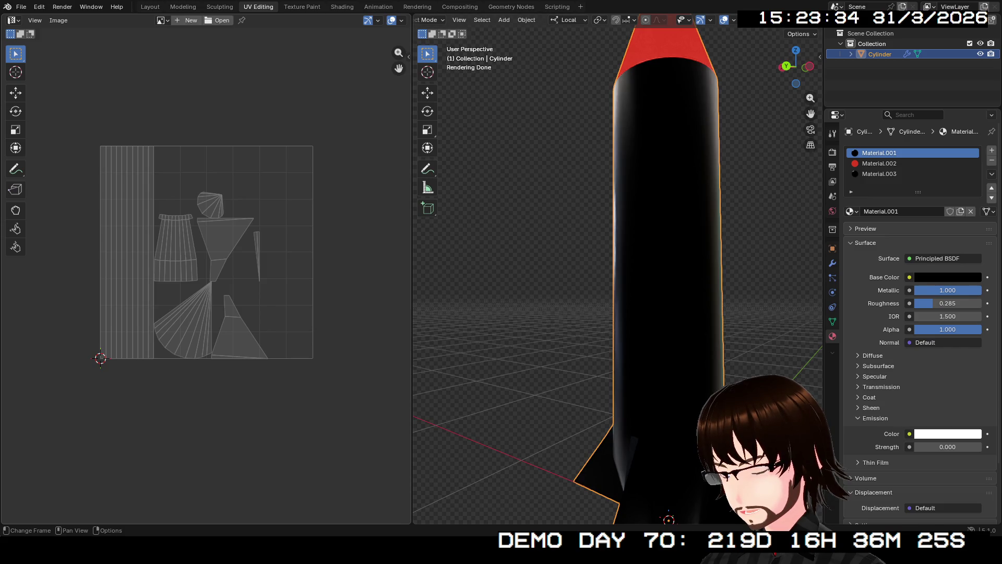
Step: Assign Cyberground_Cube to the rocket's first material slot in place of Material.001
{"action": "key", "text": "alt+a"}
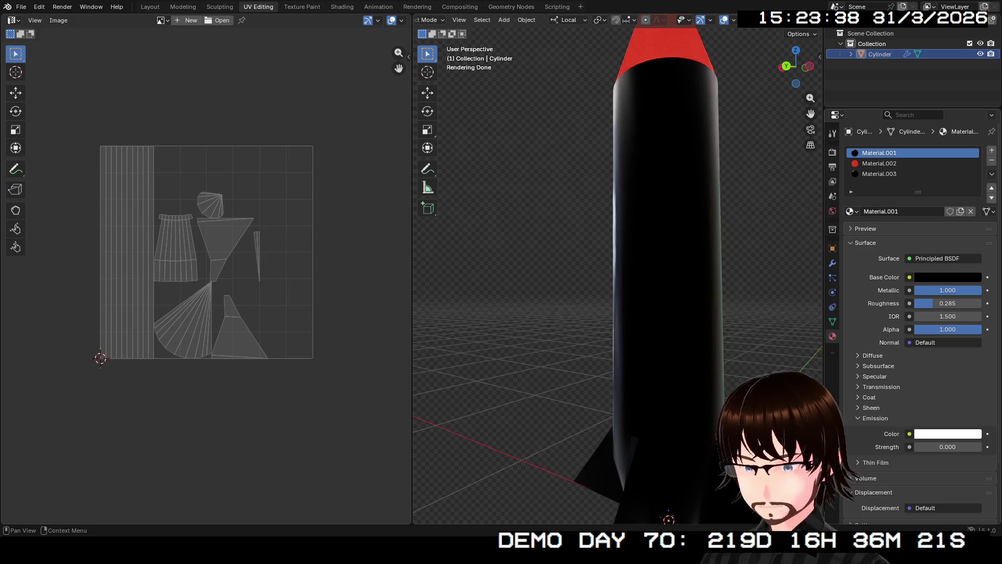
{"action": "left_click", "coordinate": [852, 210]}
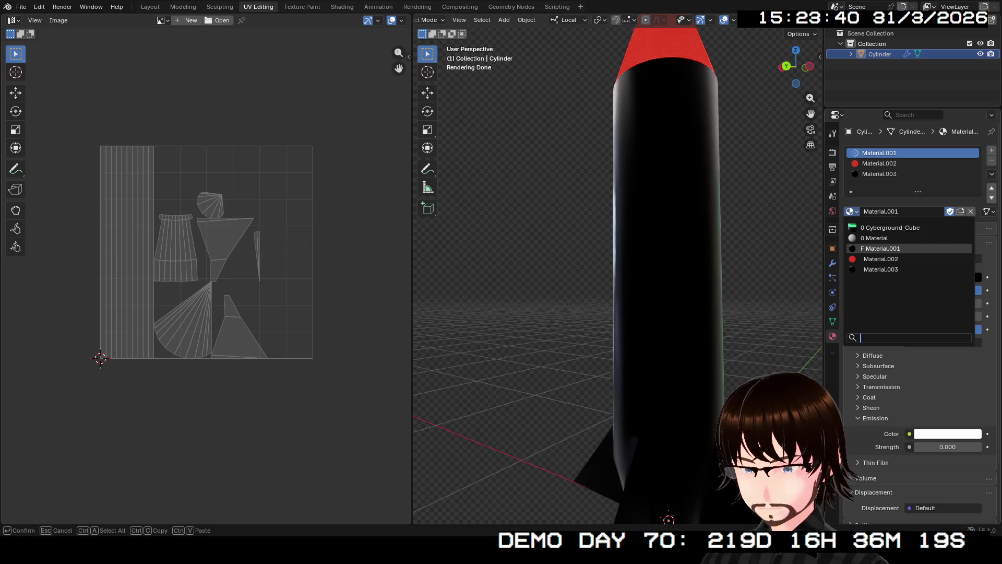
{"action": "left_click", "coordinate": [893, 233]}
{"action": "middle_click_drag", "start_coordinate": [619, 274], "coordinate": [619, 275]}
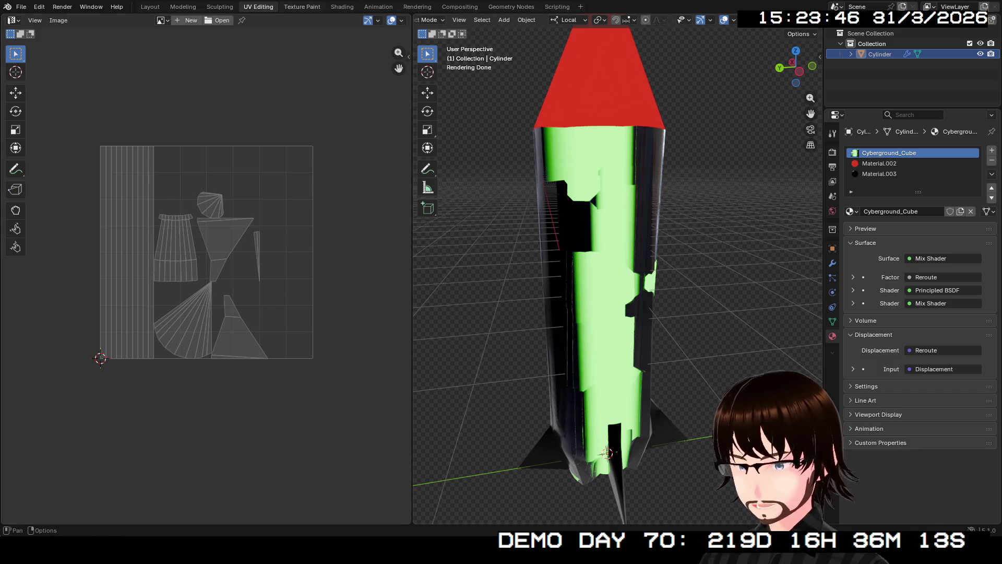
{"action": "key", "text": "ctrl+Page_Down"}
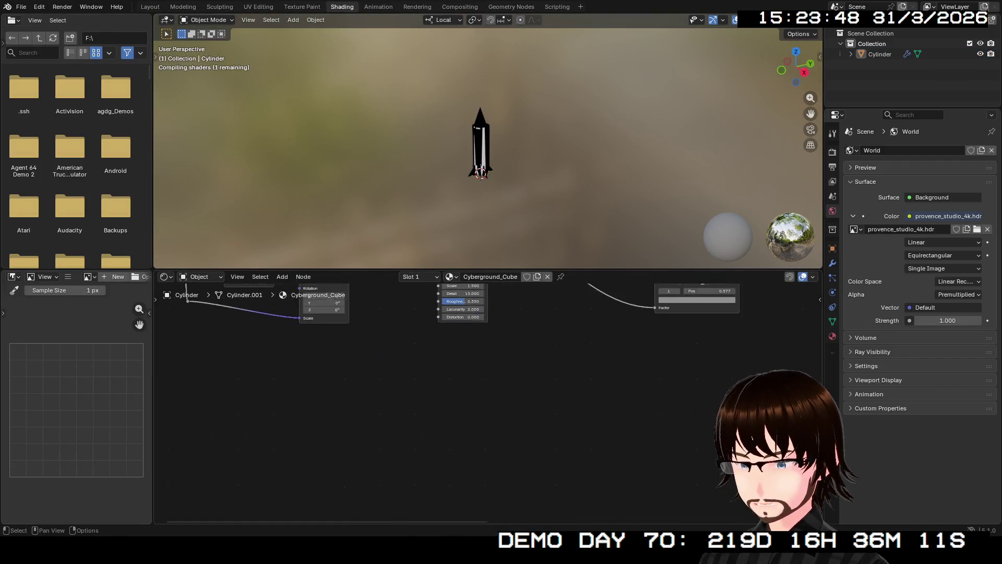
Step: Mute the Displacement node in the Cyberground_Cube shader graph
{"action": "middle_click_drag", "start_coordinate": [704, 392], "coordinate": [164, 328]}
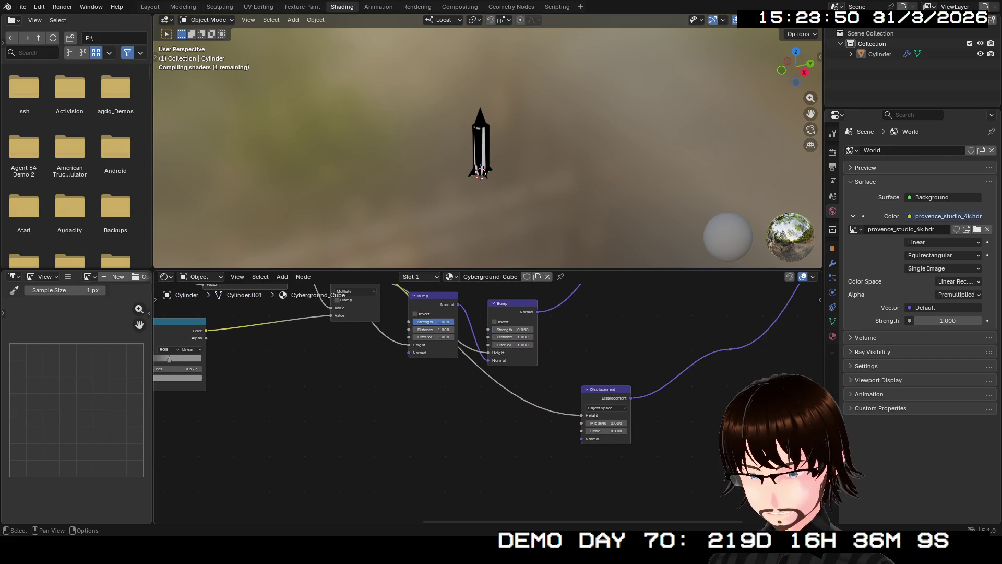
{"action": "left_click", "coordinate": [606, 393]}
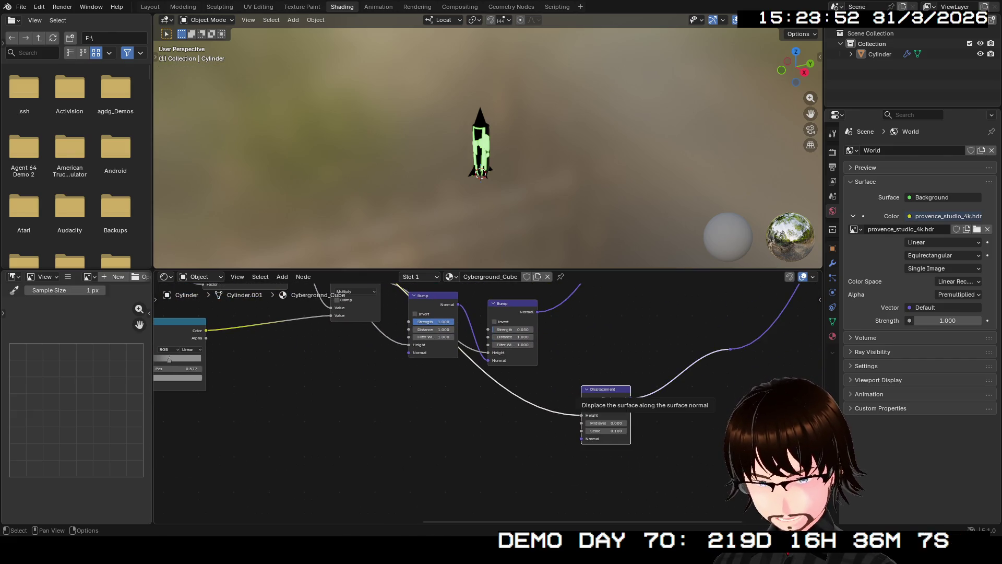
{"action": "key", "text": "m"}
{"action": "middle_click_drag", "start_coordinate": [471, 352], "coordinate": [462, 463]}
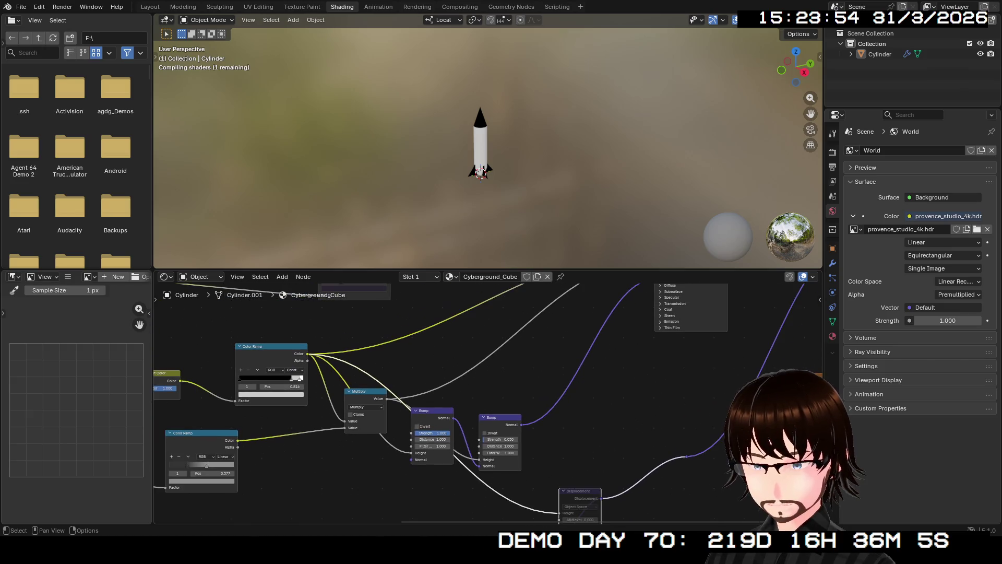
{"action": "middle_click_drag", "start_coordinate": [486, 196], "coordinate": [486, 118]}
{"action": "scroll", "coordinate": [478, 175], "scroll_direction": "up", "scroll_amount": 4}
{"action": "middle_click_drag", "start_coordinate": [391, 376], "coordinate": [583, 478]}
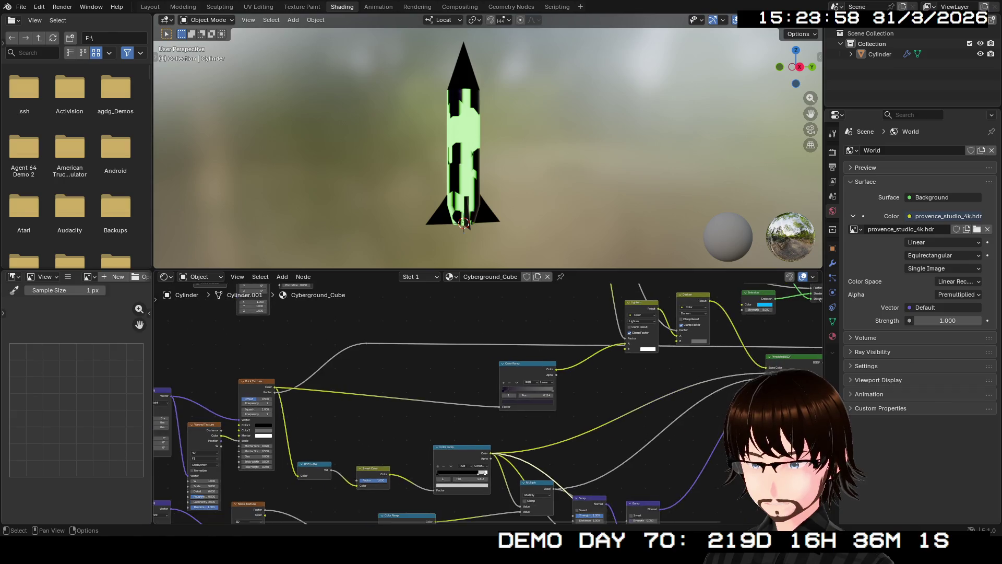
{"action": "scroll", "coordinate": [627, 329], "scroll_direction": "up", "scroll_amount": 2}
{"action": "scroll", "coordinate": [626, 329], "scroll_direction": "up", "scroll_amount": 2}
{"action": "scroll", "coordinate": [627, 329], "scroll_direction": "up", "scroll_amount": 2}
{"action": "scroll", "coordinate": [627, 329], "scroll_direction": "up", "scroll_amount": 2}
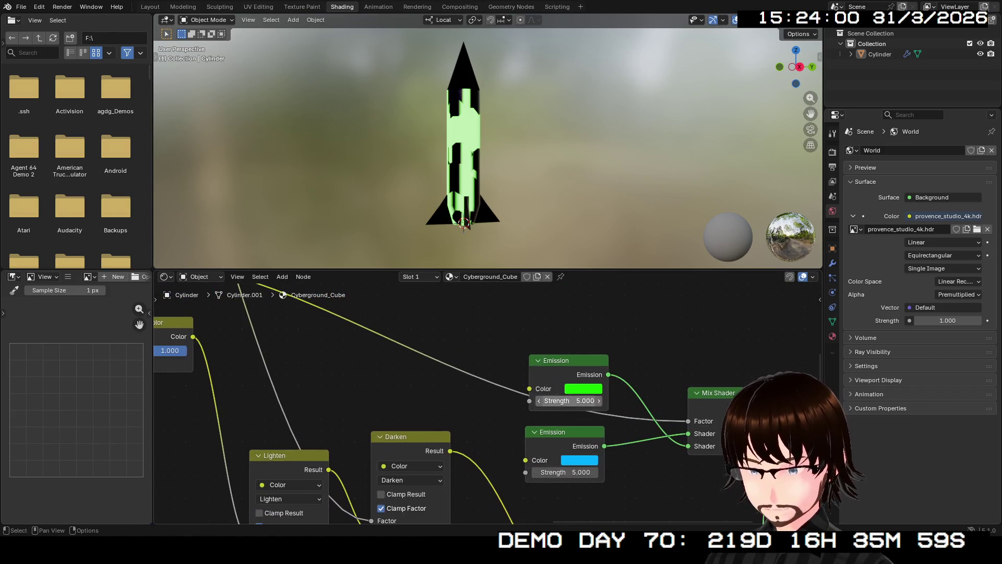
Step: Change the green and blue Emission colours both to red
{"action": "left_click", "coordinate": [583, 389]}
{"action": "left_click_drag", "start_coordinate": [580, 236], "coordinate": [616, 279]}
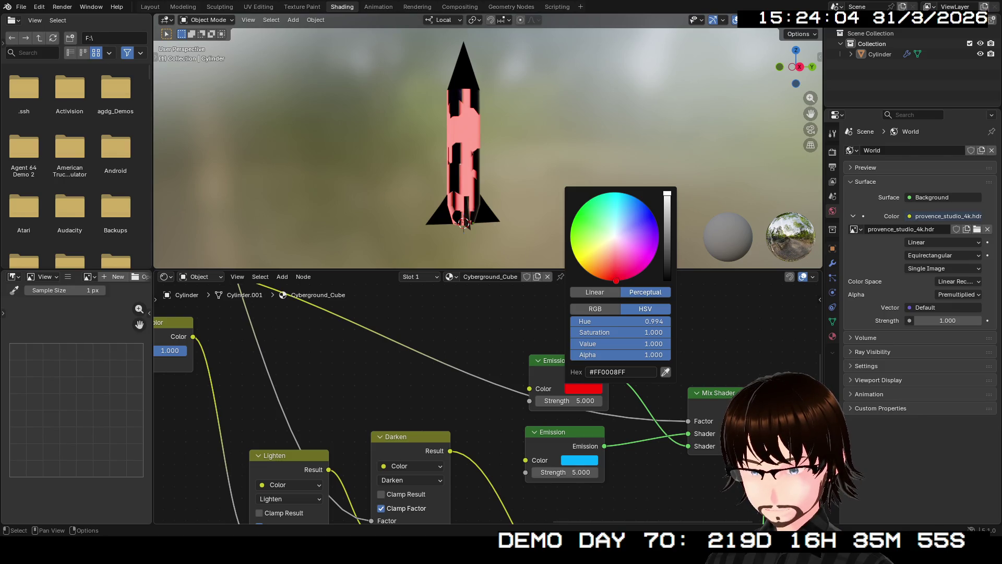
{"action": "left_click", "coordinate": [579, 459]}
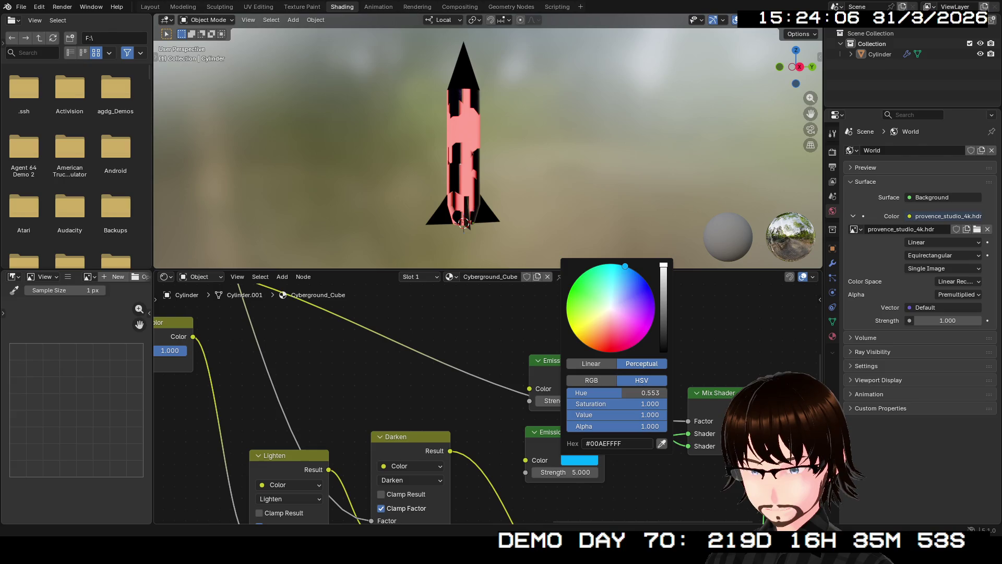
{"action": "mouse_move", "coordinate": [614, 344]}
{"action": "left_mouse_down"}
{"action": "mouse_move", "coordinate": [605, 352]}
{"action": "mouse_move", "coordinate": [619, 352]}
{"action": "mouse_move", "coordinate": [613, 341]}
{"action": "left_mouse_up"}
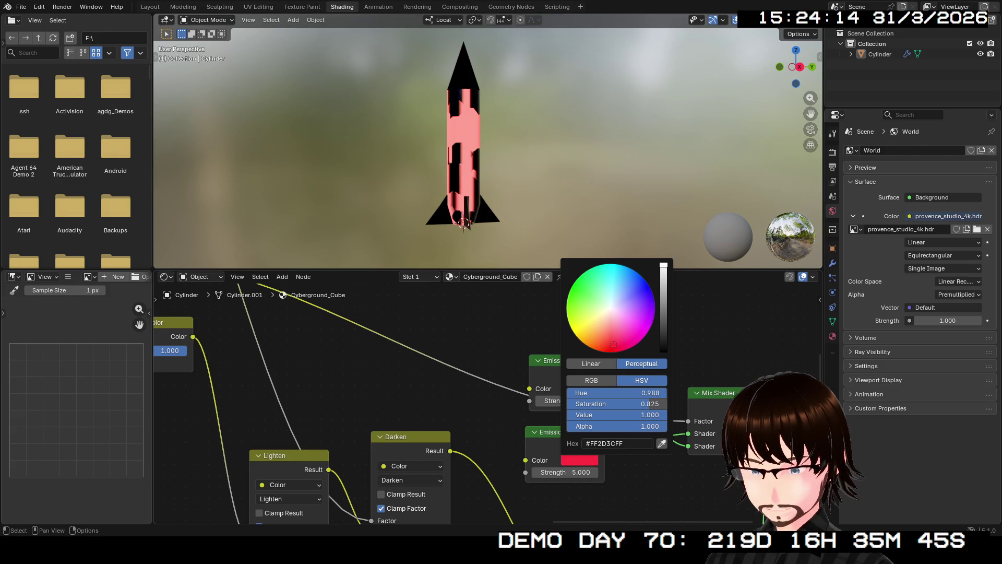
{"action": "scroll", "coordinate": [548, 402], "scroll_direction": "down", "scroll_amount": 1}
{"action": "scroll", "coordinate": [486, 400], "scroll_direction": "down", "scroll_amount": 2}
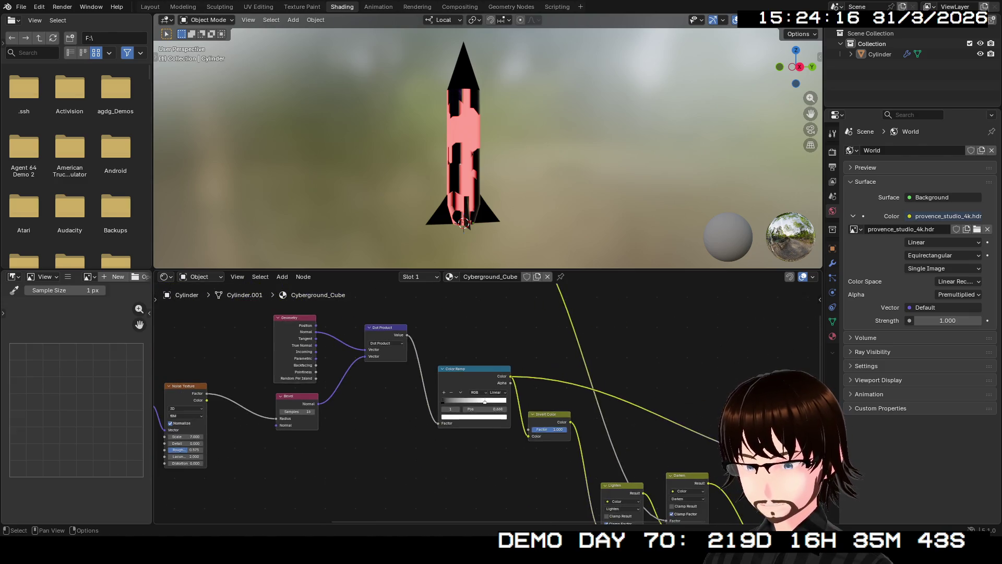
{"action": "mouse_move", "coordinate": [470, 376]}
{"action": "middle_mouse_down"}
{"action": "mouse_move", "coordinate": [495, 418]}
{"action": "mouse_move", "coordinate": [439, 393]}
{"action": "mouse_move", "coordinate": [308, 376]}
{"action": "middle_mouse_up"}
{"action": "scroll", "coordinate": [486, 399], "scroll_direction": "down", "scroll_amount": 2}
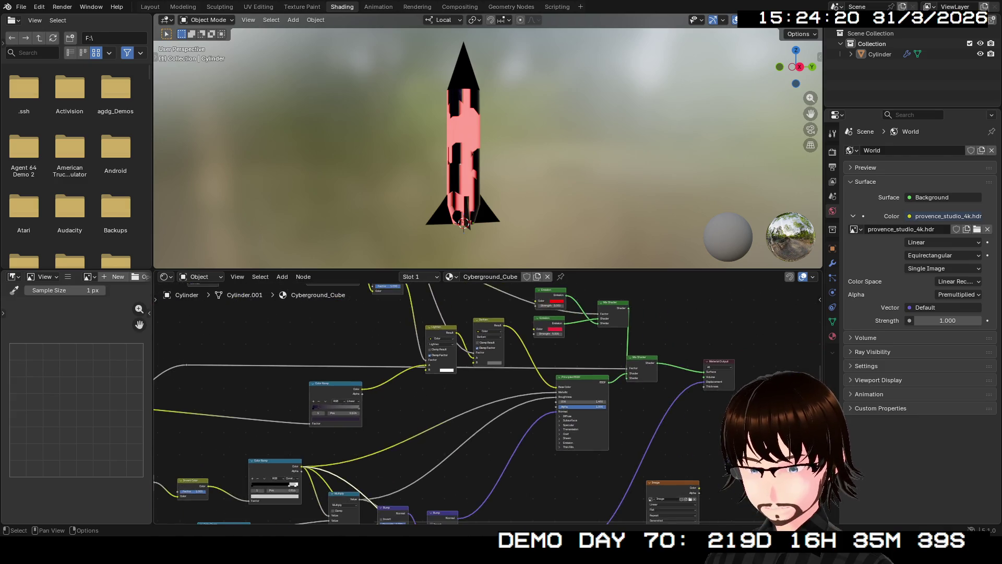
{"action": "middle_click_drag", "start_coordinate": [392, 353], "coordinate": [533, 430]}
{"action": "middle_click_drag", "start_coordinate": [470, 376], "coordinate": [393, 442]}
{"action": "scroll", "coordinate": [572, 470], "scroll_direction": "up", "scroll_amount": 1}
{"action": "scroll", "coordinate": [572, 470], "scroll_direction": "up", "scroll_amount": 2}
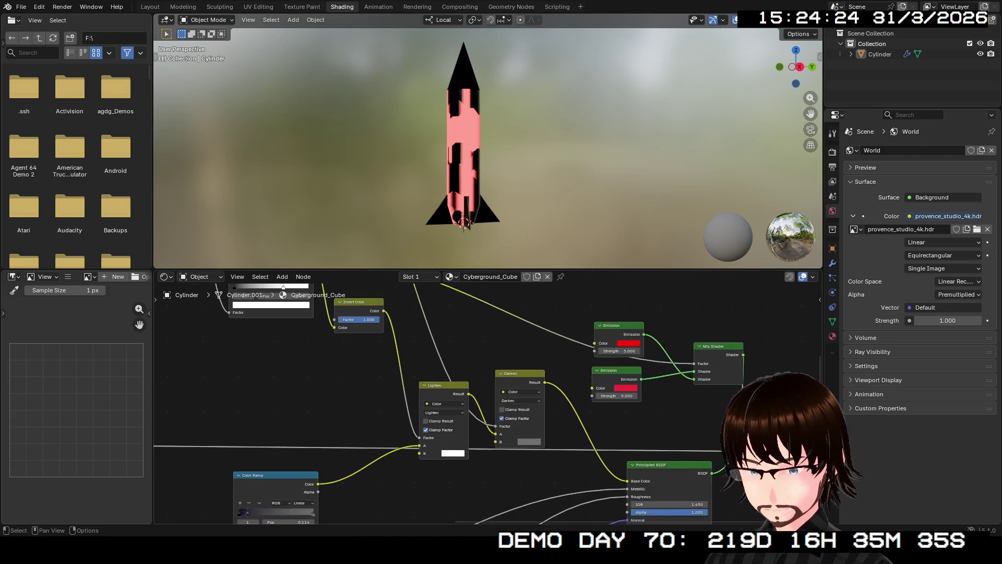
{"action": "scroll", "coordinate": [571, 470], "scroll_direction": "up", "scroll_amount": 2}
{"action": "scroll", "coordinate": [572, 470], "scroll_direction": "up", "scroll_amount": 1}
Step: Lower both Emission strengths from 5 to 1
{"action": "middle_click_drag", "start_coordinate": [598, 360], "coordinate": [501, 414]}
{"action": "double_click", "coordinate": [502, 414]}
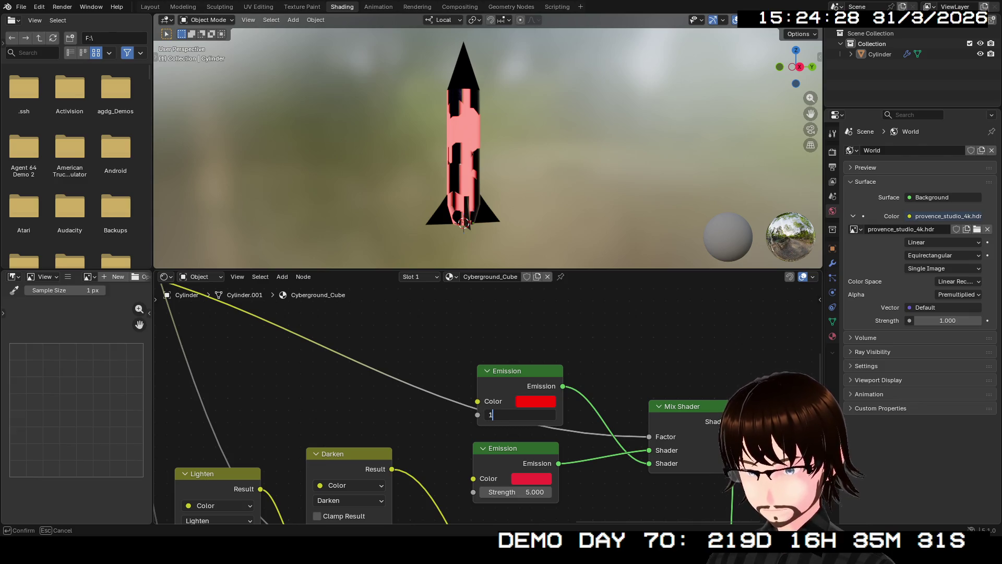
{"action": "key", "text": "Return"}
{"action": "left_click", "coordinate": [517, 492]}
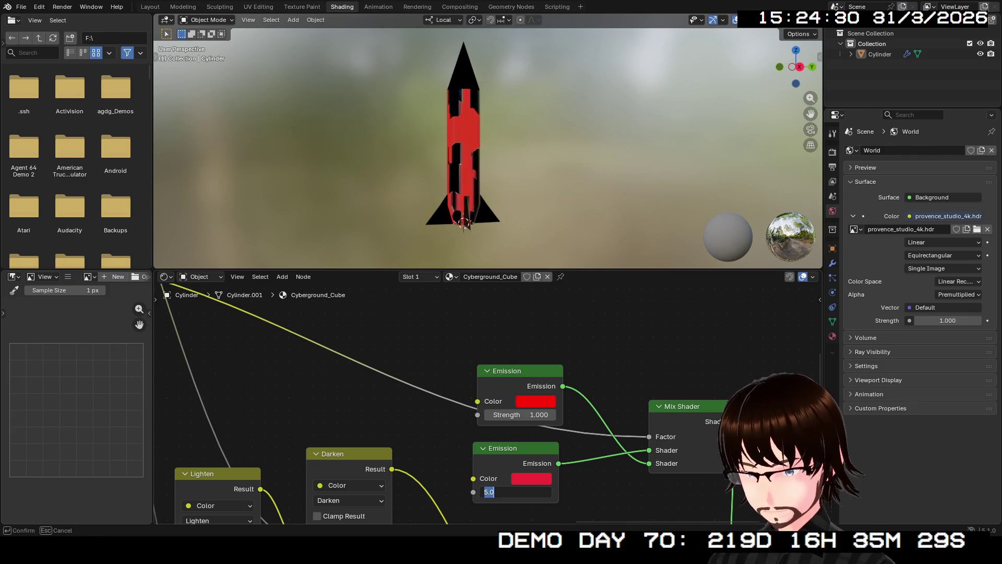
{"action": "type", "text": "1"}
{"action": "key", "text": "Return"}
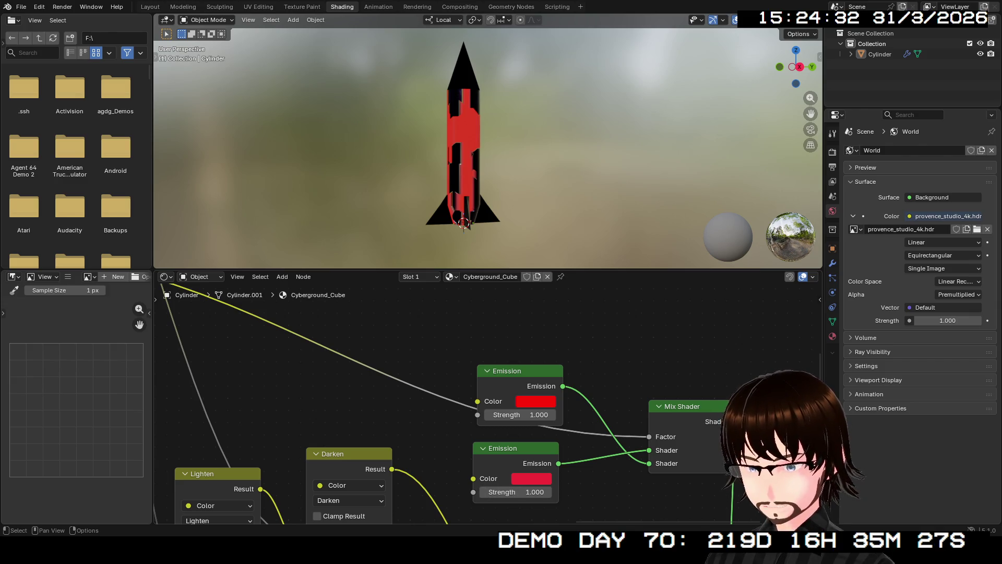
{"action": "middle_click_drag", "start_coordinate": [470, 157], "coordinate": [493, 149]}
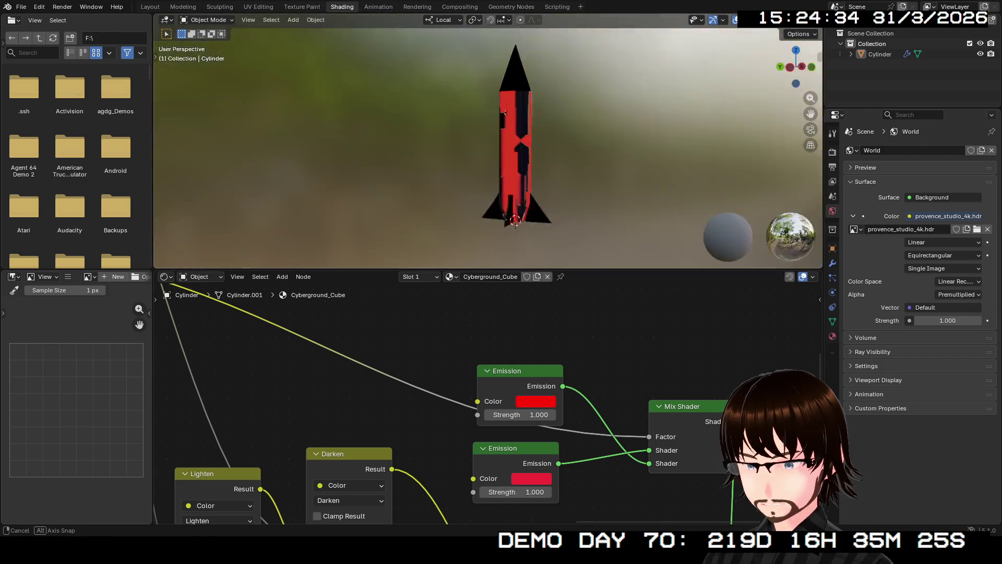
{"action": "middle_click_drag", "start_coordinate": [490, 156], "coordinate": [466, 168]}
{"action": "middle_click_drag", "start_coordinate": [486, 408], "coordinate": [666, 376]}
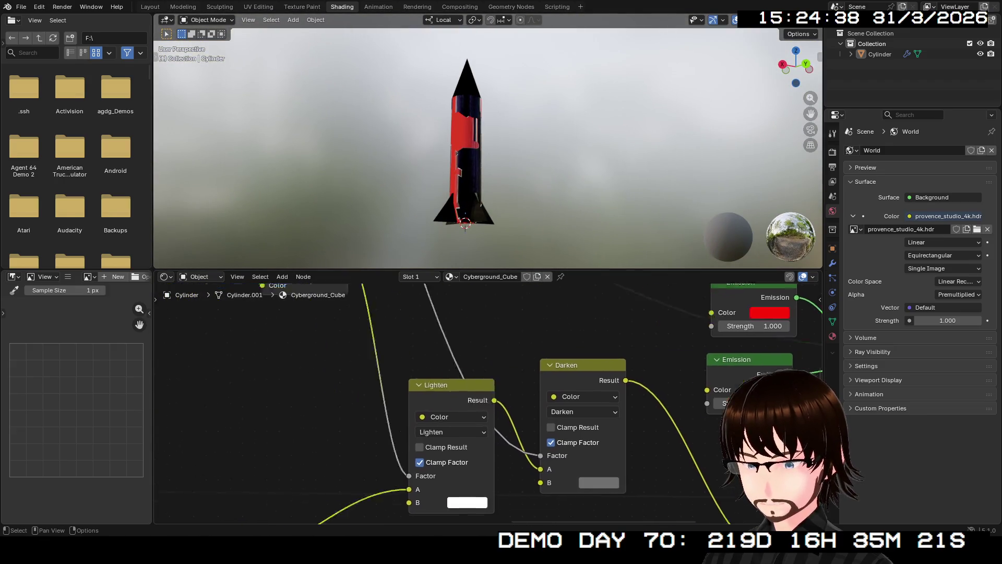
{"action": "scroll", "coordinate": [447, 314], "scroll_direction": "down", "scroll_amount": 1}
{"action": "scroll", "coordinate": [446, 314], "scroll_direction": "down", "scroll_amount": 1}
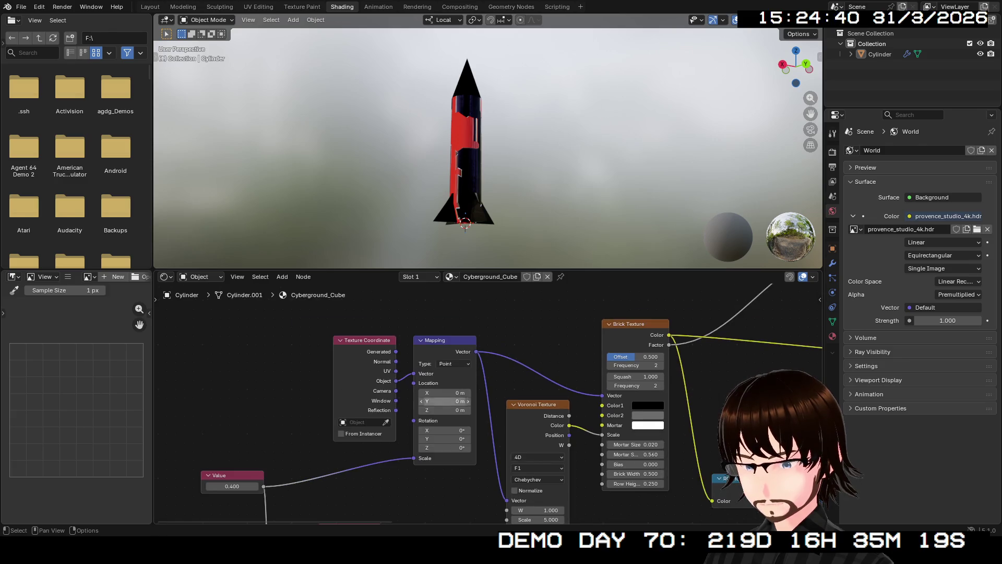
{"action": "scroll", "coordinate": [446, 314], "scroll_direction": "down", "scroll_amount": 1}
{"action": "middle_click_drag", "start_coordinate": [563, 339], "coordinate": [519, 348]}
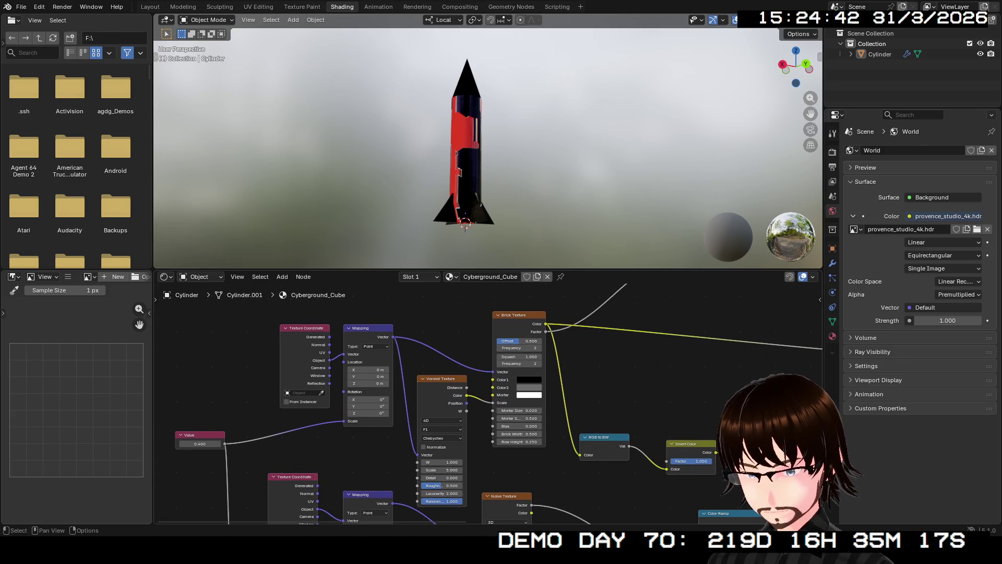
{"action": "left_click", "coordinate": [516, 318], "text": "ctrl+shift"}
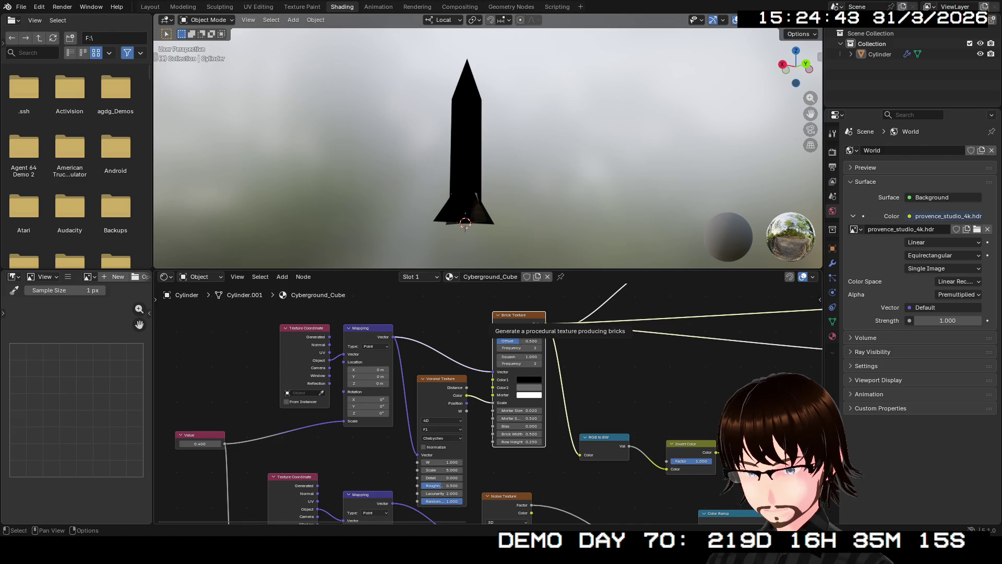
{"action": "middle_click_drag", "start_coordinate": [517, 352], "coordinate": [400, 392]}
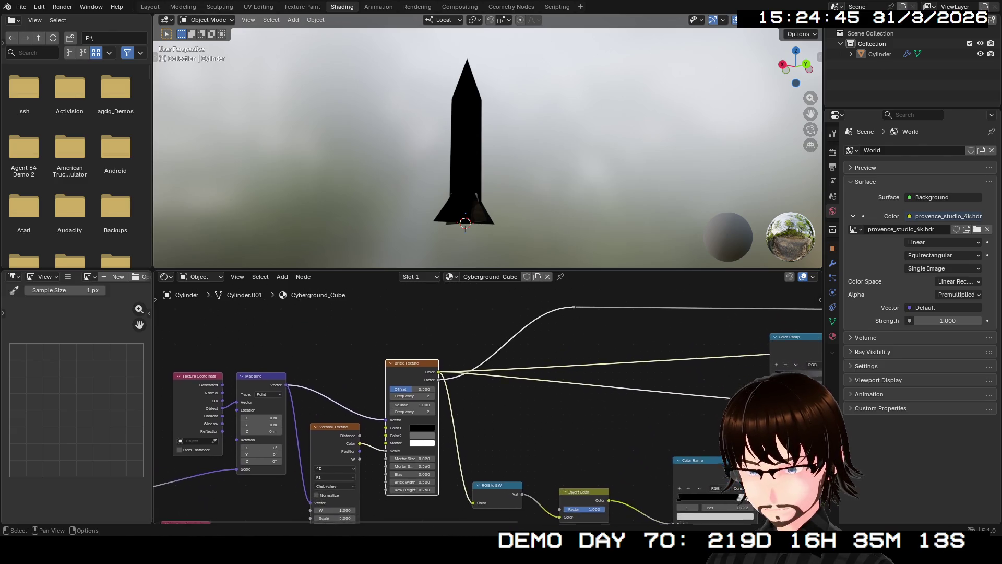
{"action": "scroll", "coordinate": [485, 404], "scroll_direction": "up", "scroll_amount": 2}
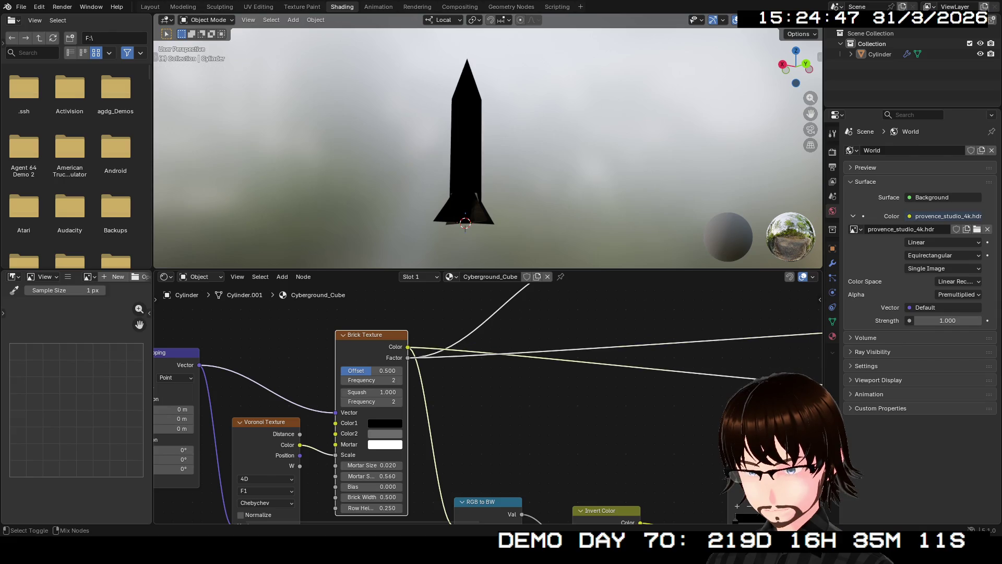
{"action": "scroll", "coordinate": [442, 410], "scroll_direction": "down", "scroll_amount": 1}
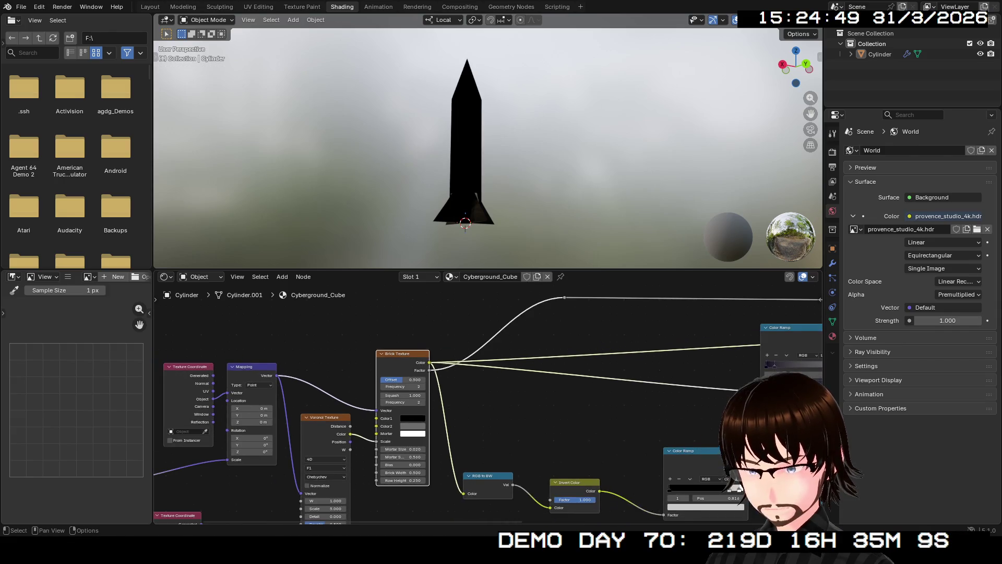
{"action": "scroll", "coordinate": [441, 410], "scroll_direction": "down", "scroll_amount": 1}
{"action": "mouse_move", "coordinate": [441, 410]}
{"action": "middle_mouse_down"}
{"action": "mouse_move", "coordinate": [259, 474]}
{"action": "mouse_move", "coordinate": [372, 464]}
{"action": "mouse_move", "coordinate": [7, 361]}
{"action": "middle_mouse_up"}
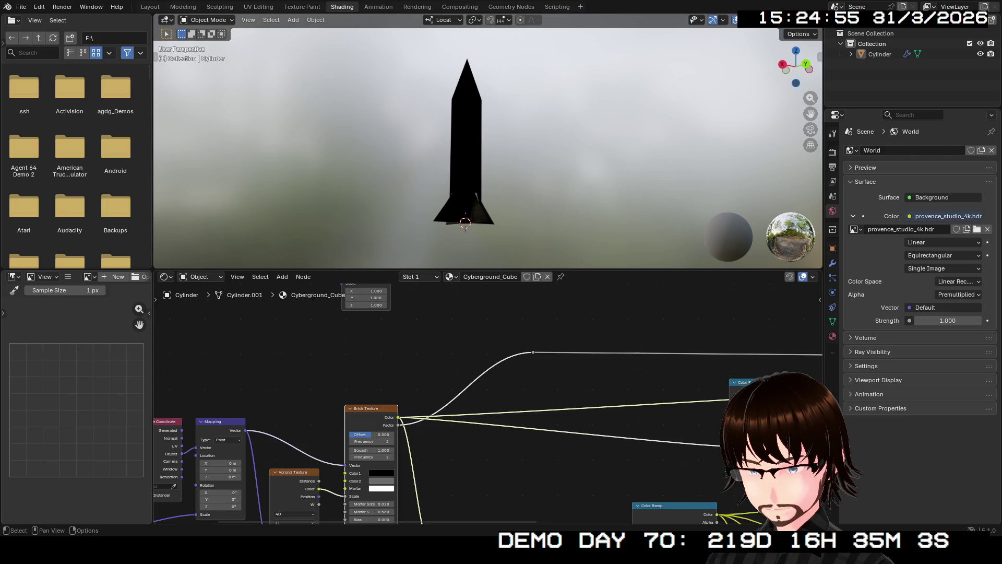
{"action": "mouse_move", "coordinate": [486, 403]}
{"action": "middle_mouse_down"}
{"action": "mouse_move", "coordinate": [339, 407]}
{"action": "mouse_move", "coordinate": [666, 439]}
{"action": "middle_mouse_up"}
{"action": "left_click", "coordinate": [651, 384], "text": "ctrl+shift"}
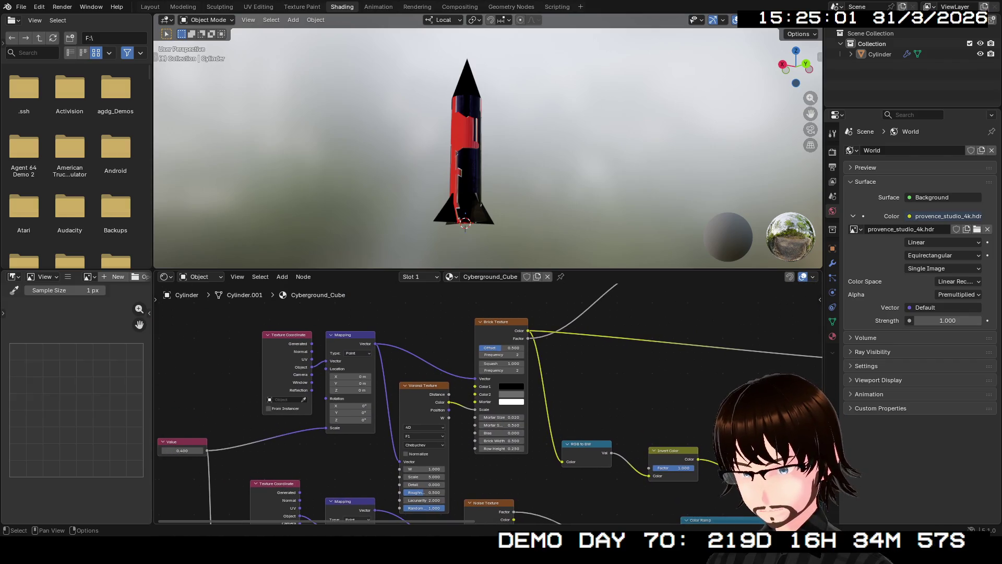
{"action": "scroll", "coordinate": [430, 454], "scroll_direction": "up", "scroll_amount": 2}
{"action": "scroll", "coordinate": [429, 454], "scroll_direction": "up", "scroll_amount": 1}
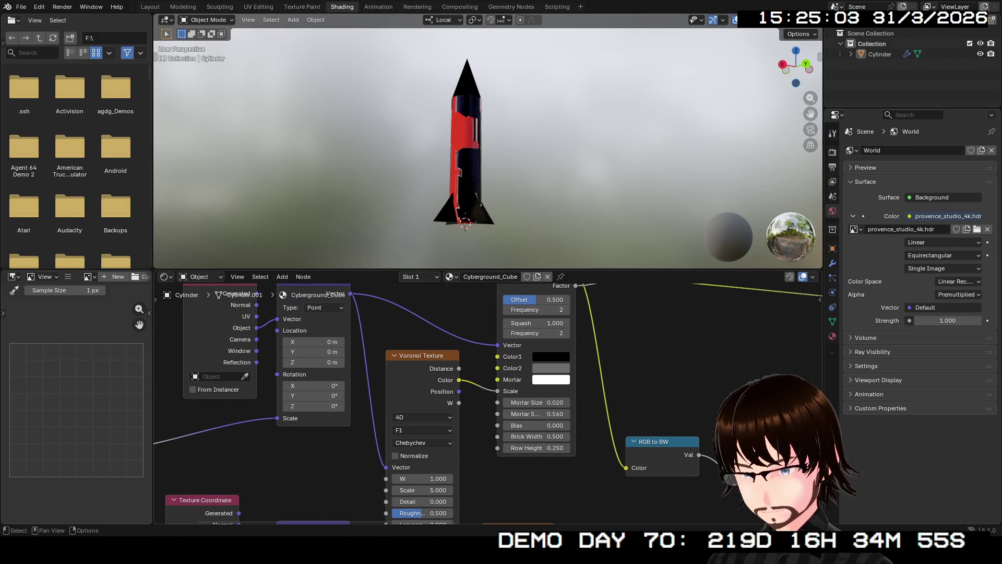
Step: Set the Voronoi Texture W to 6.2 and Scale to 33.4 for a finer pattern
{"action": "left_click_drag", "start_coordinate": [427, 479], "coordinate": [478, 479]}
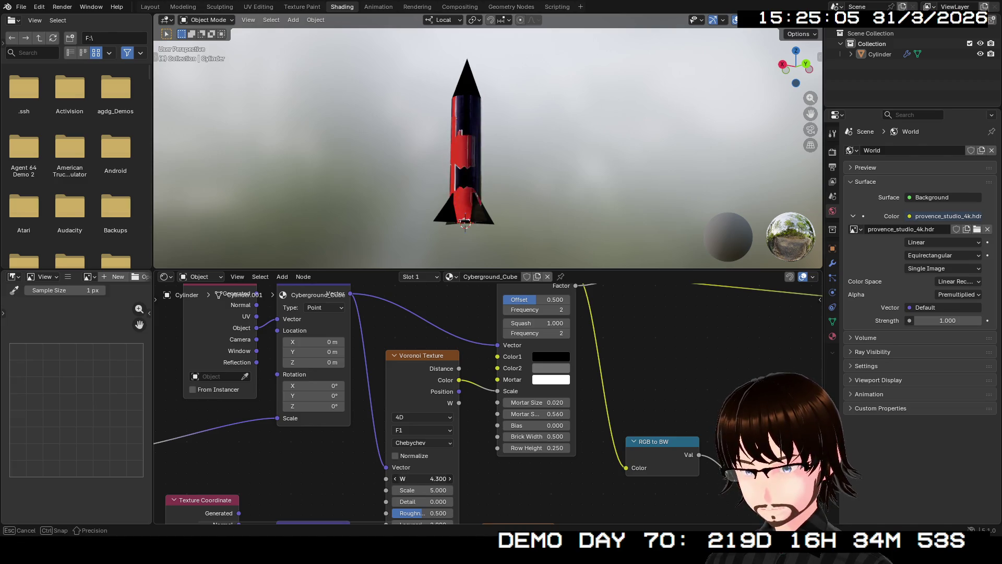
{"action": "left_click_drag", "start_coordinate": [423, 491], "coordinate": [600, 490]}
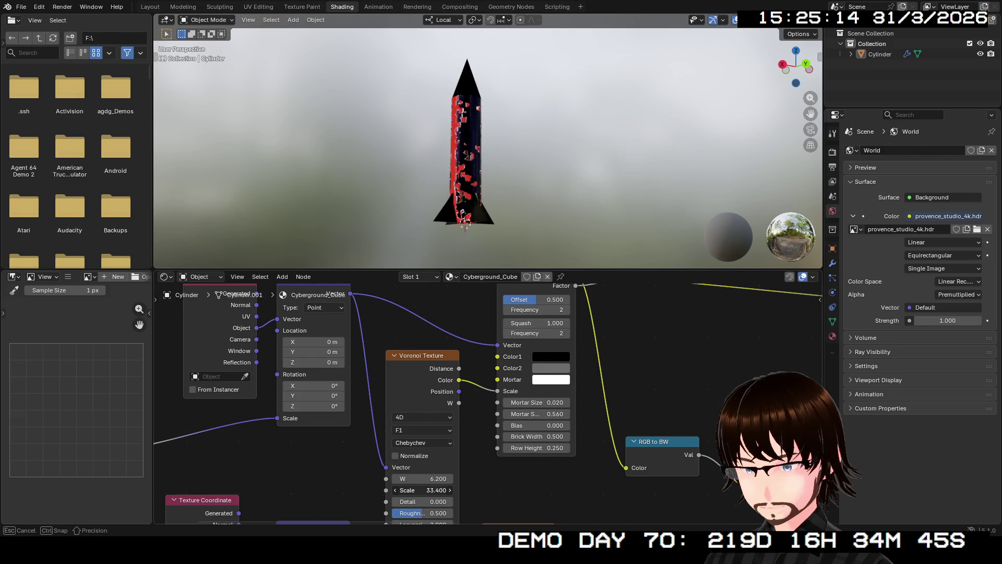
{"action": "mouse_move", "coordinate": [470, 196]}
{"action": "middle_mouse_down"}
{"action": "mouse_move", "coordinate": [517, 195]}
{"action": "mouse_move", "coordinate": [501, 225]}
{"action": "middle_mouse_up"}
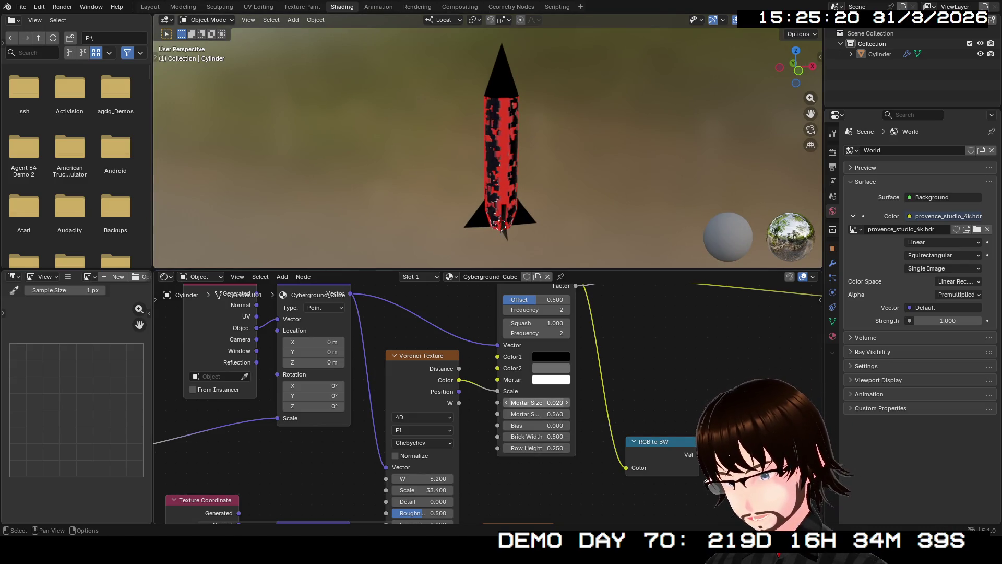
Step: Bring the Brick Texture frequency down to 2 and preview the Voronoi distance output
{"action": "middle_click_drag", "start_coordinate": [540, 402], "coordinate": [530, 477]}
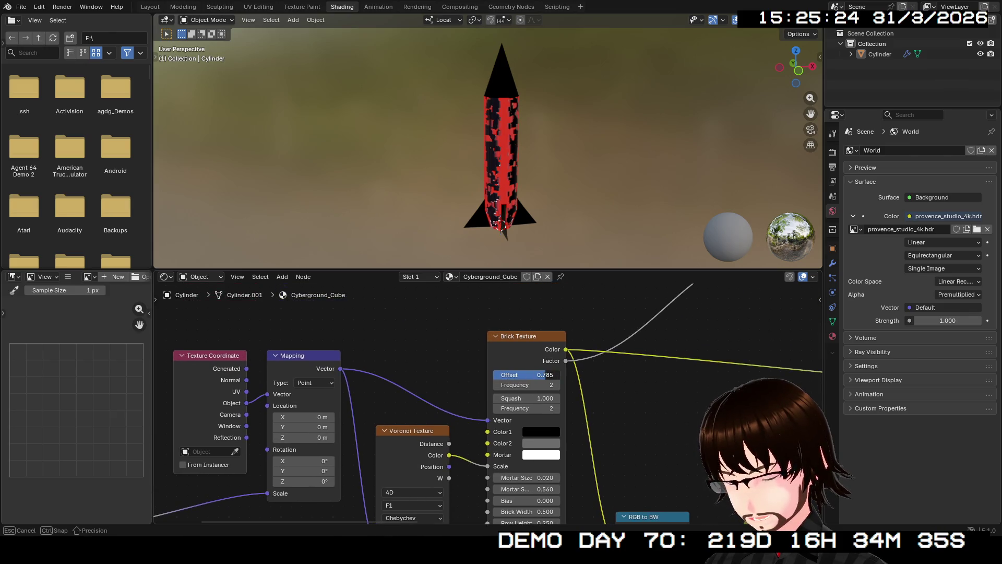
{"action": "left_click_drag", "start_coordinate": [526, 385], "coordinate": [558, 384]}
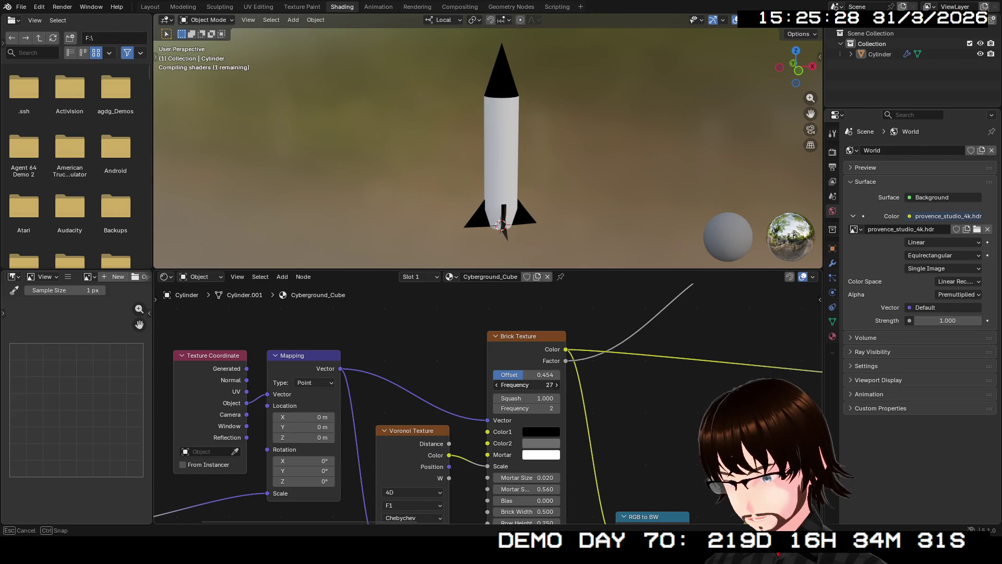
{"action": "mouse_move", "coordinate": [549, 385]}
{"action": "left_mouse_down"}
{"action": "mouse_move", "coordinate": [518, 385]}
{"action": "mouse_move", "coordinate": [532, 385]}
{"action": "left_mouse_up"}
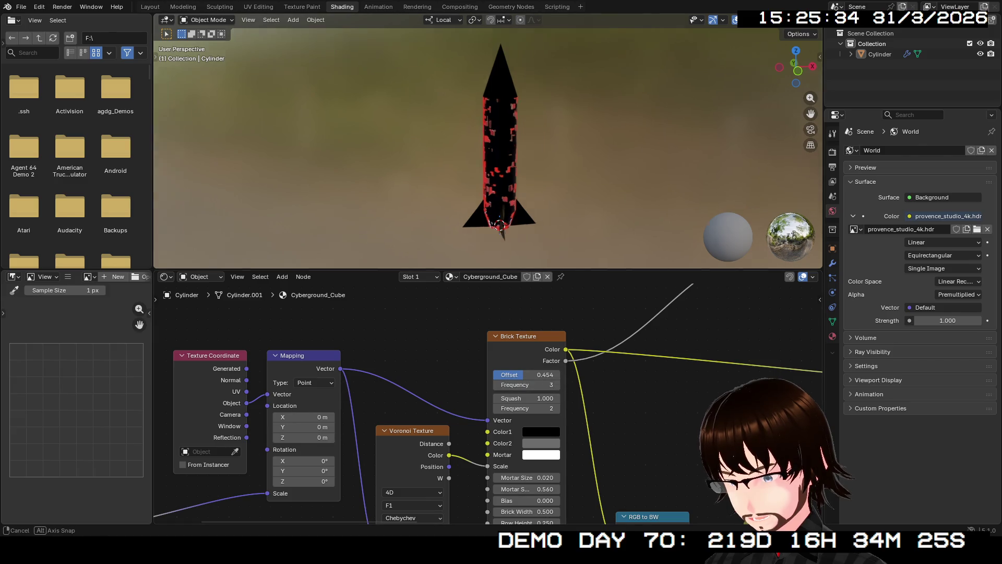
{"action": "middle_click_drag", "start_coordinate": [510, 235], "coordinate": [548, 235]}
{"action": "mouse_move", "coordinate": [527, 385]}
{"action": "left_mouse_down"}
{"action": "mouse_move", "coordinate": [550, 385]}
{"action": "mouse_move", "coordinate": [519, 385]}
{"action": "left_mouse_up"}
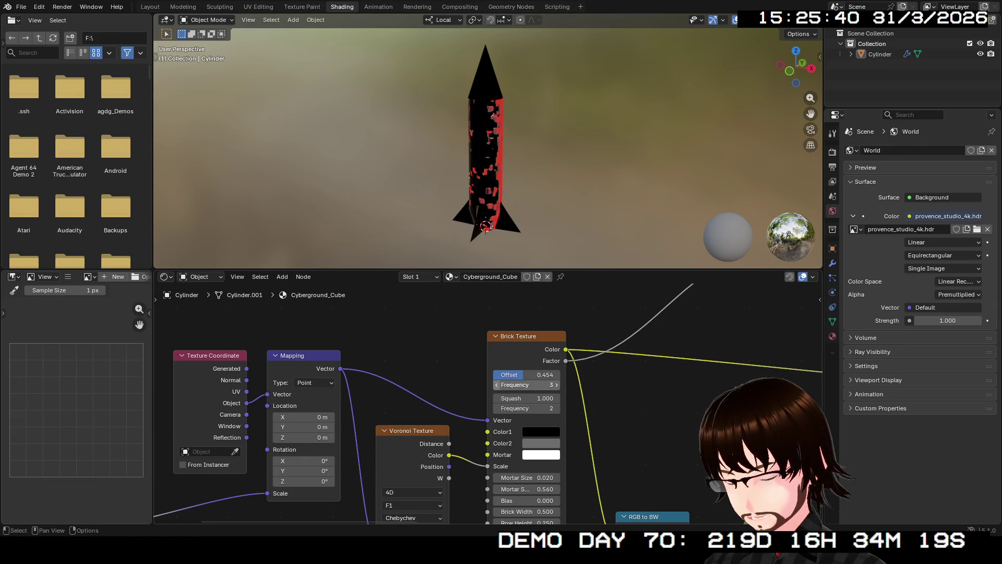
{"action": "scroll", "coordinate": [519, 385], "scroll_direction": "down", "scroll_amount": 1}
{"action": "mouse_move", "coordinate": [523, 479]}
{"action": "middle_mouse_down", "text": "shift"}
{"action": "mouse_move", "coordinate": [530, 417]}
{"action": "mouse_move", "coordinate": [510, 492]}
{"action": "middle_mouse_up", "text": "shift"}
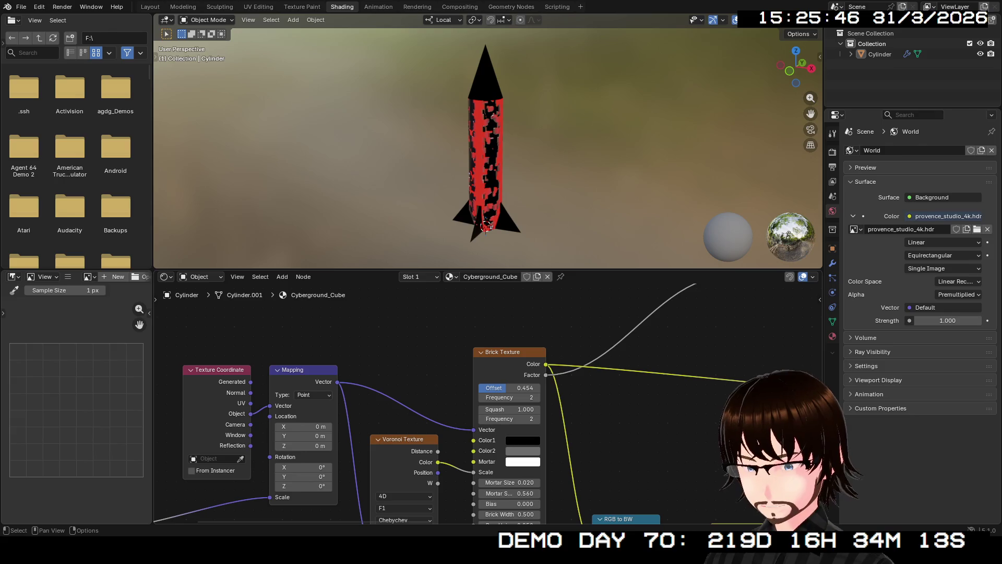
{"action": "left_click", "coordinate": [404, 462], "text": "ctrl+shift"}
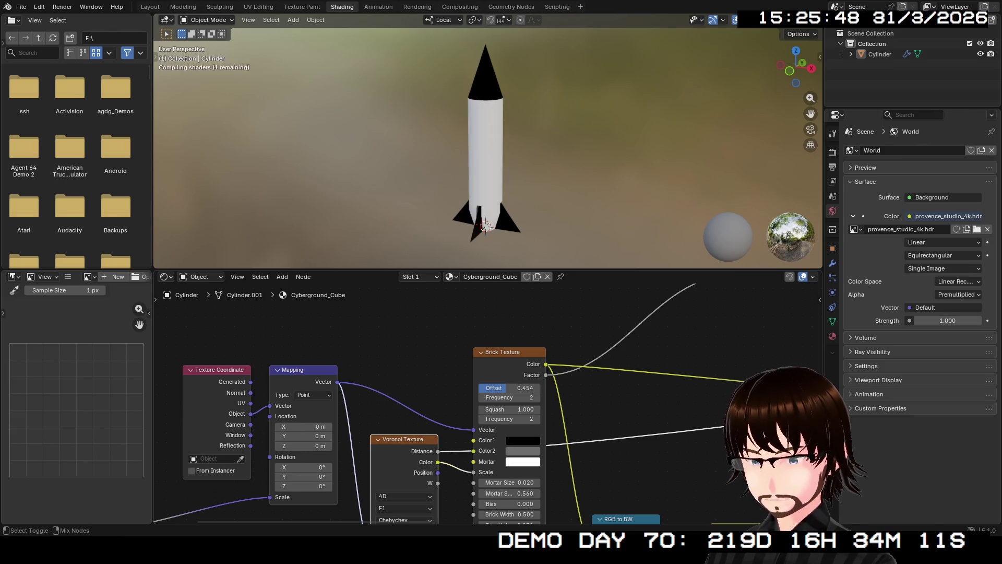
Step: Preview the Voronoi Color output on the rocket and join the file browser into the image editor
{"action": "left_click", "coordinate": [404, 462], "text": "ctrl+shift"}
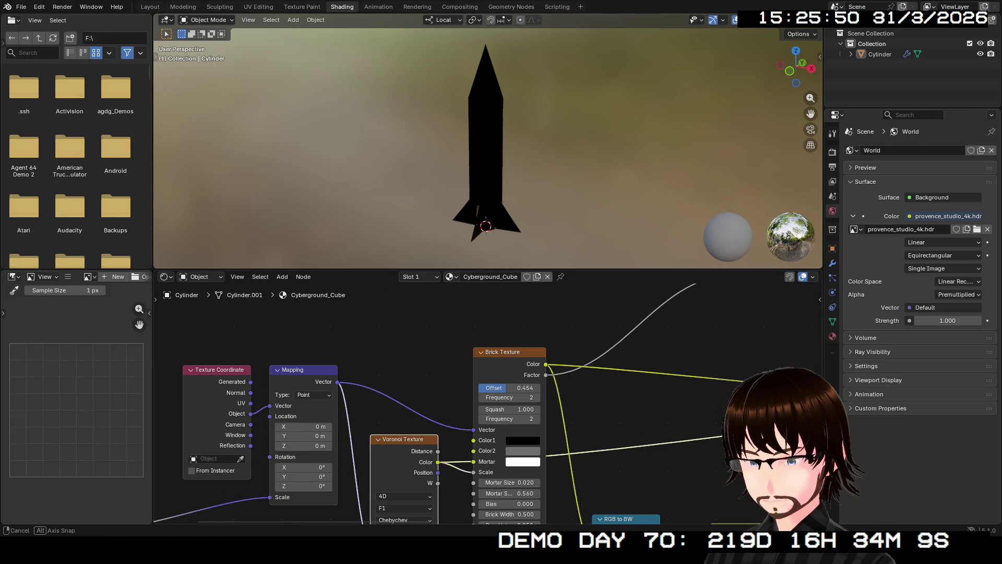
{"action": "middle_click_drag", "start_coordinate": [485, 150], "coordinate": [501, 157]}
{"action": "scroll", "coordinate": [501, 149], "scroll_direction": "up", "scroll_amount": 1}
{"action": "scroll", "coordinate": [501, 149], "scroll_direction": "up", "scroll_amount": 4}
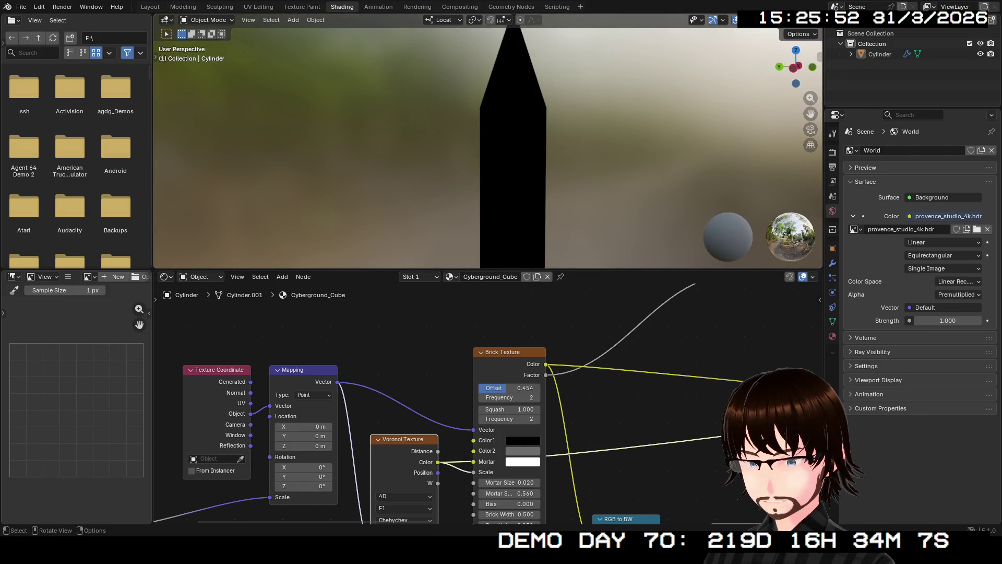
{"action": "mouse_move", "coordinate": [510, 258]}
{"action": "middle_mouse_down", "text": "shift"}
{"action": "mouse_move", "coordinate": [501, 196]}
{"action": "mouse_move", "coordinate": [481, 259]}
{"action": "middle_mouse_up", "text": "shift"}
{"action": "scroll", "coordinate": [486, 403], "scroll_direction": "down", "scroll_amount": 1}
{"action": "scroll", "coordinate": [486, 403], "scroll_direction": "down", "scroll_amount": 1}
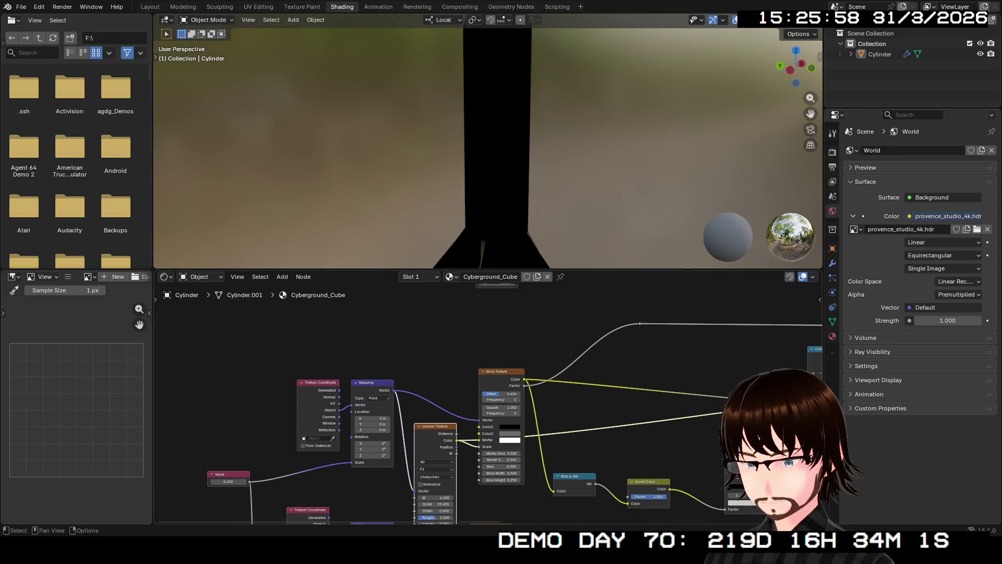
{"action": "scroll", "coordinate": [485, 404], "scroll_direction": "up", "scroll_amount": 1}
{"action": "mouse_move", "coordinate": [486, 438]}
{"action": "middle_mouse_down"}
{"action": "mouse_move", "coordinate": [470, 313]}
{"action": "mouse_move", "coordinate": [461, 404]}
{"action": "middle_mouse_up"}
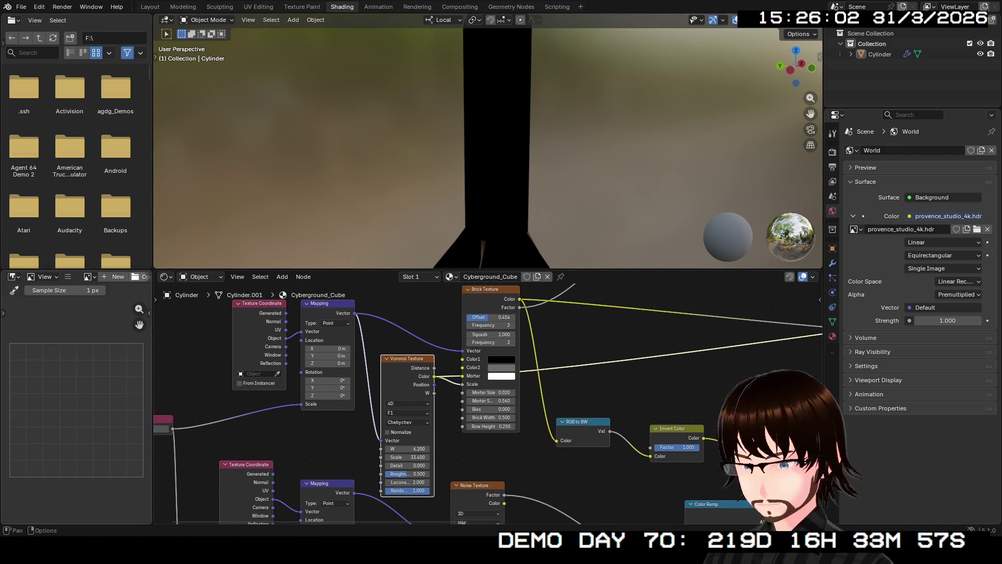
{"action": "left_click_drag", "start_coordinate": [157, 263], "coordinate": [148, 223]}
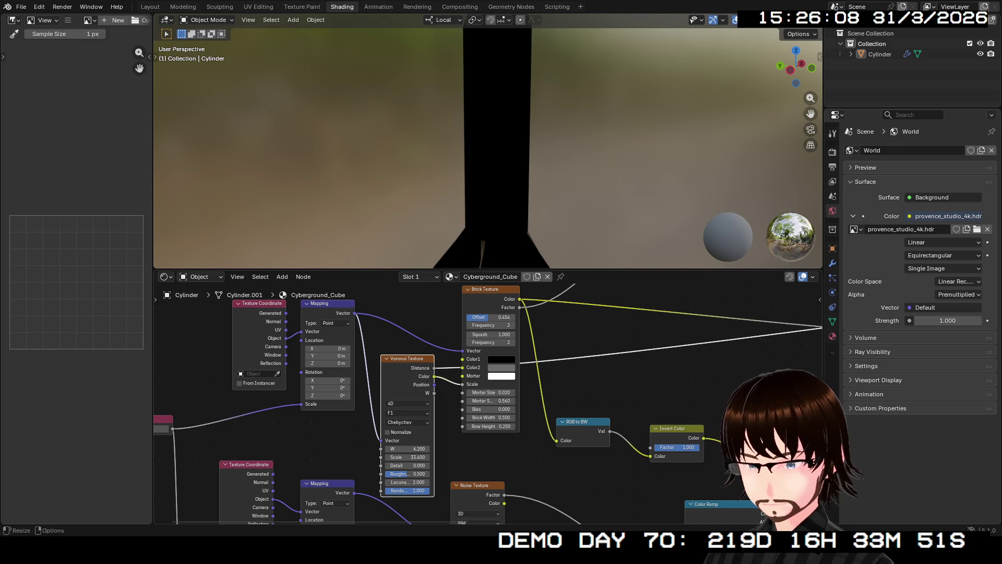
{"action": "middle_click_drag", "start_coordinate": [511, 306], "coordinate": [283, 294]}
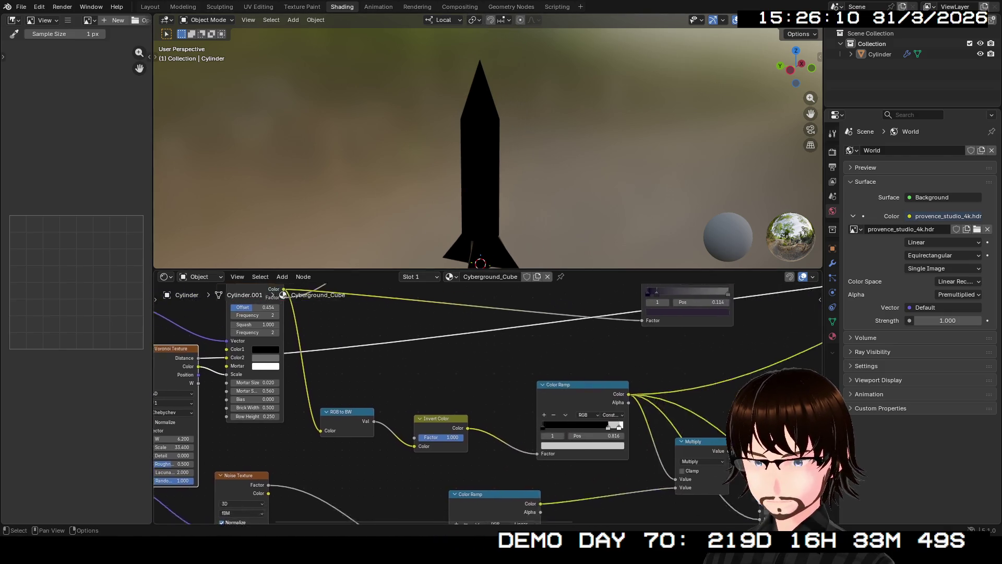
{"action": "scroll", "coordinate": [155, 420], "scroll_direction": "down", "scroll_amount": 2}
{"action": "scroll", "coordinate": [154, 420], "scroll_direction": "down", "scroll_amount": 2}
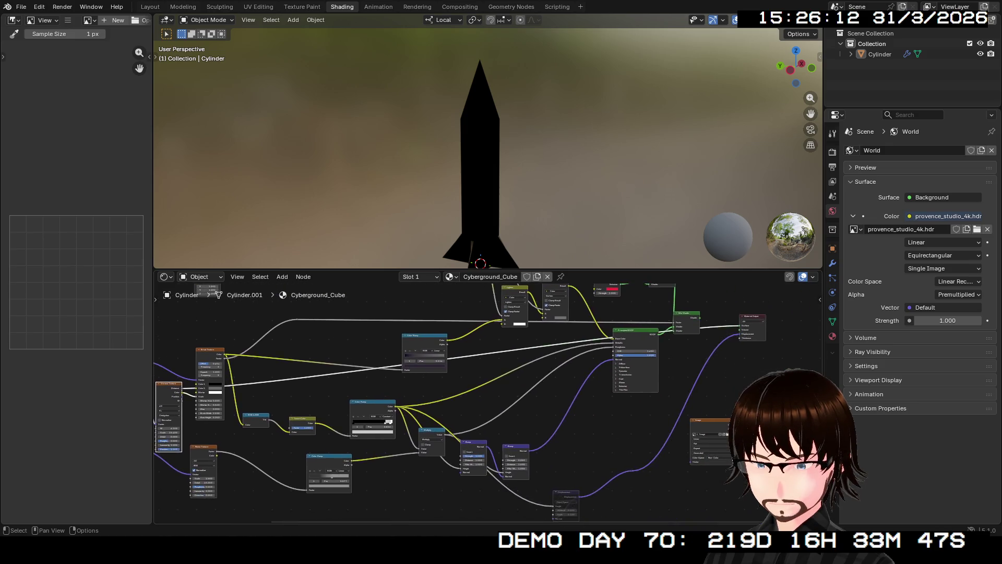
Step: Preview intermediate shader nodes on the rocket, ending on the Color Ramp output
{"action": "middle_click_drag", "start_coordinate": [154, 420], "coordinate": [157, 451]}
{"action": "left_click_drag", "start_coordinate": [576, 400], "coordinate": [577, 415]}
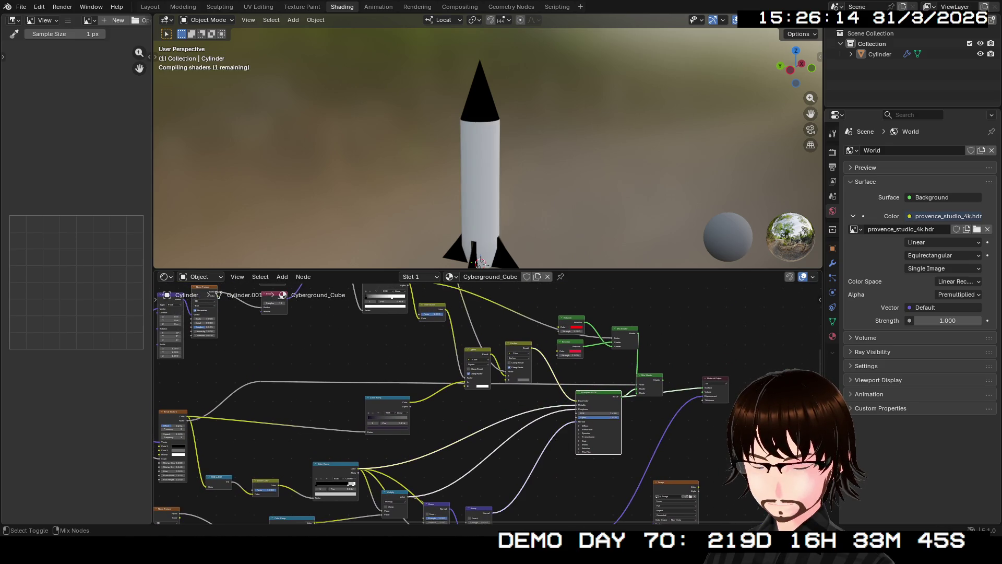
{"action": "mouse_move", "coordinate": [479, 196]}
{"action": "middle_mouse_down"}
{"action": "mouse_move", "coordinate": [480, 156]}
{"action": "mouse_move", "coordinate": [501, 156]}
{"action": "middle_mouse_up"}
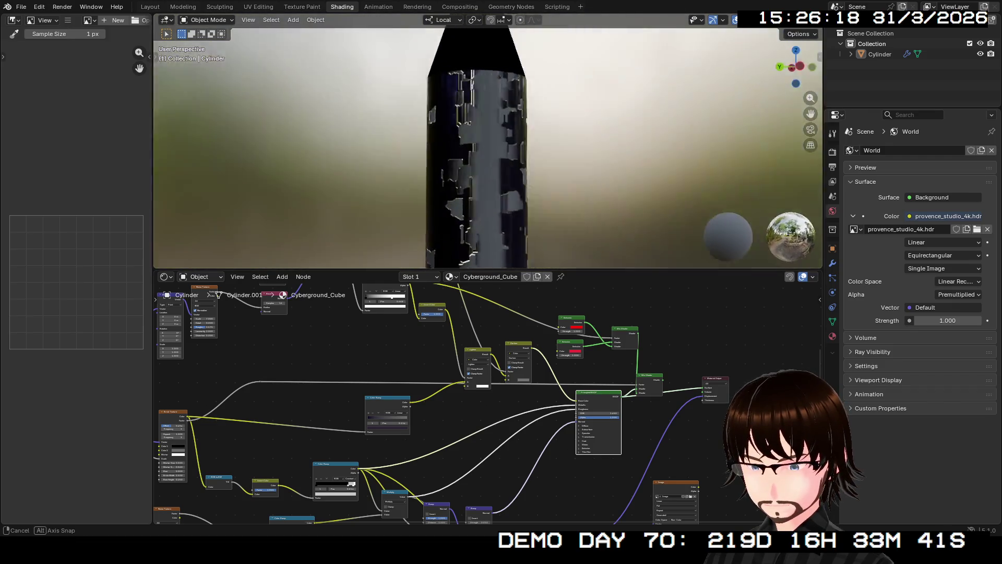
{"action": "scroll", "coordinate": [411, 439], "scroll_direction": "up", "scroll_amount": 3}
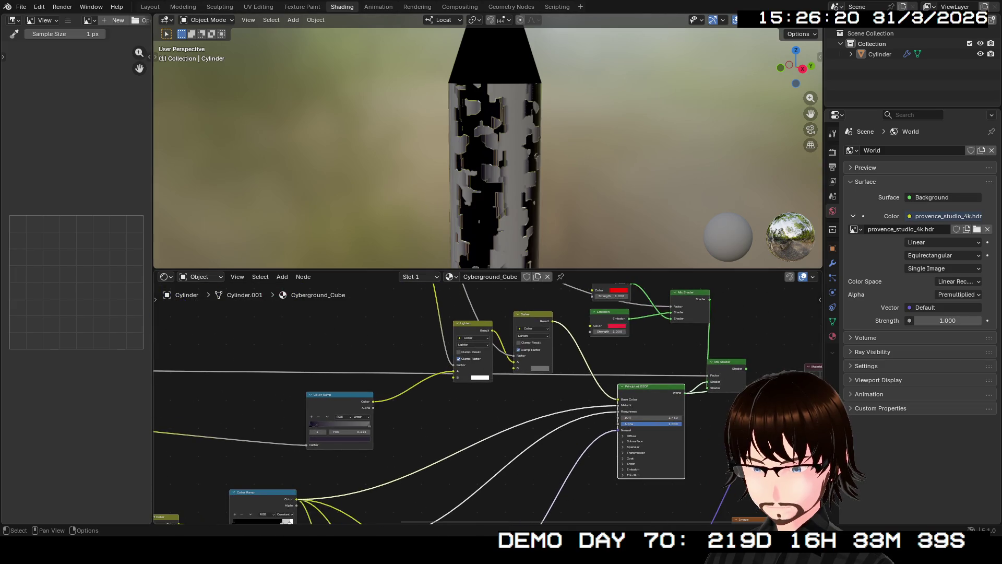
{"action": "middle_click_drag", "start_coordinate": [470, 329], "coordinate": [423, 491]}
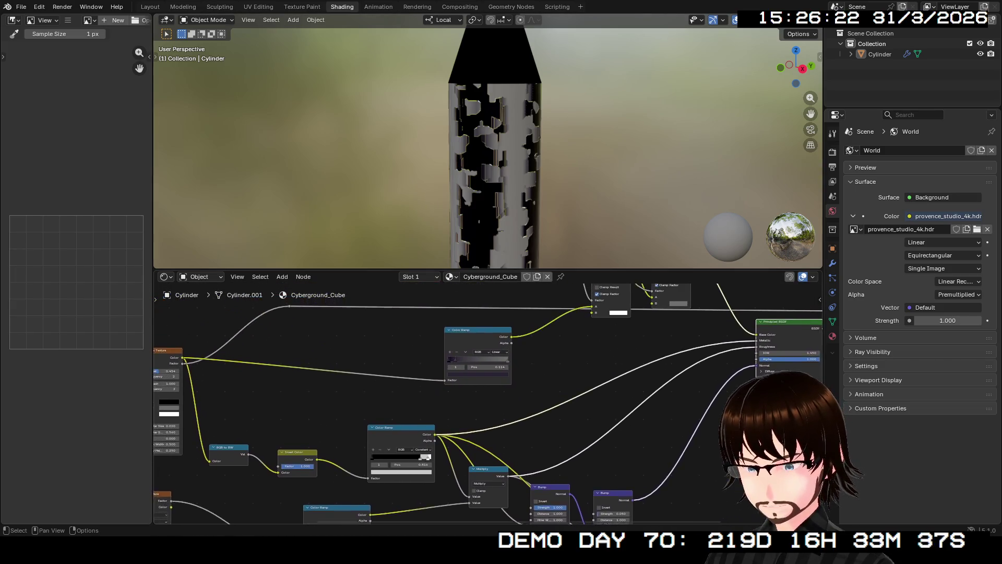
{"action": "middle_click_drag", "start_coordinate": [440, 392], "coordinate": [549, 486]}
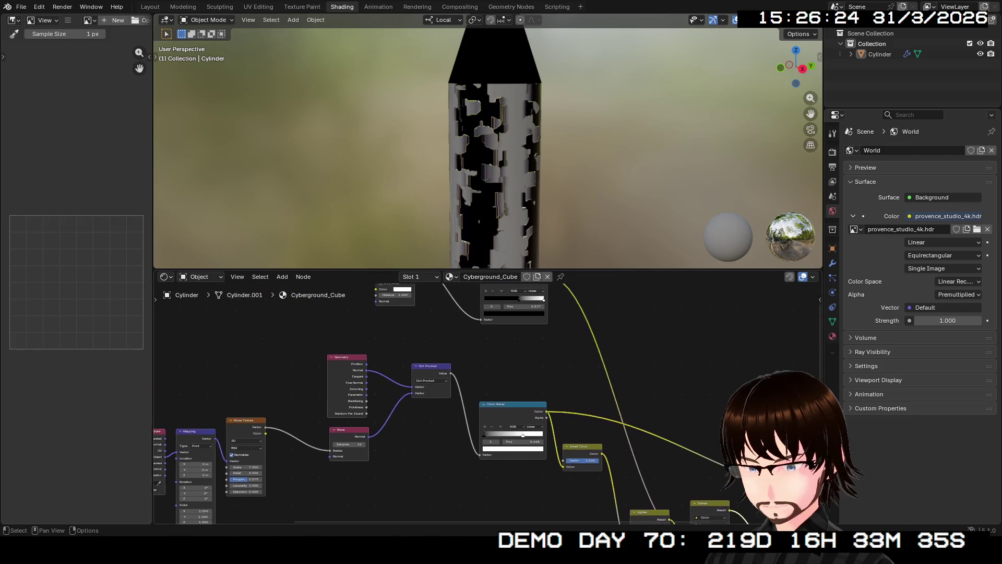
{"action": "scroll", "coordinate": [486, 404], "scroll_direction": "down", "scroll_amount": 1}
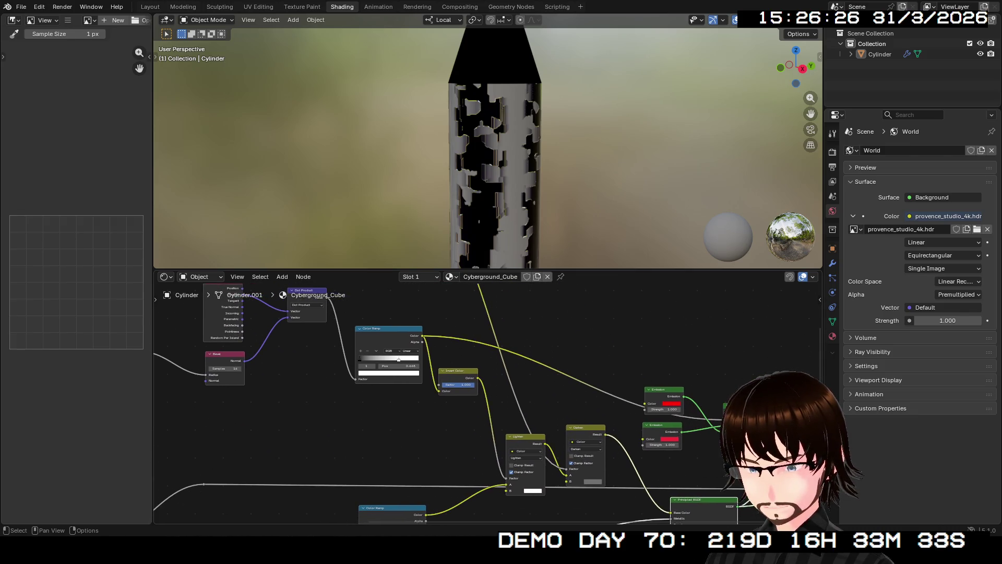
{"action": "scroll", "coordinate": [478, 399], "scroll_direction": "up", "scroll_amount": 1}
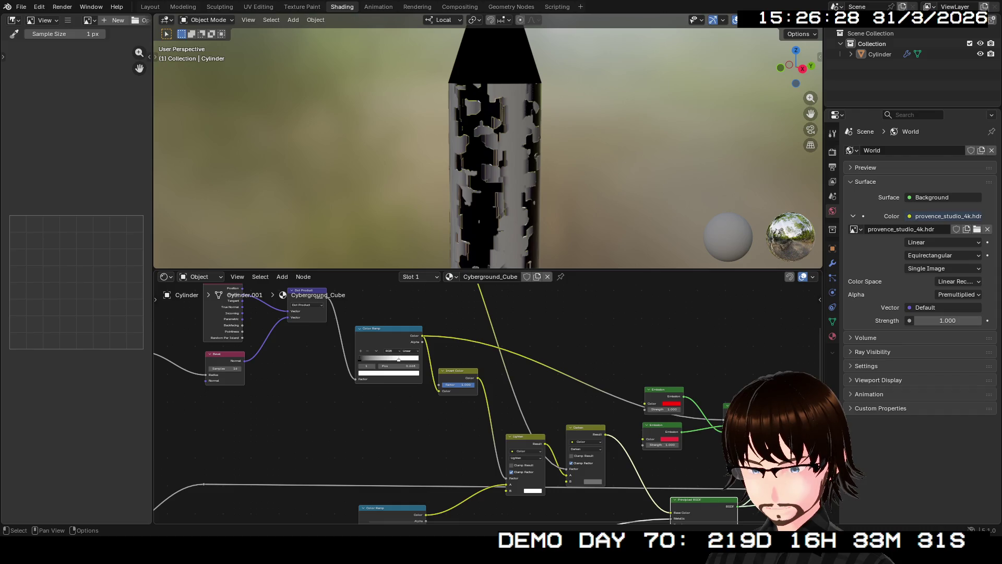
{"action": "left_click", "coordinate": [389, 348], "text": "ctrl+shift"}
{"action": "scroll", "coordinate": [488, 149], "scroll_direction": "down", "scroll_amount": 2}
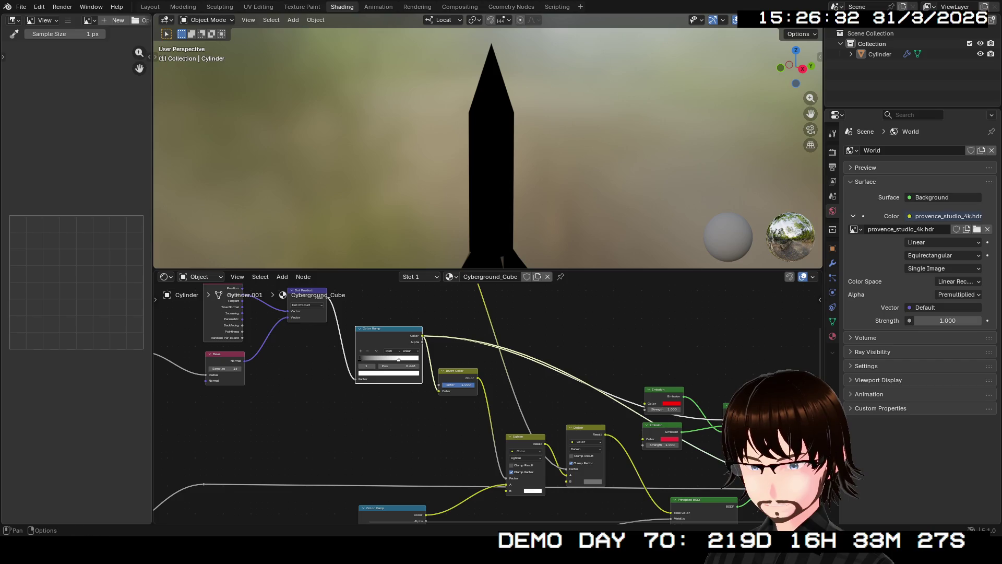
{"action": "left_click", "coordinate": [803, 19]}
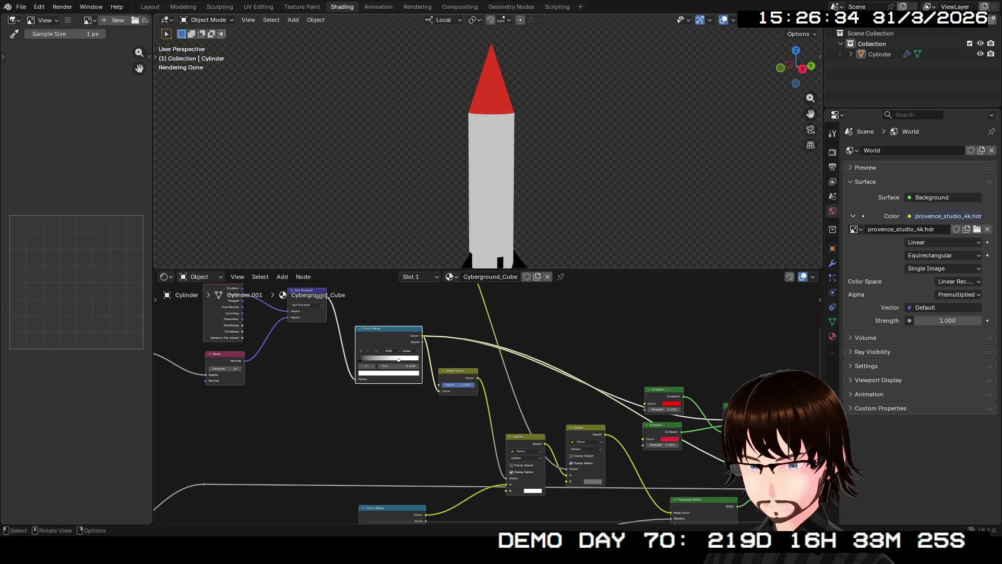
Step: Mute the Invert Color node and preview the top Emission shader in Rendered shading
{"action": "middle_click_drag", "start_coordinate": [488, 149], "coordinate": [495, 141]}
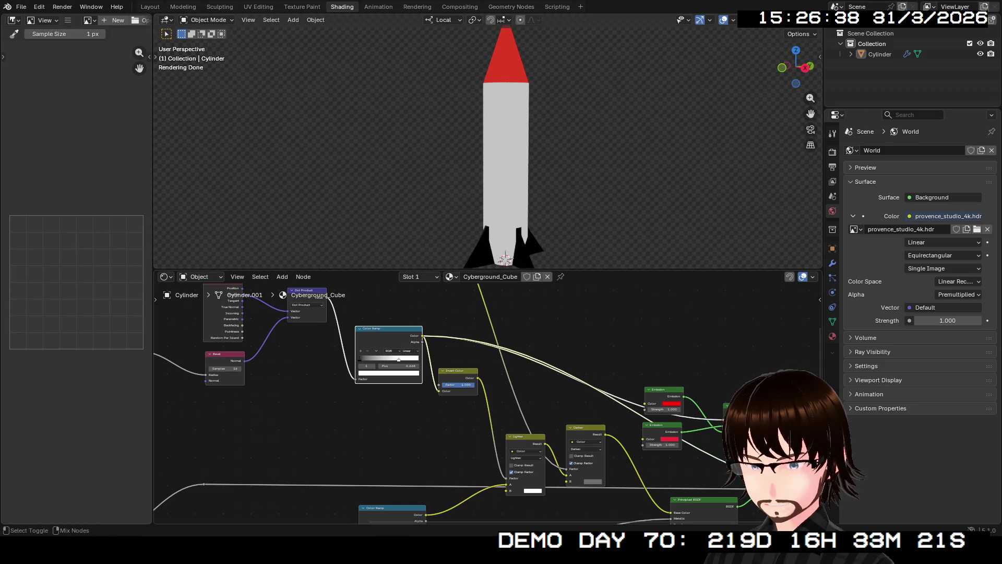
{"action": "left_click", "coordinate": [458, 380], "text": "shift"}
{"action": "key", "text": "m"}
{"action": "left_click", "coordinate": [586, 429]}
{"action": "left_click", "coordinate": [663, 393], "text": "ctrl+shift"}
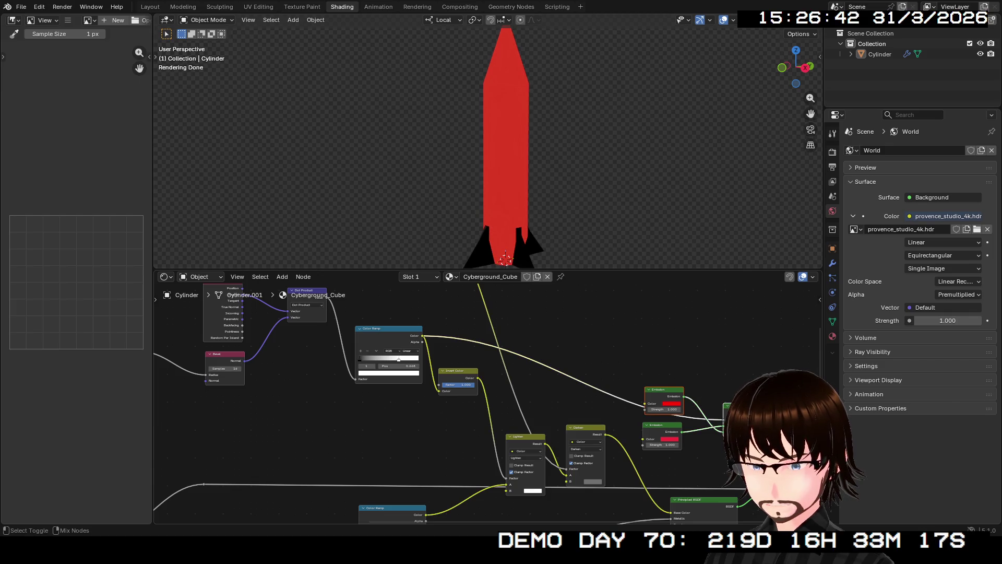
{"action": "middle_click_drag", "start_coordinate": [505, 259], "coordinate": [467, 260]}
{"action": "middle_click_drag", "start_coordinate": [486, 392], "coordinate": [412, 322]}
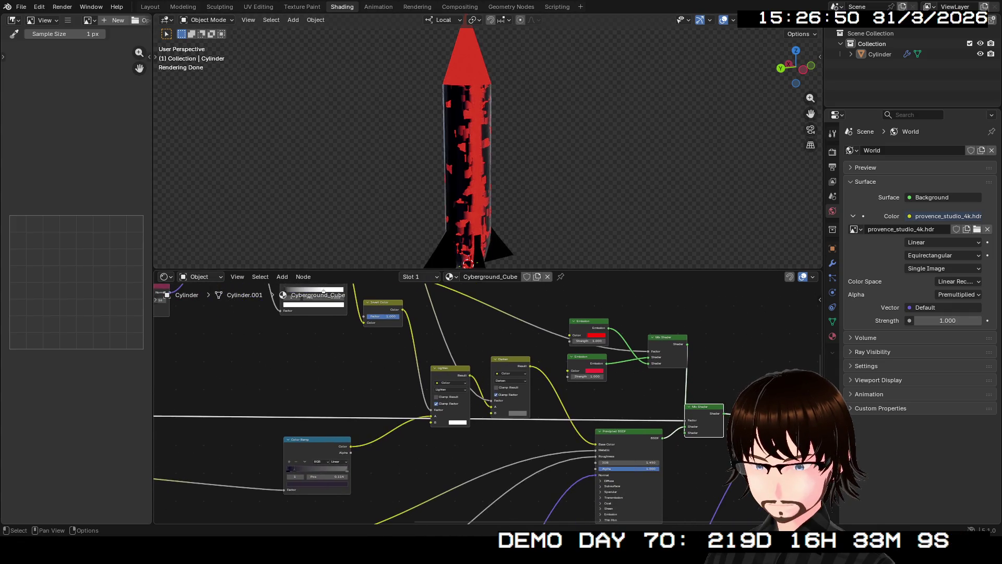
Step: Preview the Principled BSDF output and inspect the rocket body up close
{"action": "left_click", "coordinate": [626, 432], "text": "ctrl+shift"}
{"action": "middle_click_drag", "start_coordinate": [468, 261], "coordinate": [501, 21]}
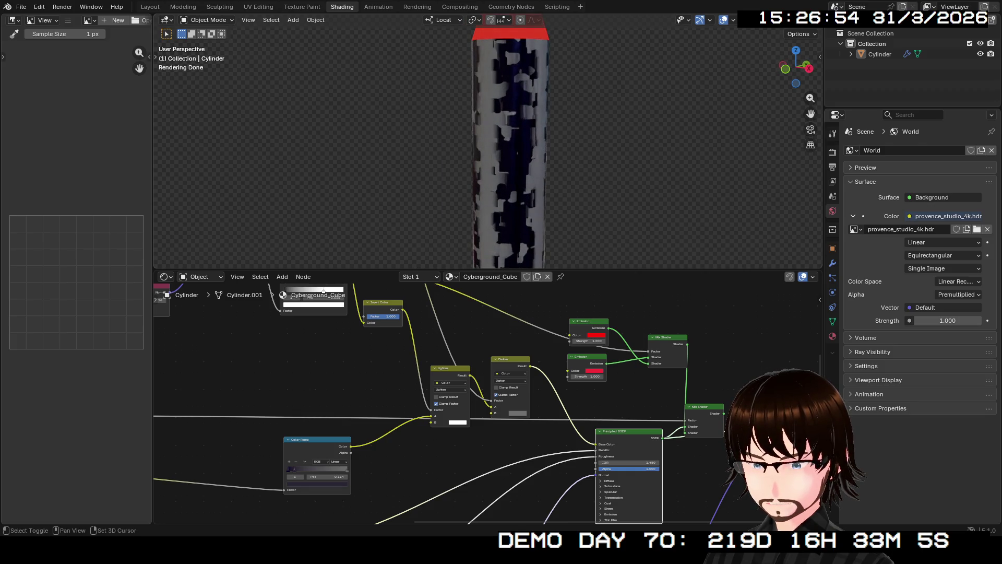
{"action": "mouse_move", "coordinate": [502, 21]}
{"action": "middle_mouse_down"}
{"action": "mouse_move", "coordinate": [520, 19]}
{"action": "mouse_move", "coordinate": [502, 23]}
{"action": "middle_mouse_up"}
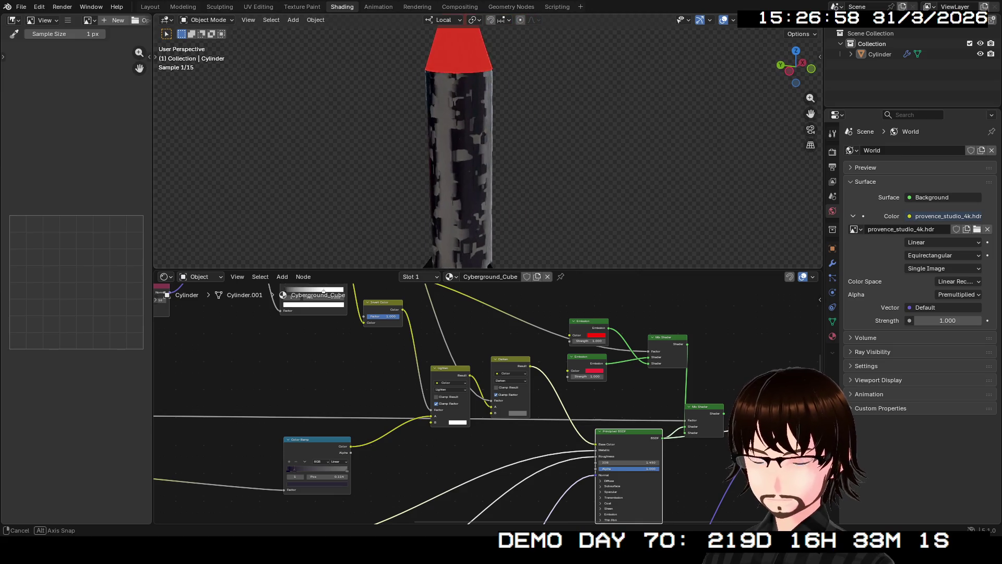
{"action": "scroll", "coordinate": [488, 405], "scroll_direction": "down", "scroll_amount": 1}
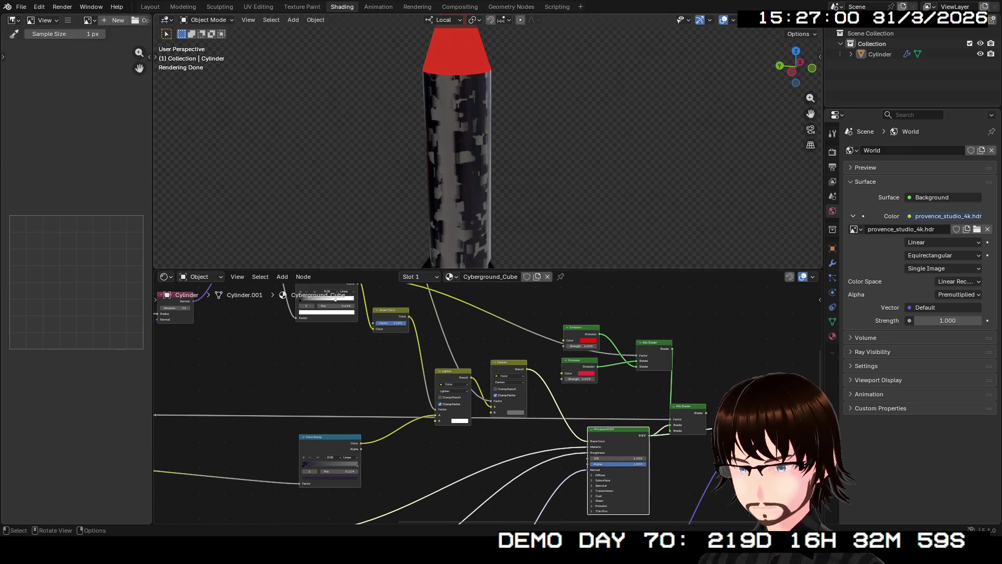
{"action": "mouse_move", "coordinate": [548, 470]}
{"action": "middle_mouse_down"}
{"action": "mouse_move", "coordinate": [484, 327]}
{"action": "mouse_move", "coordinate": [508, 379]}
{"action": "middle_mouse_up"}
{"action": "middle_click_drag", "start_coordinate": [459, 149], "coordinate": [501, 150]}
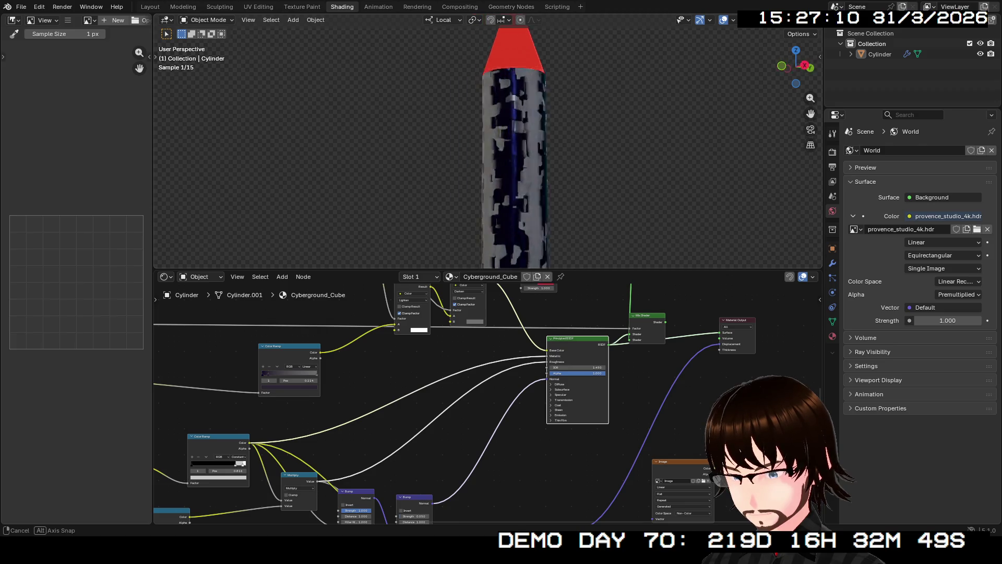
{"action": "mouse_move", "coordinate": [502, 149]}
{"action": "middle_mouse_down"}
{"action": "mouse_move", "coordinate": [470, 148]}
{"action": "mouse_move", "coordinate": [489, 148]}
{"action": "middle_mouse_up"}
{"action": "middle_click_drag", "start_coordinate": [238, 464], "coordinate": [246, 296]}
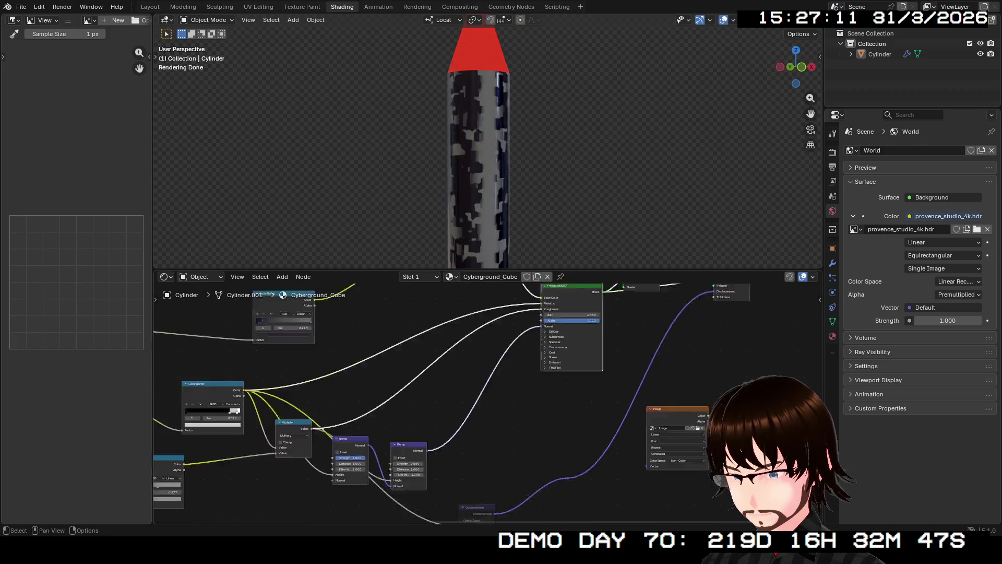
Step: Toggle the Displacement node to compare, leaving it muted for a slimmer body
{"action": "key", "text": "ctrl+z"}
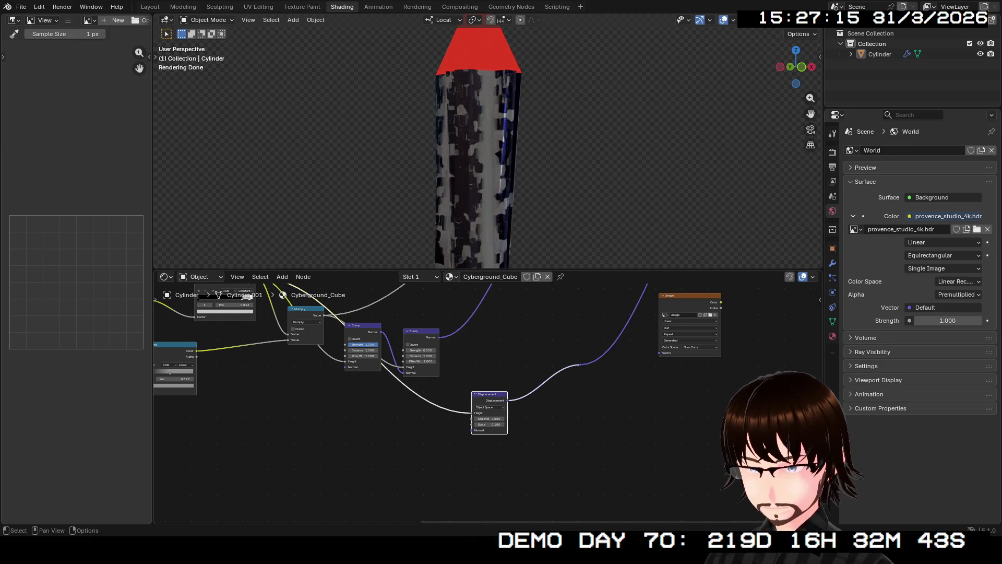
{"action": "key", "text": "m"}
{"action": "middle_click_drag", "start_coordinate": [471, 149], "coordinate": [489, 157]}
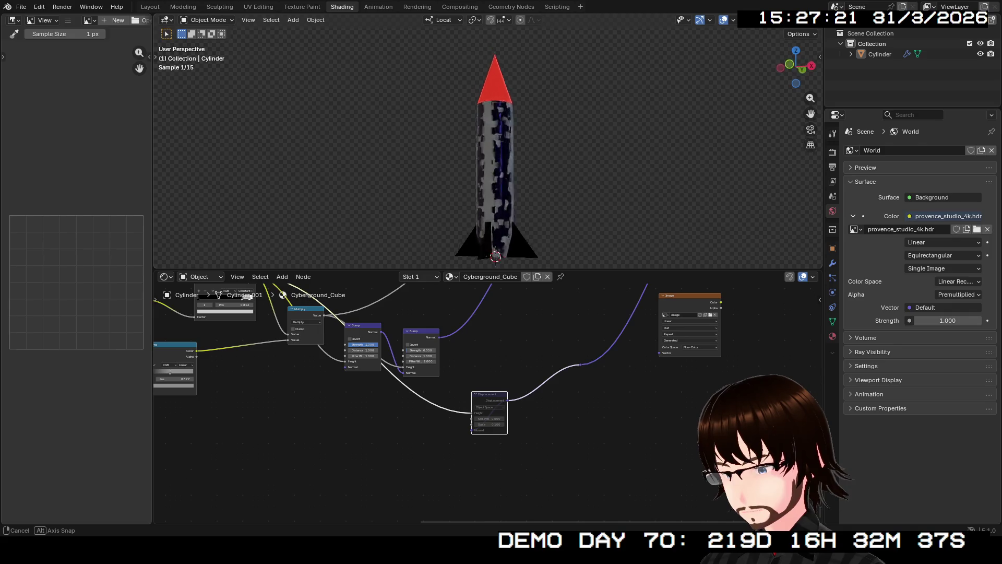
{"action": "middle_click_drag", "start_coordinate": [488, 157], "coordinate": [502, 156]}
{"action": "middle_click_drag", "start_coordinate": [246, 296], "coordinate": [404, 352]}
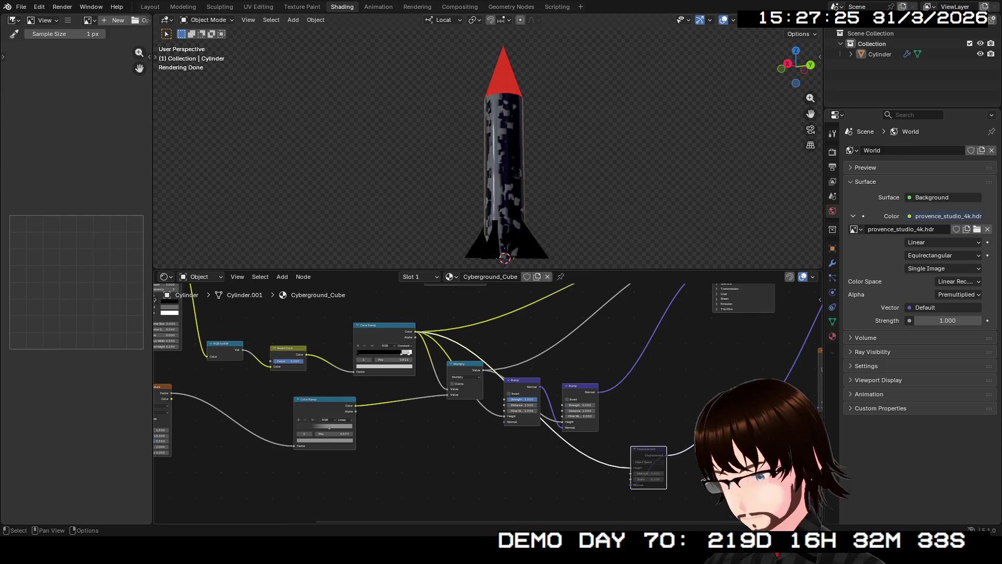
{"action": "middle_click_drag", "start_coordinate": [470, 314], "coordinate": [274, 451]}
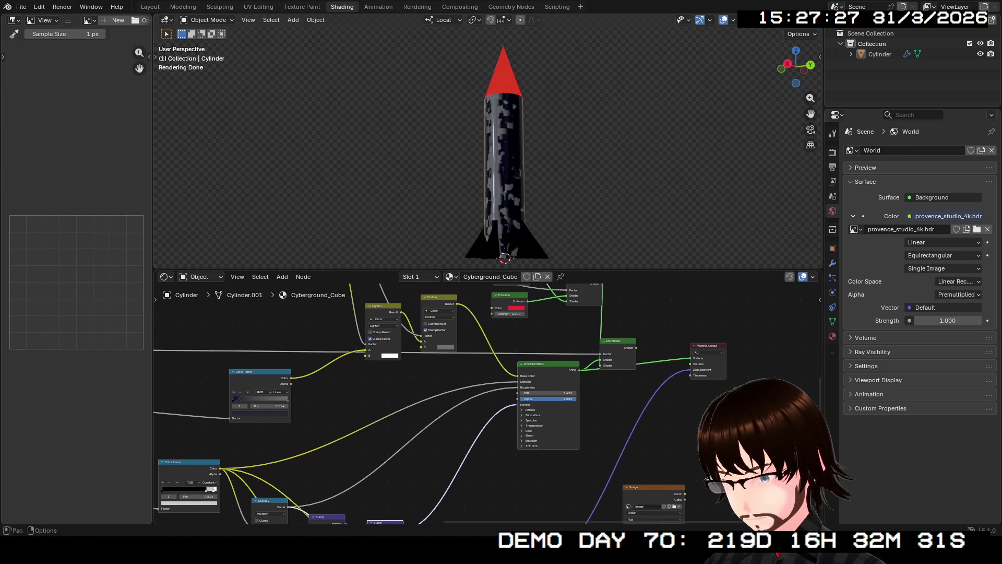
{"action": "middle_click_drag", "start_coordinate": [469, 392], "coordinate": [510, 471]}
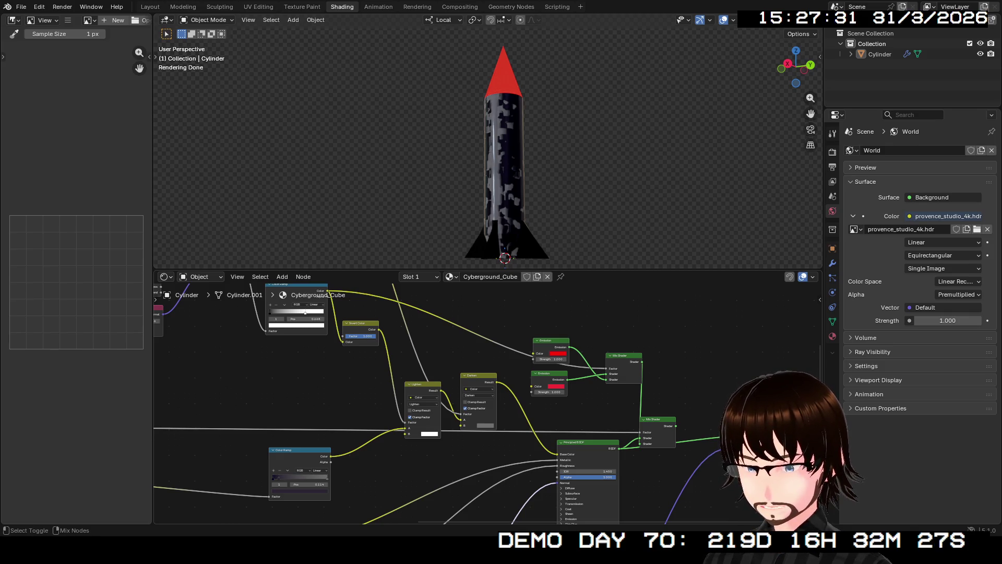
{"action": "left_click", "coordinate": [551, 342], "text": "ctrl+shift"}
{"action": "left_click", "coordinate": [624, 366], "text": "ctrl+shift"}
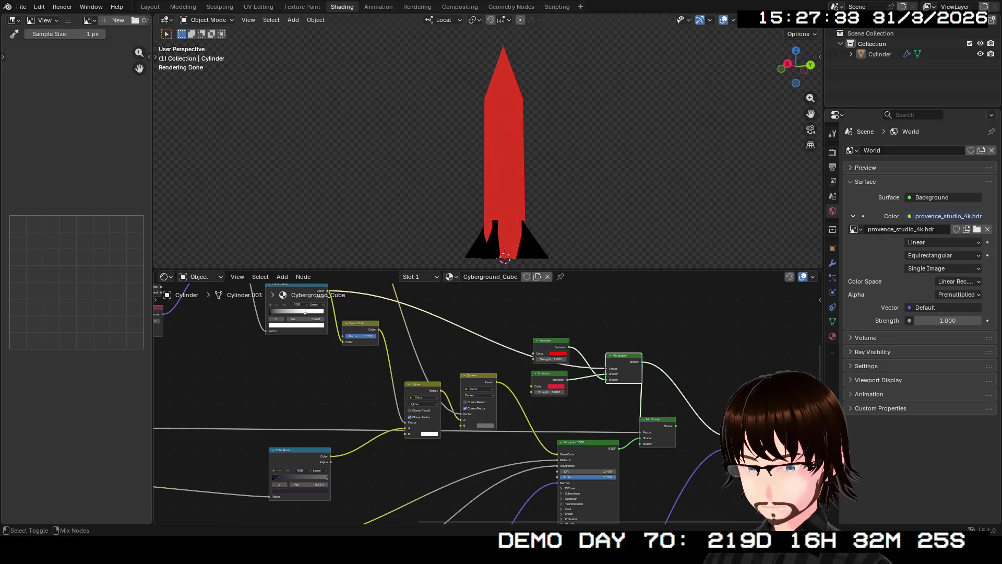
{"action": "left_click", "coordinate": [657, 427], "text": "ctrl+shift"}
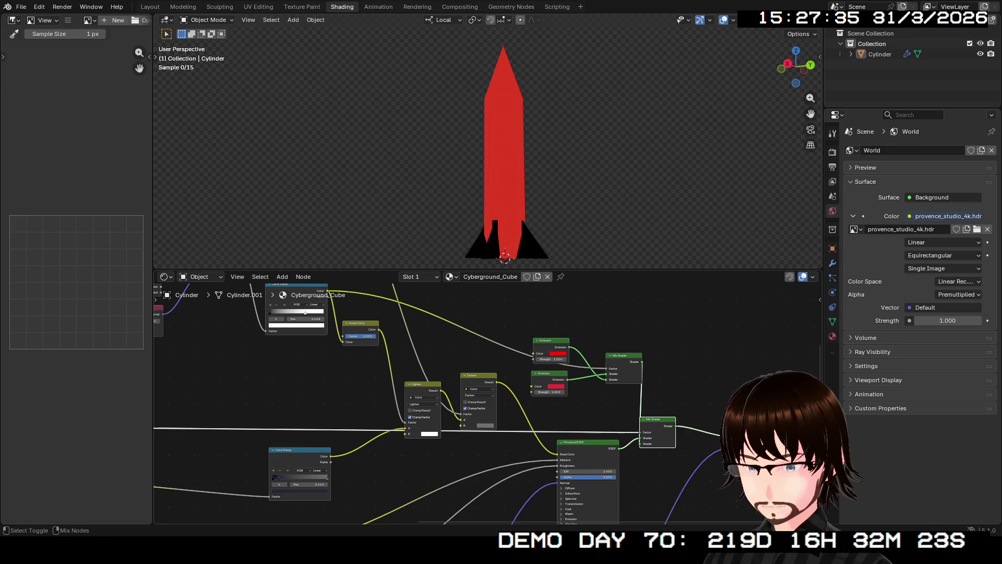
{"action": "middle_click_drag", "start_coordinate": [505, 259], "coordinate": [508, 255]}
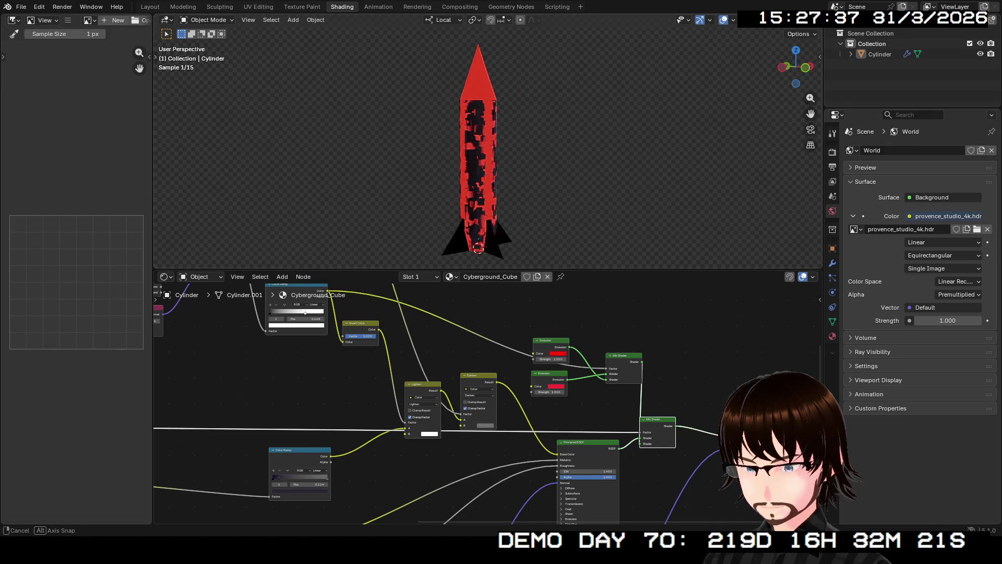
{"action": "middle_click_drag", "start_coordinate": [439, 407], "coordinate": [619, 321]}
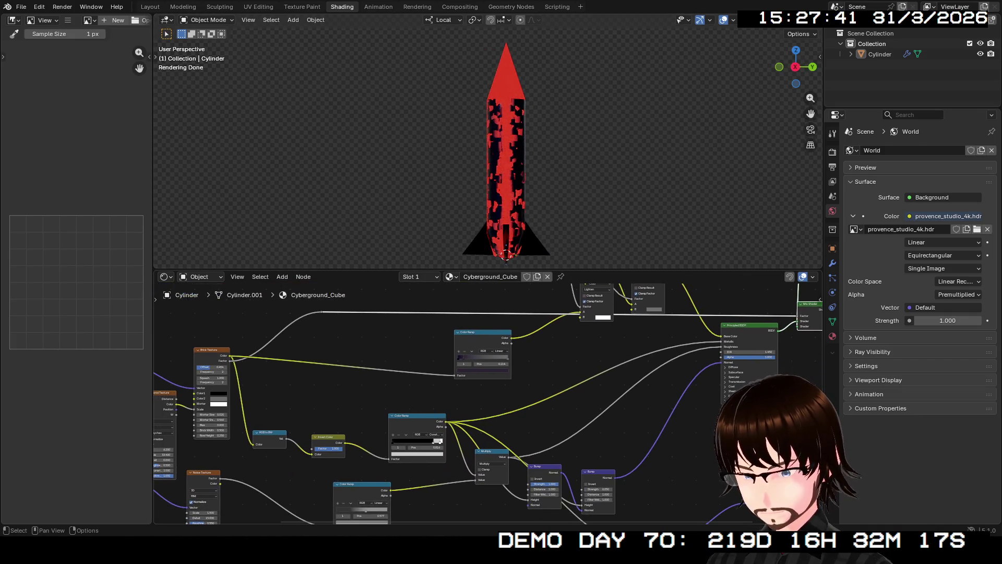
{"action": "left_click", "coordinate": [437, 441], "text": "ctrl+shift"}
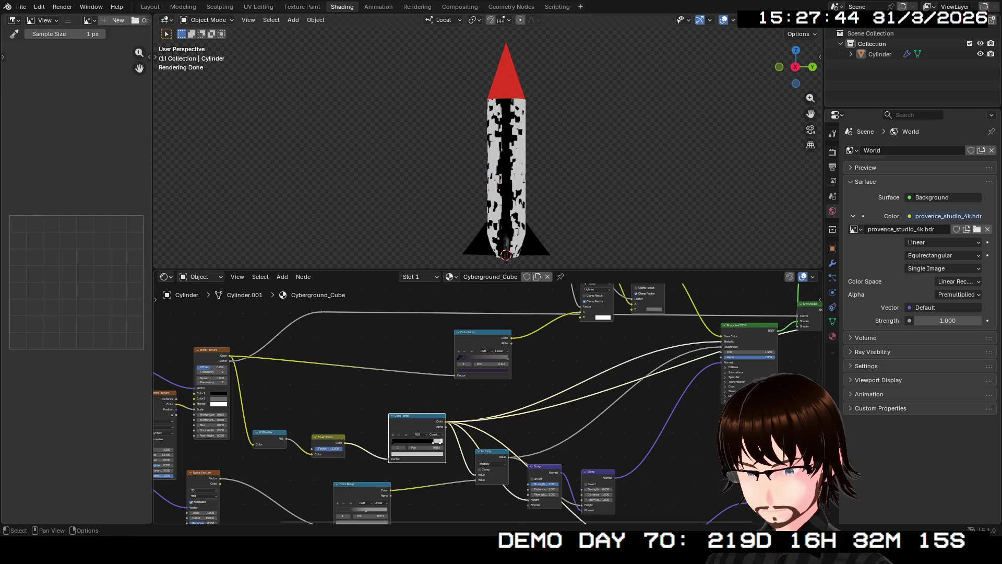
{"action": "left_click", "coordinate": [438, 441], "text": "ctrl+shift"}
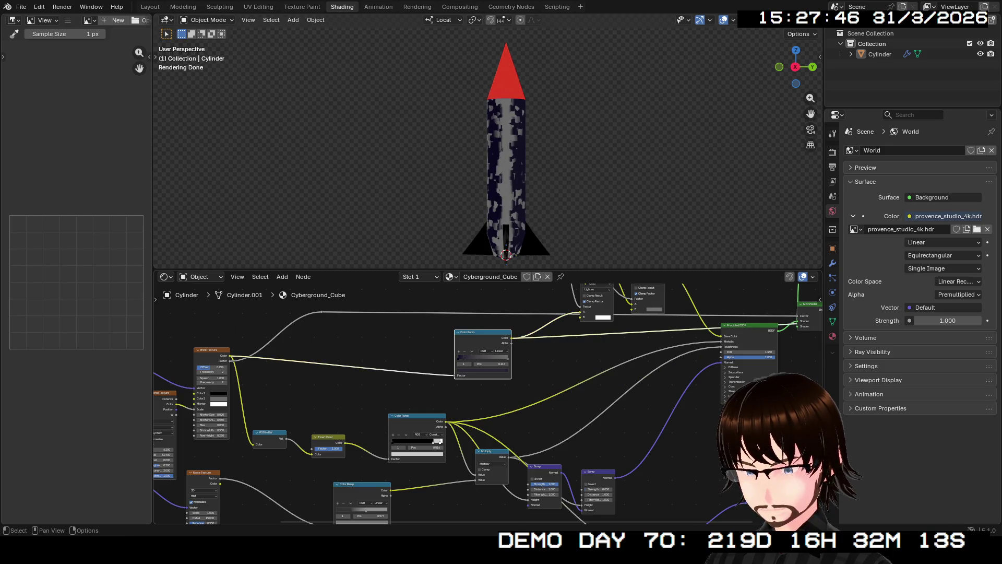
{"action": "scroll", "coordinate": [483, 352], "scroll_direction": "up", "scroll_amount": 2}
{"action": "scroll", "coordinate": [482, 352], "scroll_direction": "up", "scroll_amount": 3}
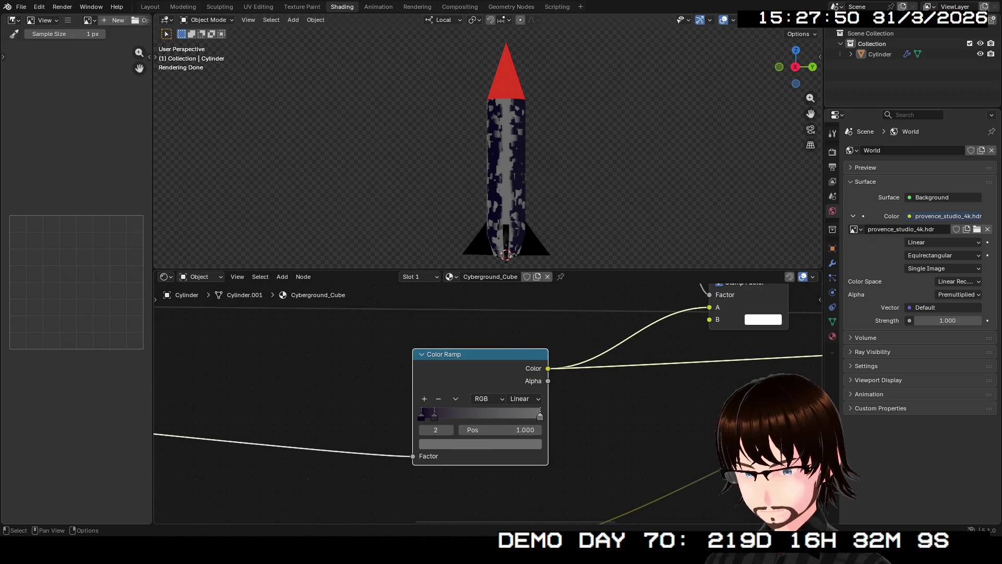
Step: Darken the Color Ramp's end stop and slide the middle stop further along
{"action": "left_click", "coordinate": [480, 443]}
{"action": "left_click_drag", "start_coordinate": [521, 298], "coordinate": [522, 328]}
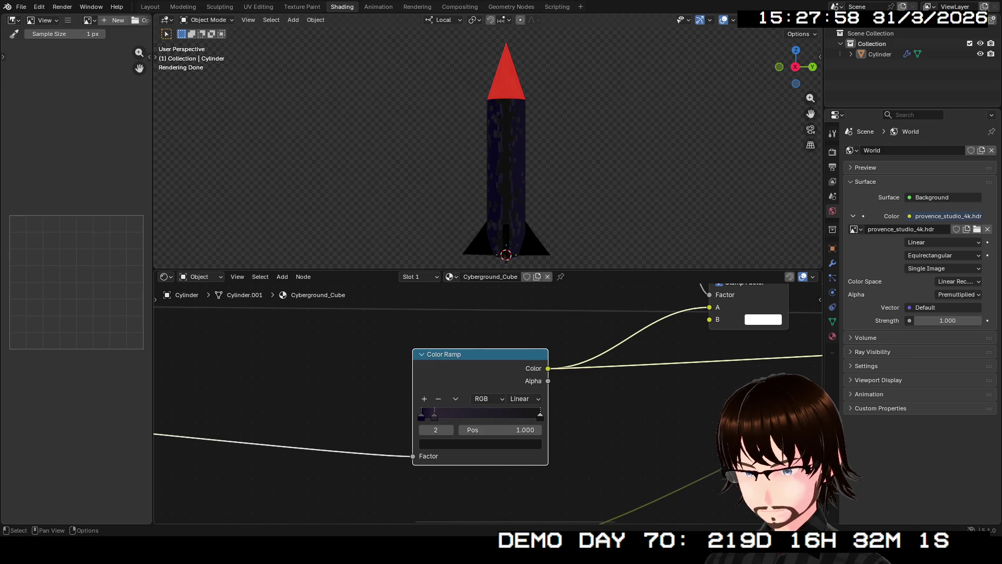
{"action": "left_click", "coordinate": [434, 415]}
{"action": "left_click_drag", "start_coordinate": [454, 414], "coordinate": [499, 414]}
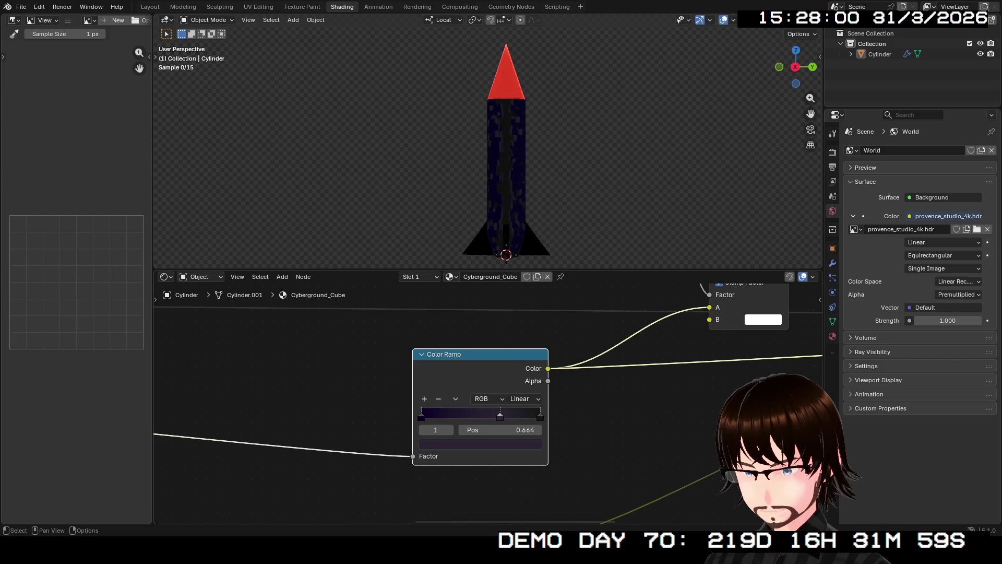
Step: Reposition the first, middle and last ramp stops for a deep navy, near-black body
{"action": "left_click", "coordinate": [422, 416]}
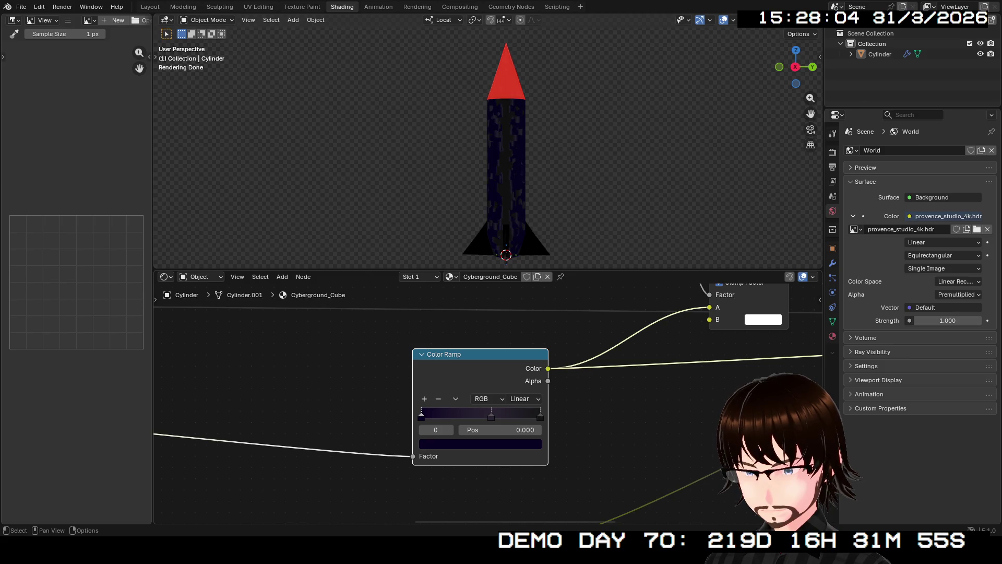
{"action": "left_click_drag", "start_coordinate": [470, 354], "coordinate": [458, 354]}
{"action": "left_click", "coordinate": [528, 415]}
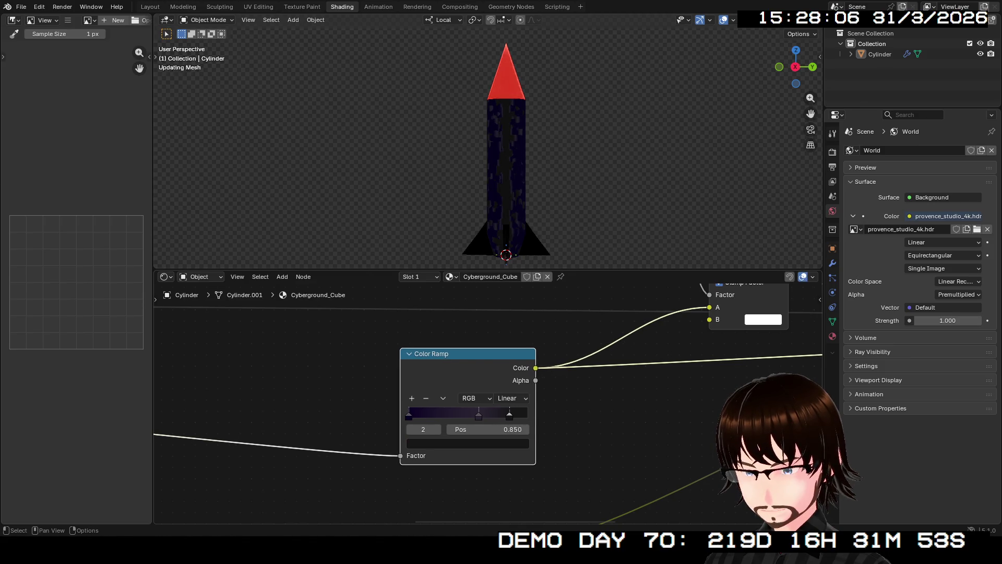
{"action": "left_click_drag", "start_coordinate": [481, 414], "coordinate": [518, 413]}
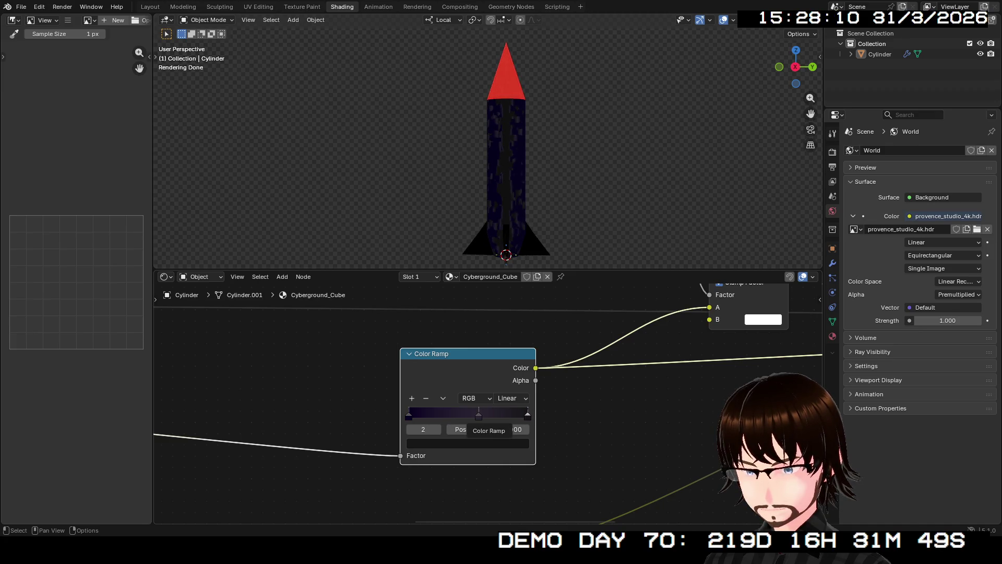
{"action": "left_click_drag", "start_coordinate": [478, 413], "coordinate": [526, 410]}
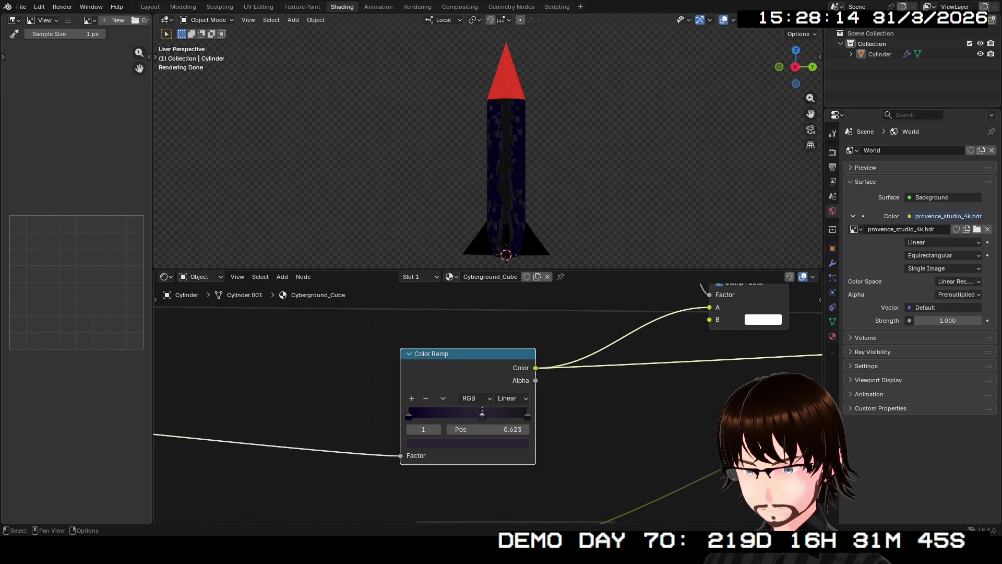
{"action": "left_click_drag", "start_coordinate": [407, 416], "coordinate": [436, 415]}
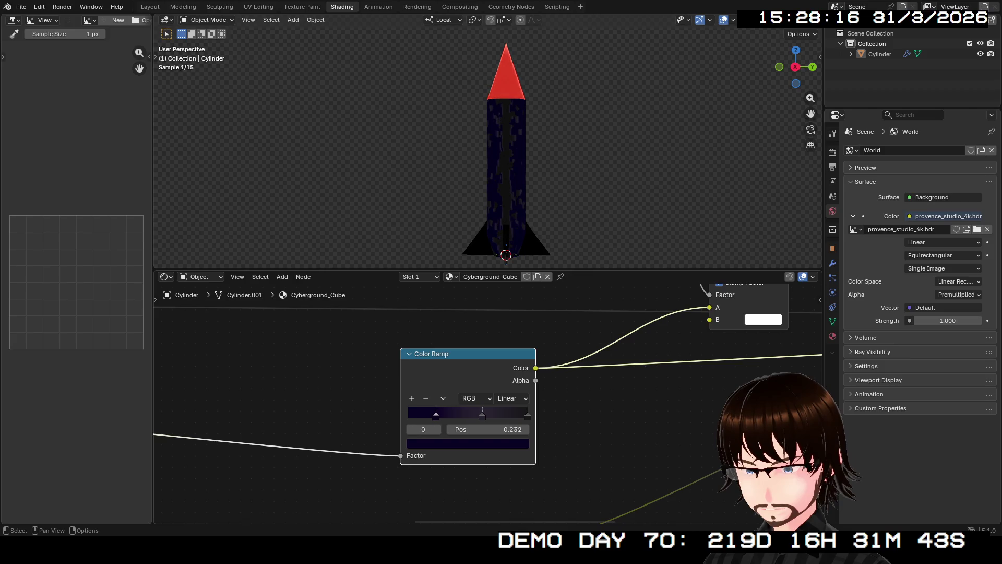
{"action": "middle_click_drag", "start_coordinate": [501, 149], "coordinate": [470, 149]}
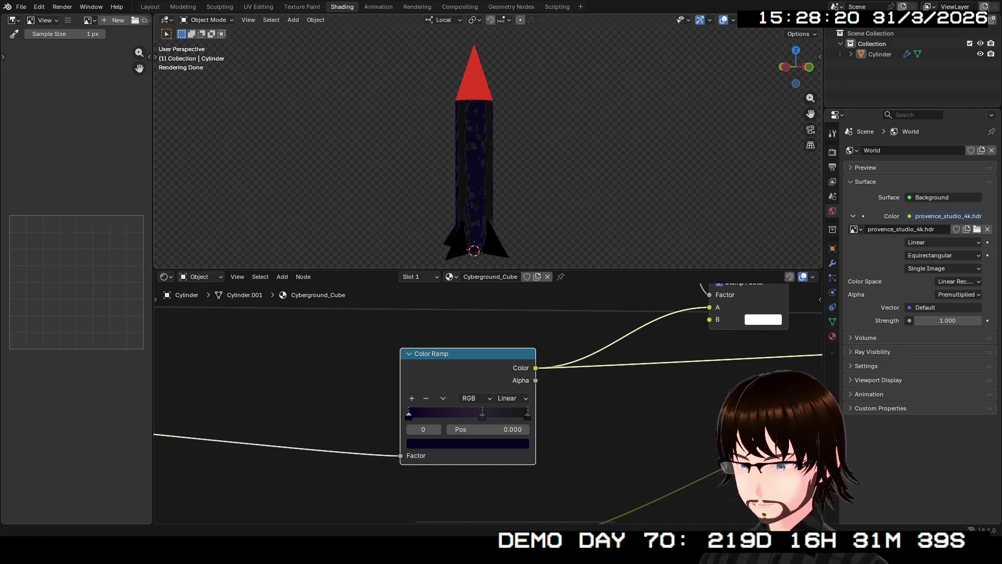
{"action": "scroll", "coordinate": [478, 149], "scroll_direction": "down", "scroll_amount": 1}
{"action": "middle_click_drag", "start_coordinate": [627, 407], "coordinate": [635, 407]}
{"action": "middle_click_drag", "start_coordinate": [470, 392], "coordinate": [705, 392]}
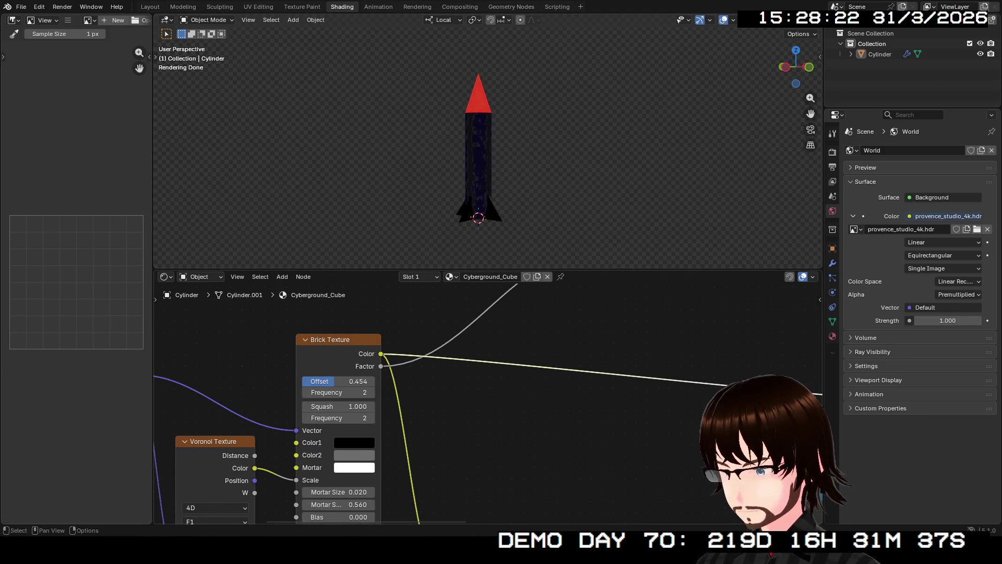
{"action": "scroll", "coordinate": [486, 407], "scroll_direction": "down", "scroll_amount": 2}
{"action": "scroll", "coordinate": [486, 408], "scroll_direction": "down", "scroll_amount": 1}
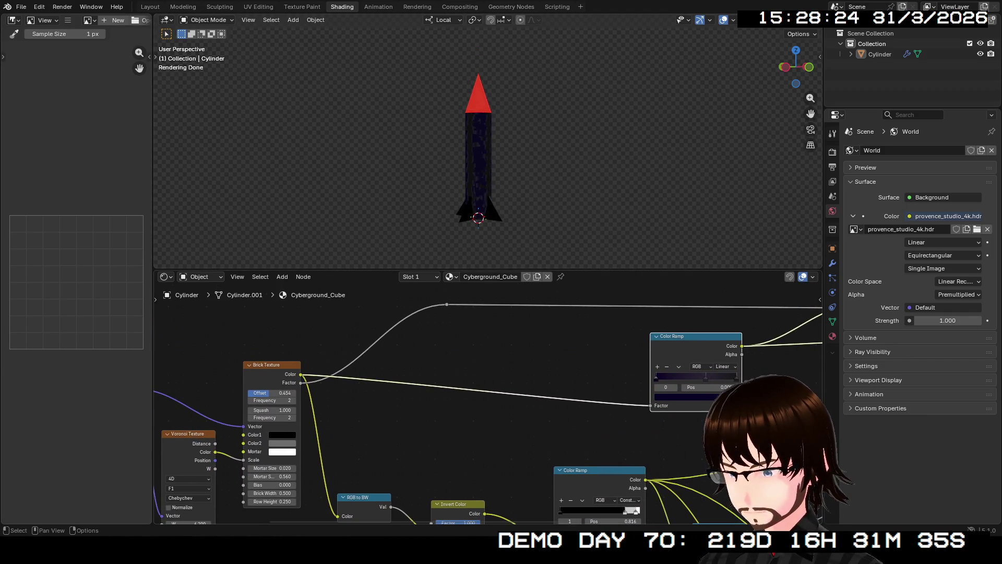
Step: Reset the Brick Texture Offset to its default 0.500
{"action": "middle_click_drag", "start_coordinate": [470, 392], "coordinate": [547, 404]}
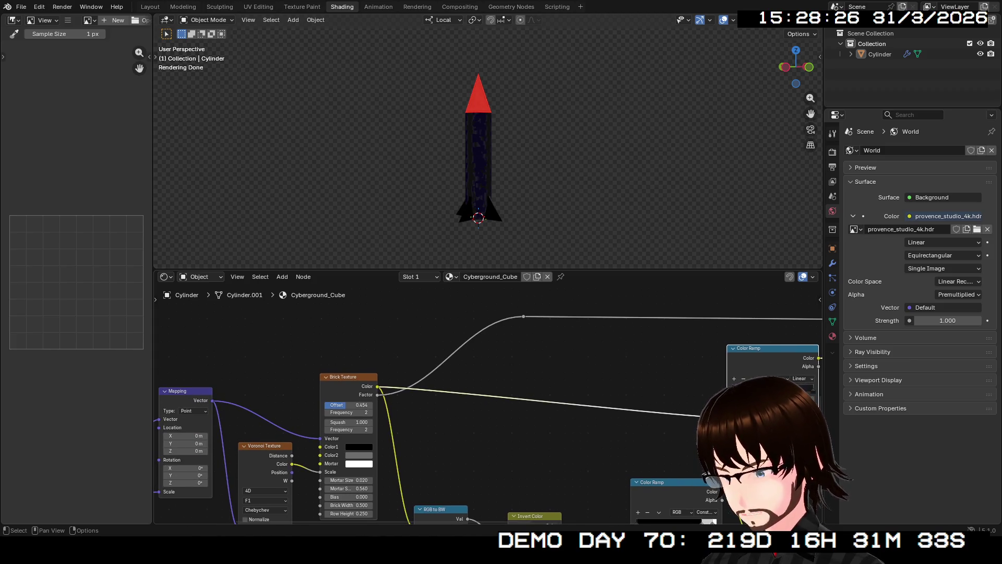
{"action": "middle_click_drag", "start_coordinate": [470, 392], "coordinate": [360, 375]}
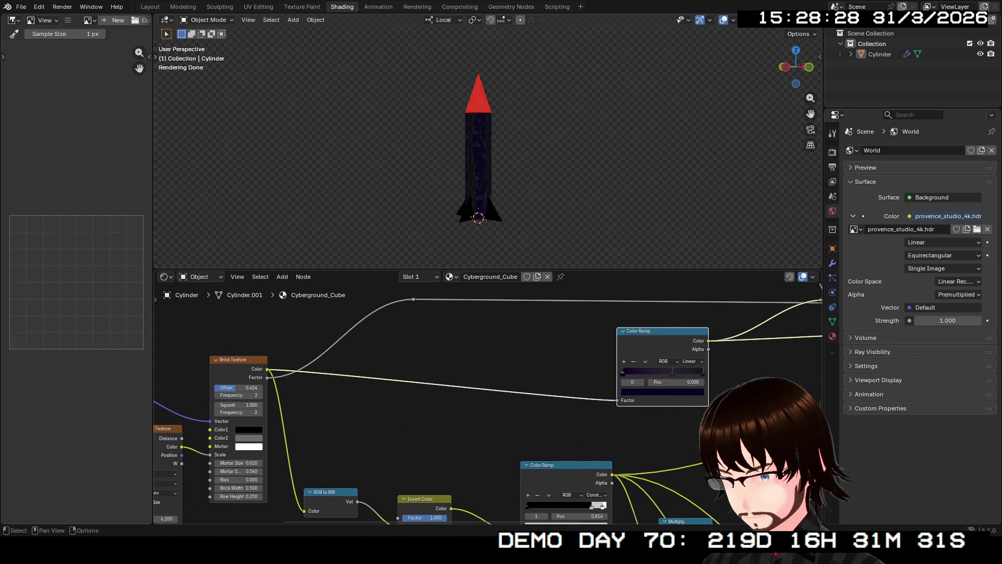
{"action": "middle_click_drag", "start_coordinate": [470, 392], "coordinate": [616, 383]}
{"action": "scroll", "coordinate": [488, 392], "scroll_direction": "up", "scroll_amount": 2}
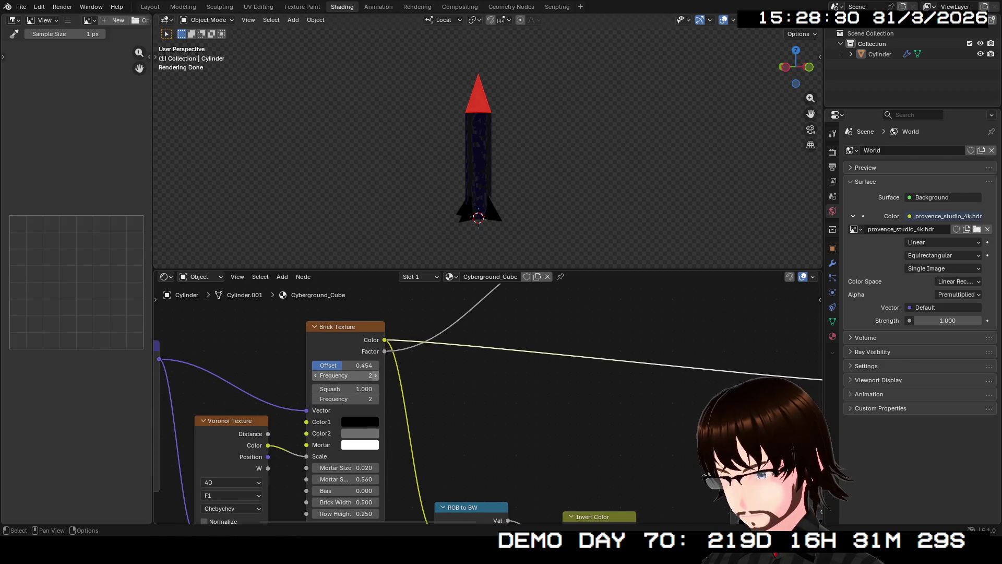
{"action": "mouse_move", "coordinate": [345, 365]}
{"action": "left_mouse_down"}
{"action": "mouse_move", "coordinate": [354, 365]}
{"action": "mouse_move", "coordinate": [313, 366]}
{"action": "mouse_move", "coordinate": [347, 365]}
{"action": "left_mouse_up"}
{"action": "right_click", "coordinate": [345, 365]}
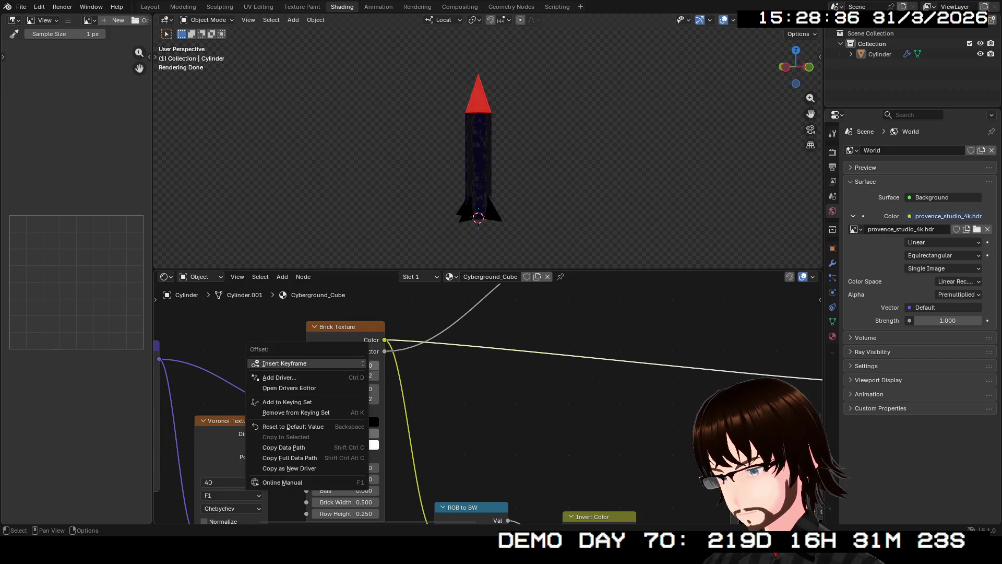
{"action": "left_click", "coordinate": [293, 427]}
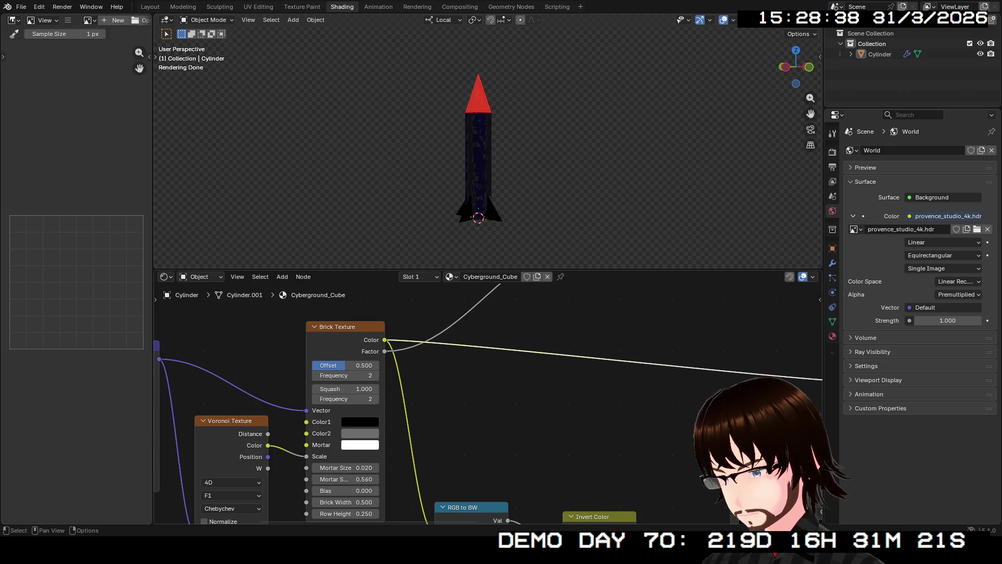
{"action": "scroll", "coordinate": [486, 400], "scroll_direction": "up", "scroll_amount": 2}
{"action": "middle_click_drag", "start_coordinate": [486, 353], "coordinate": [473, 415]}
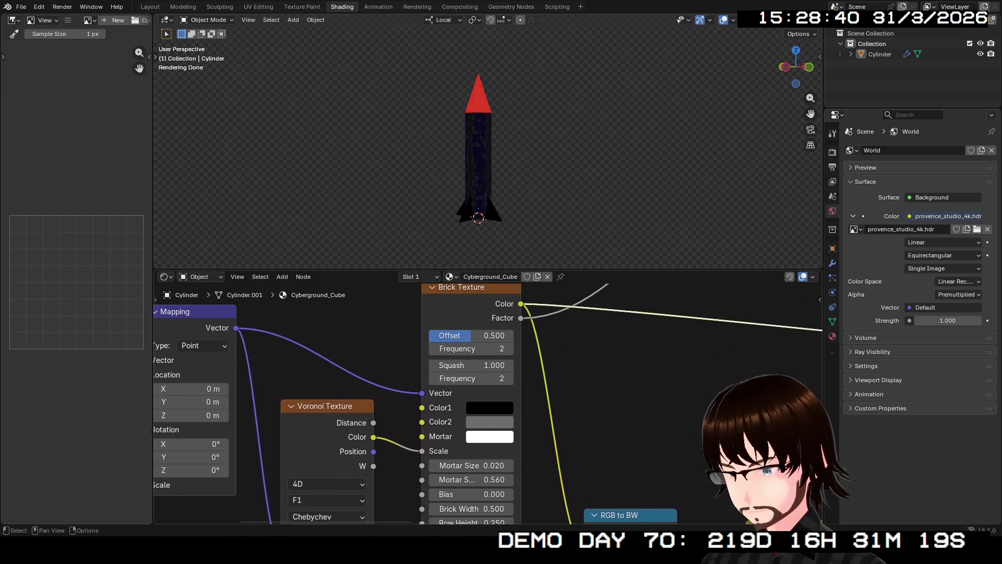
{"action": "scroll", "coordinate": [486, 400], "scroll_direction": "up", "scroll_amount": 2}
{"action": "scroll", "coordinate": [488, 403], "scroll_direction": "down", "scroll_amount": 1}
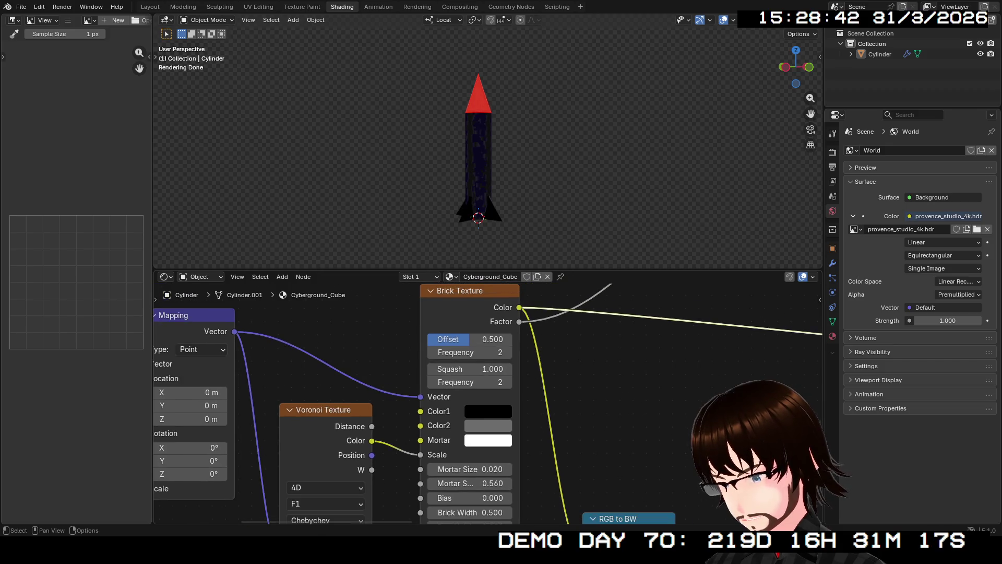
{"action": "scroll", "coordinate": [488, 403], "scroll_direction": "down", "scroll_amount": 1}
{"action": "scroll", "coordinate": [488, 403], "scroll_direction": "down", "scroll_amount": 1}
{"action": "scroll", "coordinate": [488, 403], "scroll_direction": "down", "scroll_amount": 1}
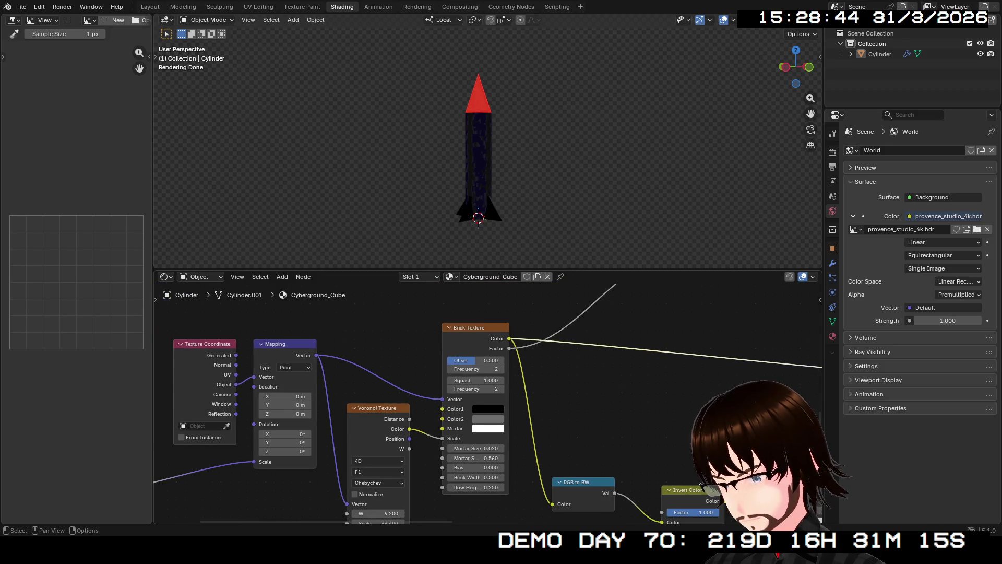
{"action": "scroll", "coordinate": [505, 518], "scroll_direction": "up", "scroll_amount": 1}
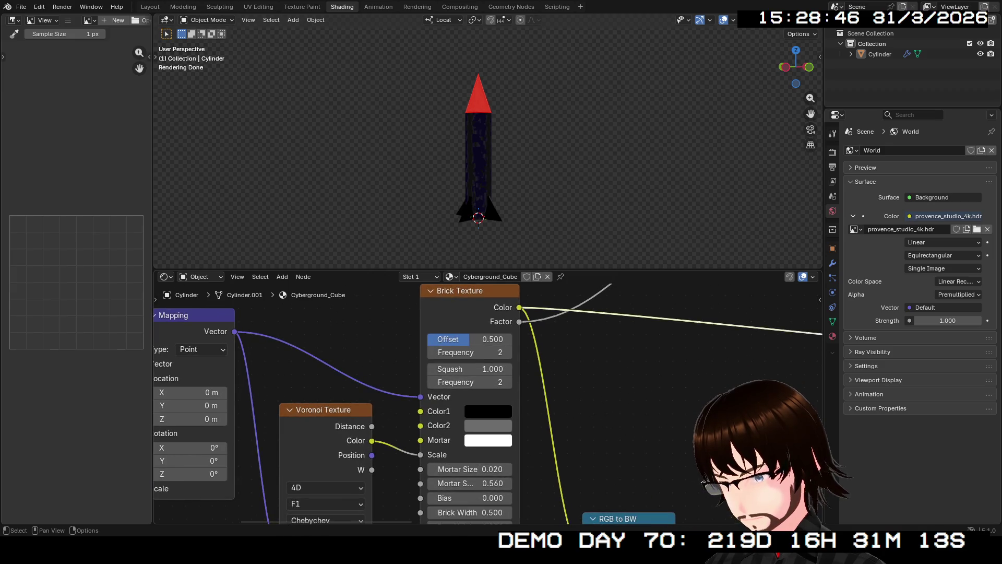
{"action": "scroll", "coordinate": [505, 517], "scroll_direction": "up", "scroll_amount": 1}
{"action": "scroll", "coordinate": [505, 517], "scroll_direction": "up", "scroll_amount": 1}
{"action": "scroll", "coordinate": [486, 399], "scroll_direction": "up", "scroll_amount": 1}
Step: Settle the brick Mortar Size on a thin 0.010 after trying 0.020 and 0.040
{"action": "left_click", "coordinate": [454, 414]}
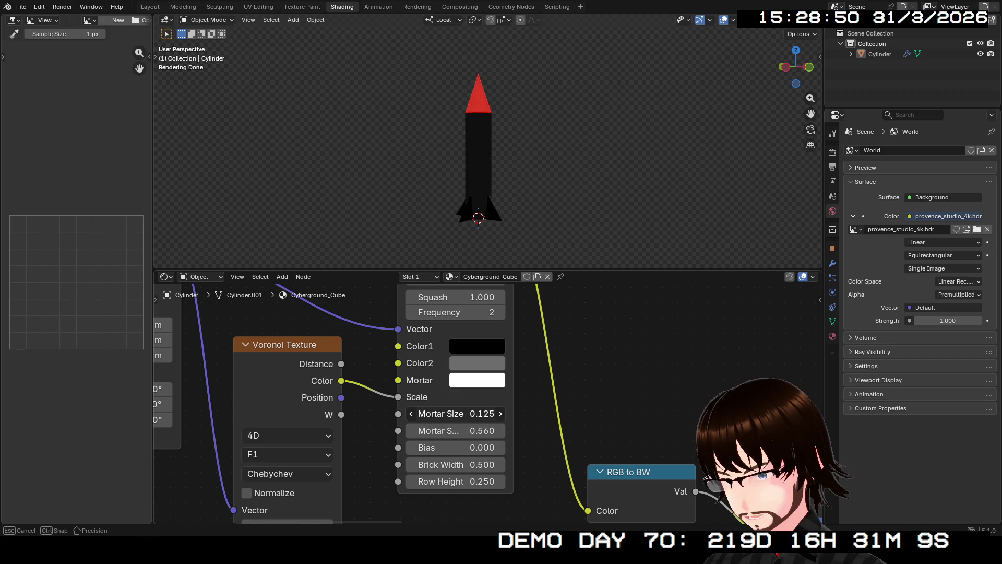
{"action": "left_click_drag", "start_coordinate": [454, 414], "coordinate": [470, 414]}
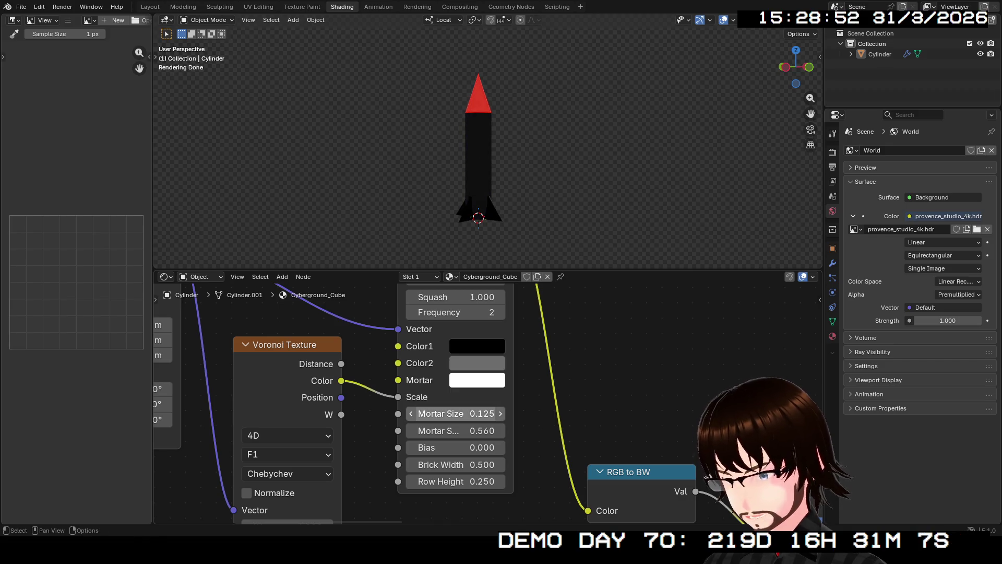
{"action": "type", "text": "0.020"}
{"action": "scroll", "coordinate": [482, 412], "scroll_direction": "up", "scroll_amount": 1}
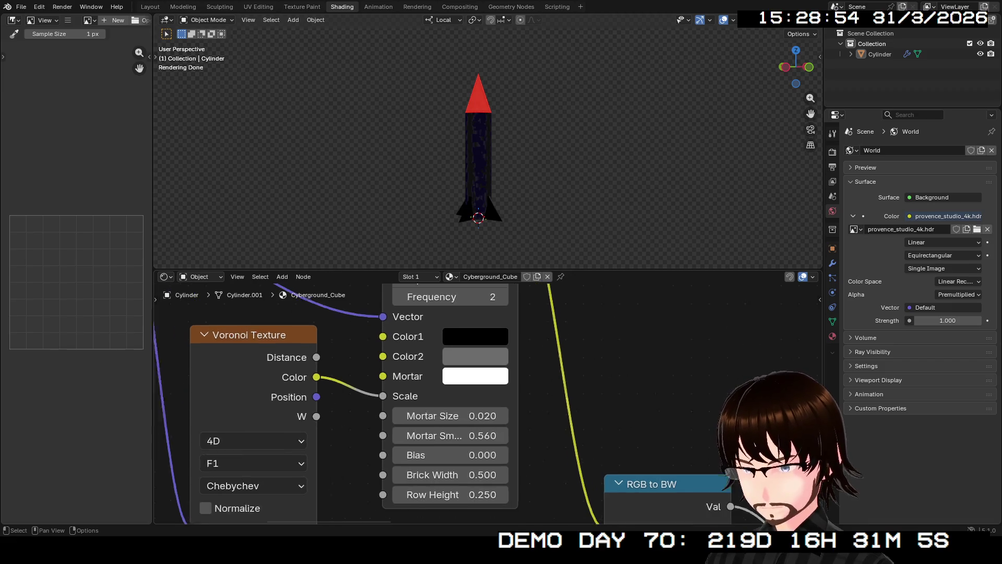
{"action": "scroll", "coordinate": [482, 412], "scroll_direction": "up", "scroll_amount": 1}
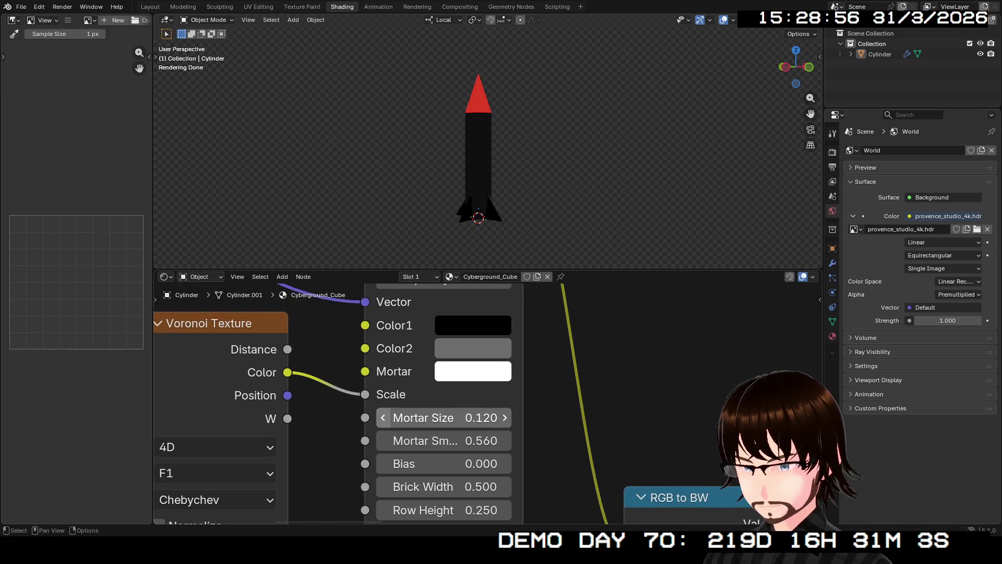
{"action": "left_click", "coordinate": [383, 417]}
{"action": "left_click", "coordinate": [442, 417]}
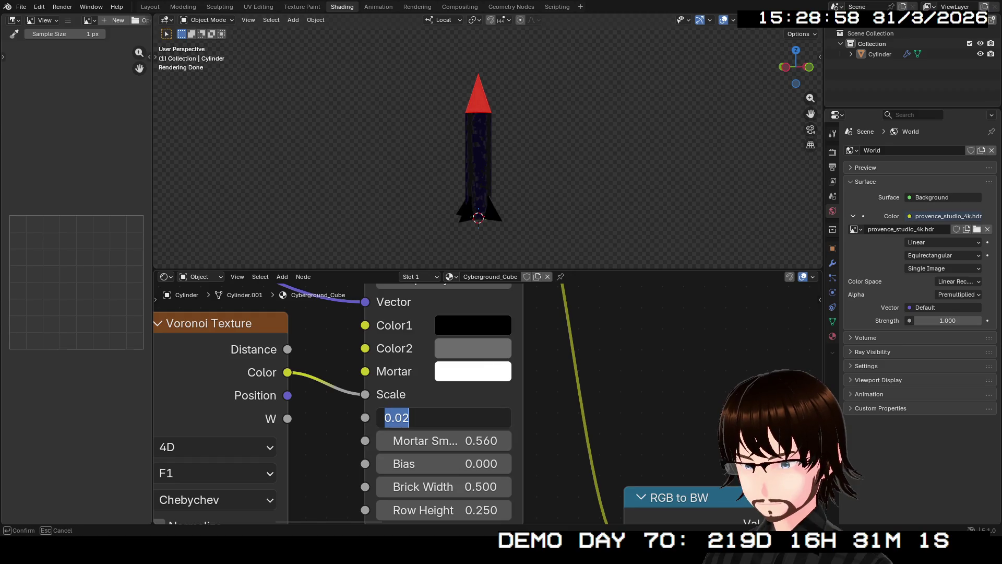
{"action": "type", "text": "3"}
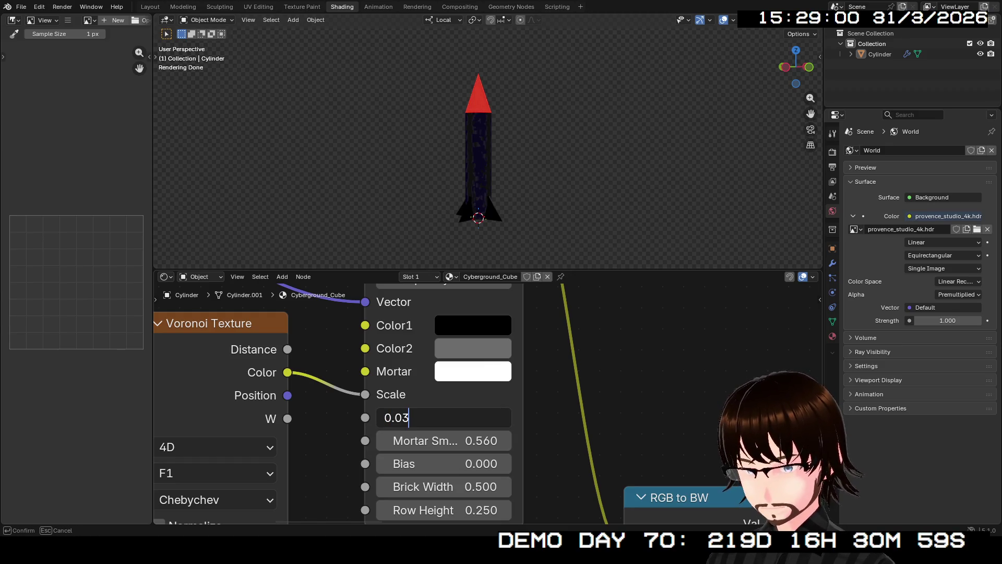
{"action": "key", "text": "Return"}
{"action": "left_click", "coordinate": [442, 418]}
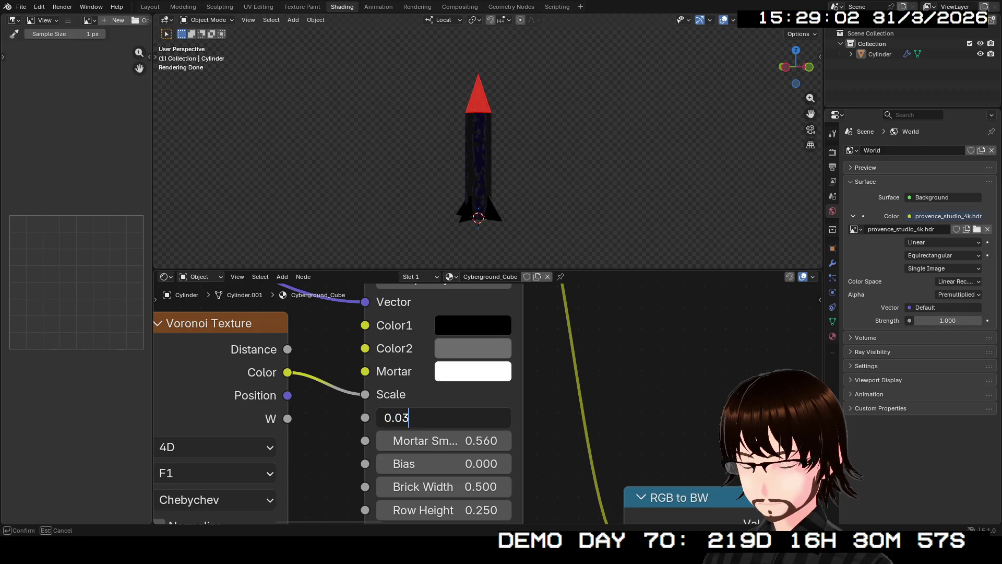
{"action": "type", "text": "0.04"}
{"action": "key", "text": "Return"}
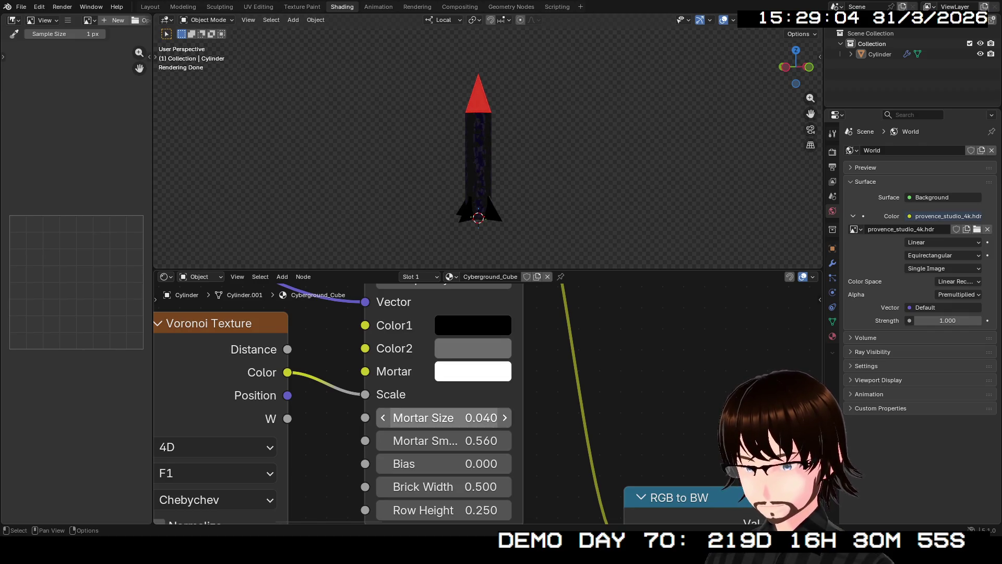
{"action": "scroll", "coordinate": [482, 149], "scroll_direction": "up", "scroll_amount": 2}
{"action": "scroll", "coordinate": [481, 149], "scroll_direction": "up", "scroll_amount": 3}
{"action": "middle_click_drag", "start_coordinate": [482, 149], "coordinate": [482, 118]}
{"action": "left_click", "coordinate": [444, 418]}
{"action": "type", "text": "1"}
{"action": "key", "text": "Return"}
Step: Set the brick Squash to 0.100 with a squash Frequency of 1
{"action": "middle_click_drag", "start_coordinate": [481, 150], "coordinate": [529, 149]}
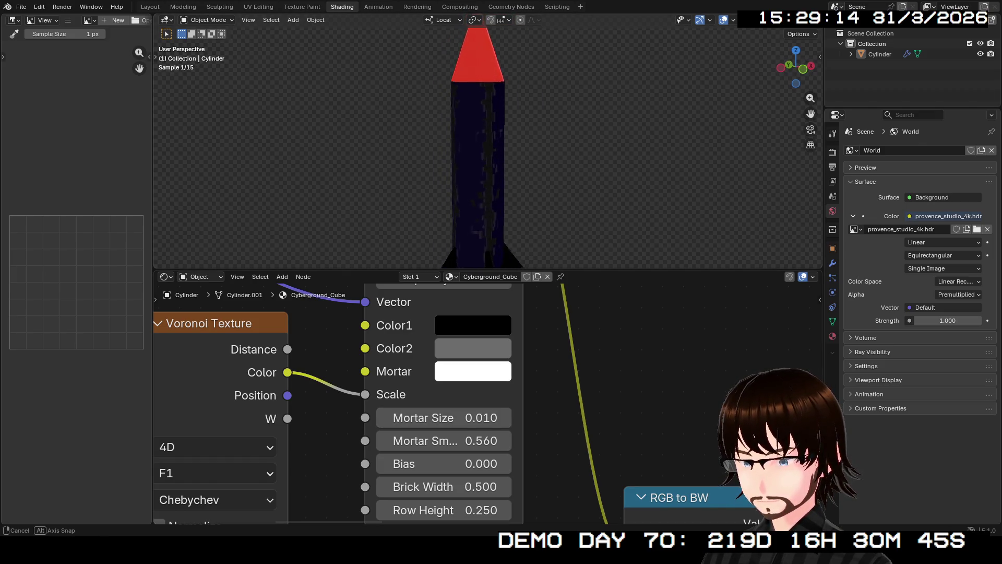
{"action": "middle_click_drag", "start_coordinate": [470, 353], "coordinate": [462, 453]}
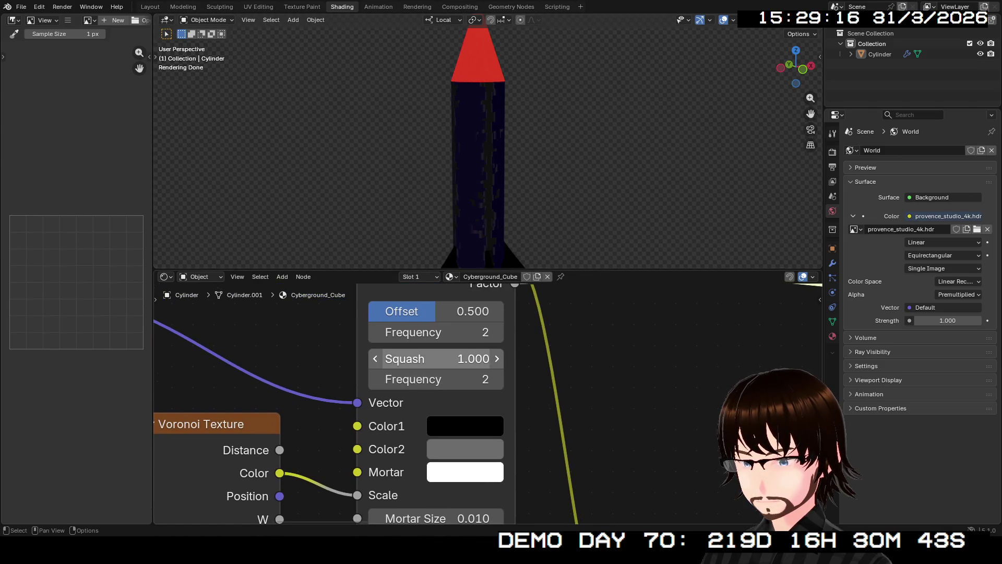
{"action": "left_click", "coordinate": [496, 358]}
{"action": "left_click", "coordinate": [497, 358]}
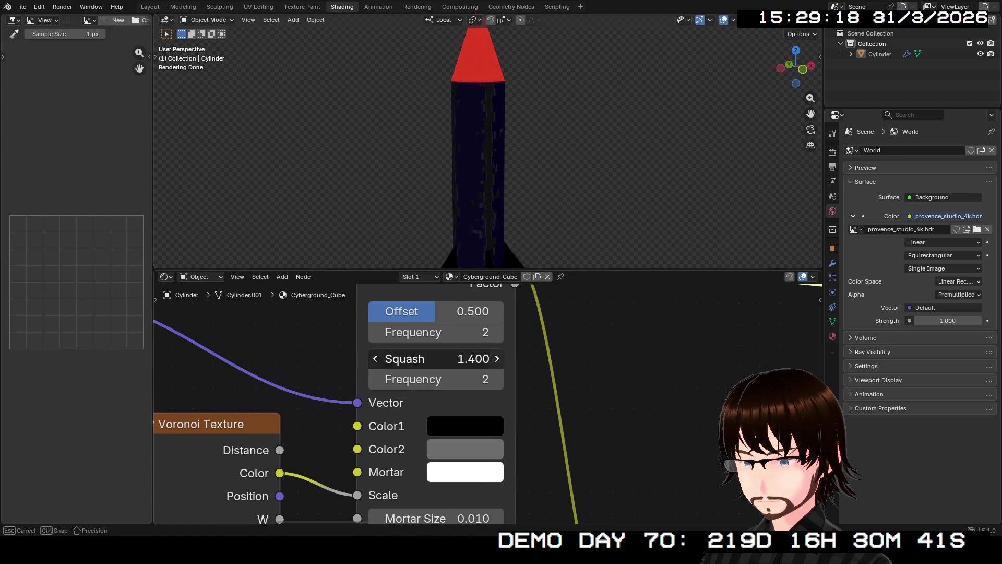
{"action": "left_click", "coordinate": [497, 379]}
{"action": "left_click", "coordinate": [376, 380]}
{"action": "mouse_move", "coordinate": [436, 358]}
{"action": "left_mouse_down"}
{"action": "mouse_move", "coordinate": [470, 358]}
{"action": "mouse_move", "coordinate": [436, 358]}
{"action": "left_mouse_up"}
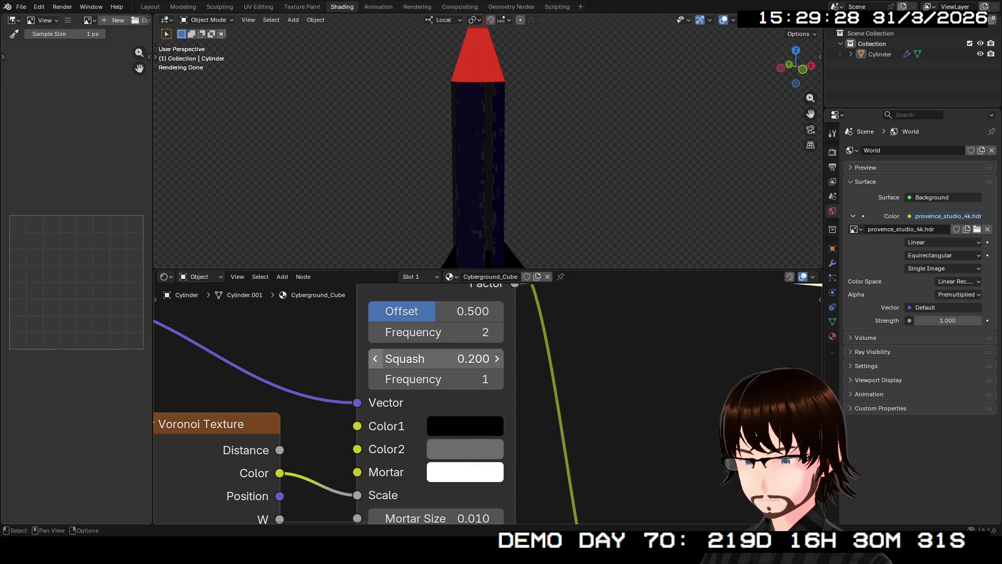
{"action": "mouse_move", "coordinate": [486, 157]}
{"action": "middle_mouse_down"}
{"action": "mouse_move", "coordinate": [517, 157]}
{"action": "mouse_move", "coordinate": [486, 157]}
{"action": "middle_mouse_up"}
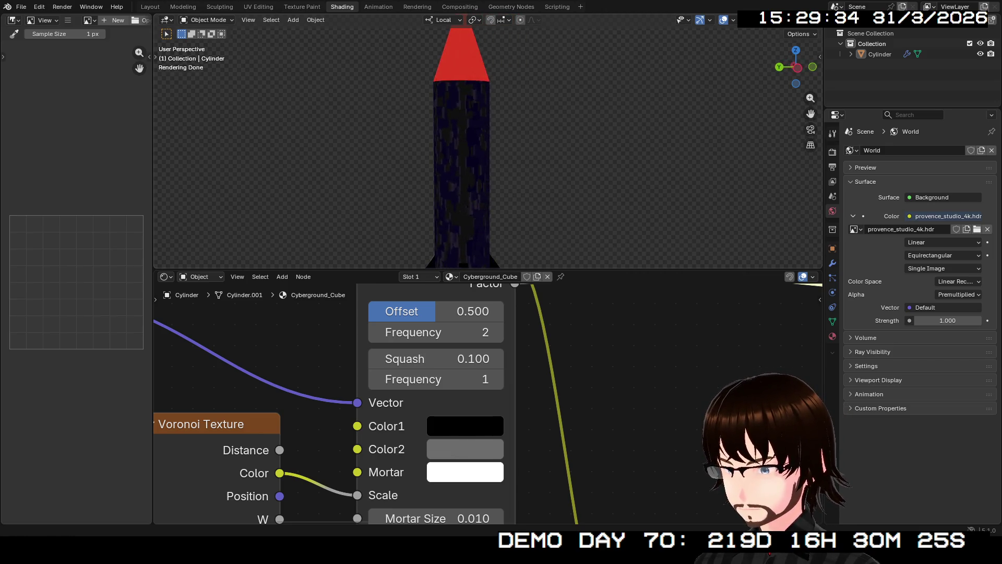
{"action": "scroll", "coordinate": [485, 156], "scroll_direction": "down", "scroll_amount": 3}
{"action": "scroll", "coordinate": [470, 149], "scroll_direction": "up", "scroll_amount": 1}
{"action": "middle_click_drag", "start_coordinate": [486, 408], "coordinate": [475, 391]}
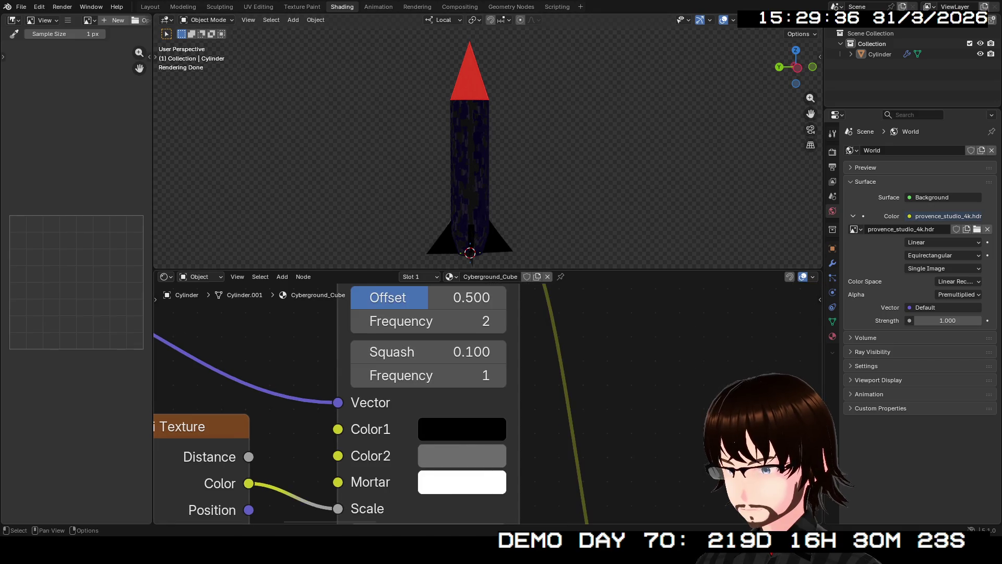
{"action": "scroll", "coordinate": [485, 400], "scroll_direction": "down", "scroll_amount": 2}
{"action": "scroll", "coordinate": [486, 399], "scroll_direction": "up", "scroll_amount": 1}
Step: Raise Mortar Smooth to about 0.960 and return Bias to zero after testing it
{"action": "middle_click_drag", "start_coordinate": [486, 439], "coordinate": [530, 258]}
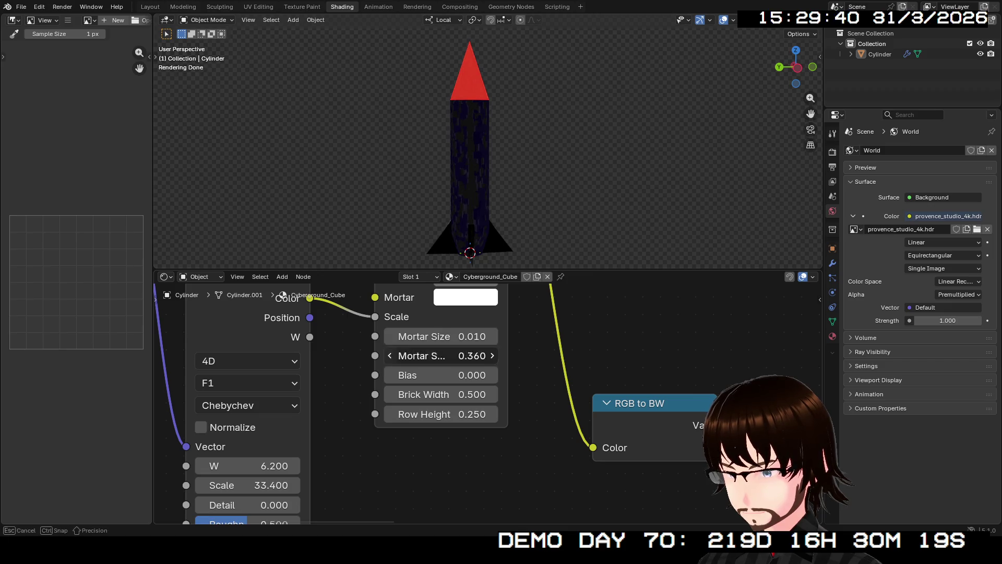
{"action": "key", "text": "ctrl+z"}
{"action": "left_click_drag", "start_coordinate": [439, 356], "coordinate": [470, 355]}
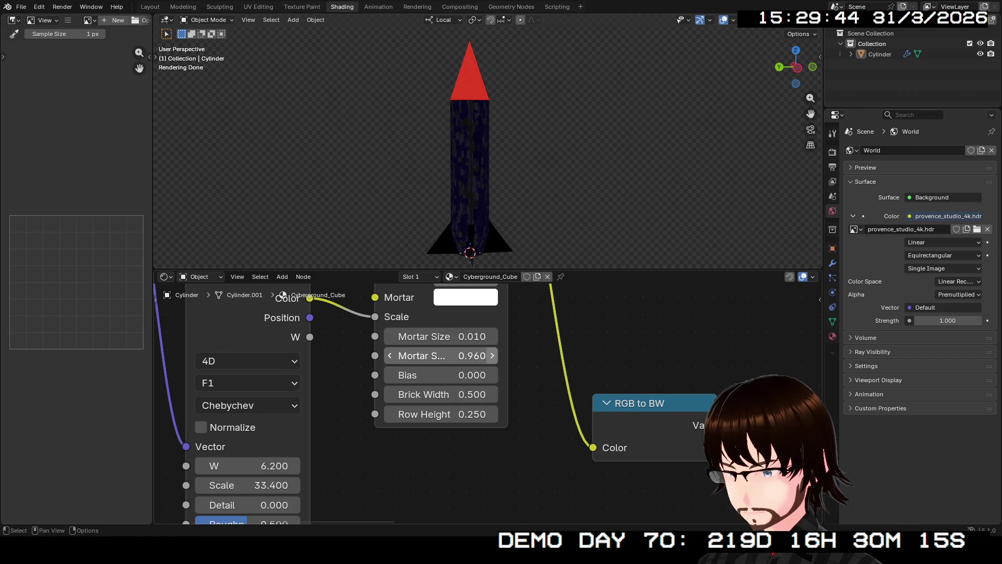
{"action": "left_click", "coordinate": [492, 374]}
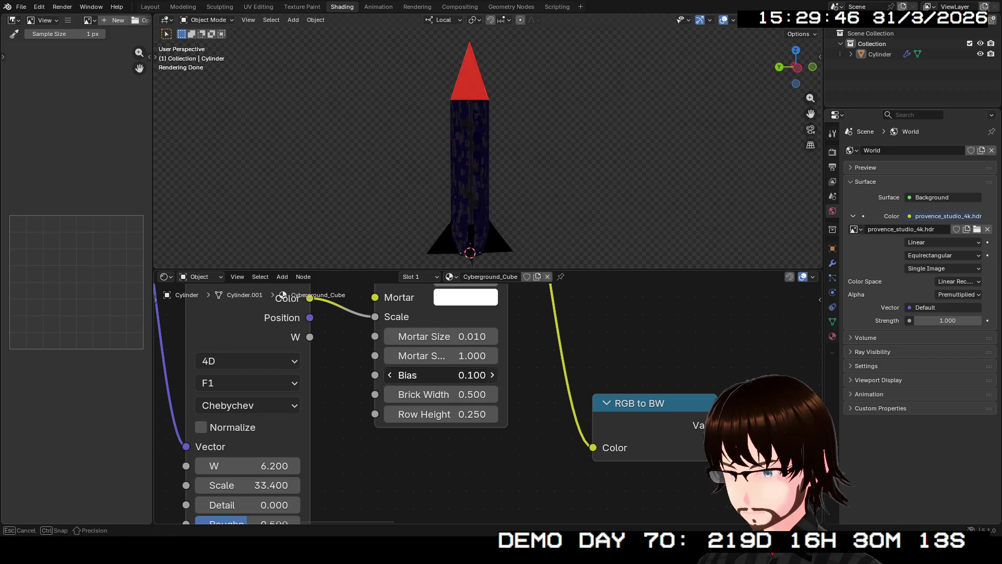
{"action": "left_click", "coordinate": [492, 374]}
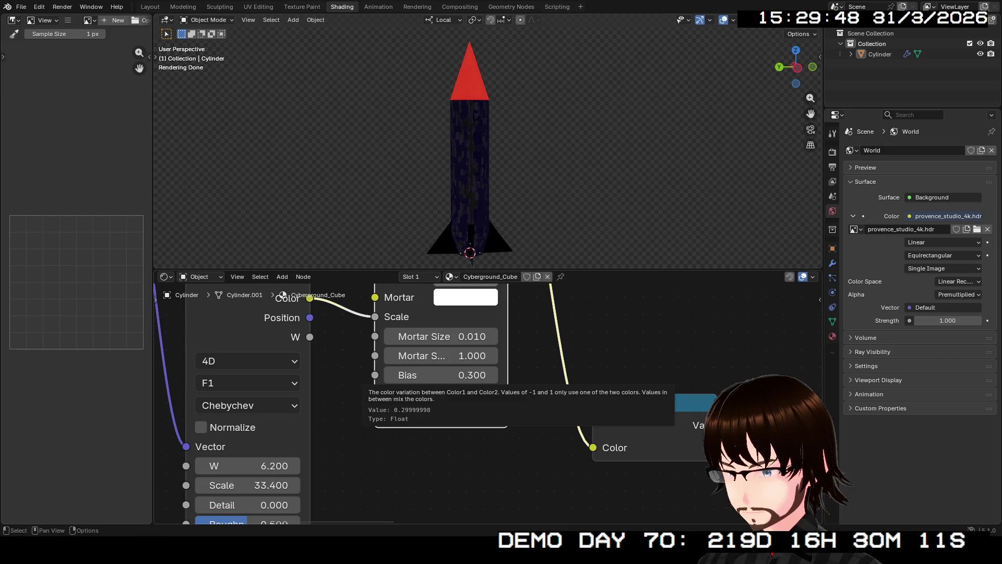
{"action": "left_click", "coordinate": [389, 374]}
{"action": "left_click", "coordinate": [389, 375]}
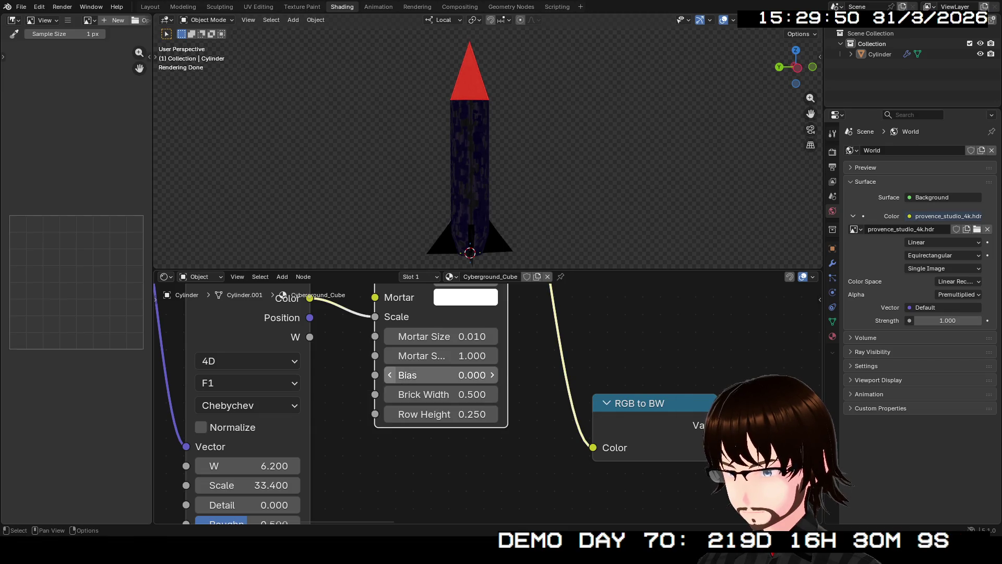
Step: Settle the Brick Width on 0.200 after widening past 1.000 and narrowing to 0.100
{"action": "left_click", "coordinate": [491, 394]}
{"action": "left_click", "coordinate": [491, 393]}
{"action": "left_click", "coordinate": [492, 394]}
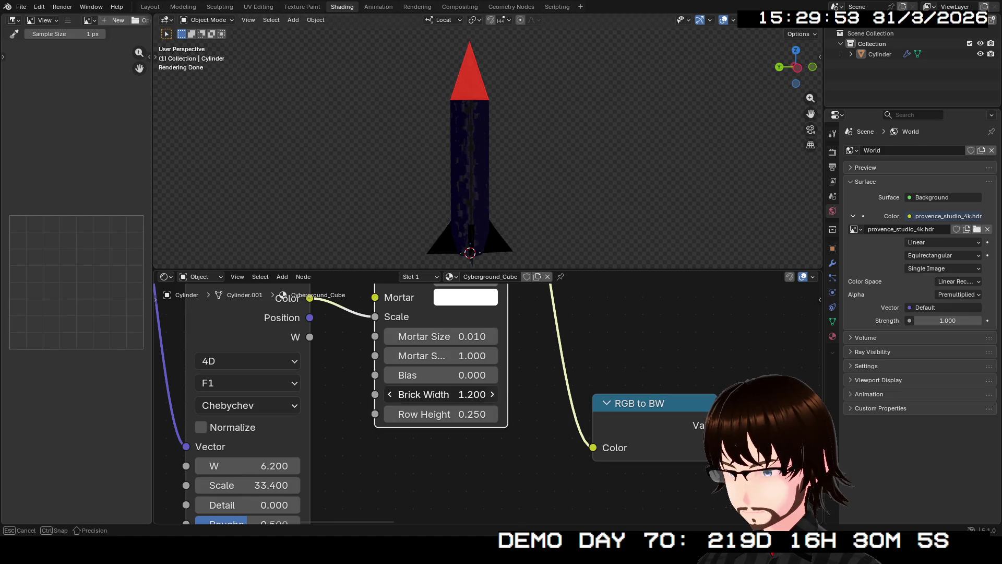
{"action": "middle_click_drag", "start_coordinate": [486, 157], "coordinate": [541, 157]}
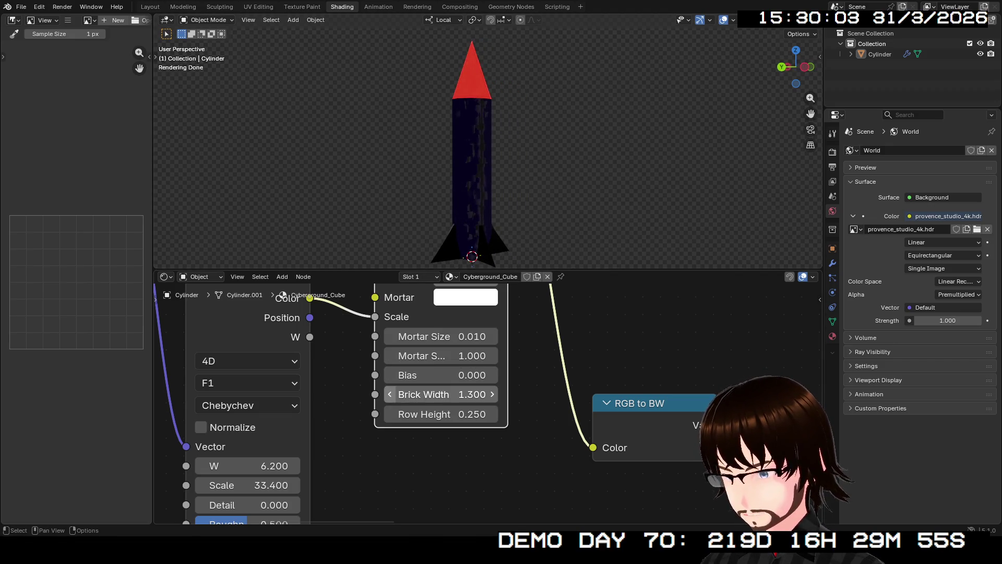
{"action": "left_click_drag", "start_coordinate": [439, 394], "coordinate": [423, 394]}
{"action": "left_click", "coordinate": [389, 395]}
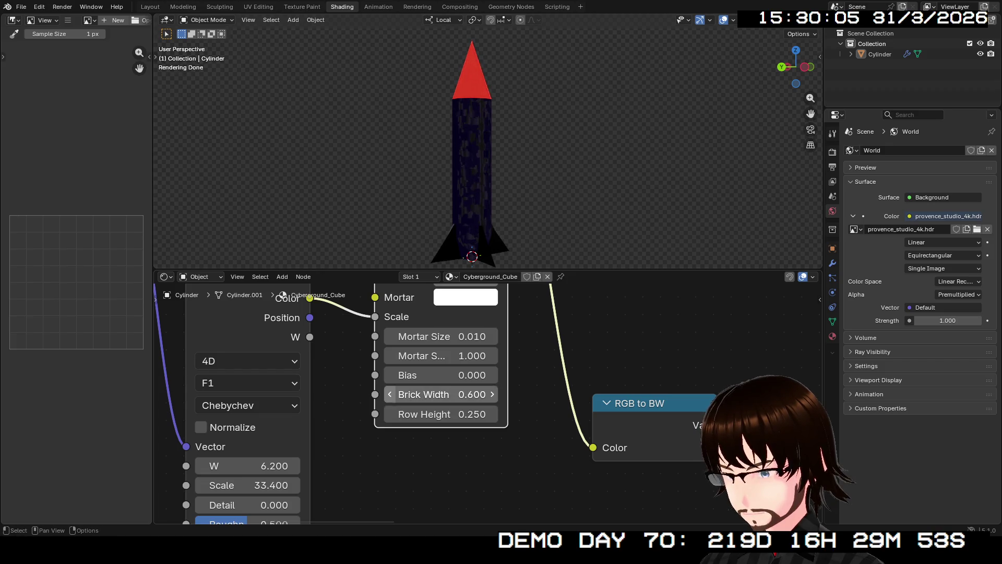
{"action": "left_click", "coordinate": [389, 394]}
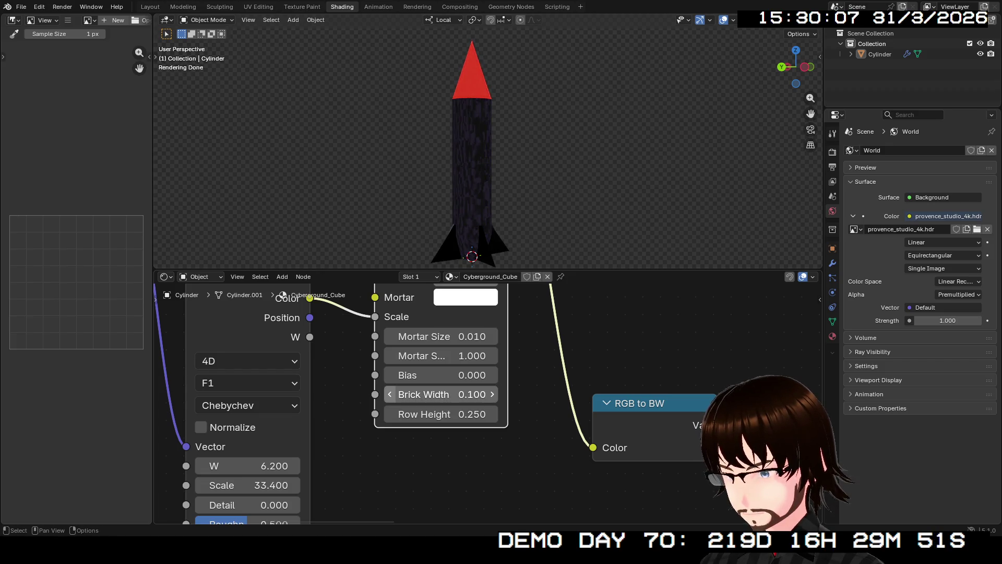
{"action": "left_click", "coordinate": [389, 394]}
{"action": "left_click", "coordinate": [494, 394]}
{"action": "mouse_move", "coordinate": [486, 157]}
{"action": "middle_mouse_down"}
{"action": "mouse_move", "coordinate": [518, 156]}
{"action": "mouse_move", "coordinate": [470, 156]}
{"action": "middle_mouse_up"}
{"action": "scroll", "coordinate": [490, 405], "scroll_direction": "up", "scroll_amount": 2}
Step: Set the brick Row Height to 0.020 for a finer pattern
{"action": "left_click", "coordinate": [494, 417]}
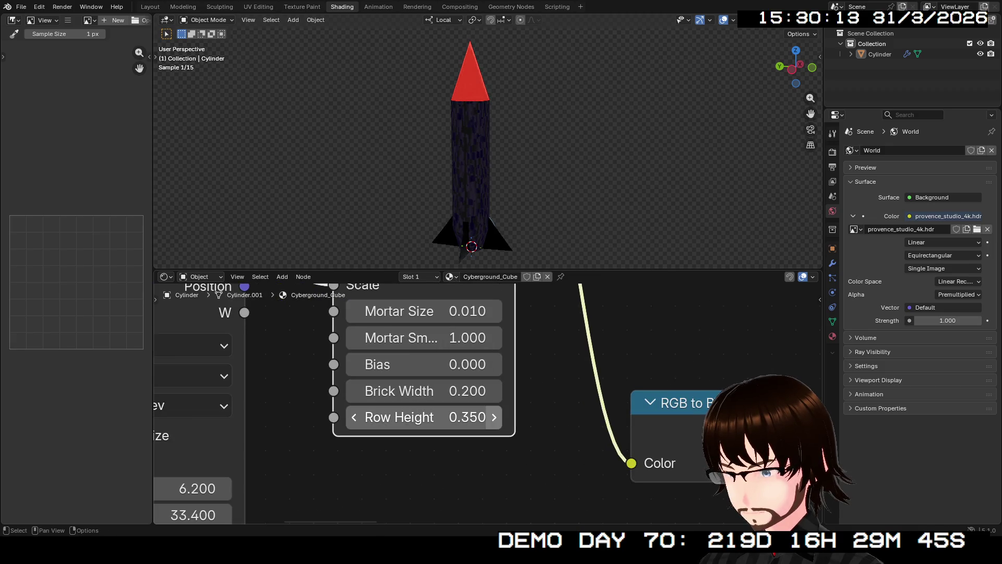
{"action": "left_click", "coordinate": [494, 417]}
{"action": "left_click", "coordinate": [494, 416]}
{"action": "left_click", "coordinate": [354, 417]}
{"action": "left_click", "coordinate": [354, 417]}
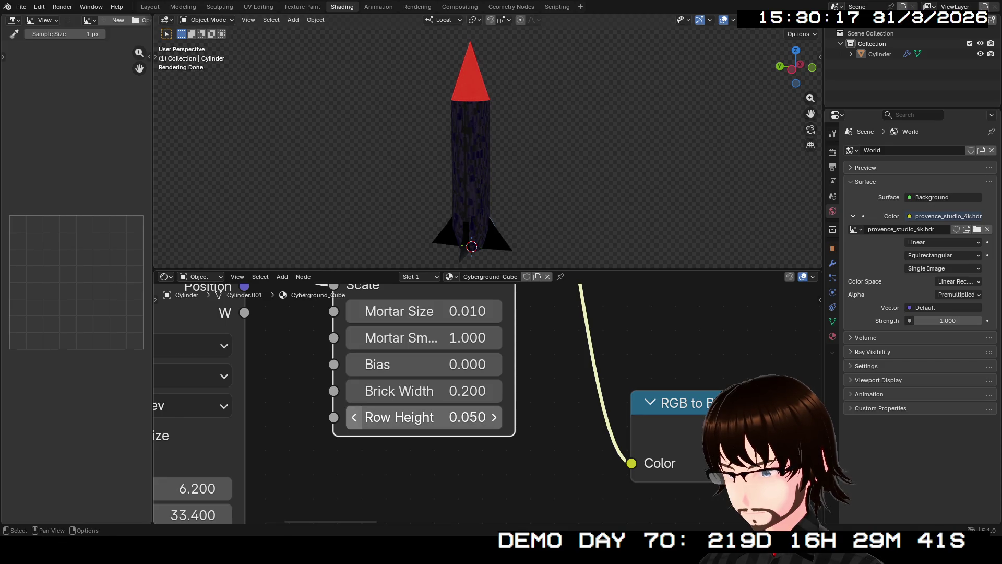
{"action": "left_click", "coordinate": [354, 418]}
{"action": "left_click", "coordinate": [354, 417]}
{"action": "mouse_move", "coordinate": [354, 417]}
{"action": "left_mouse_down"}
{"action": "mouse_move", "coordinate": [401, 417]}
{"action": "mouse_move", "coordinate": [354, 417]}
{"action": "left_mouse_up"}
{"action": "left_click", "coordinate": [354, 417]}
{"action": "left_click", "coordinate": [354, 416]}
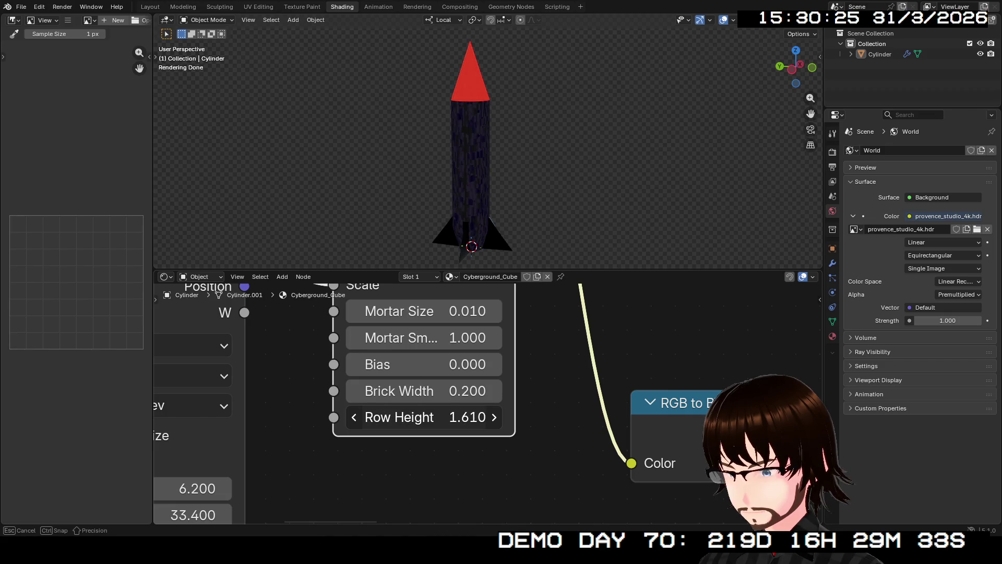
{"action": "left_click_drag", "start_coordinate": [354, 418], "coordinate": [354, 417]}
{"action": "key", "text": "BackSpace"}
{"action": "type", "text": "2"}
{"action": "key", "text": "Return"}
{"action": "middle_click_drag", "start_coordinate": [486, 148], "coordinate": [439, 149]}
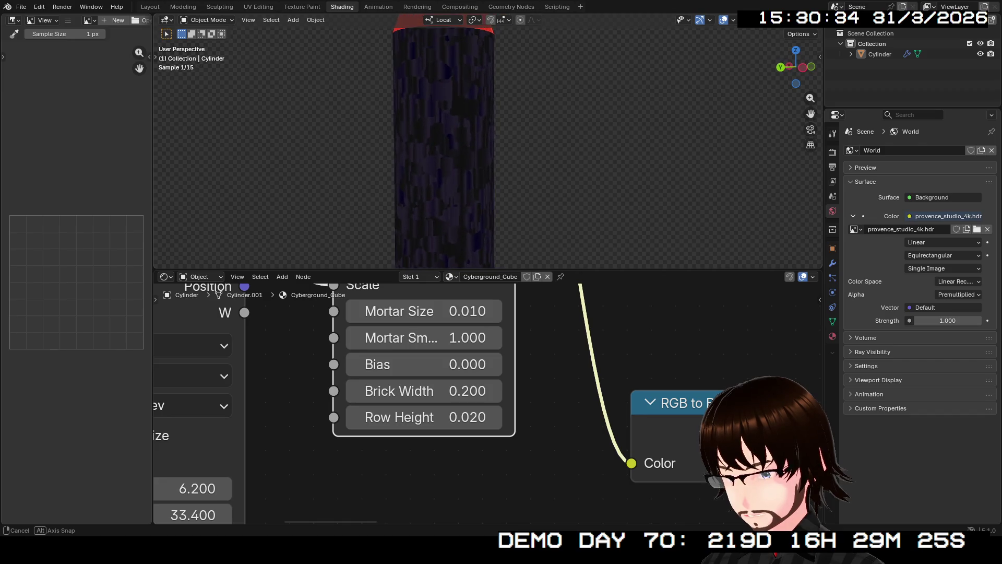
{"action": "scroll", "coordinate": [486, 404], "scroll_direction": "down", "scroll_amount": 5}
Step: Switch the viewport to Material Preview shading and preview one texture node's output on the body via Node Wrangler
{"action": "middle_click_drag", "start_coordinate": [549, 408], "coordinate": [235, 422]}
{"action": "scroll", "coordinate": [486, 403], "scroll_direction": "down", "scroll_amount": 3}
{"action": "scroll", "coordinate": [486, 404], "scroll_direction": "down", "scroll_amount": 2}
{"action": "middle_click_drag", "start_coordinate": [549, 407], "coordinate": [337, 404]}
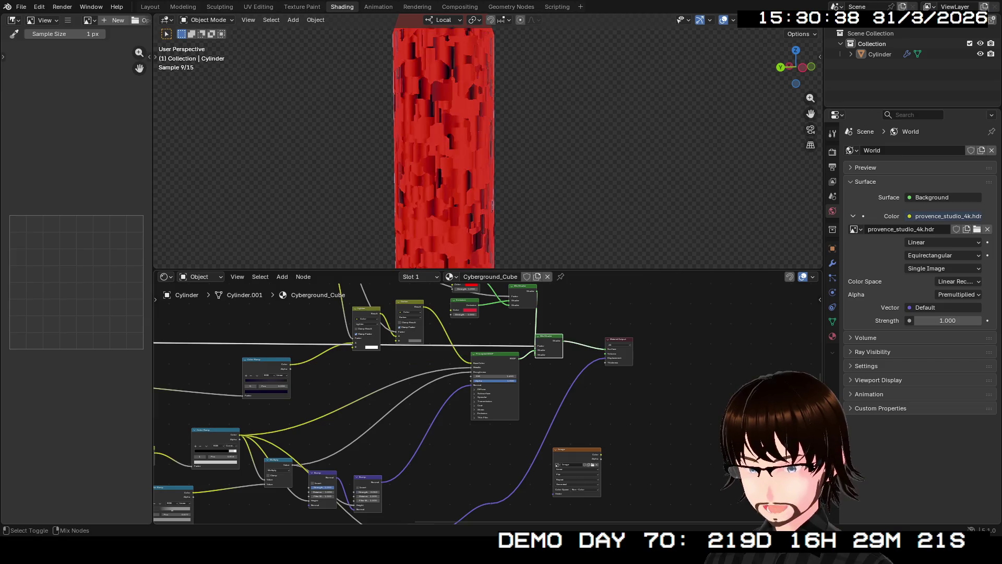
{"action": "mouse_move", "coordinate": [470, 158]}
{"action": "middle_mouse_down"}
{"action": "mouse_move", "coordinate": [552, 141]}
{"action": "mouse_move", "coordinate": [439, 141]}
{"action": "mouse_move", "coordinate": [558, 245]}
{"action": "mouse_move", "coordinate": [501, 148]}
{"action": "mouse_move", "coordinate": [548, 149]}
{"action": "mouse_move", "coordinate": [517, 148]}
{"action": "middle_mouse_up"}
{"action": "scroll", "coordinate": [486, 149], "scroll_direction": "up", "scroll_amount": 2}
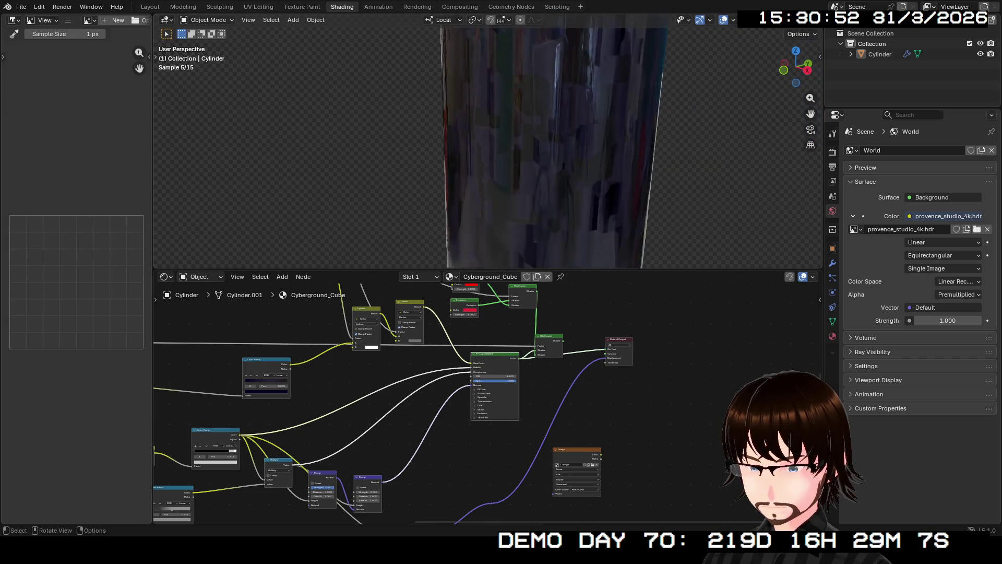
{"action": "scroll", "coordinate": [518, 149], "scroll_direction": "down", "scroll_amount": 3}
{"action": "mouse_move", "coordinate": [517, 149]}
{"action": "middle_mouse_down"}
{"action": "mouse_move", "coordinate": [501, 156]}
{"action": "mouse_move", "coordinate": [501, 141]}
{"action": "middle_mouse_up"}
{"action": "middle_click_drag", "start_coordinate": [486, 150], "coordinate": [501, 134]}
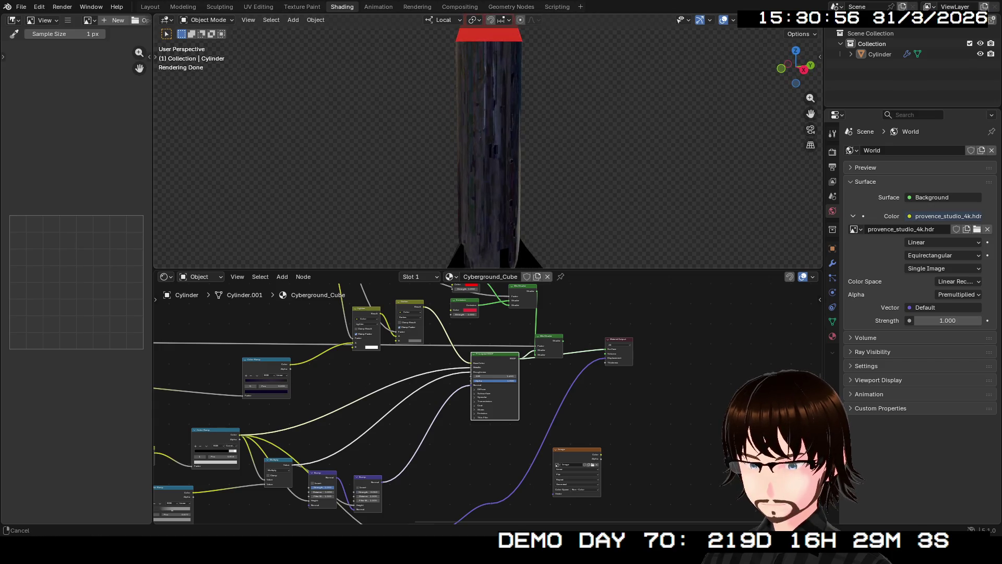
{"action": "left_click", "coordinate": [795, 20]}
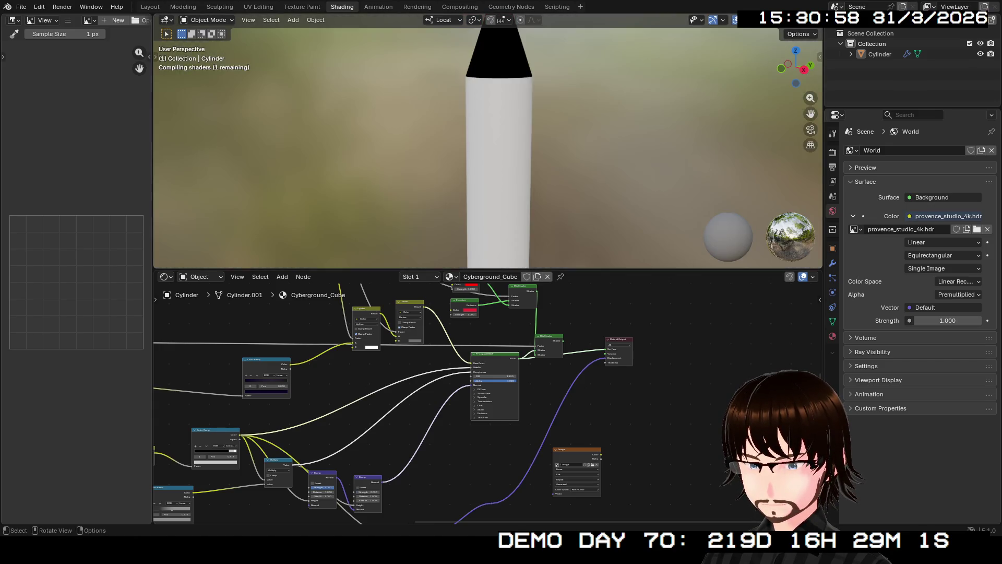
{"action": "mouse_move", "coordinate": [501, 133]}
{"action": "middle_mouse_down"}
{"action": "mouse_move", "coordinate": [523, 238]}
{"action": "mouse_move", "coordinate": [542, 168]}
{"action": "mouse_move", "coordinate": [530, 201]}
{"action": "mouse_move", "coordinate": [549, 188]}
{"action": "middle_mouse_up"}
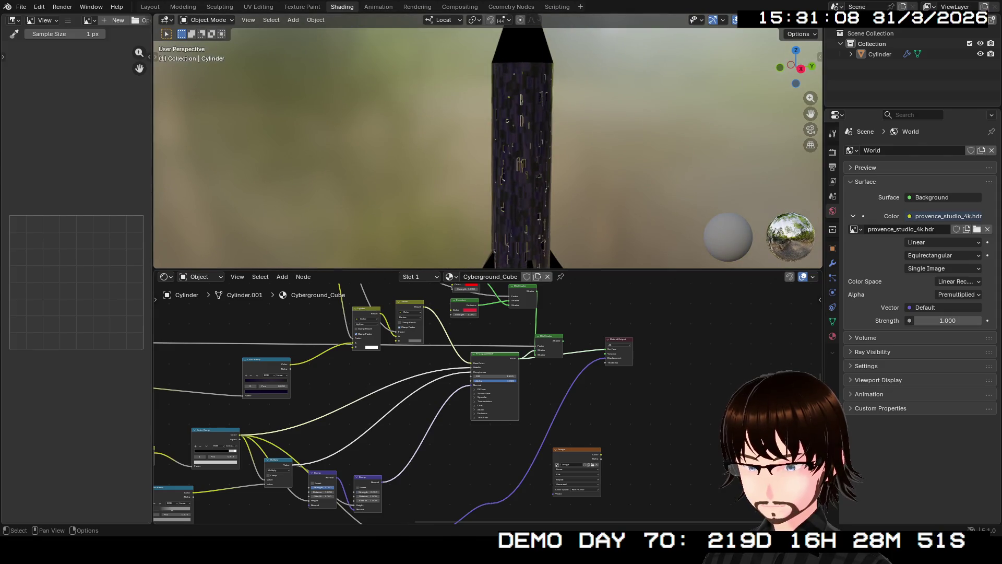
{"action": "left_click", "coordinate": [368, 490], "text": "ctrl+shift"}
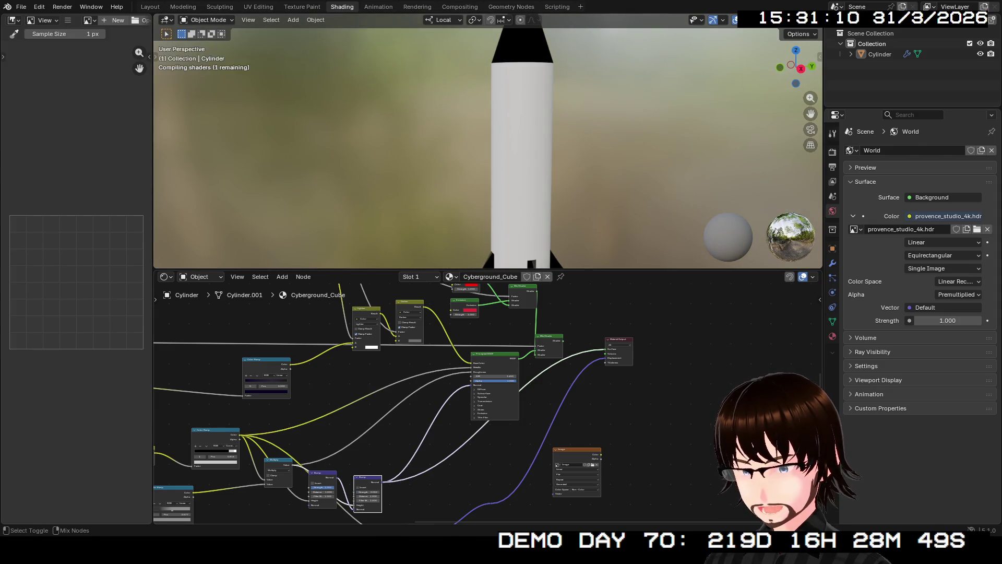
Step: Frame the main node tree and select the Mix Shader node
{"action": "middle_click_drag", "start_coordinate": [509, 196], "coordinate": [580, 180]}
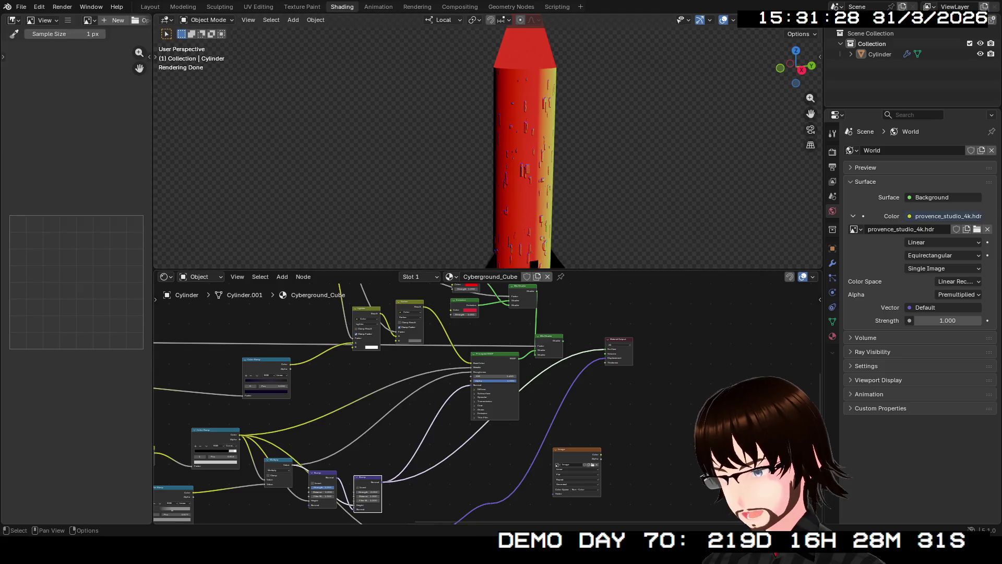
{"action": "mouse_move", "coordinate": [470, 353]}
{"action": "middle_mouse_down"}
{"action": "mouse_move", "coordinate": [451, 427]}
{"action": "mouse_move", "coordinate": [591, 341]}
{"action": "middle_mouse_up"}
{"action": "scroll", "coordinate": [488, 402], "scroll_direction": "down", "scroll_amount": 1}
{"action": "scroll", "coordinate": [486, 415], "scroll_direction": "down", "scroll_amount": 1}
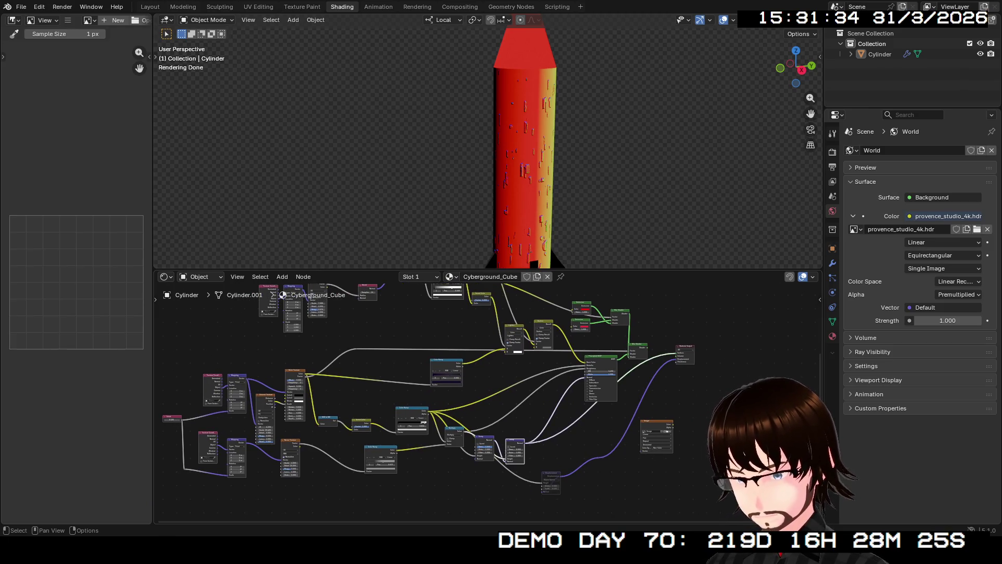
{"action": "scroll", "coordinate": [438, 376], "scroll_direction": "up", "scroll_amount": 1}
{"action": "middle_click_drag", "start_coordinate": [439, 377], "coordinate": [439, 446]}
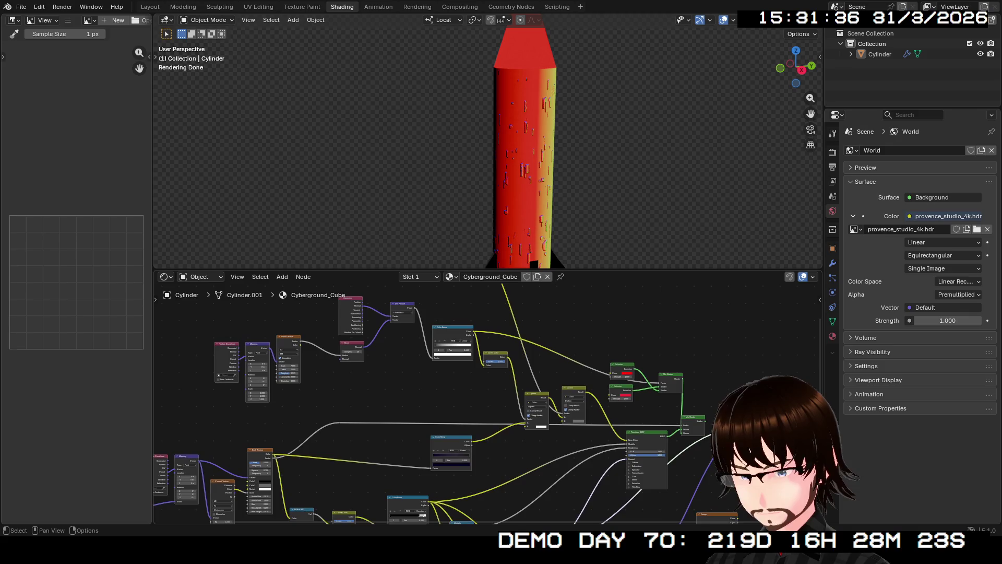
{"action": "left_click", "coordinate": [693, 420]}
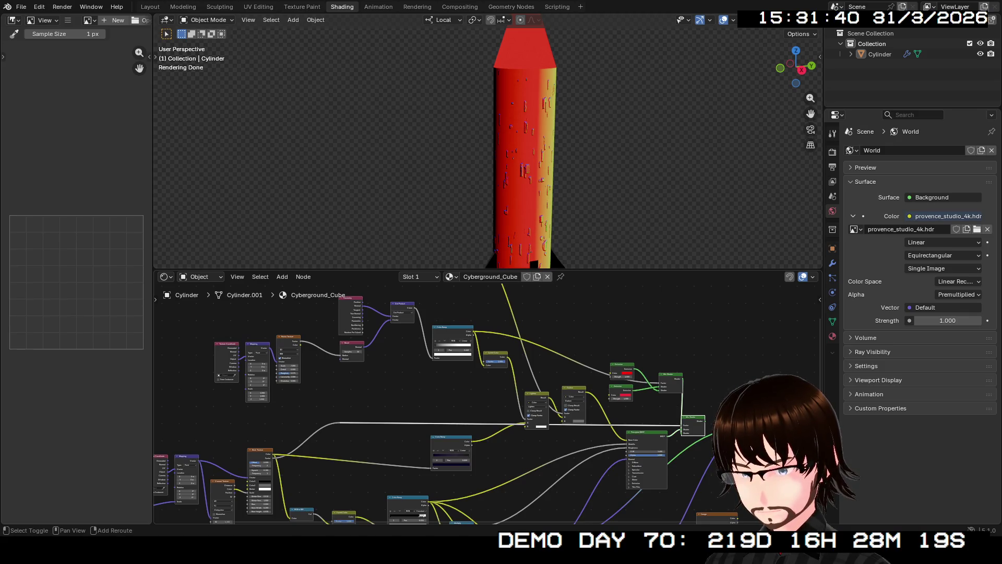
{"action": "mouse_move", "coordinate": [438, 407]}
{"action": "middle_mouse_down"}
{"action": "mouse_move", "coordinate": [445, 255]}
{"action": "mouse_move", "coordinate": [544, 319]}
{"action": "middle_mouse_up"}
Step: Select the Bump node and extend to its linked Color Ramp, Brick Texture and Mapping nodes
{"action": "left_click", "coordinate": [631, 442]}
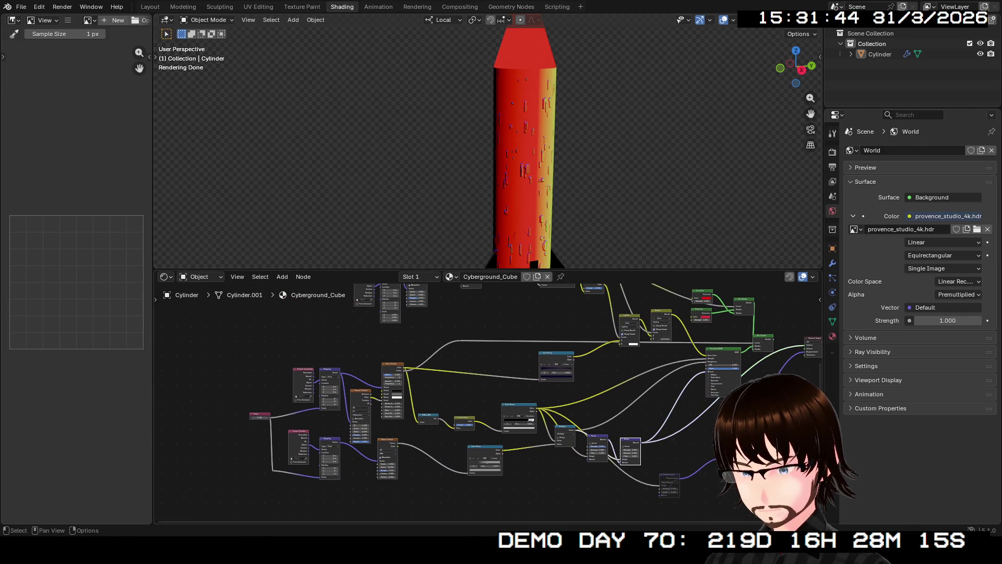
{"action": "key", "text": "l"}
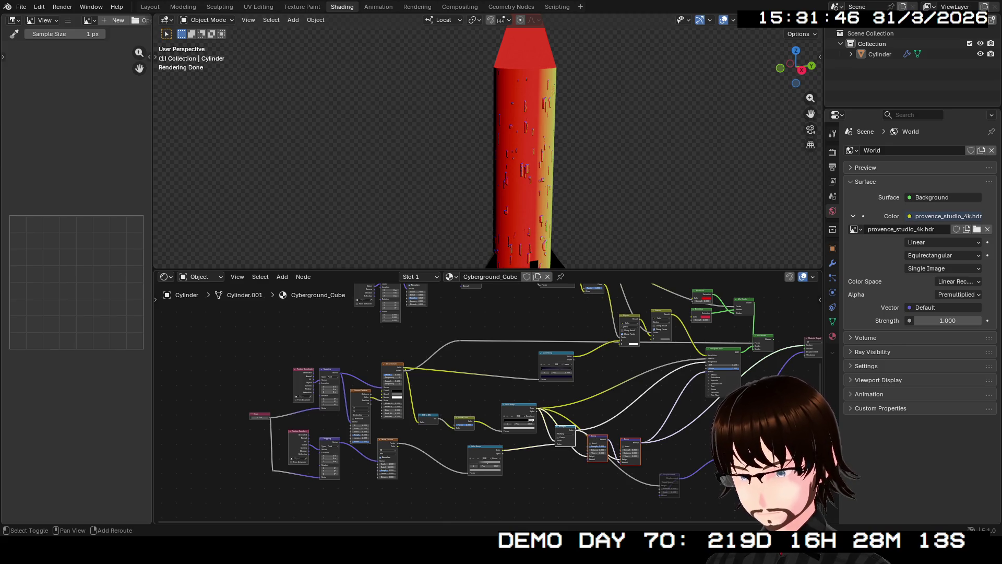
{"action": "key", "text": "l"}
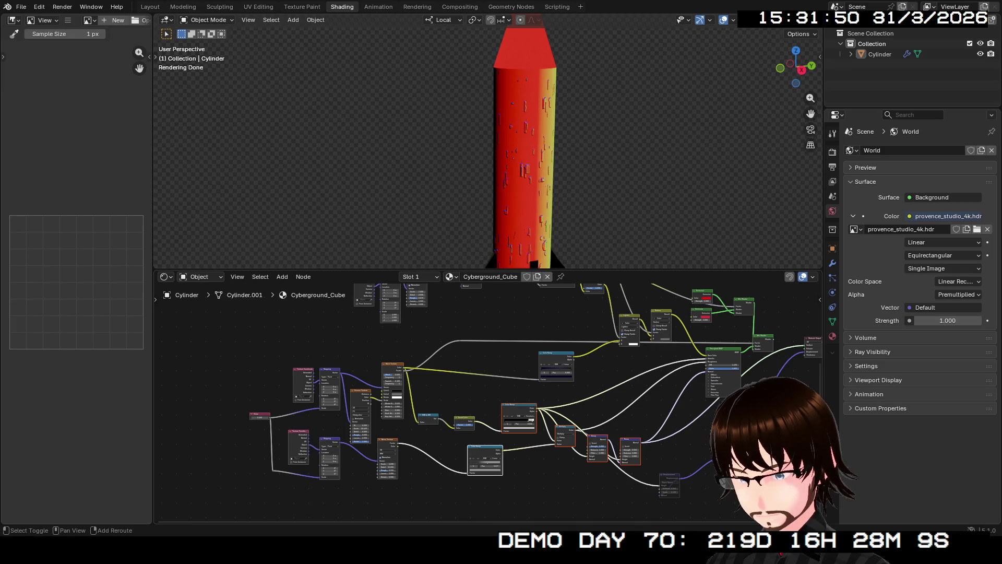
{"action": "left_click", "coordinate": [392, 367]}
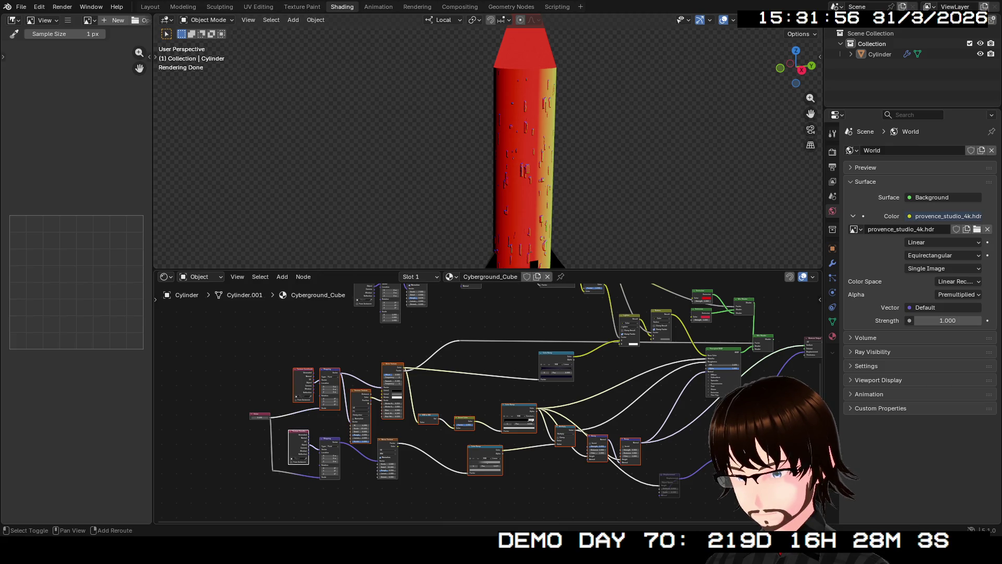
{"action": "left_click", "coordinate": [330, 441]}
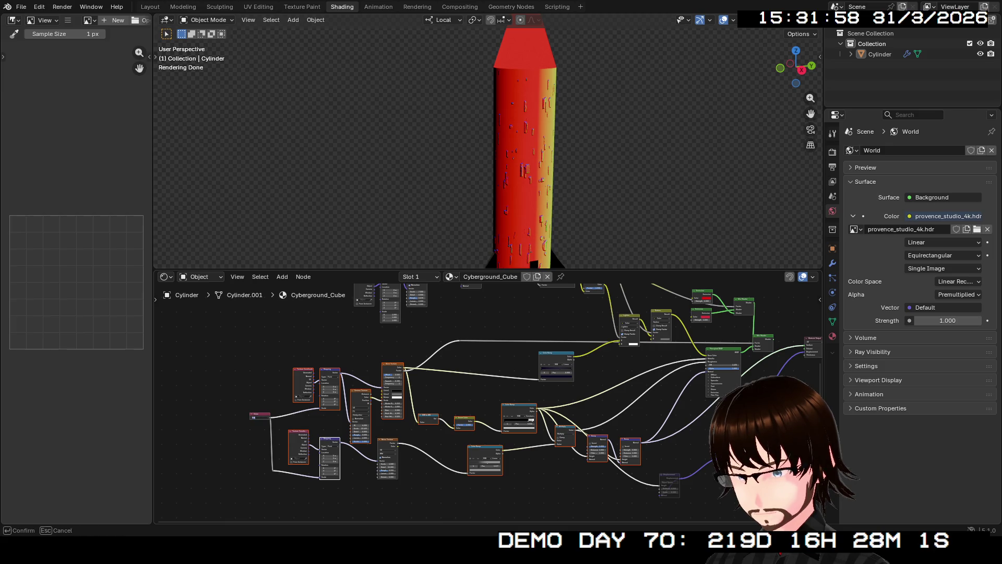
{"action": "scroll", "coordinate": [486, 392], "scroll_direction": "up", "scroll_amount": 2}
{"action": "scroll", "coordinate": [486, 392], "scroll_direction": "up", "scroll_amount": 2}
{"action": "scroll", "coordinate": [572, 368], "scroll_direction": "up", "scroll_amount": 2}
{"action": "scroll", "coordinate": [572, 368], "scroll_direction": "up", "scroll_amount": 3}
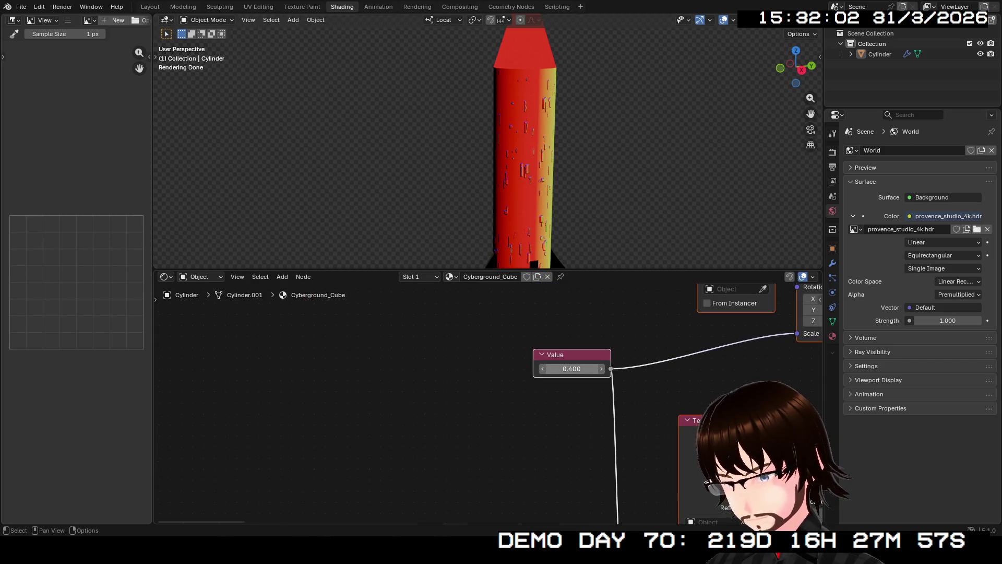
Step: Set the shared texture scale Value node to 0.500
{"action": "mouse_move", "coordinate": [571, 368]}
{"action": "left_mouse_down"}
{"action": "mouse_move", "coordinate": [619, 368]}
{"action": "mouse_move", "coordinate": [540, 368]}
{"action": "mouse_move", "coordinate": [596, 369]}
{"action": "left_mouse_up"}
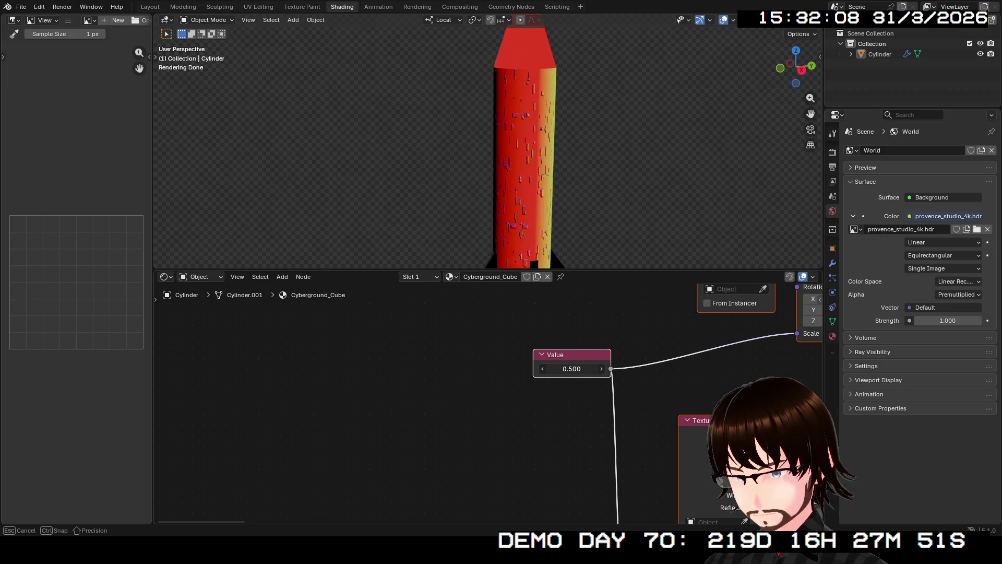
{"action": "middle_click_drag", "start_coordinate": [595, 369], "coordinate": [251, 290]}
{"action": "scroll", "coordinate": [487, 400], "scroll_direction": "down", "scroll_amount": 2}
{"action": "scroll", "coordinate": [486, 400], "scroll_direction": "down", "scroll_amount": 1}
{"action": "scroll", "coordinate": [486, 399], "scroll_direction": "down", "scroll_amount": 1}
{"action": "scroll", "coordinate": [486, 399], "scroll_direction": "down", "scroll_amount": 2}
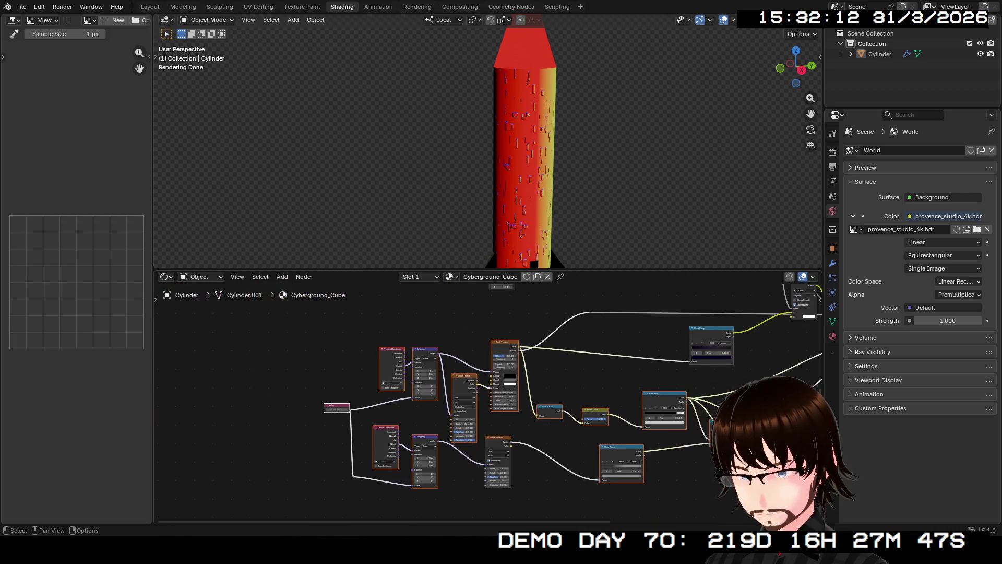
{"action": "scroll", "coordinate": [486, 400], "scroll_direction": "down", "scroll_amount": 1}
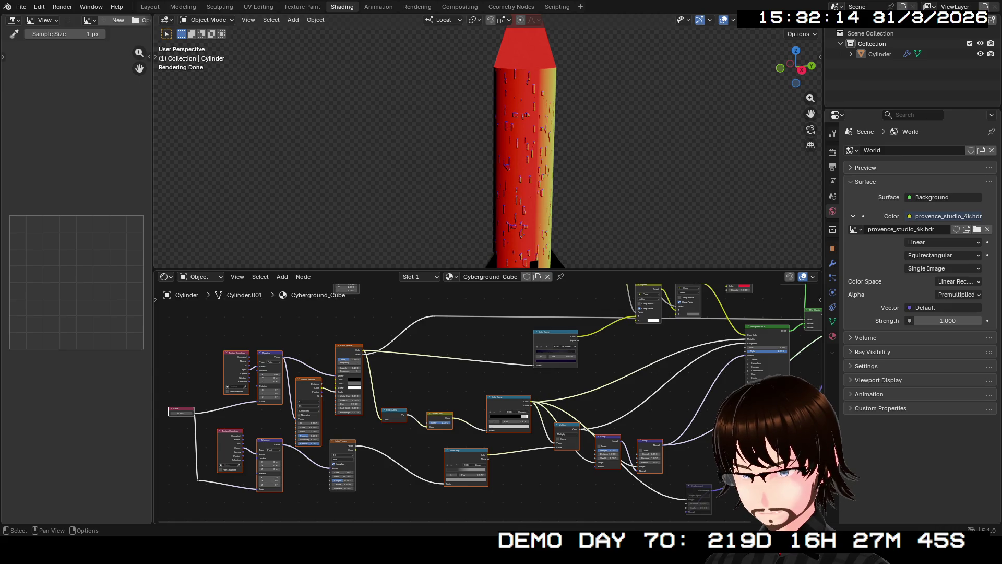
Step: Copy the 14 selected nodes, switch to Material.001 and paste them beside its Principled BSDF
{"action": "middle_click_drag", "start_coordinate": [486, 368], "coordinate": [449, 416]}
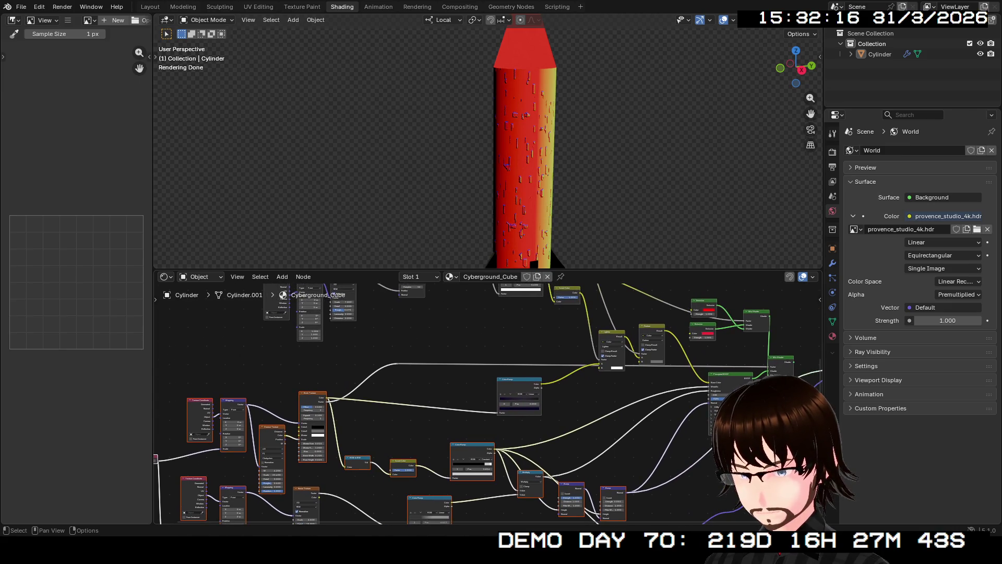
{"action": "key", "text": "ctrl+c"}
{"action": "left_click", "coordinate": [452, 276]}
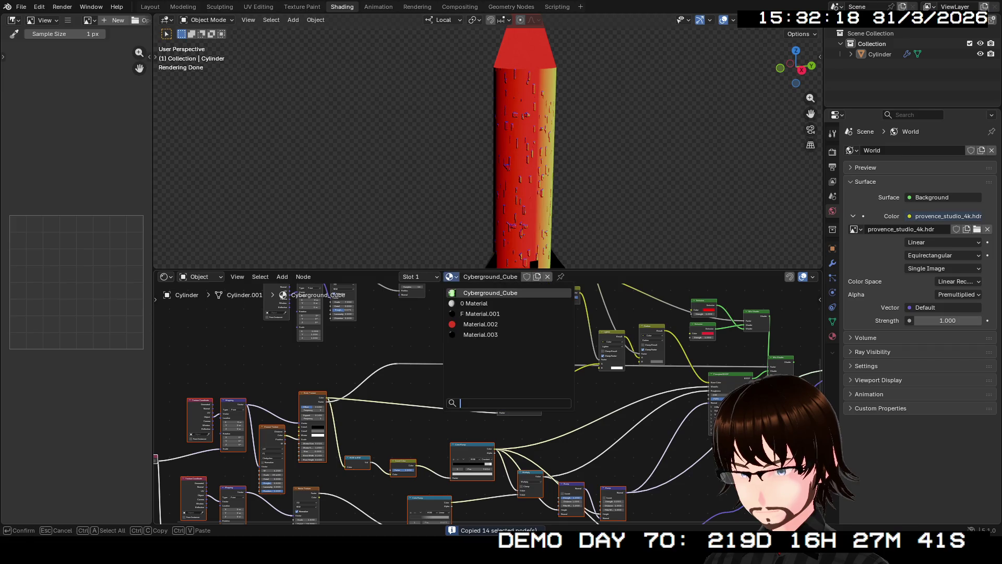
{"action": "left_click", "coordinate": [502, 335]}
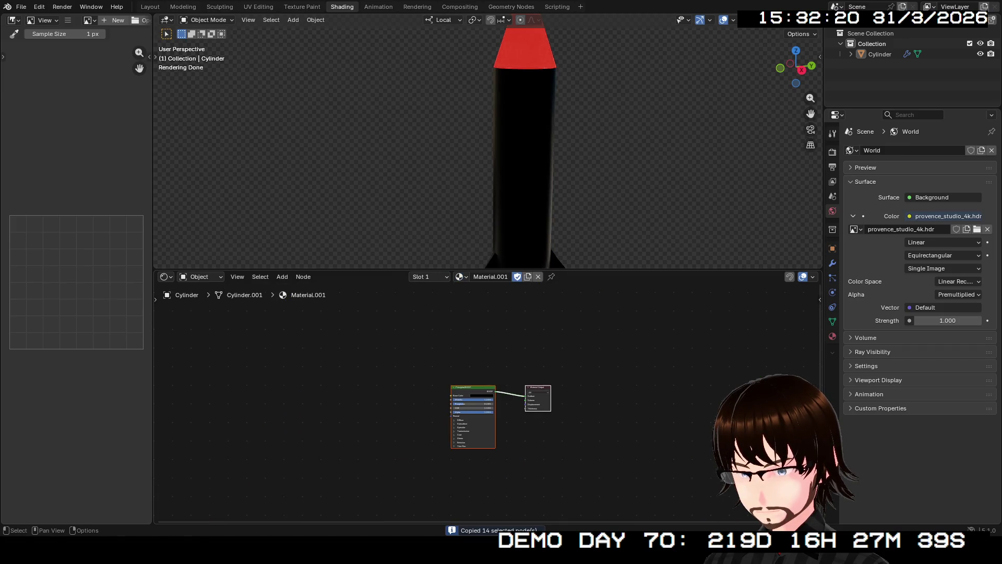
{"action": "scroll", "coordinate": [501, 408], "scroll_direction": "up", "scroll_amount": 1}
{"action": "key", "text": "ctrl+v"}
{"action": "key", "text": "g"}
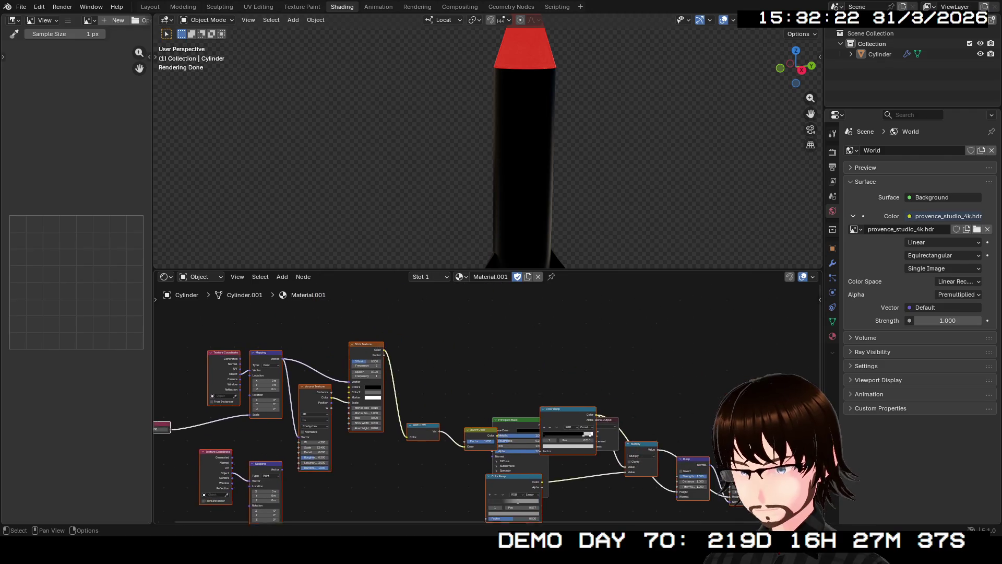
{"action": "key", "text": "Return"}
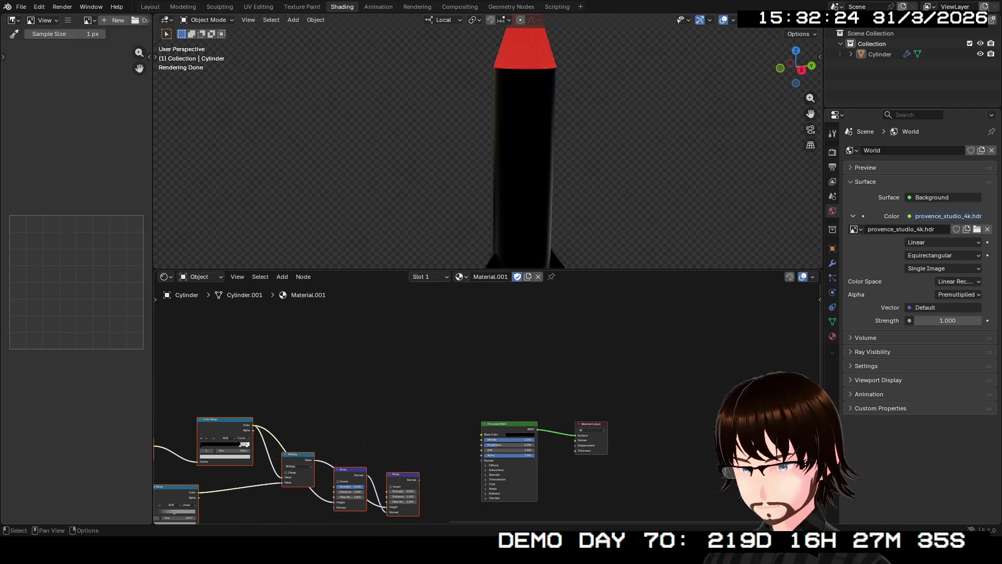
{"action": "left_click_drag", "start_coordinate": [419, 479], "coordinate": [481, 460]}
Step: Connect Bump Normal to the Principled Normal and the Color Ramp colour to Base Color
{"action": "mouse_move", "coordinate": [502, 235]}
{"action": "middle_mouse_down"}
{"action": "mouse_move", "coordinate": [474, 251]}
{"action": "mouse_move", "coordinate": [486, 196]}
{"action": "middle_mouse_up"}
{"action": "mouse_move", "coordinate": [485, 148]}
{"action": "middle_mouse_down"}
{"action": "mouse_move", "coordinate": [549, 173]}
{"action": "mouse_move", "coordinate": [439, 180]}
{"action": "mouse_move", "coordinate": [564, 157]}
{"action": "mouse_move", "coordinate": [516, 157]}
{"action": "middle_mouse_up"}
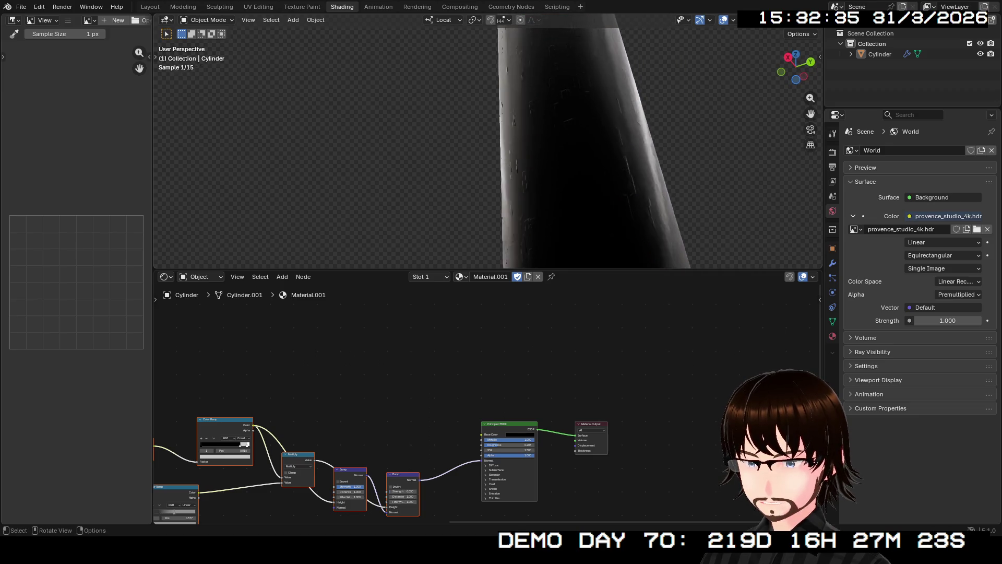
{"action": "scroll", "coordinate": [548, 149], "scroll_direction": "down", "scroll_amount": 2}
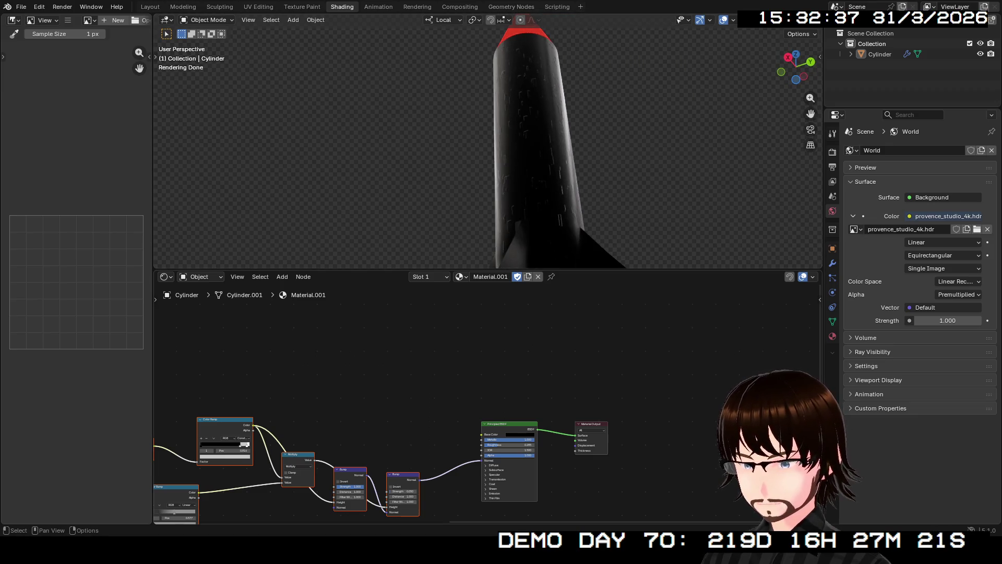
{"action": "middle_click_drag", "start_coordinate": [393, 438], "coordinate": [487, 413]}
{"action": "left_click_drag", "start_coordinate": [349, 399], "coordinate": [579, 408]}
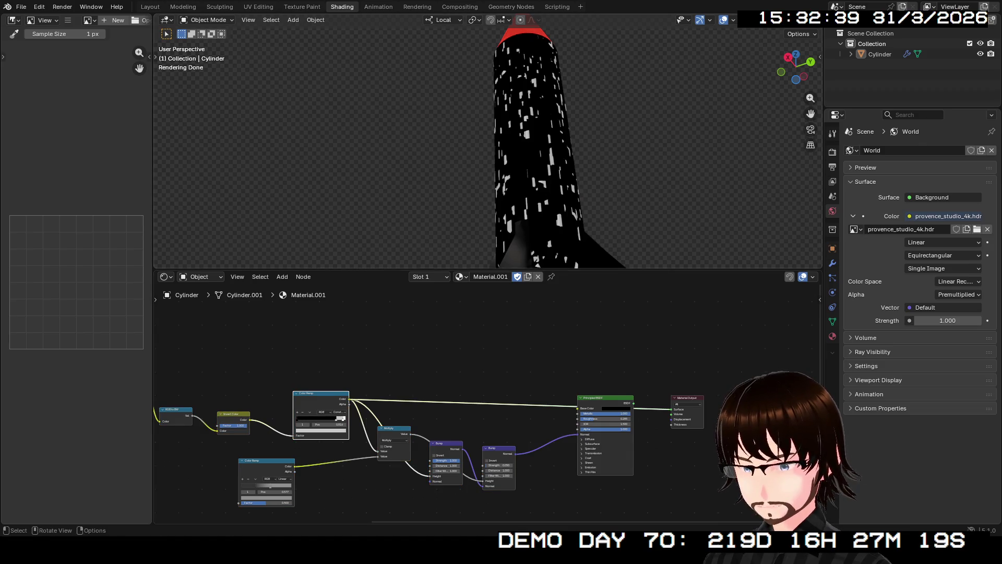
{"action": "middle_click_drag", "start_coordinate": [518, 133], "coordinate": [540, 135]}
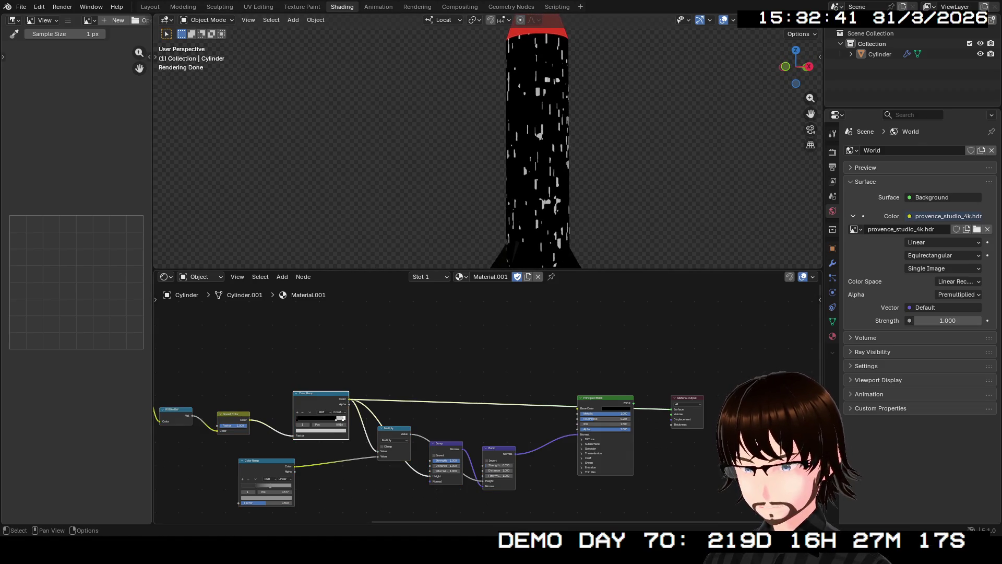
{"action": "middle_click_drag", "start_coordinate": [454, 423], "coordinate": [525, 442]}
{"action": "scroll", "coordinate": [525, 407], "scroll_direction": "up", "scroll_amount": 2}
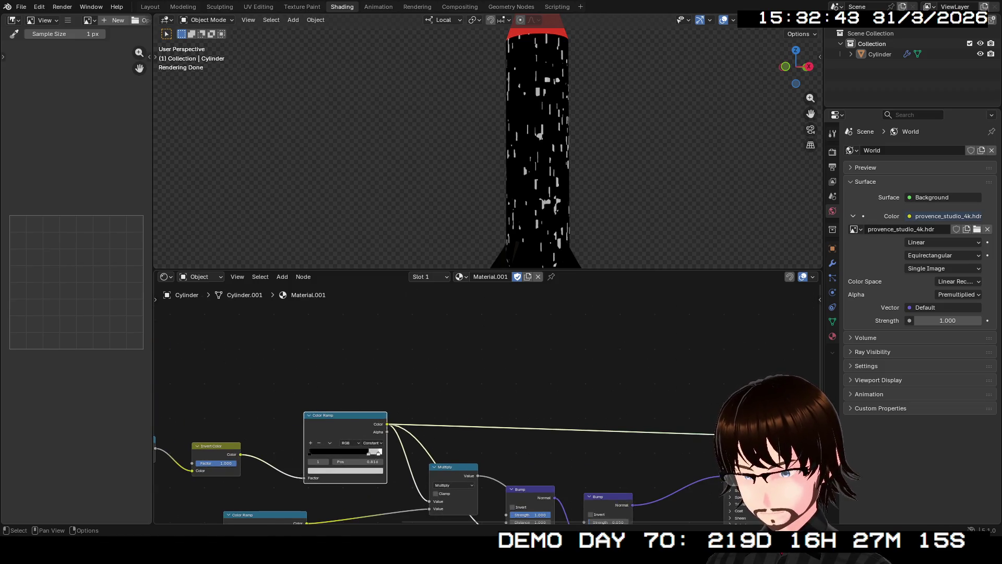
Step: Duplicate the Color Ramp and wire it between the first ramp's colour and Base Color
{"action": "key", "text": "shift+d"}
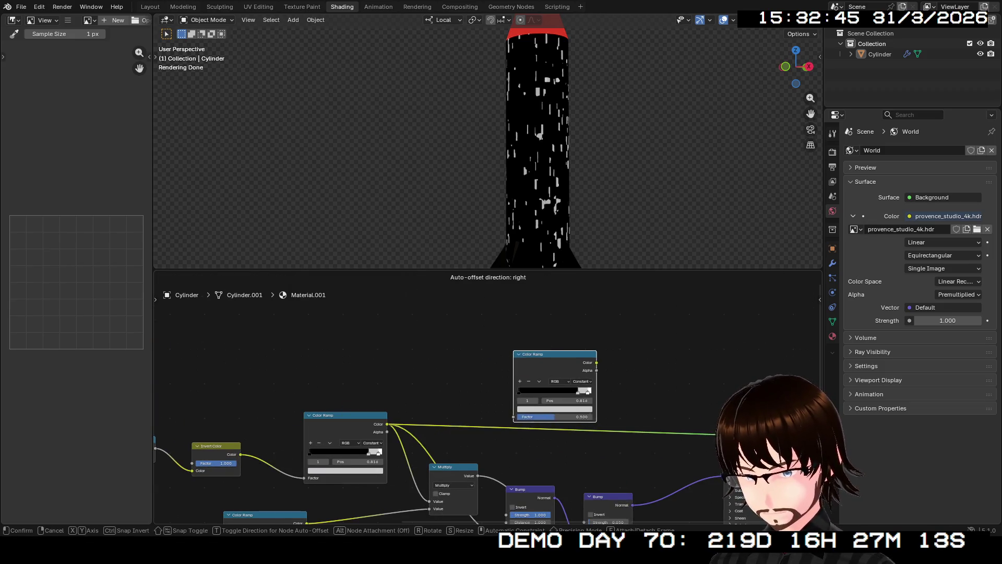
{"action": "left_click", "coordinate": [555, 384]}
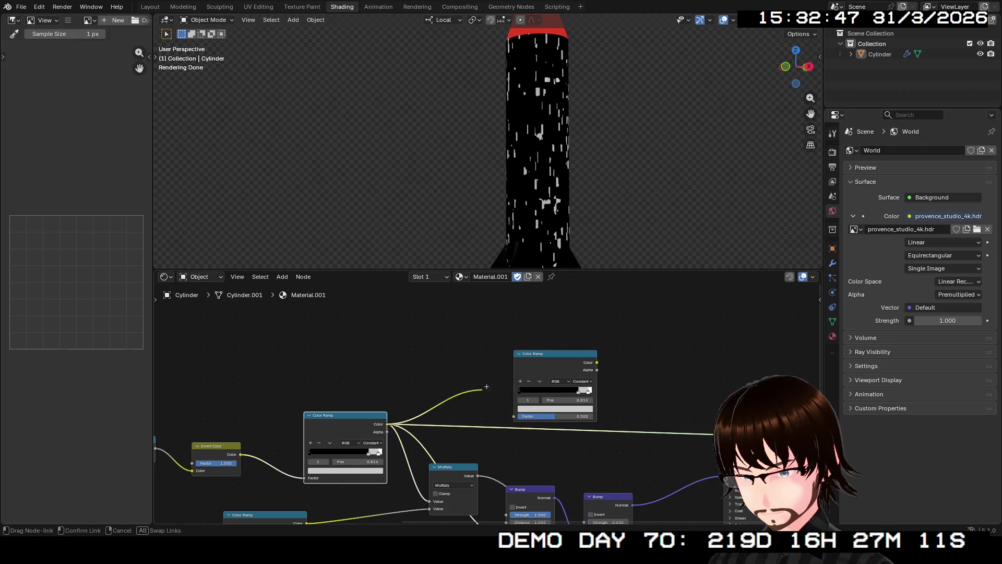
{"action": "left_click_drag", "start_coordinate": [387, 423], "coordinate": [515, 416]}
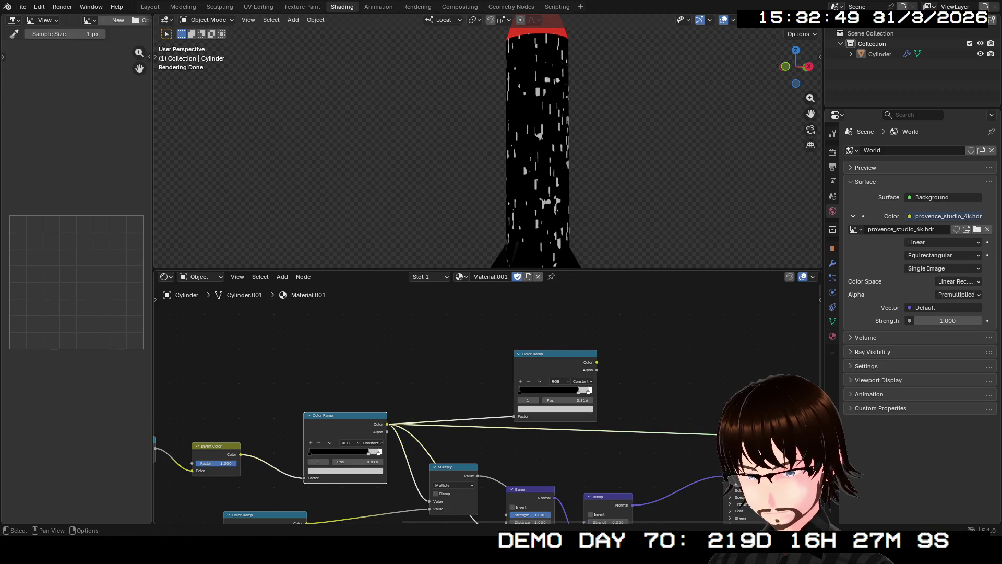
{"action": "left_click_drag", "start_coordinate": [597, 363], "coordinate": [722, 435]}
Step: Slide the new ramp's white stops left, to about 0.782, to widen the patches
{"action": "middle_click_drag", "start_coordinate": [448, 240], "coordinate": [509, 259]}
{"action": "scroll", "coordinate": [488, 403], "scroll_direction": "up", "scroll_amount": 2}
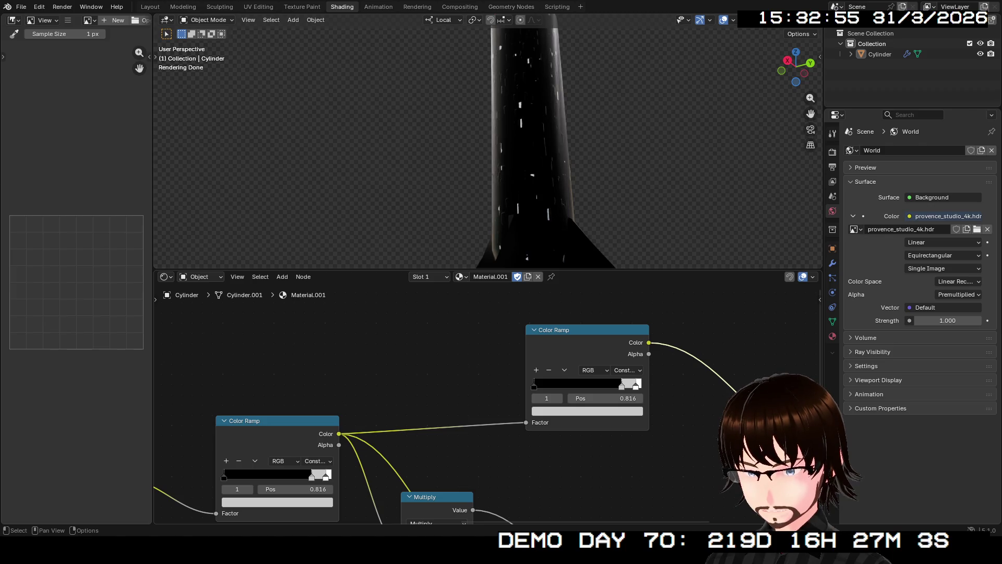
{"action": "mouse_move", "coordinate": [602, 385]}
{"action": "left_mouse_down"}
{"action": "mouse_move", "coordinate": [579, 385]}
{"action": "mouse_move", "coordinate": [589, 385]}
{"action": "left_mouse_up"}
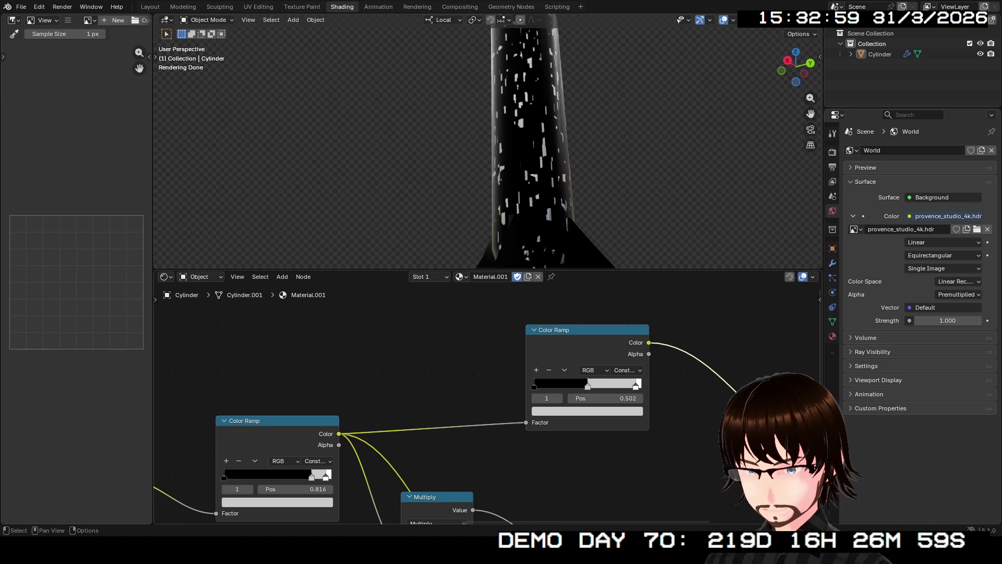
{"action": "mouse_move", "coordinate": [636, 385]}
{"action": "left_mouse_down"}
{"action": "mouse_move", "coordinate": [599, 385]}
{"action": "mouse_move", "coordinate": [618, 386]}
{"action": "left_mouse_up"}
{"action": "scroll", "coordinate": [618, 386], "scroll_direction": "up", "scroll_amount": 2}
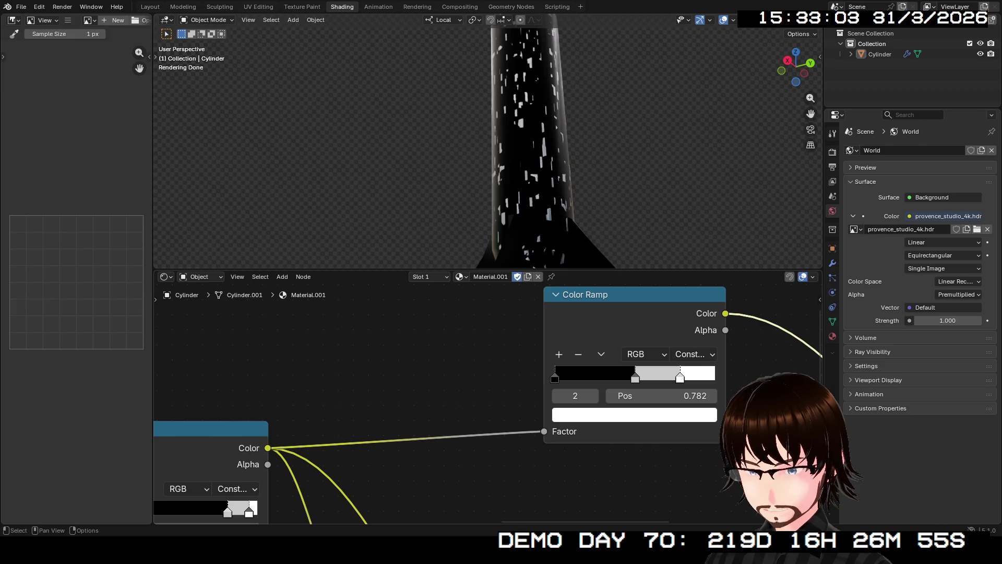
Step: Darken the second ramp's grey stop almost to black
{"action": "left_click", "coordinate": [636, 378]}
{"action": "left_click", "coordinate": [635, 415]}
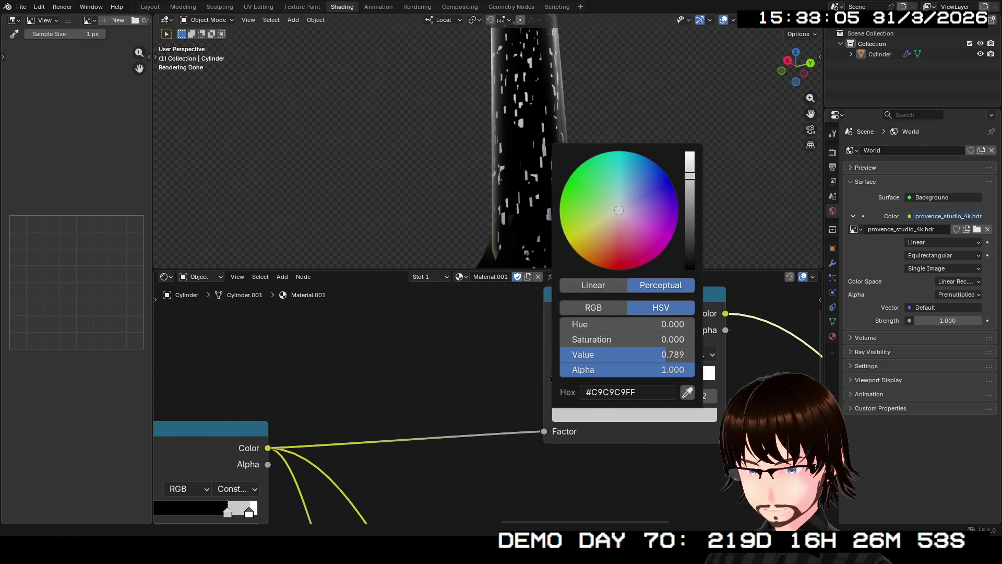
{"action": "left_click_drag", "start_coordinate": [690, 175], "coordinate": [690, 256]}
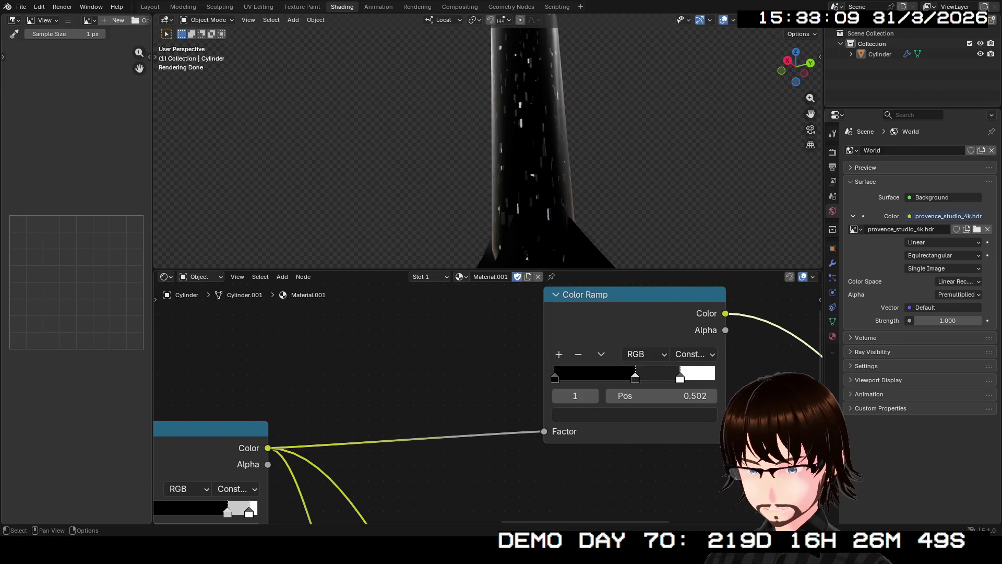
Step: Turn the ramp's white stop at 0.782 into a dark red for faint red specks
{"action": "left_click", "coordinate": [679, 379]}
{"action": "left_click", "coordinate": [635, 414]}
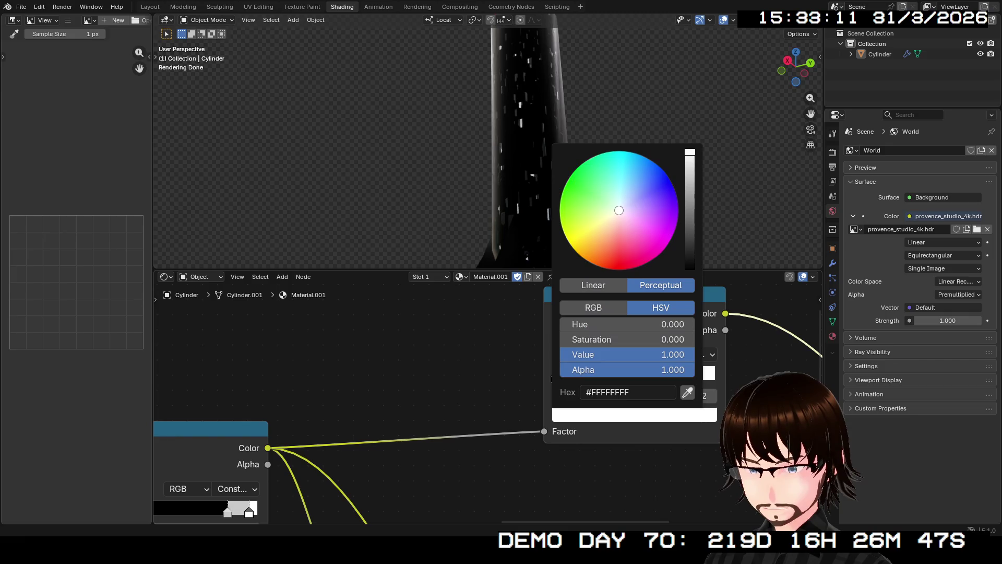
{"action": "left_click_drag", "start_coordinate": [691, 153], "coordinate": [691, 211]}
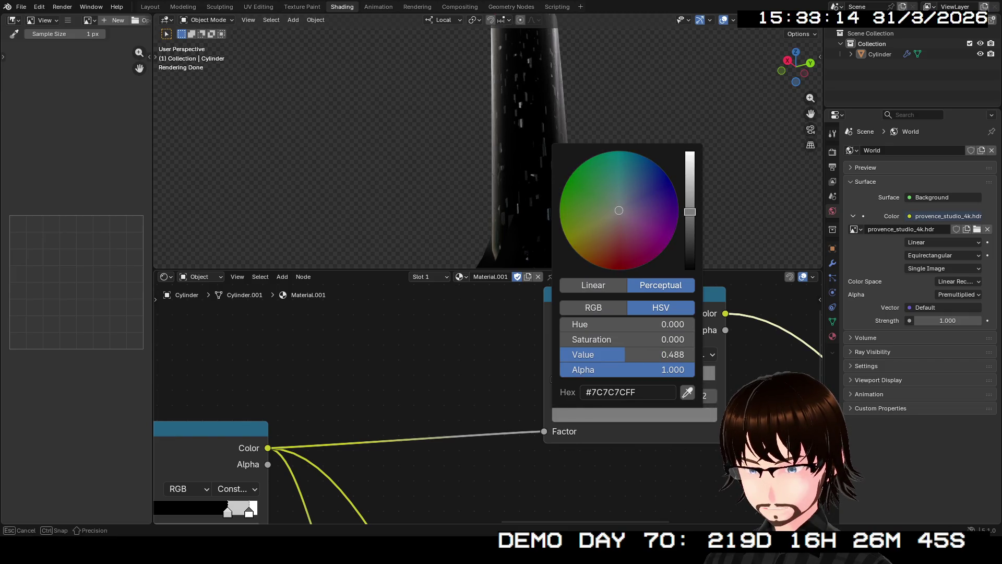
{"action": "left_click_drag", "start_coordinate": [619, 210], "coordinate": [623, 270]}
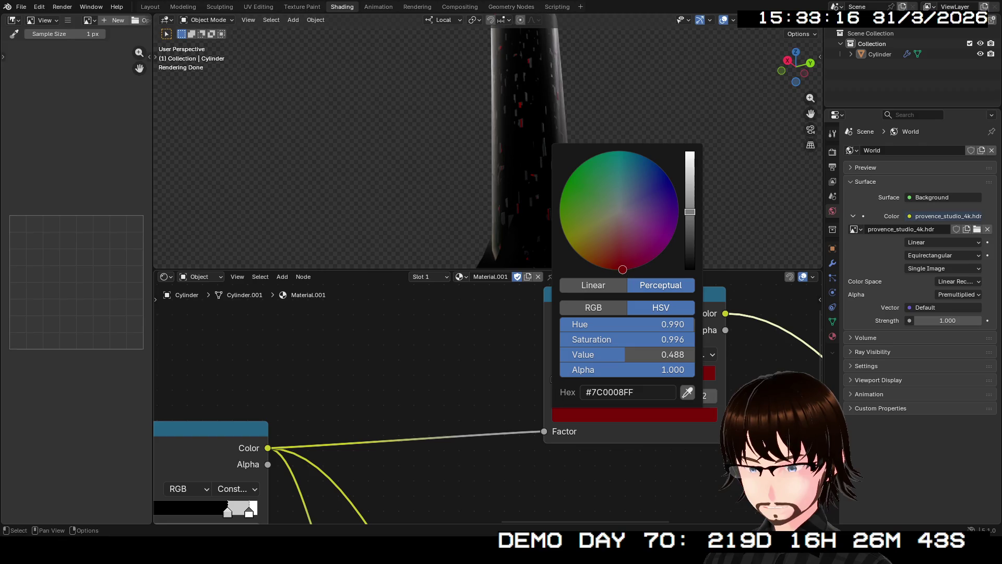
{"action": "mouse_move", "coordinate": [486, 156]}
{"action": "middle_mouse_down"}
{"action": "mouse_move", "coordinate": [533, 149]}
{"action": "mouse_move", "coordinate": [447, 149]}
{"action": "mouse_move", "coordinate": [452, 134]}
{"action": "middle_mouse_up"}
{"action": "scroll", "coordinate": [486, 141], "scroll_direction": "up", "scroll_amount": 5}
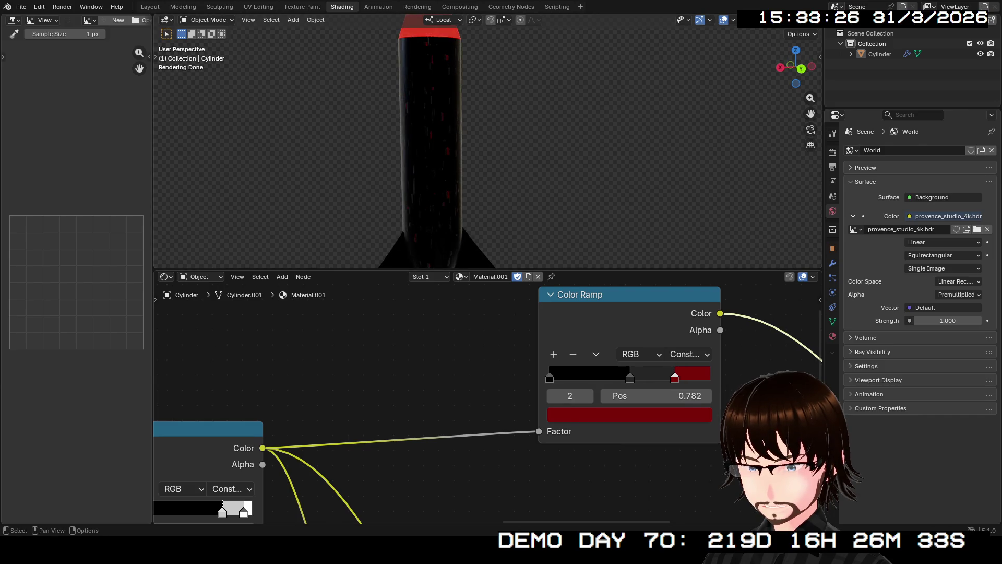
Step: Recolour the 0.782 stop through red and yellow back to white specks
{"action": "middle_click_drag", "start_coordinate": [470, 392], "coordinate": [433, 385]}
{"action": "left_click", "coordinate": [587, 321]}
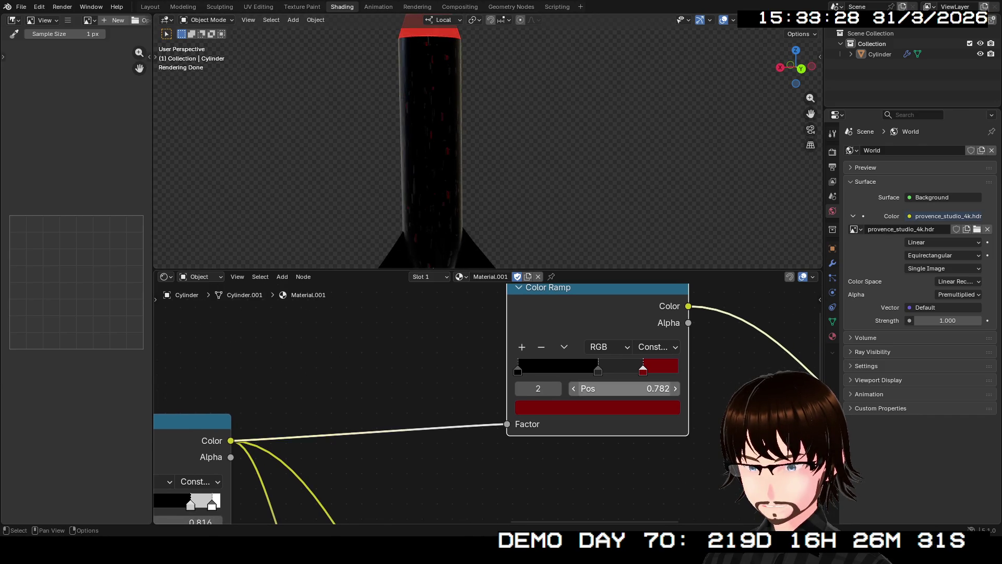
{"action": "left_click", "coordinate": [597, 407]}
{"action": "left_click_drag", "start_coordinate": [652, 204], "coordinate": [653, 146]}
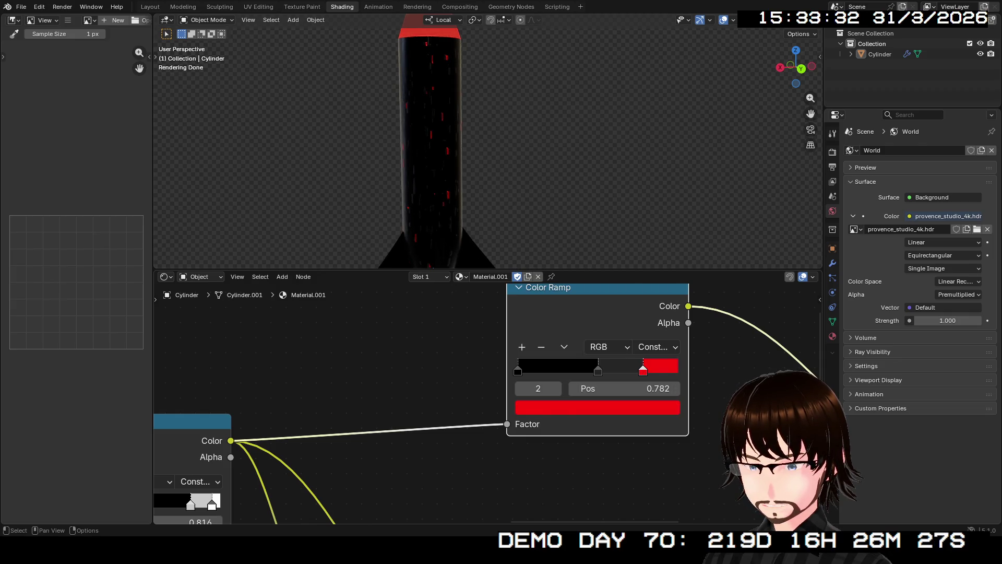
{"action": "left_click", "coordinate": [517, 406]}
{"action": "left_click", "coordinate": [556, 300]}
{"action": "mouse_move", "coordinate": [611, 332]}
{"action": "left_mouse_down"}
{"action": "mouse_move", "coordinate": [596, 332]}
{"action": "mouse_move", "coordinate": [658, 348]}
{"action": "left_mouse_up"}
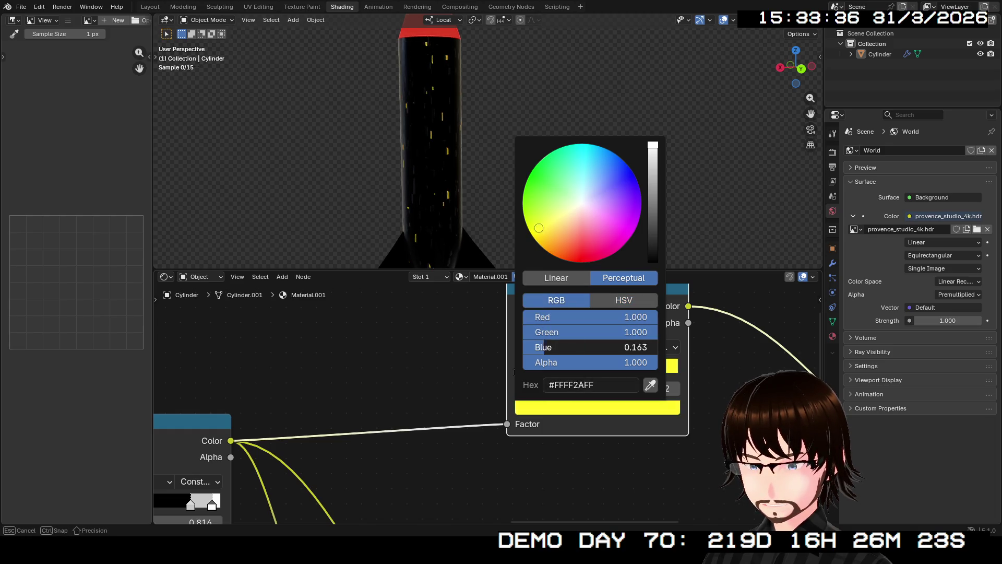
{"action": "scroll", "coordinate": [493, 391], "scroll_direction": "down", "scroll_amount": 1}
{"action": "middle_click_drag", "start_coordinate": [492, 392], "coordinate": [380, 407]}
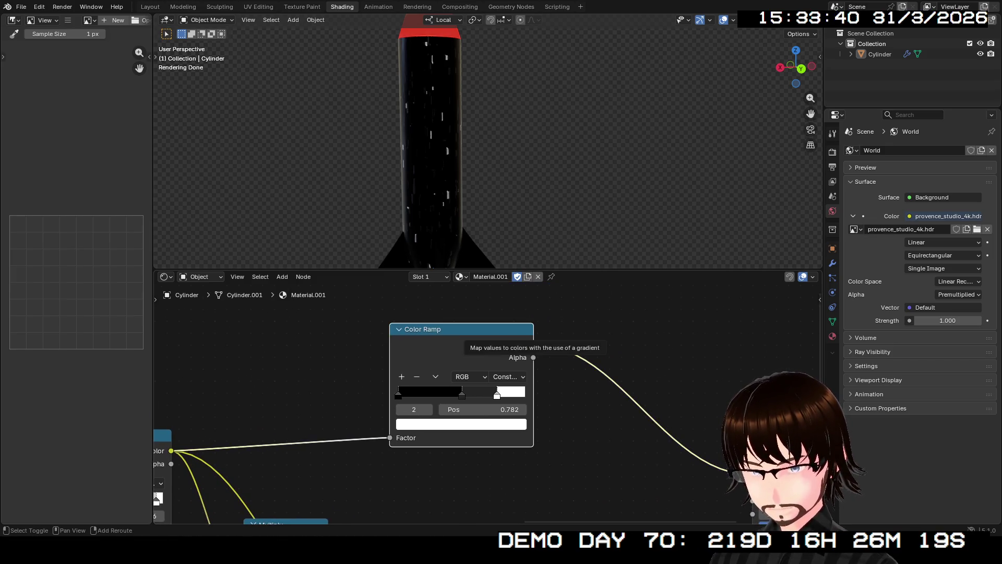
Step: Duplicate the Color Ramp as an unconnected third copy and frame it
{"action": "key", "text": "shift+d"}
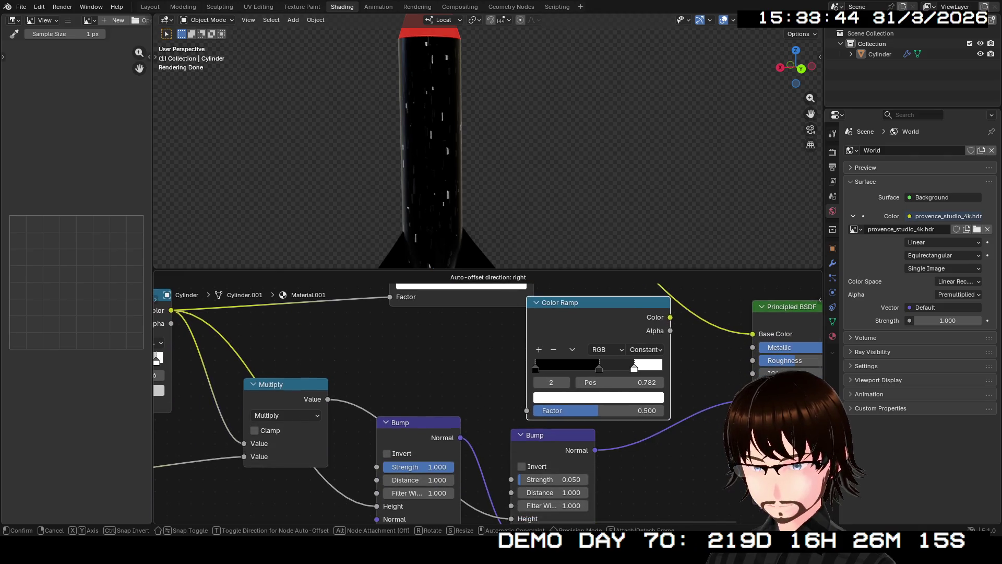
{"action": "key", "text": "Return"}
{"action": "key", "text": "KP_Decimal"}
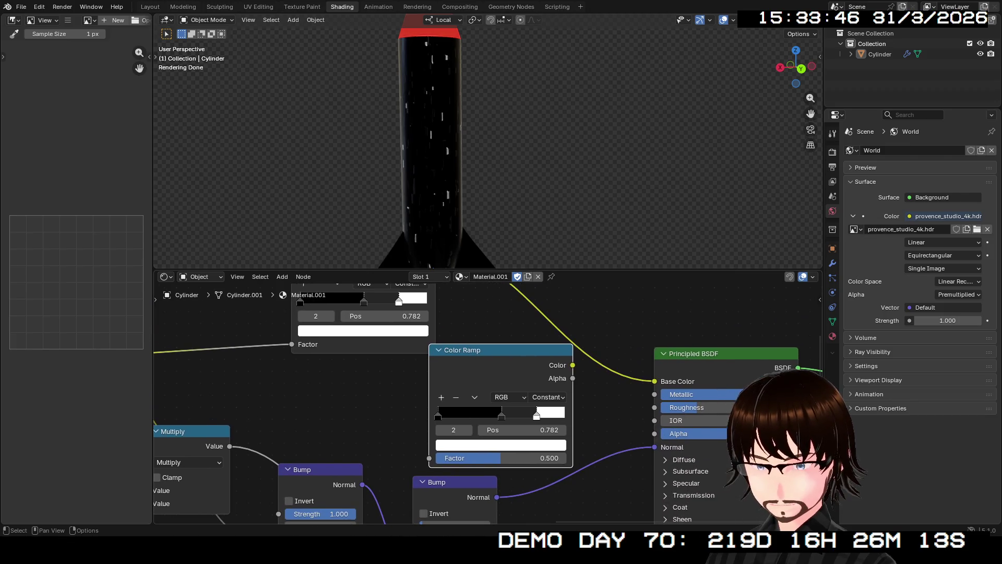
{"action": "scroll", "coordinate": [490, 401], "scroll_direction": "down", "scroll_amount": 2}
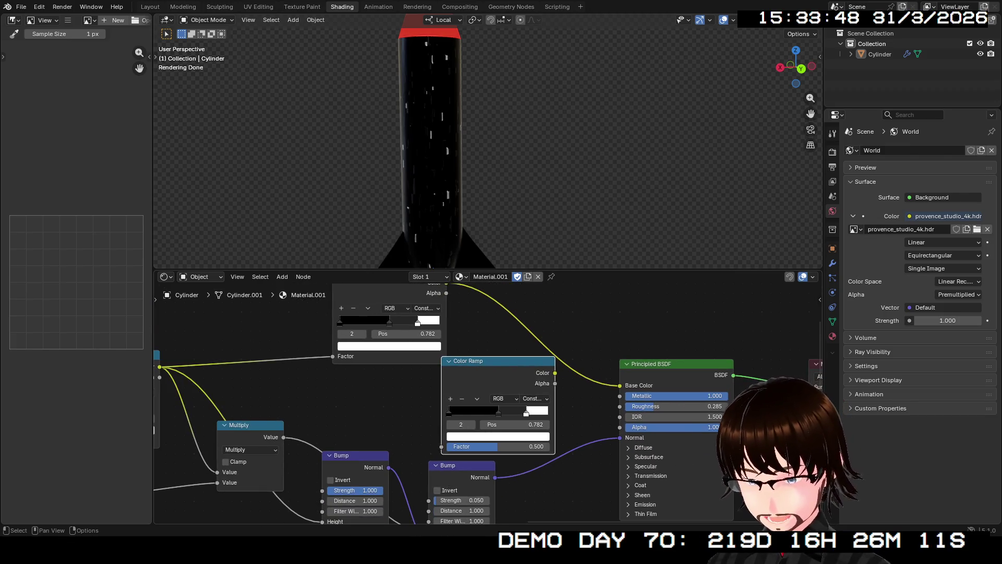
Step: Wire the copied Color Ramp's Color output into the Principled BSDF's Emission Color
{"action": "left_click", "coordinate": [629, 504]}
{"action": "left_click_drag", "start_coordinate": [555, 373], "coordinate": [620, 480]}
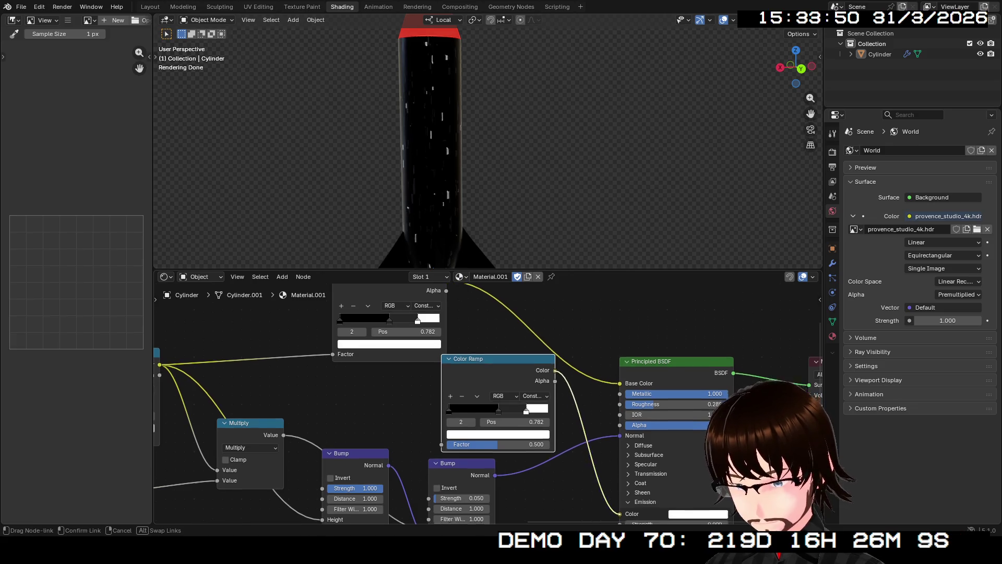
{"action": "middle_click_drag", "start_coordinate": [548, 377], "coordinate": [643, 463]}
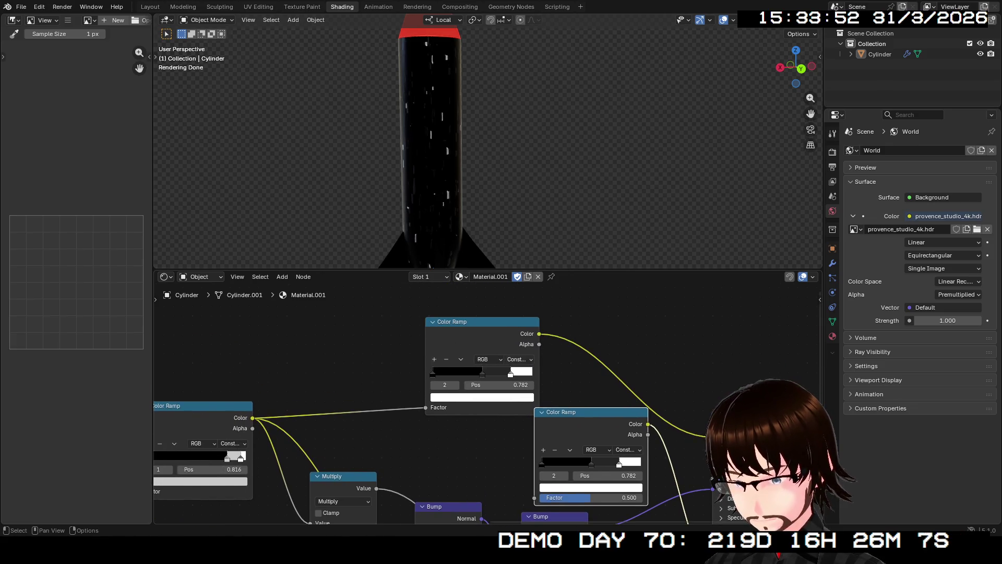
Step: Feed the speck ramp's Color into the copied ramp's Factor and tidy its position
{"action": "left_click_drag", "start_coordinate": [444, 320], "coordinate": [535, 497]}
{"action": "key", "text": "g"}
{"action": "left_click", "coordinate": [535, 498]}
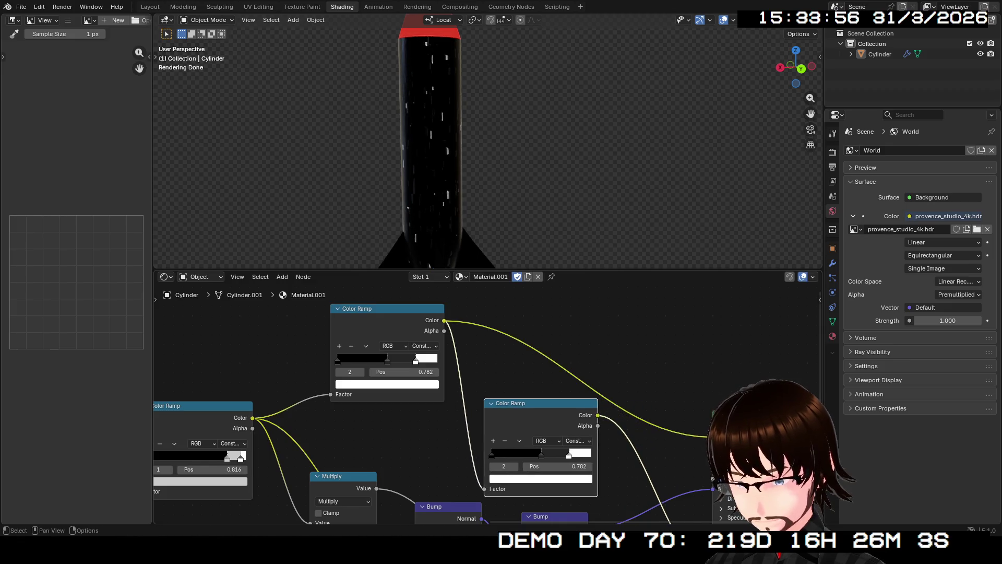
{"action": "middle_click_drag", "start_coordinate": [501, 424], "coordinate": [484, 383]}
{"action": "scroll", "coordinate": [483, 382], "scroll_direction": "up", "scroll_amount": 2}
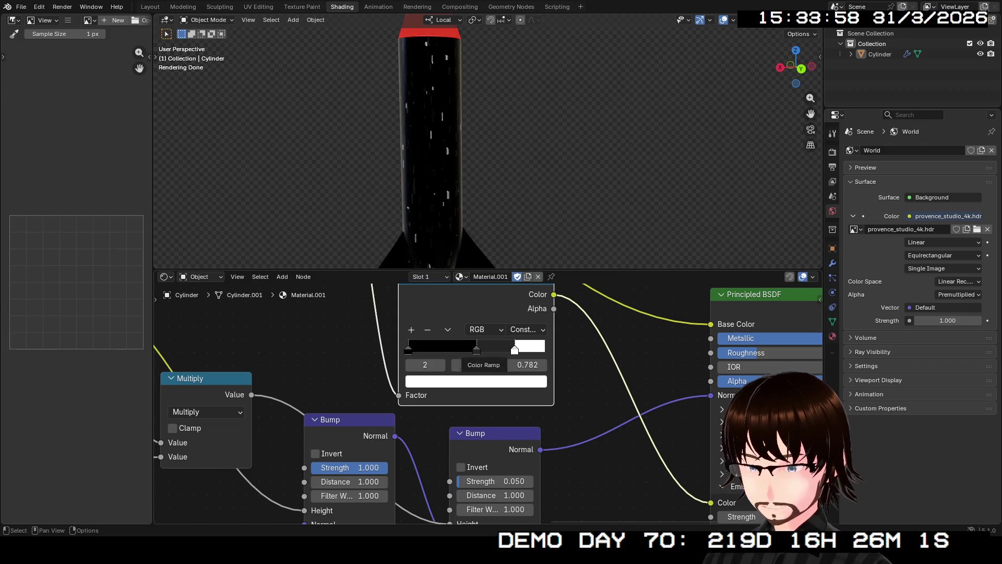
Step: Recover the accidentally deleted Color Ramp and remove its middle stop
{"action": "left_click", "coordinate": [476, 349]}
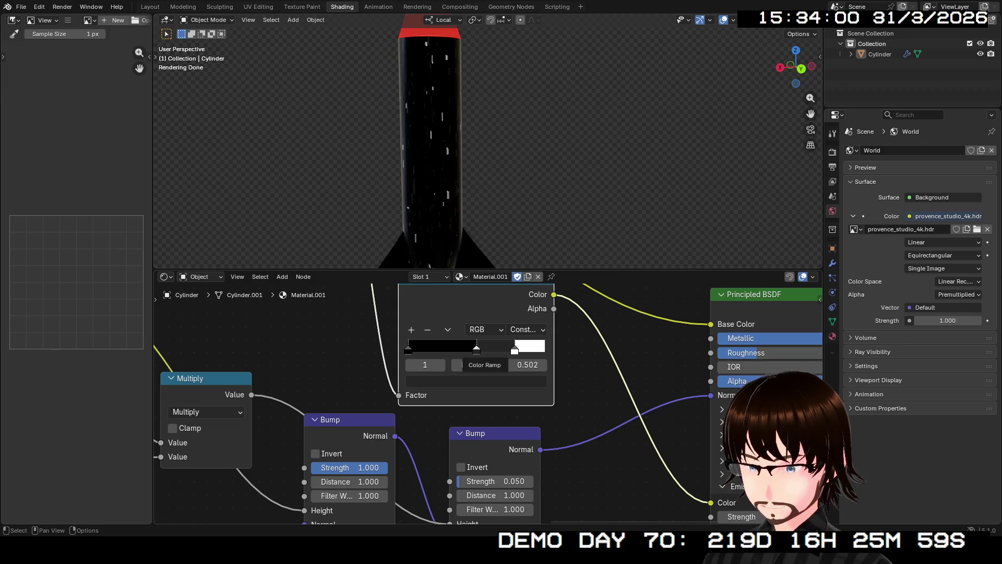
{"action": "key", "text": "x"}
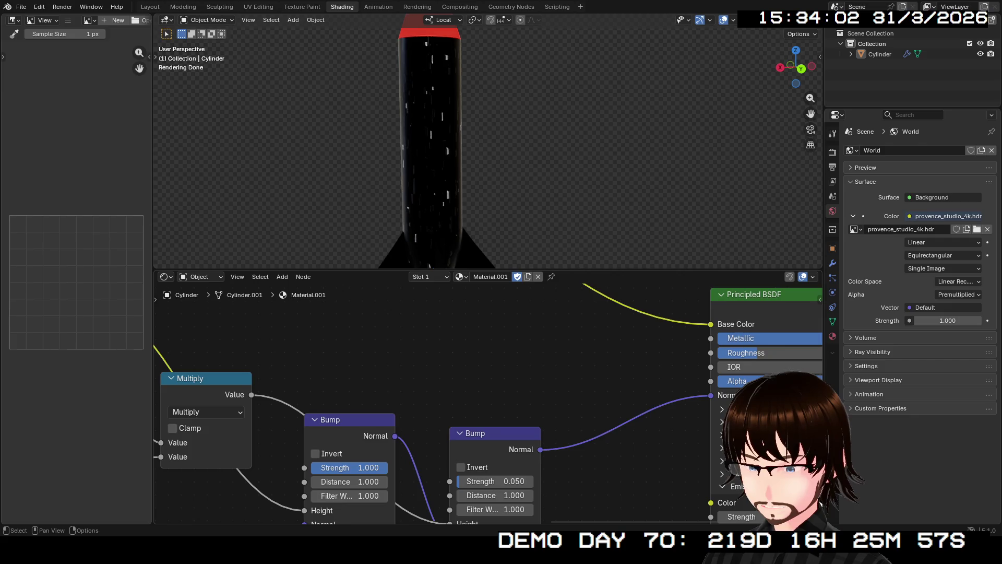
{"action": "key", "text": "ctrl+z"}
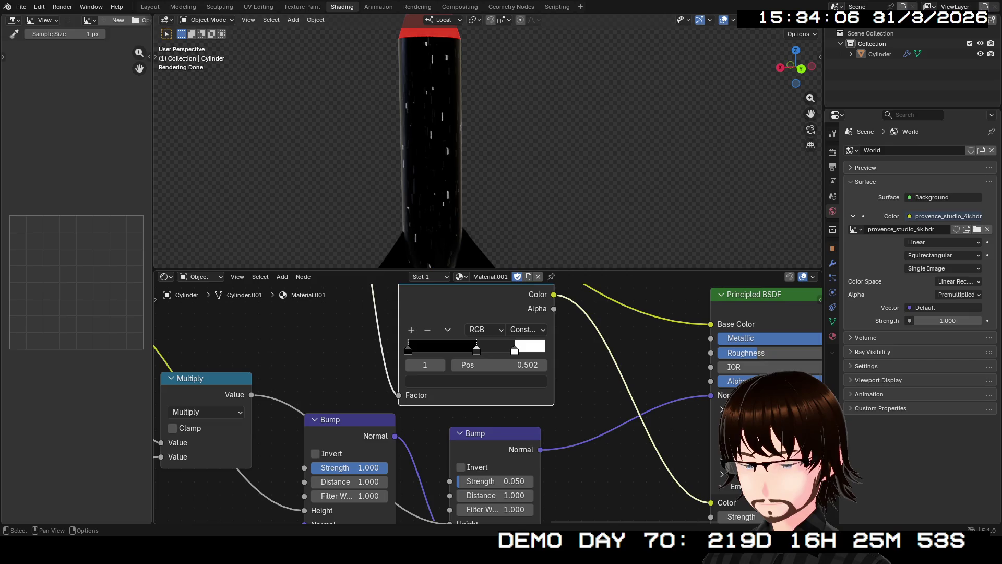
{"action": "left_click", "coordinate": [427, 330]}
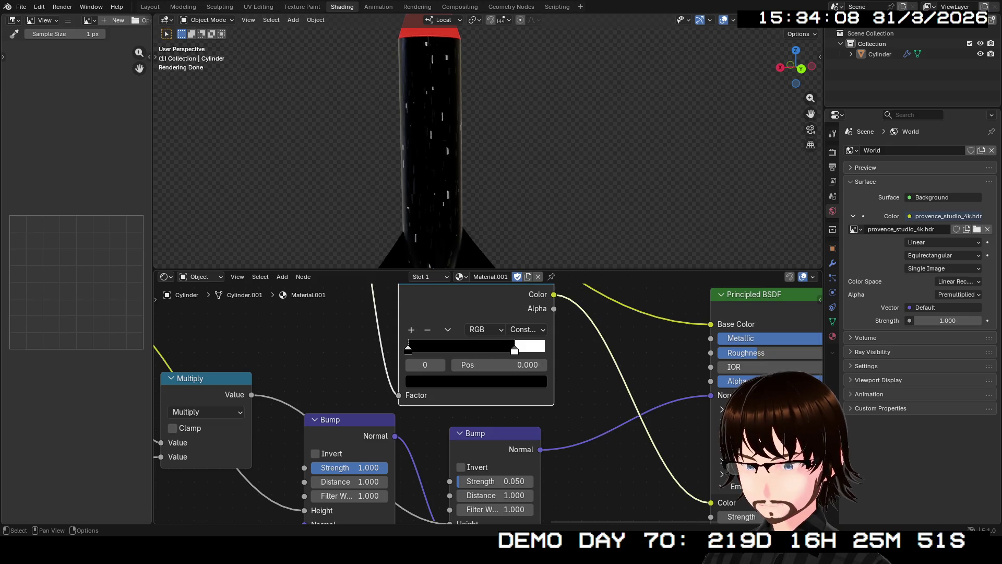
Step: Turn the ramp's white stop red, making a black-to-red gradient
{"action": "left_click", "coordinate": [515, 349]}
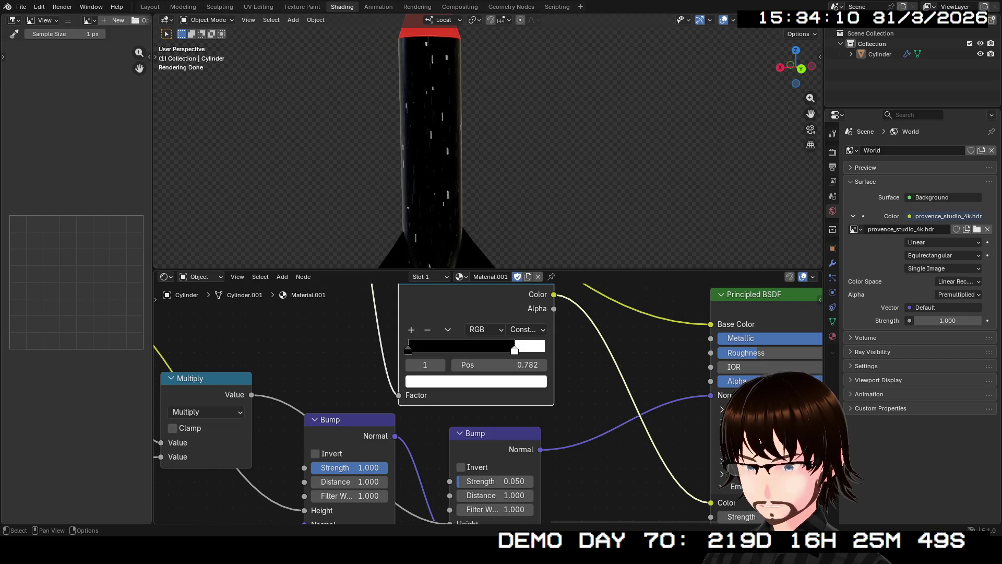
{"action": "left_click", "coordinate": [475, 381]}
{"action": "left_click_drag", "start_coordinate": [463, 206], "coordinate": [463, 257]}
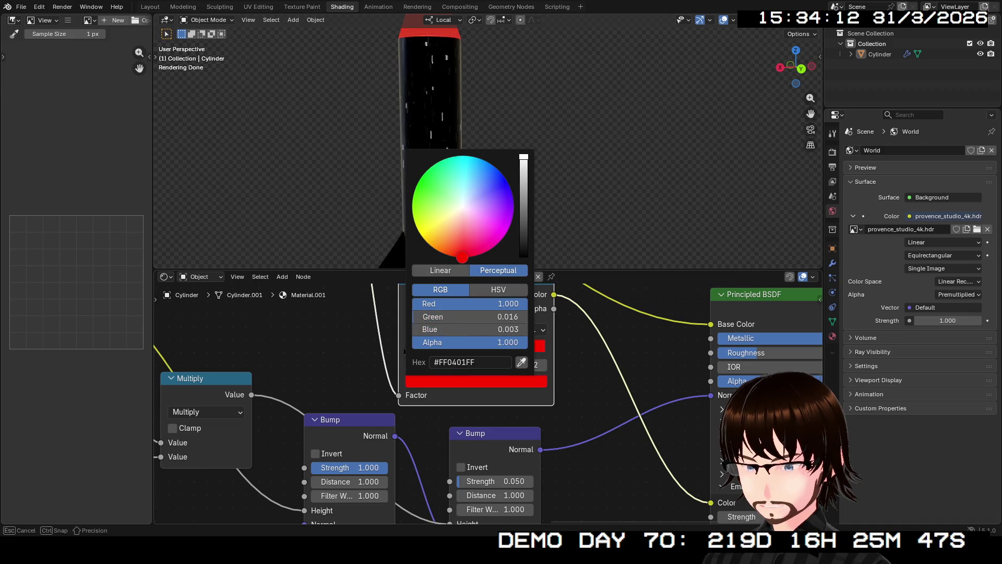
{"action": "middle_click_drag", "start_coordinate": [470, 196], "coordinate": [480, 196]}
{"action": "scroll", "coordinate": [485, 403], "scroll_direction": "down", "scroll_amount": 1}
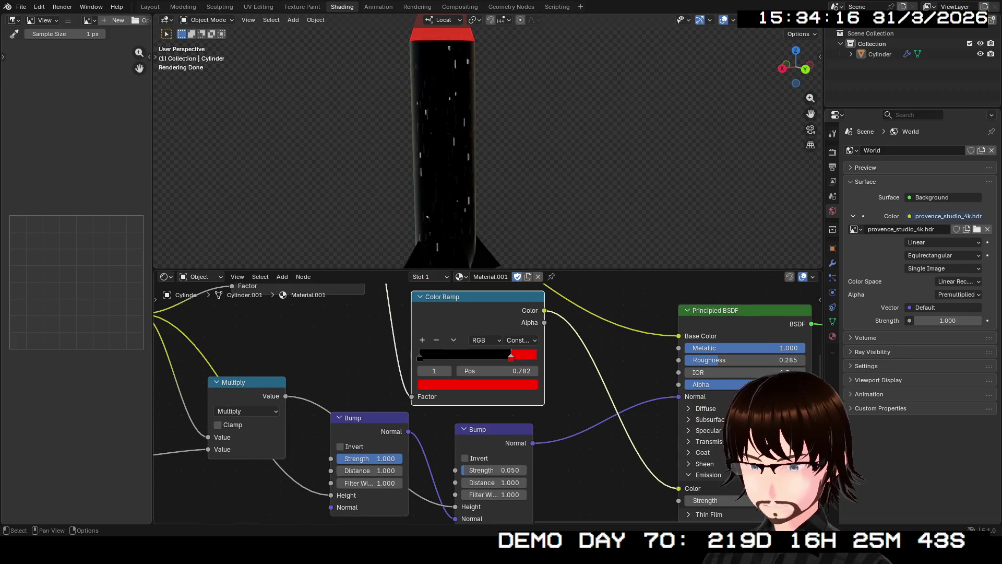
{"action": "key", "text": "alt+a"}
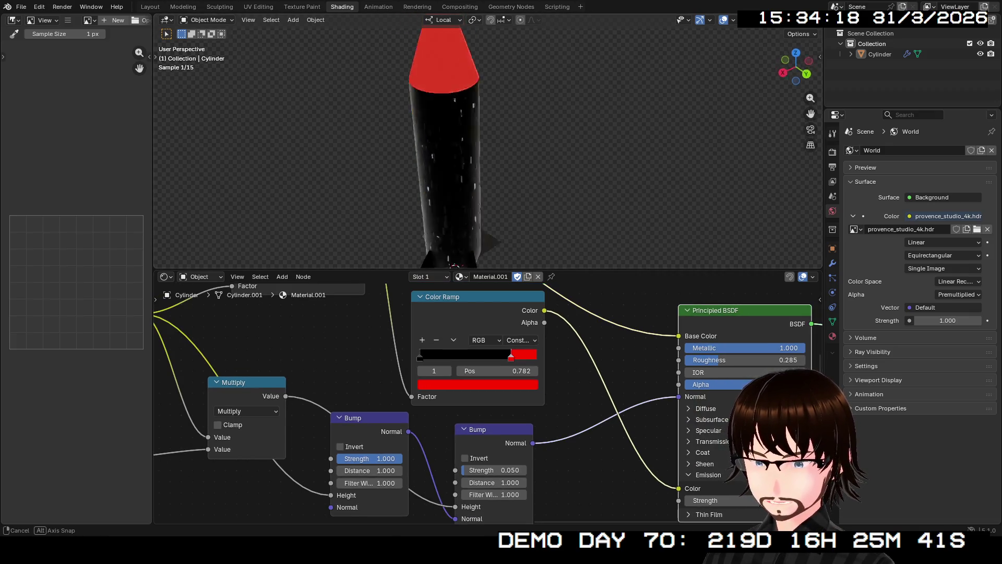
{"action": "middle_click_drag", "start_coordinate": [470, 157], "coordinate": [470, 180]}
Step: Place the red stop at 0.650 and the black stop at 0.291, previewing the ramp on the rocket
{"action": "mouse_move", "coordinate": [510, 355]}
{"action": "left_mouse_down"}
{"action": "mouse_move", "coordinate": [430, 355]}
{"action": "mouse_move", "coordinate": [481, 355]}
{"action": "left_mouse_up"}
{"action": "mouse_move", "coordinate": [420, 357]}
{"action": "left_mouse_down"}
{"action": "mouse_move", "coordinate": [453, 356]}
{"action": "mouse_move", "coordinate": [420, 355]}
{"action": "left_mouse_up"}
{"action": "left_click", "coordinate": [420, 354], "text": "ctrl+shift"}
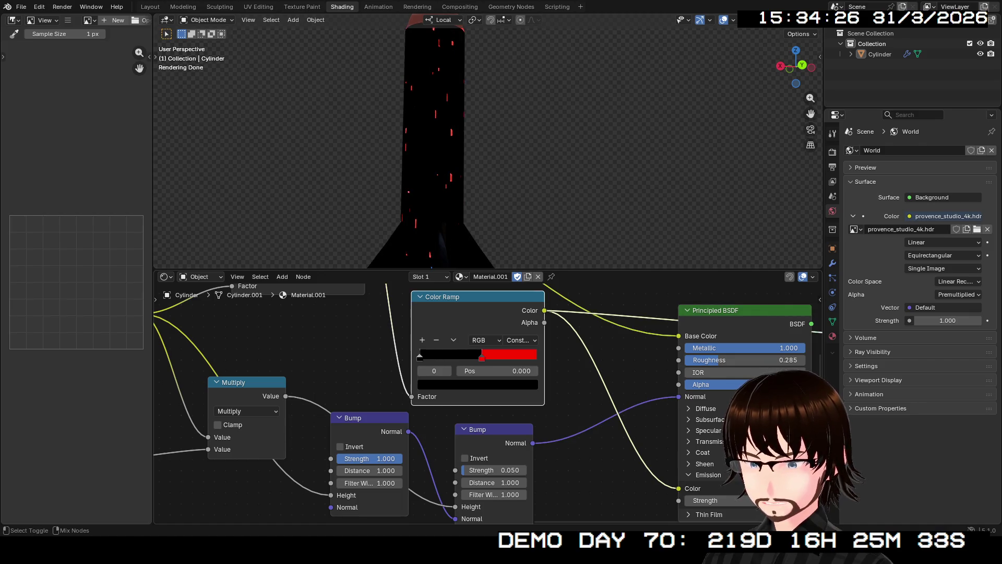
Step: Set Emission Strength to 1.000 and restore the full Principled BSDF preview on the rocket
{"action": "middle_click_drag", "start_coordinate": [502, 392], "coordinate": [468, 380]}
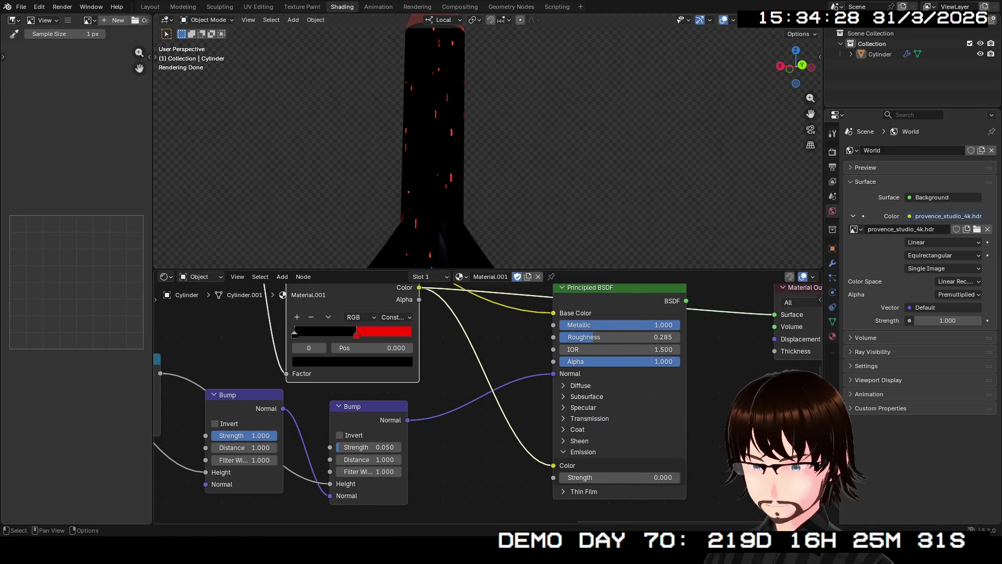
{"action": "left_click", "coordinate": [618, 478]}
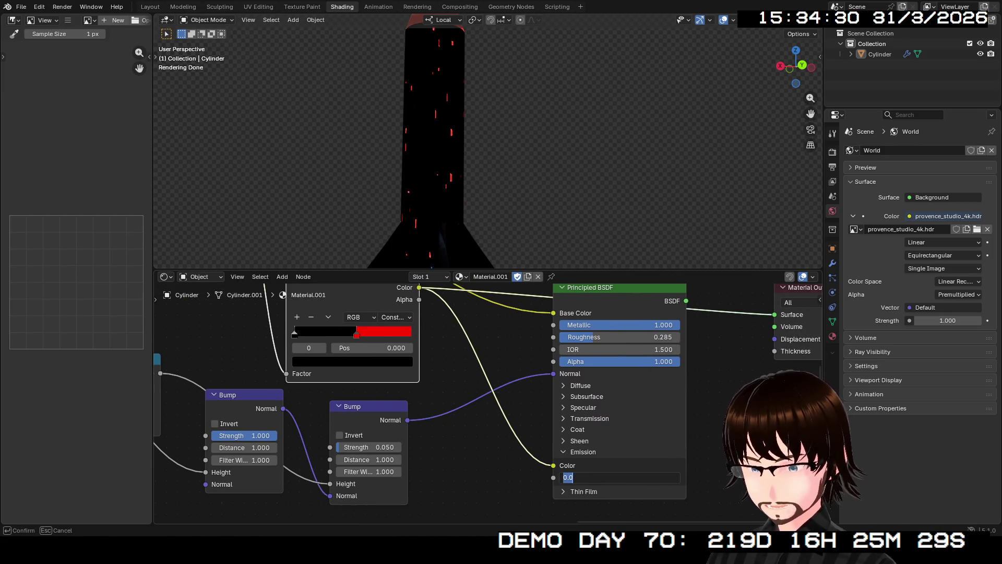
{"action": "type", "text": "1"}
{"action": "key", "text": "Return"}
{"action": "left_click", "coordinate": [618, 470], "text": "shift"}
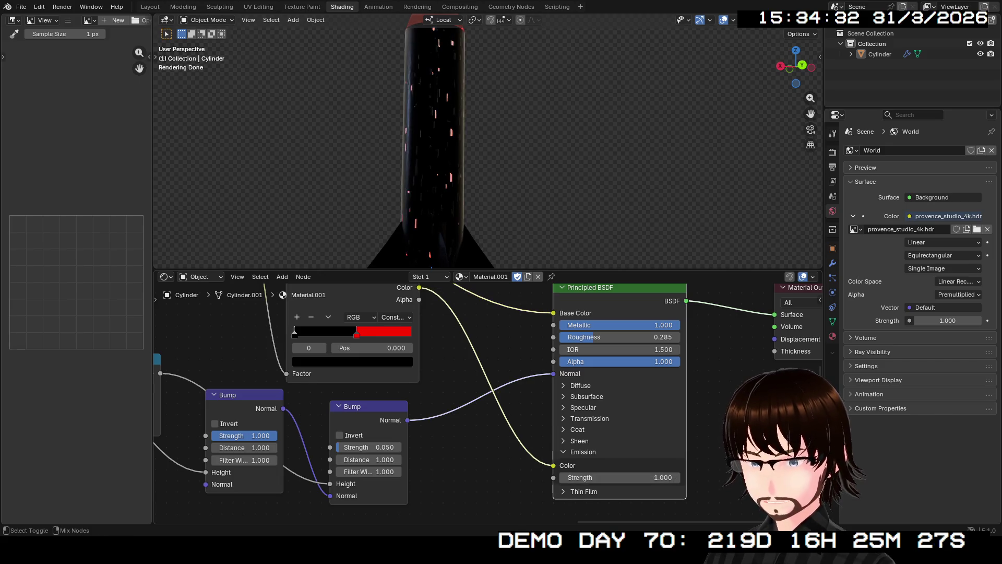
{"action": "mouse_move", "coordinate": [485, 158]}
{"action": "middle_mouse_down"}
{"action": "mouse_move", "coordinate": [622, 157]}
{"action": "mouse_move", "coordinate": [477, 157]}
{"action": "mouse_move", "coordinate": [601, 157]}
{"action": "mouse_move", "coordinate": [592, 157]}
{"action": "middle_mouse_up"}
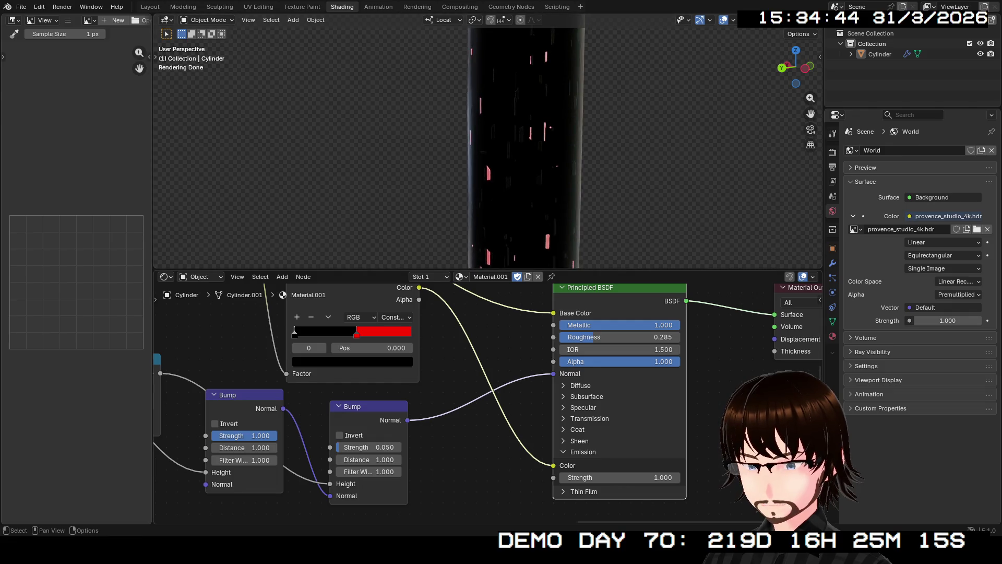
{"action": "middle_click_drag", "start_coordinate": [470, 352], "coordinate": [475, 438]}
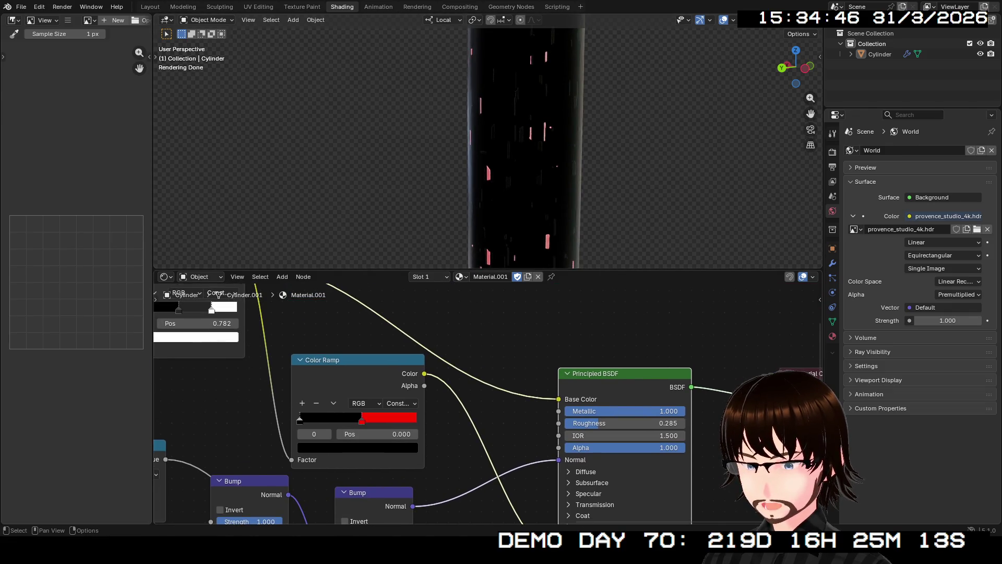
Step: Move the emission ramp's red stop to 0.836 and the speck ramp's white stop to 0.668
{"action": "left_click_drag", "start_coordinate": [362, 420], "coordinate": [366, 421]}
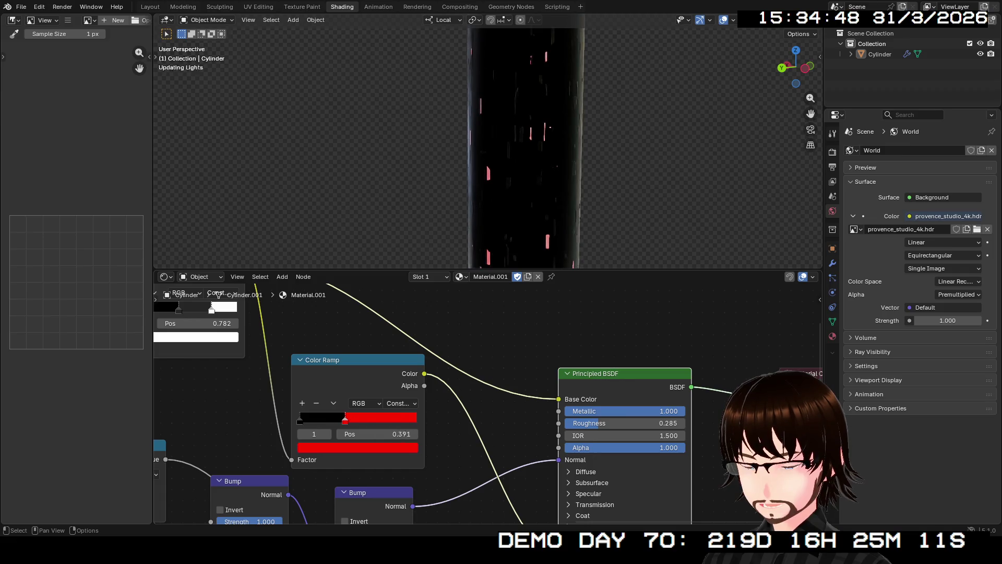
{"action": "mouse_move", "coordinate": [402, 421]}
{"action": "left_mouse_down"}
{"action": "mouse_move", "coordinate": [357, 421]}
{"action": "mouse_move", "coordinate": [399, 420]}
{"action": "left_mouse_up"}
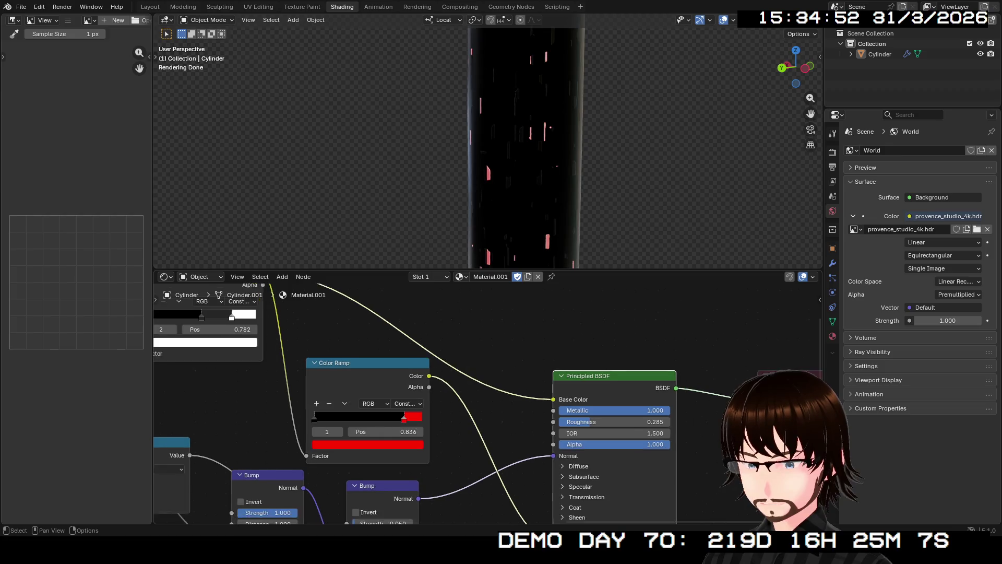
{"action": "scroll", "coordinate": [486, 404], "scroll_direction": "down", "scroll_amount": 1}
{"action": "middle_click_drag", "start_coordinate": [353, 360], "coordinate": [509, 399]}
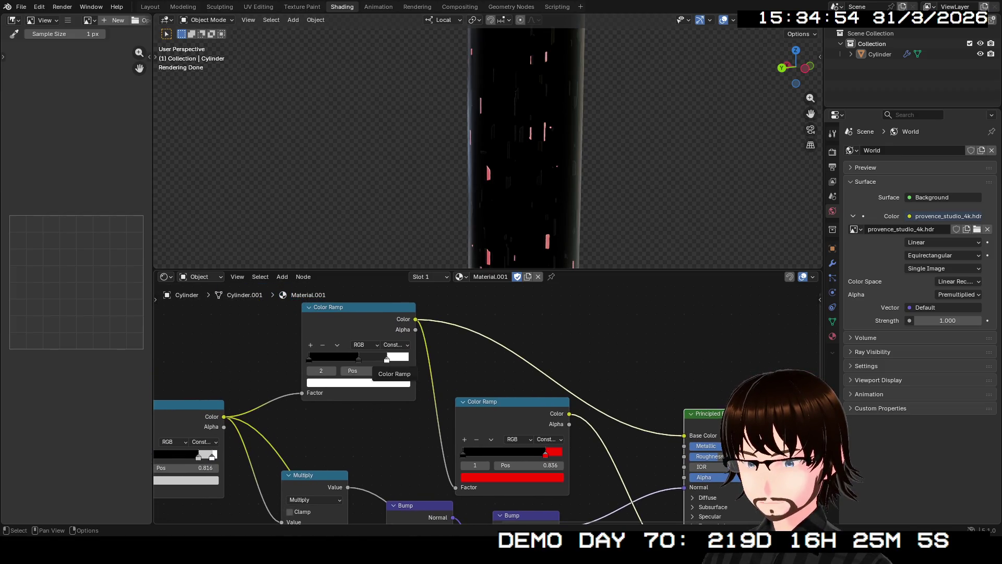
{"action": "left_click_drag", "start_coordinate": [388, 359], "coordinate": [382, 359]}
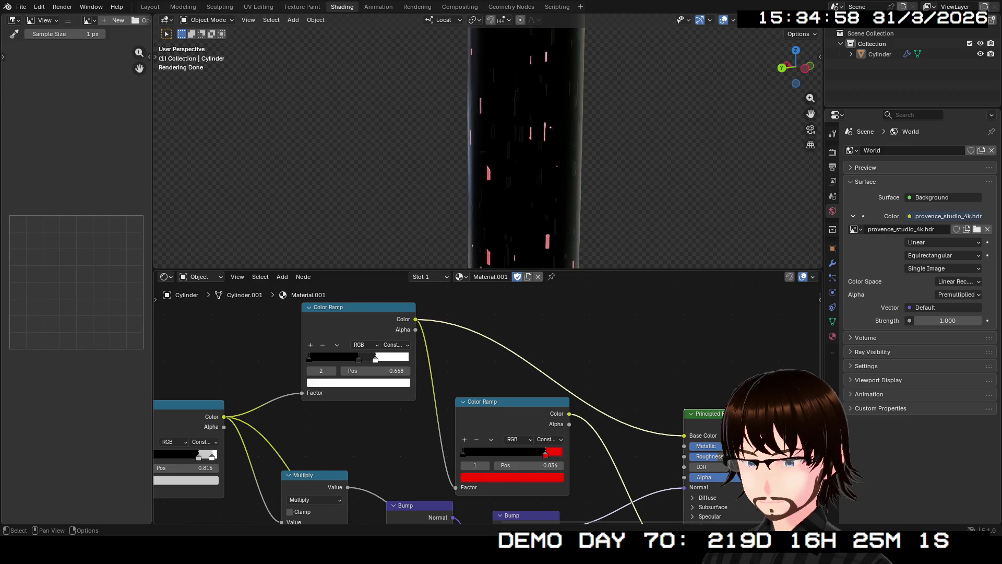
Step: Nudge the speck ramp's black stop to 0.175 and preview its mask on the rocket
{"action": "left_click", "coordinate": [354, 358]}
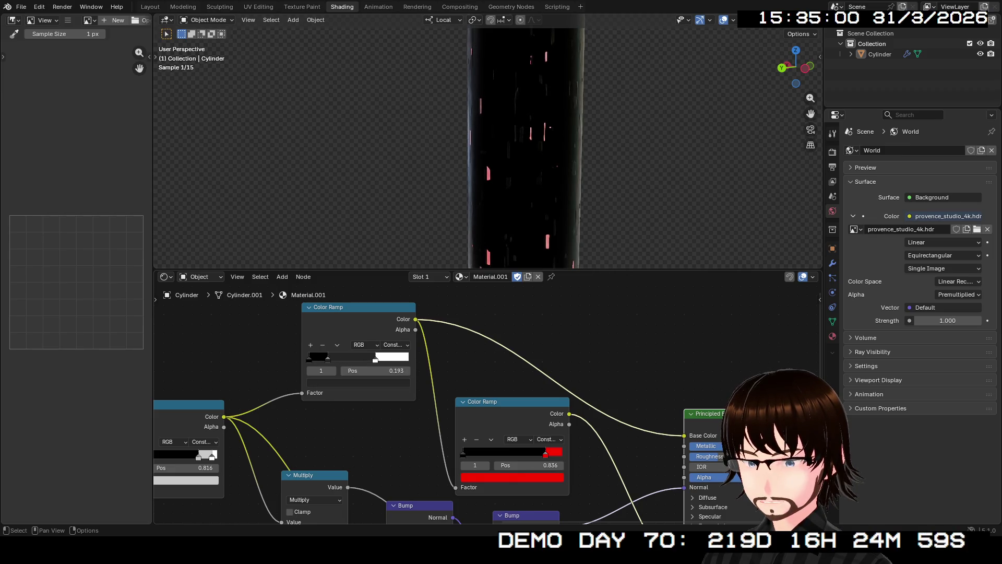
{"action": "left_click_drag", "start_coordinate": [323, 358], "coordinate": [325, 359]}
{"action": "left_click", "coordinate": [324, 359], "text": "ctrl+shift"}
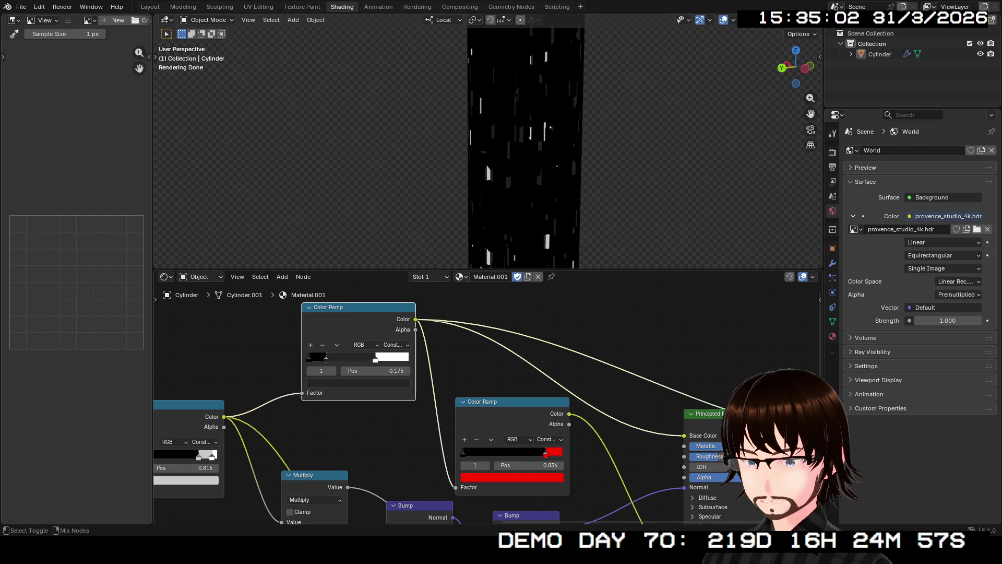
{"action": "middle_click_drag", "start_coordinate": [486, 149], "coordinate": [517, 157]}
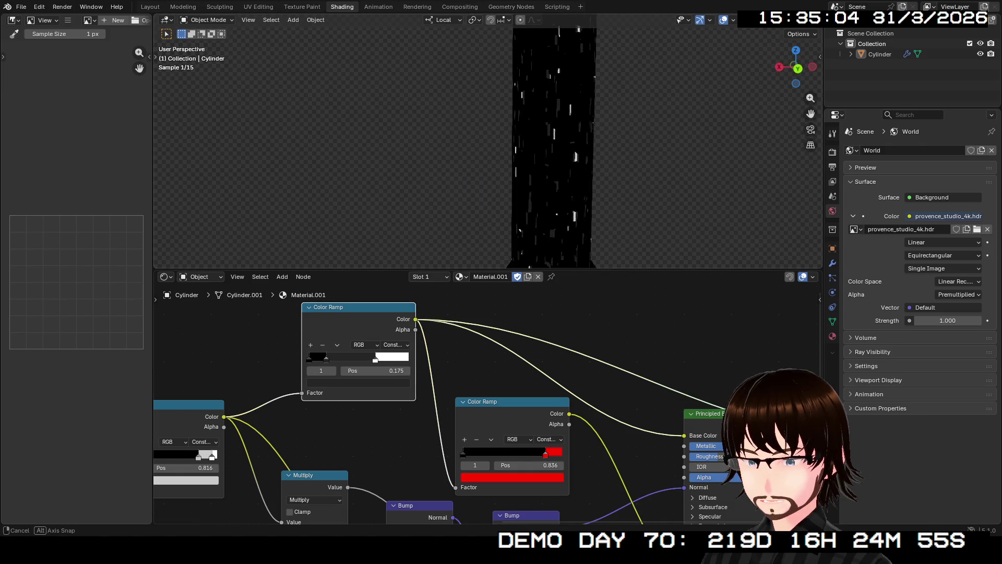
Step: Retune the speck ramp with its black stop at 0.266 and white stop near 0.659
{"action": "left_click_drag", "start_coordinate": [376, 360], "coordinate": [366, 359]}
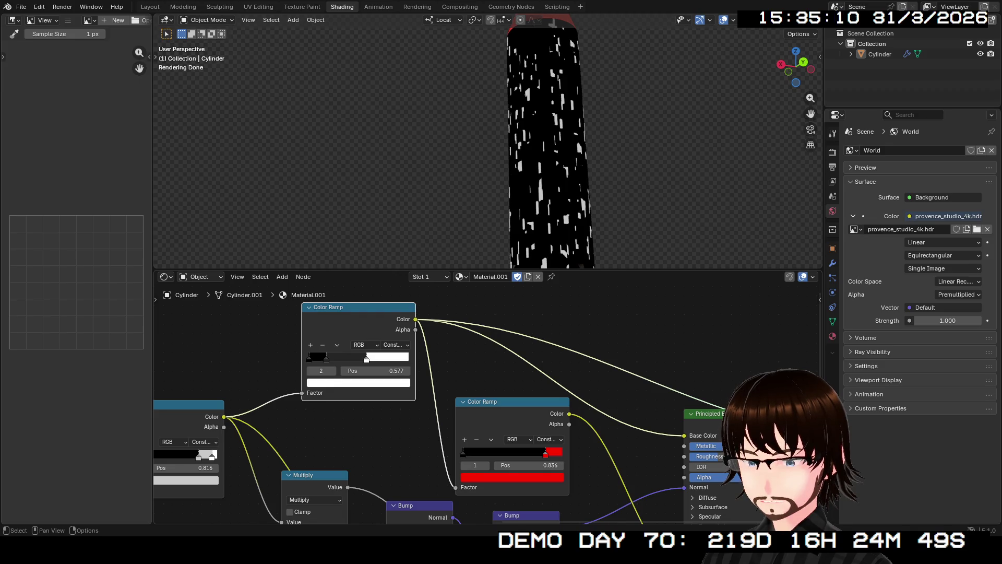
{"action": "left_click_drag", "start_coordinate": [328, 359], "coordinate": [373, 359]}
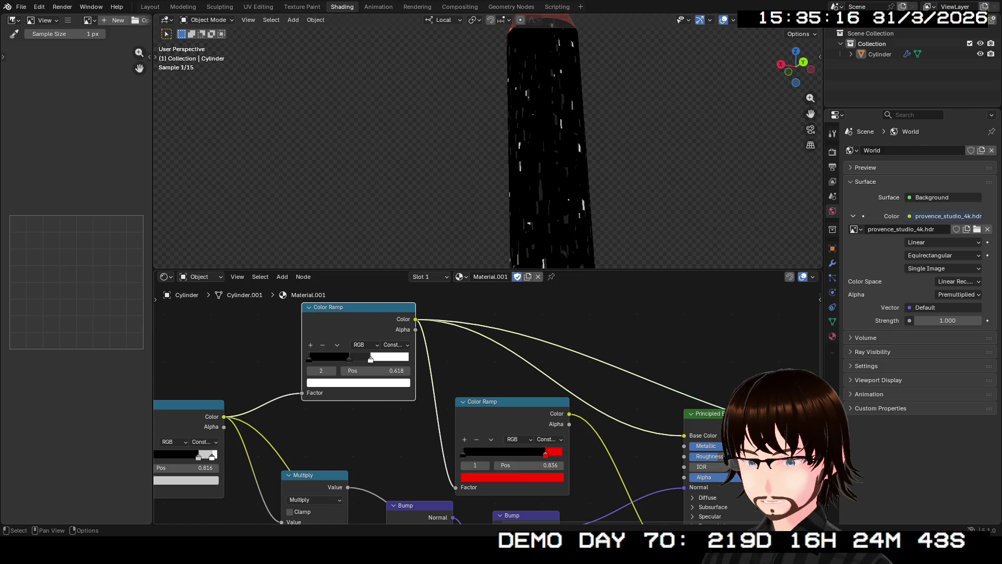
{"action": "left_click_drag", "start_coordinate": [369, 359], "coordinate": [374, 360]}
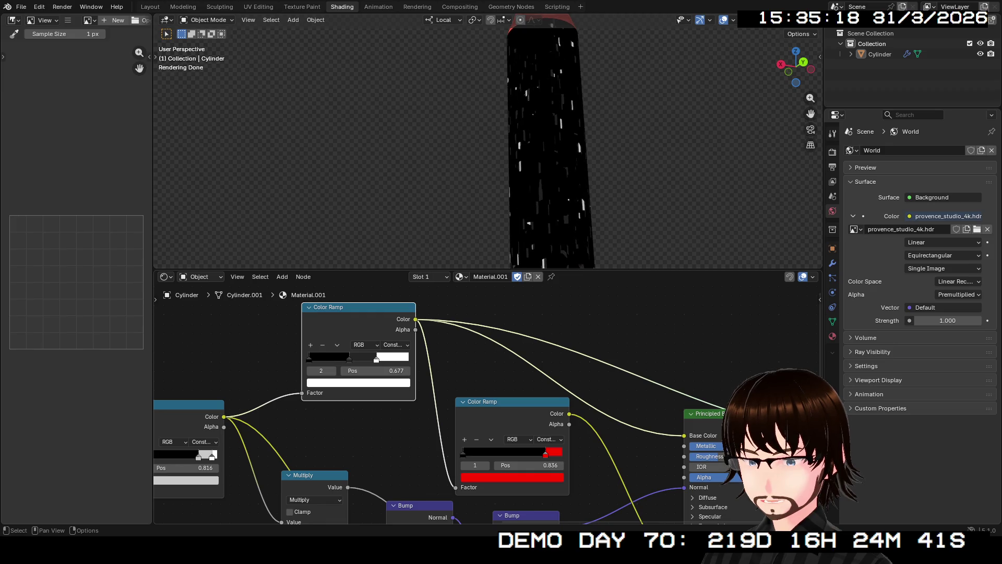
{"action": "left_click", "coordinate": [350, 359]}
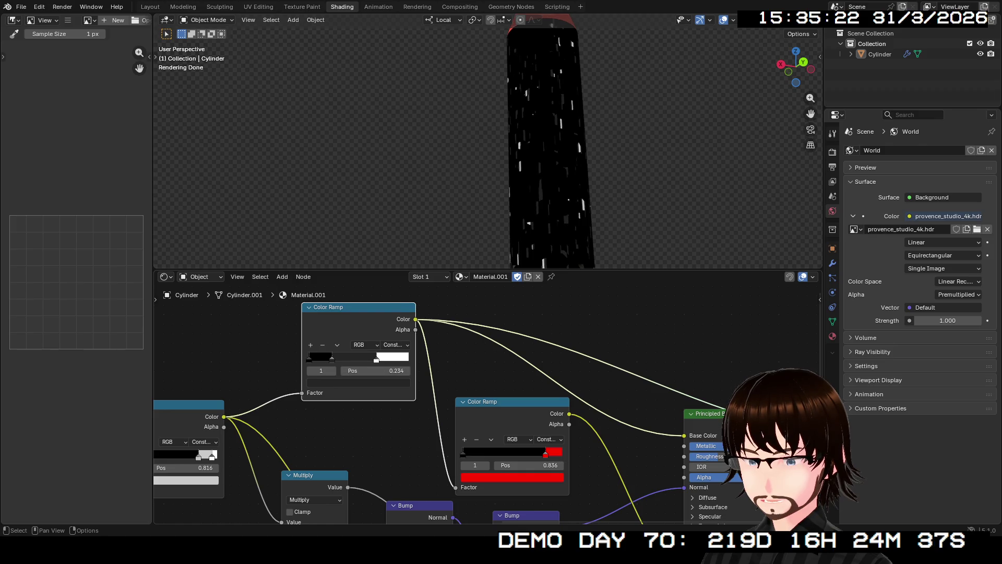
{"action": "left_click", "coordinate": [359, 382]}
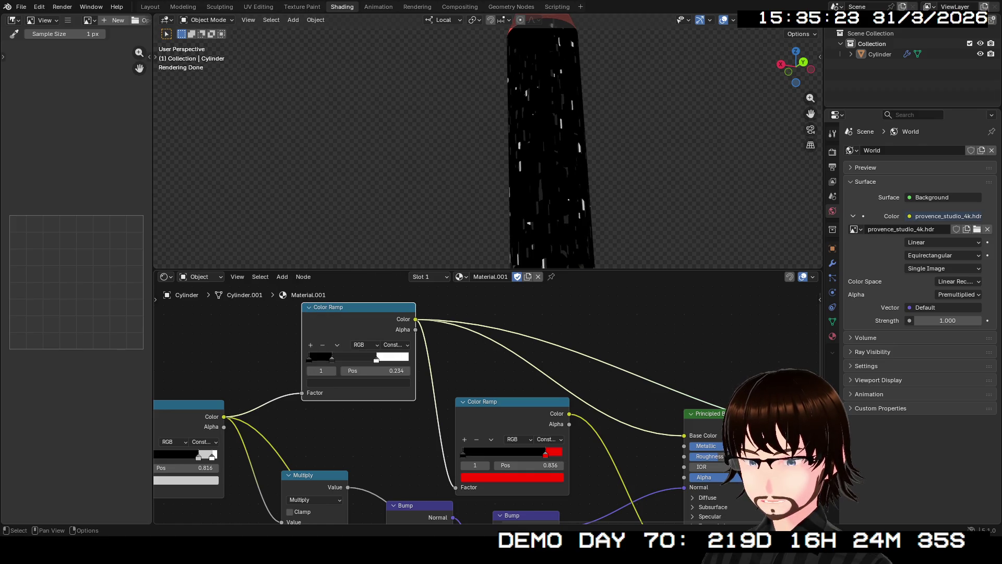
{"action": "scroll", "coordinate": [485, 408], "scroll_direction": "down", "scroll_amount": 2}
{"action": "middle_click_drag", "start_coordinate": [486, 407], "coordinate": [449, 405]}
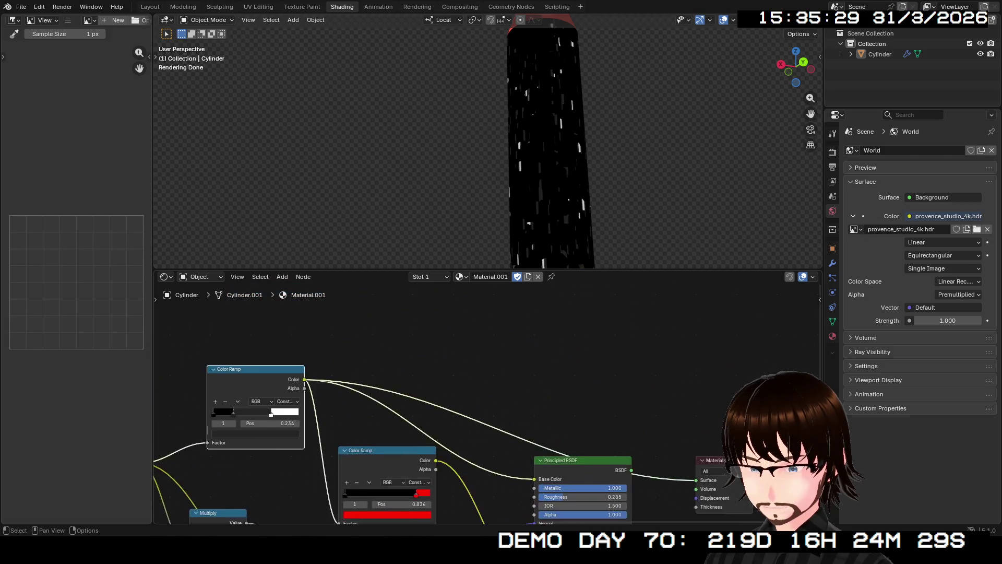
{"action": "scroll", "coordinate": [288, 382], "scroll_direction": "down", "scroll_amount": 1}
{"action": "scroll", "coordinate": [313, 339], "scroll_direction": "down", "scroll_amount": 1}
{"action": "scroll", "coordinate": [495, 484], "scroll_direction": "down", "scroll_amount": 2}
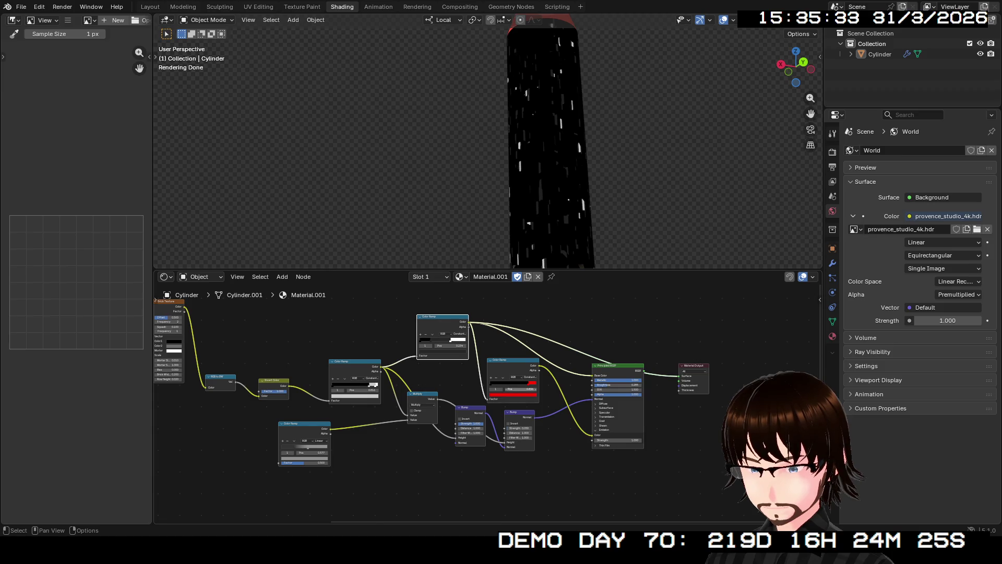
Step: Rearrange the node tree, moving the second Color Ramp and nearby nodes lower
{"action": "left_click_drag", "start_coordinate": [545, 482], "coordinate": [306, 402]}
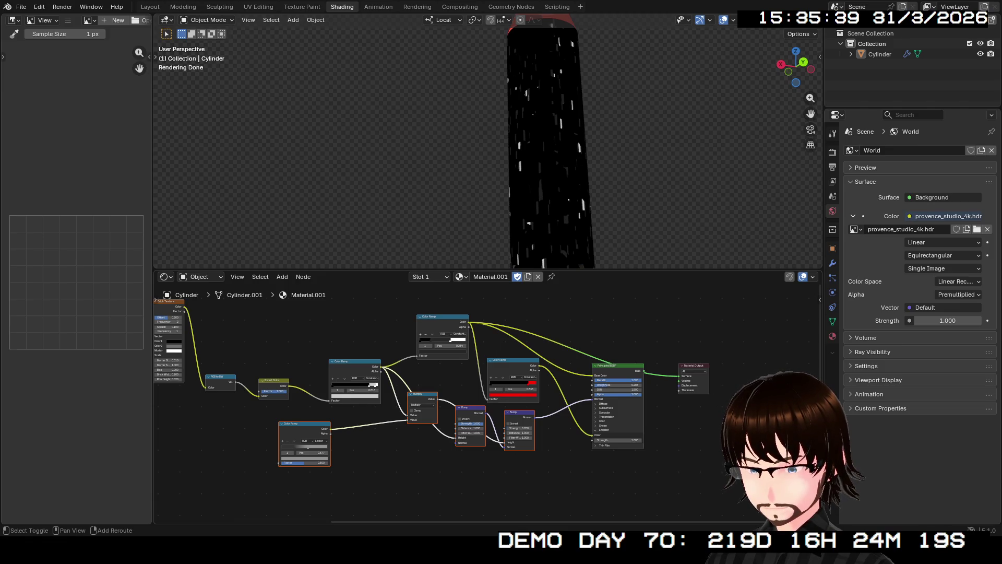
{"action": "left_click_drag", "start_coordinate": [424, 396], "coordinate": [434, 480]}
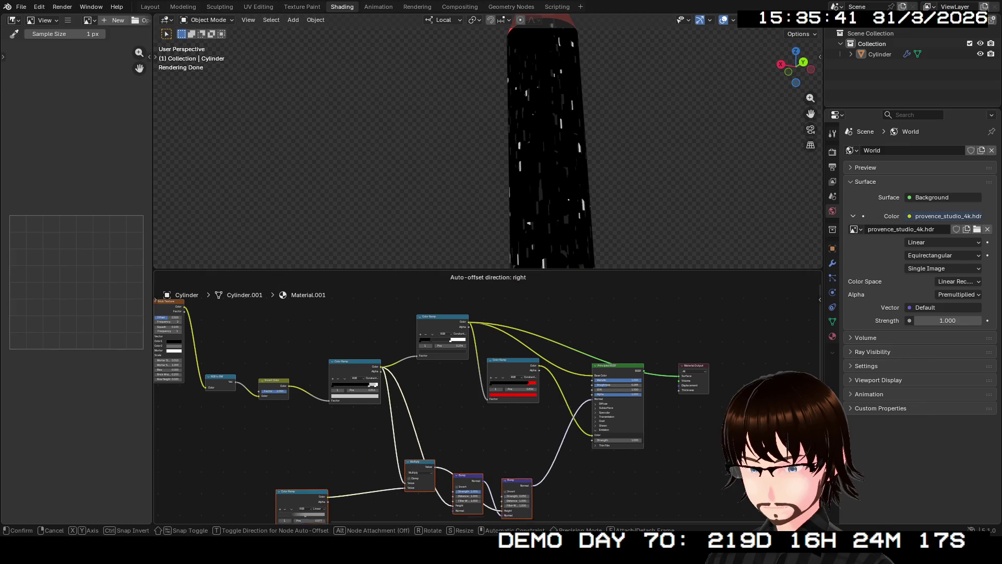
{"action": "middle_click_drag", "start_coordinate": [391, 376], "coordinate": [500, 458]}
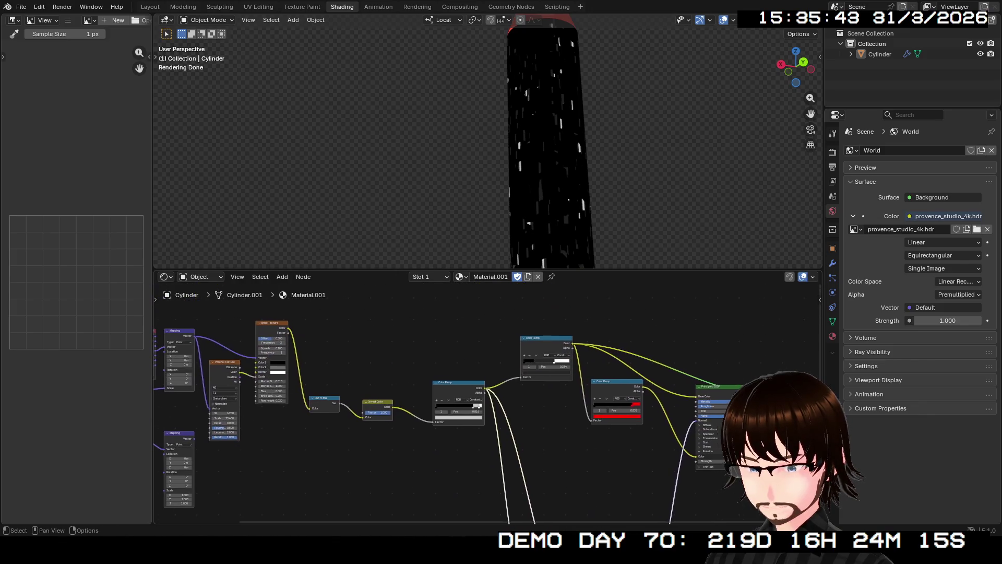
{"action": "left_click_drag", "start_coordinate": [465, 324], "coordinate": [155, 508]}
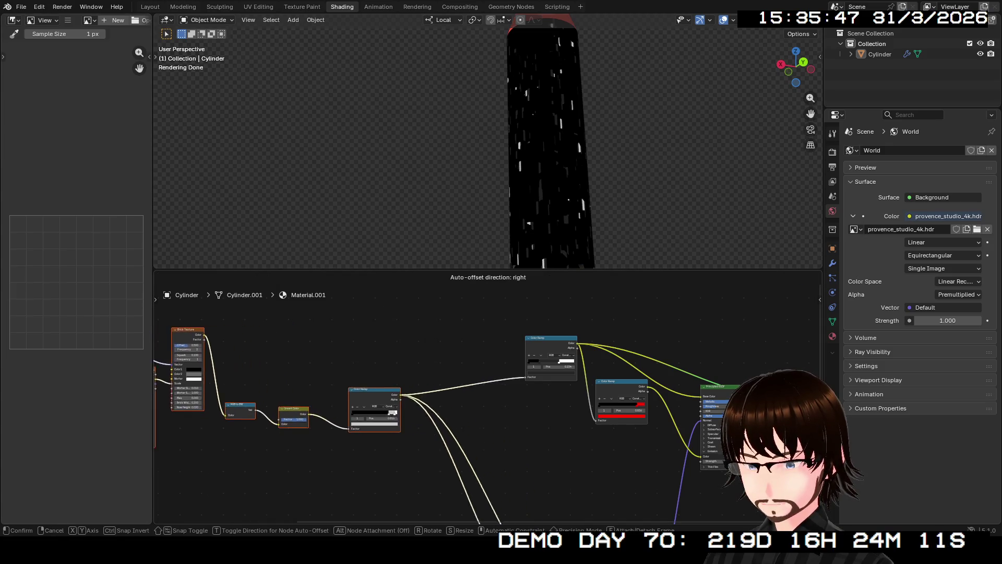
{"action": "middle_click_drag", "start_coordinate": [392, 407], "coordinate": [655, 388]}
{"action": "middle_click_drag", "start_coordinate": [486, 400], "coordinate": [80, 425]}
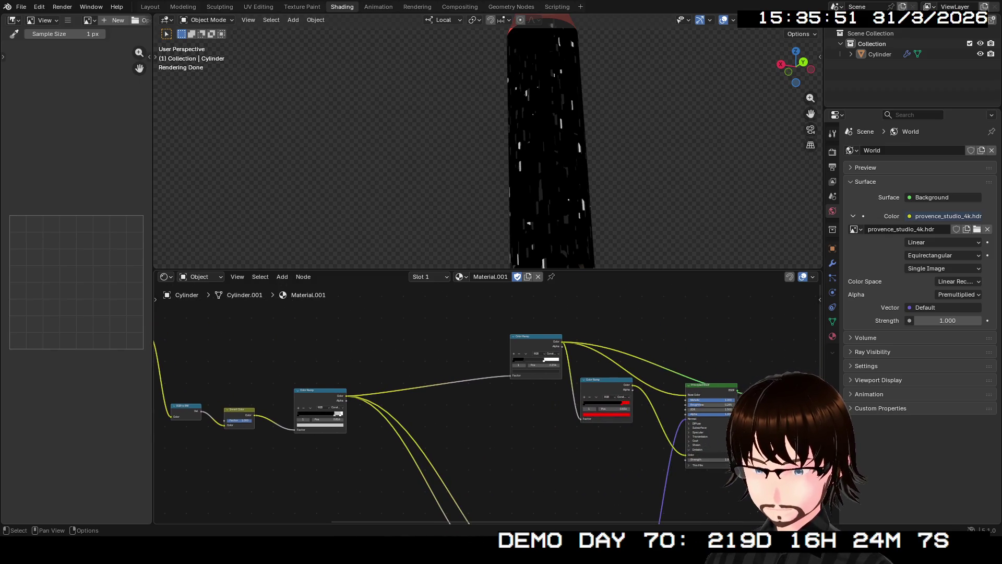
{"action": "middle_click_drag", "start_coordinate": [486, 407], "coordinate": [346, 414]}
{"action": "key", "text": "g"}
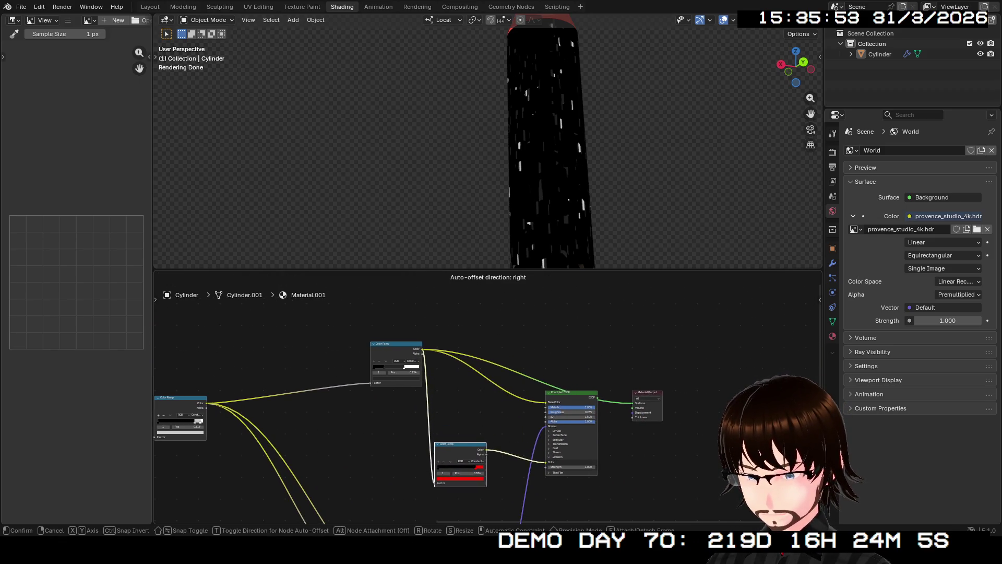
{"action": "key", "text": "Return"}
{"action": "scroll", "coordinate": [417, 302], "scroll_direction": "up", "scroll_amount": 3}
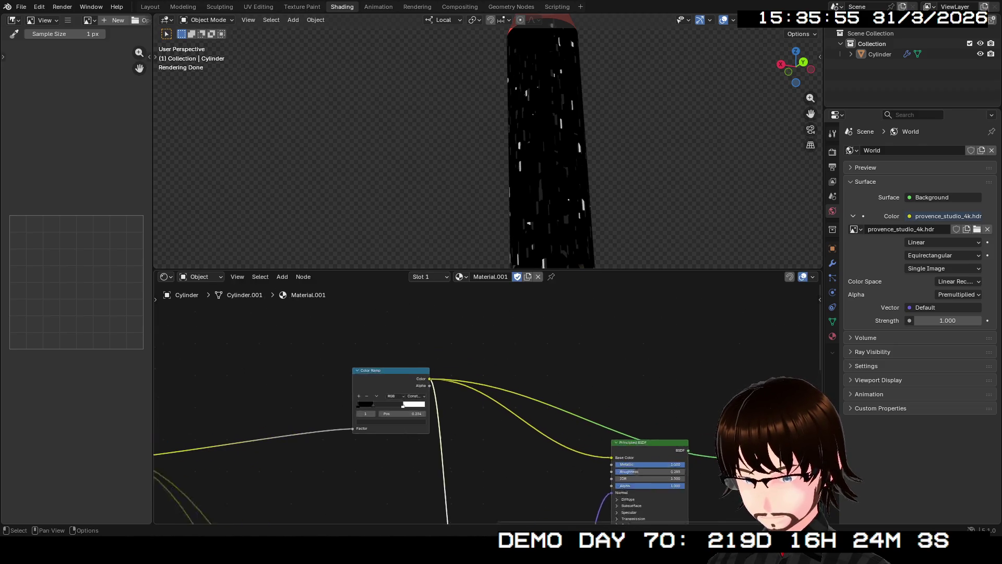
Step: Duplicate the first Color Ramp and feed its Color output into the copy's Factor
{"action": "left_click", "coordinate": [384, 369]}
{"action": "key", "text": "shift+d"}
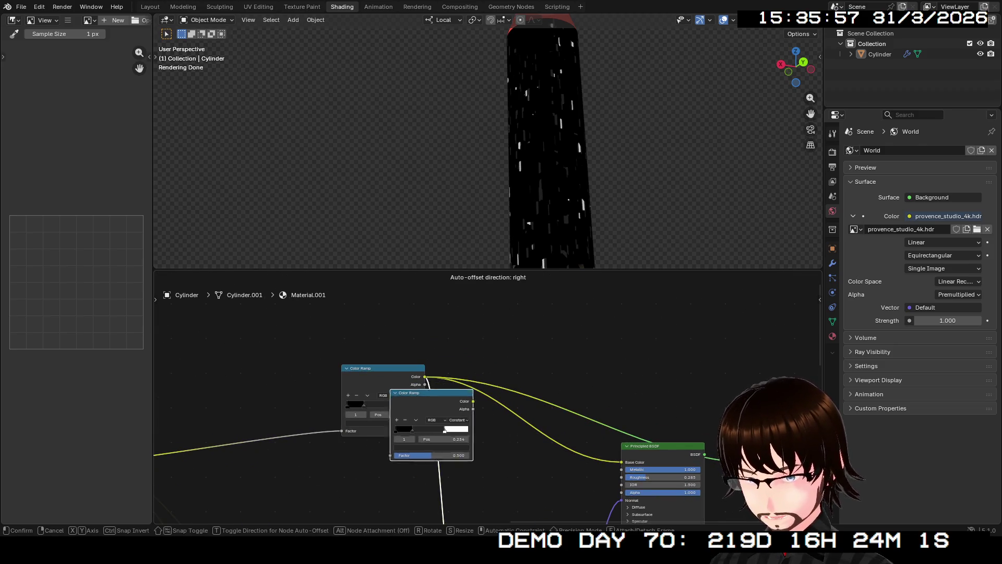
{"action": "key", "text": "Return"}
{"action": "mouse_move", "coordinate": [425, 376]}
{"action": "left_mouse_down"}
{"action": "mouse_move", "coordinate": [457, 487]}
{"action": "mouse_move", "coordinate": [465, 470]}
{"action": "left_mouse_up"}
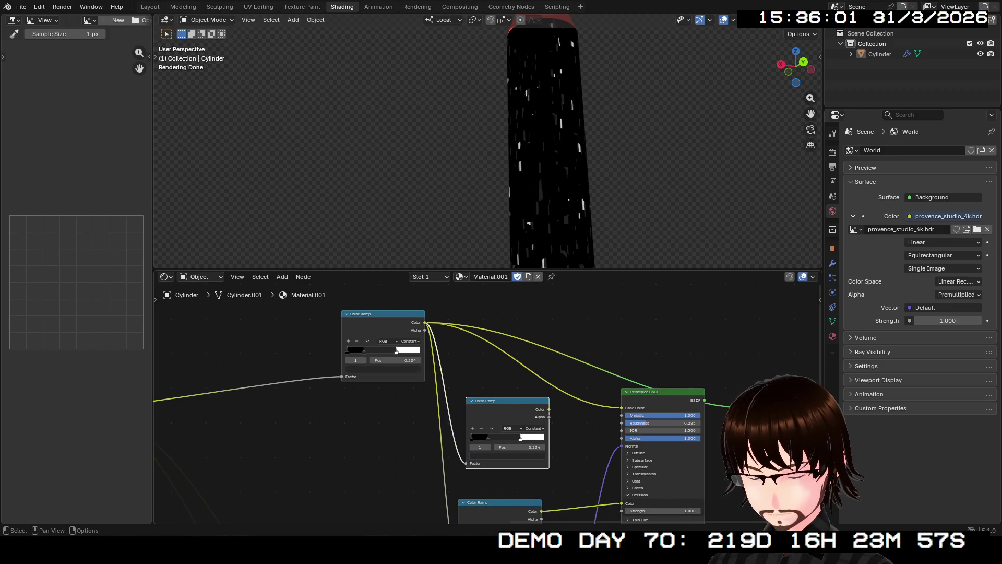
{"action": "scroll", "coordinate": [463, 485], "scroll_direction": "up", "scroll_amount": 2}
{"action": "middle_click_drag", "start_coordinate": [463, 470], "coordinate": [384, 474]}
Step: Connect the new Color Ramp's output to the Principled BSDF's Roughness
{"action": "left_click_drag", "start_coordinate": [499, 427], "coordinate": [607, 436]}
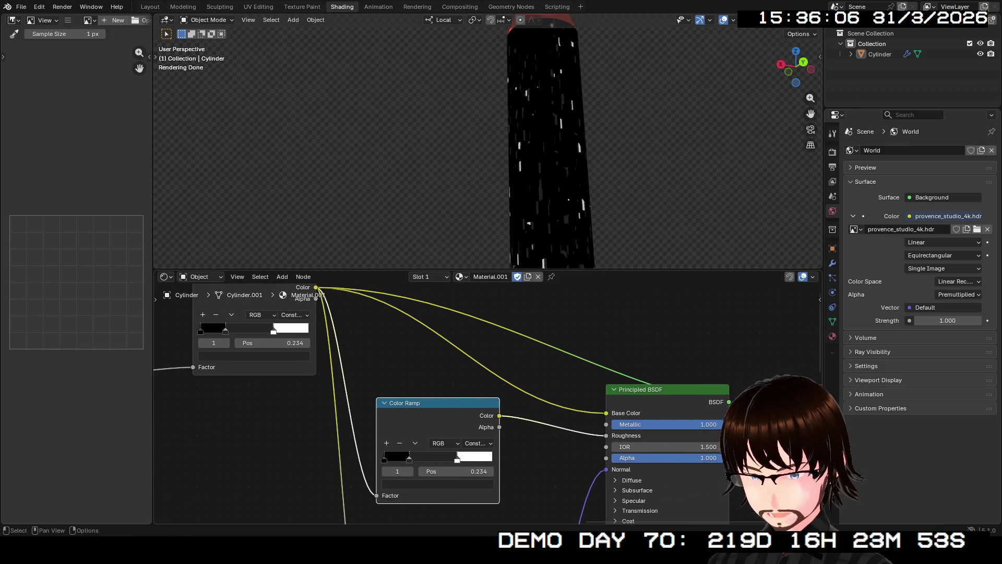
{"action": "scroll", "coordinate": [487, 408], "scroll_direction": "up", "scroll_amount": 2}
{"action": "middle_click_drag", "start_coordinate": [487, 408], "coordinate": [537, 350]}
{"action": "scroll", "coordinate": [487, 406], "scroll_direction": "up", "scroll_amount": 1}
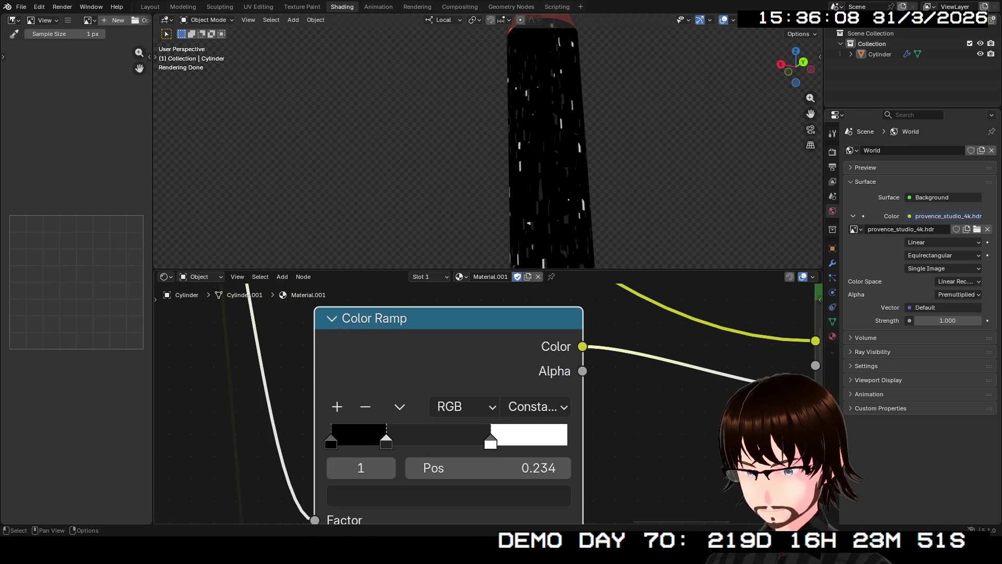
{"action": "left_click", "coordinate": [332, 441]}
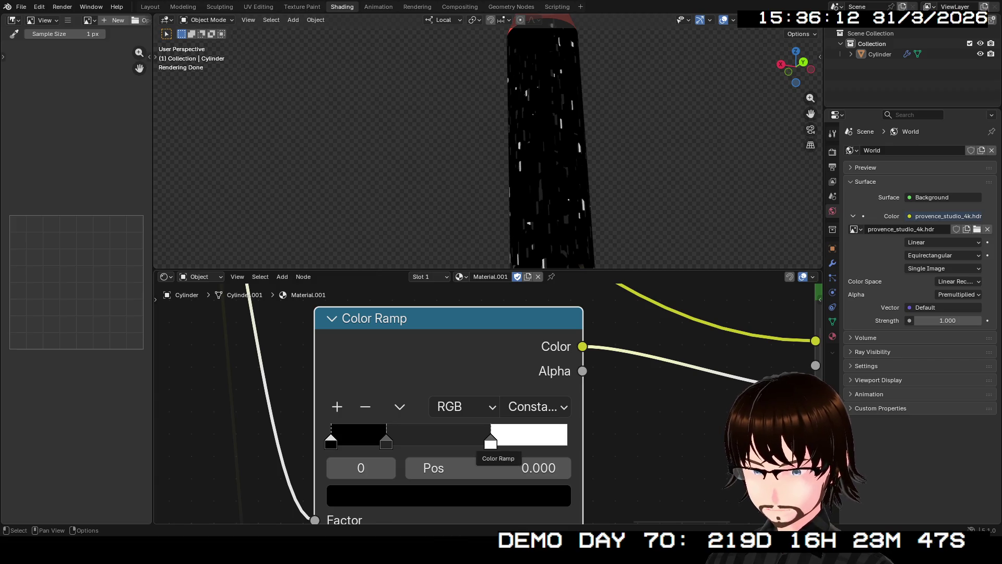
{"action": "left_click", "coordinate": [491, 441]}
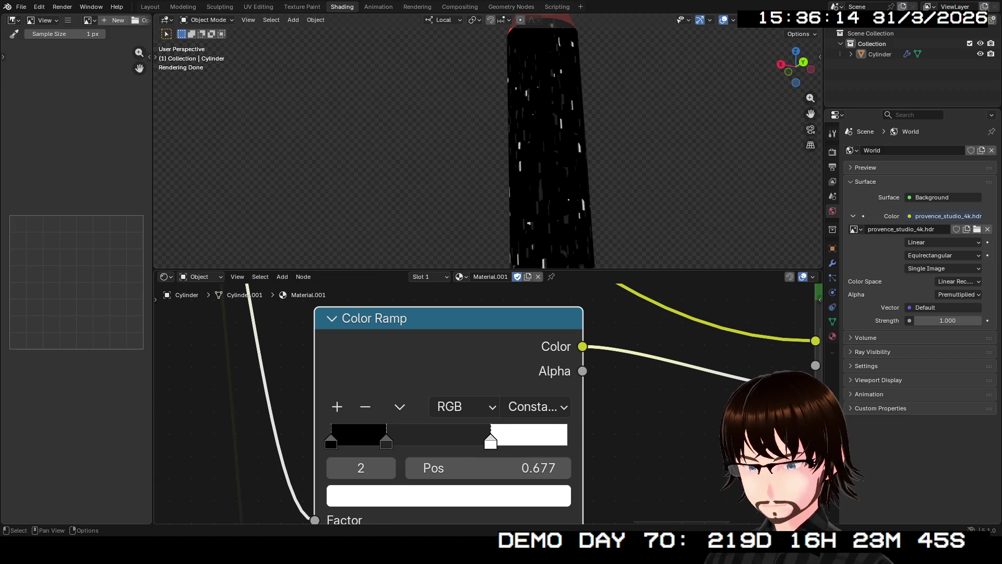
Step: Remove the roughness ramp's middle stop, leaving only black and white stops
{"action": "left_click", "coordinate": [386, 441]}
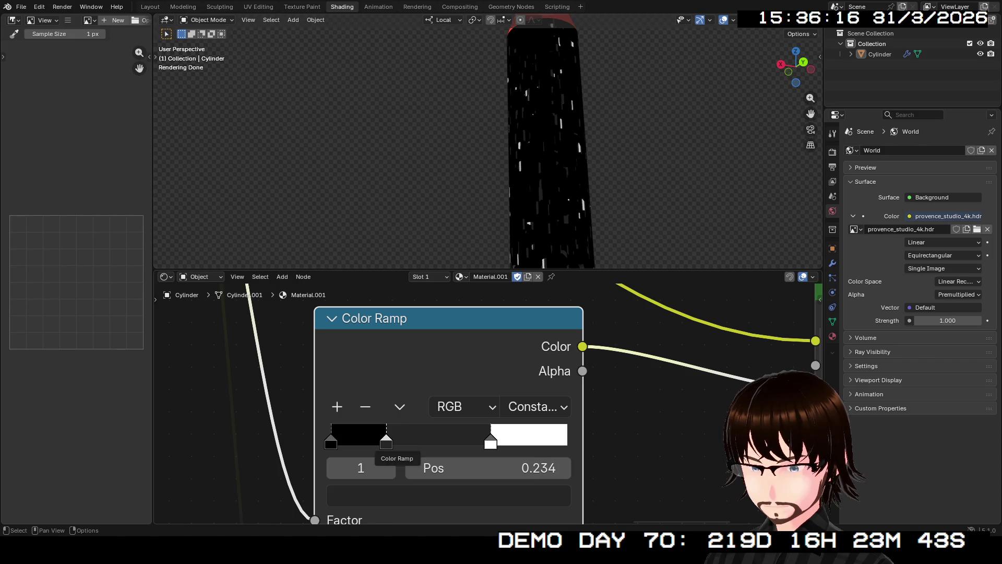
{"action": "key", "text": "Delete"}
{"action": "key", "text": "ctrl+z"}
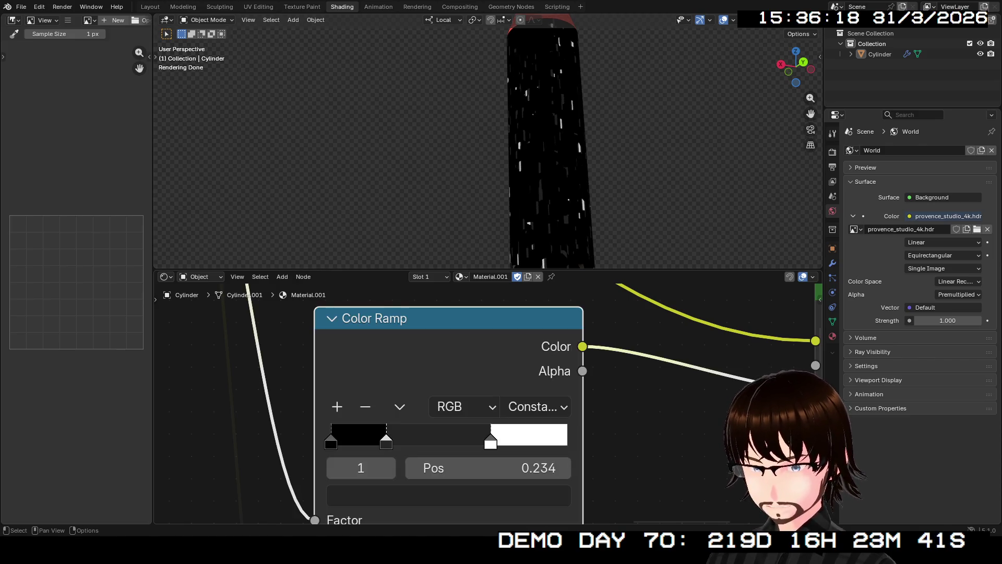
{"action": "left_click", "coordinate": [365, 407]}
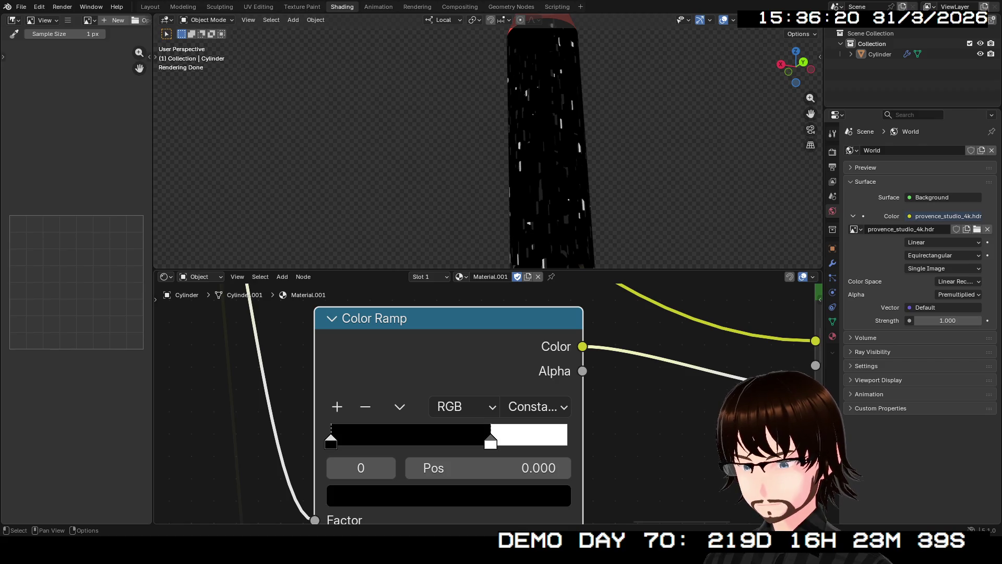
{"action": "left_click", "coordinate": [408, 495]}
Step: Lighten the roughness ramp's black stop to a mid grey and check the rocket
{"action": "mouse_move", "coordinate": [530, 280]}
{"action": "left_mouse_down"}
{"action": "mouse_move", "coordinate": [530, 186]}
{"action": "mouse_move", "coordinate": [530, 197]}
{"action": "left_mouse_up"}
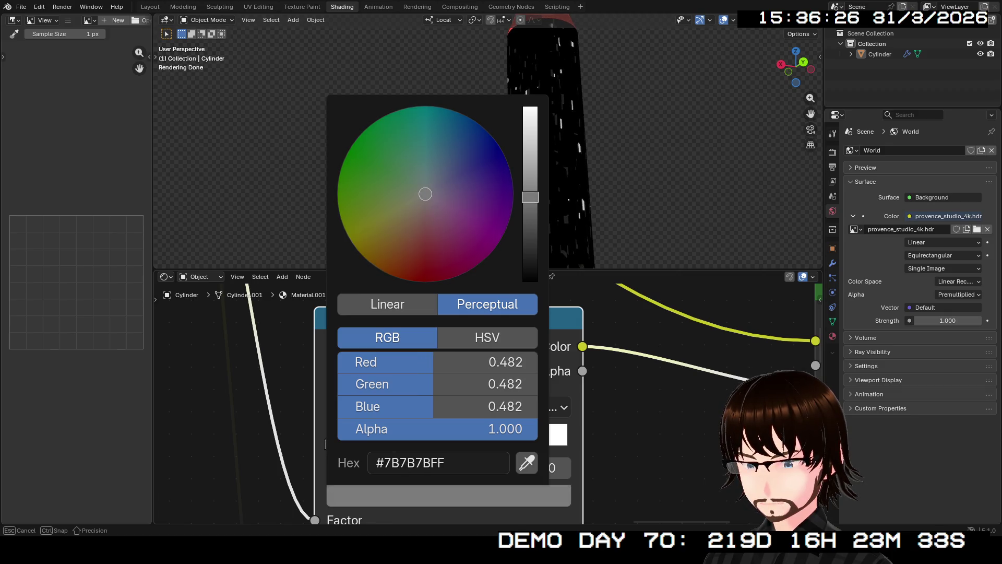
{"action": "middle_click_drag", "start_coordinate": [596, 408], "coordinate": [241, 414]}
{"action": "middle_click_drag", "start_coordinate": [486, 141], "coordinate": [486, 142]}
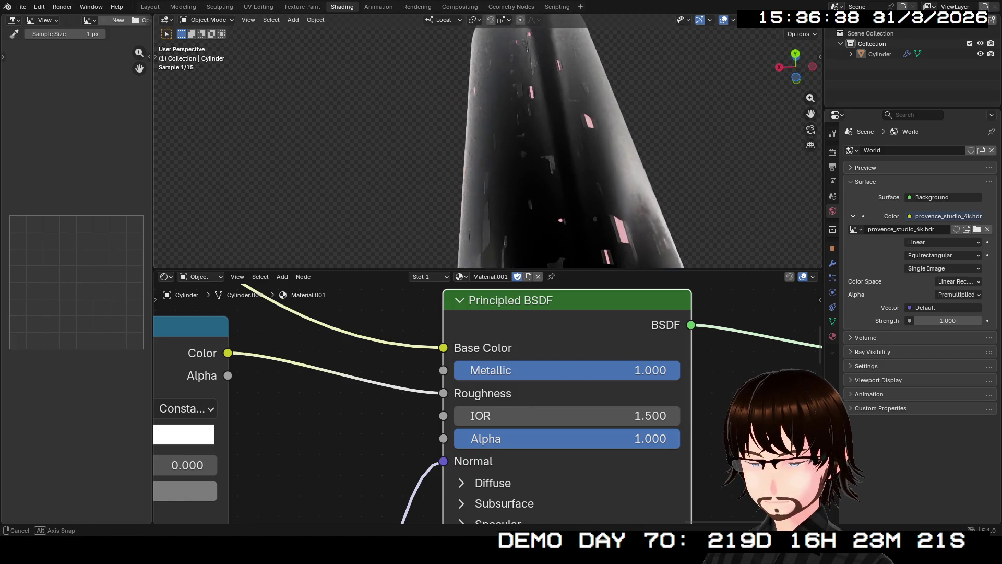
Step: Lighten the grey stop further to about 0.618 and inspect the glossier rocket body
{"action": "middle_click_drag", "start_coordinate": [188, 415], "coordinate": [396, 430]}
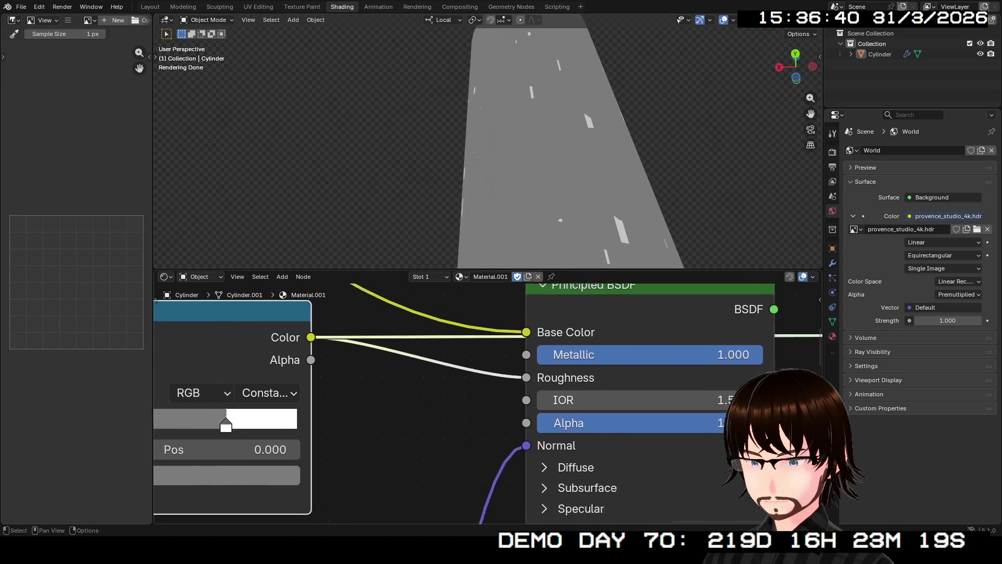
{"action": "left_click", "coordinate": [357, 481]}
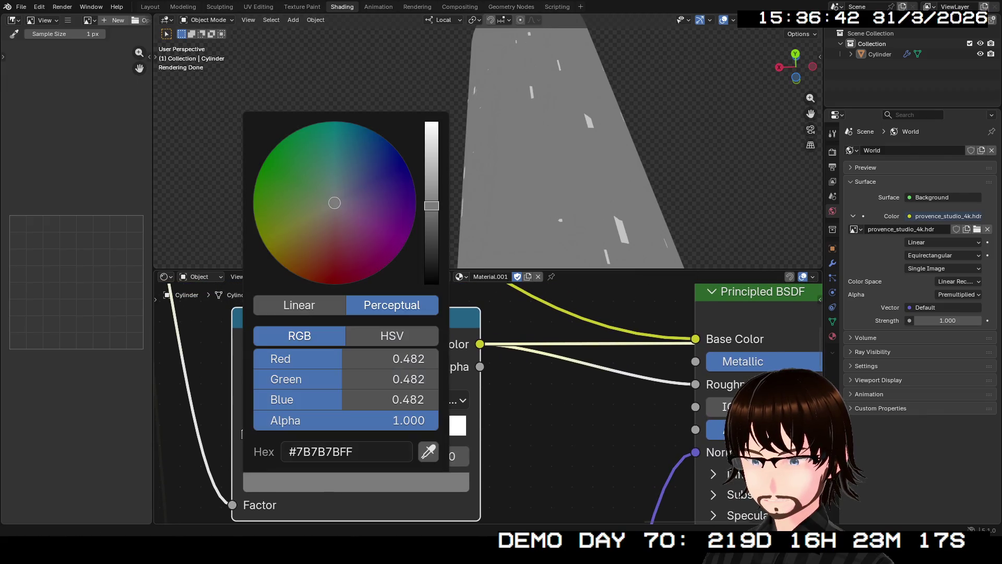
{"action": "left_click_drag", "start_coordinate": [432, 206], "coordinate": [432, 174]}
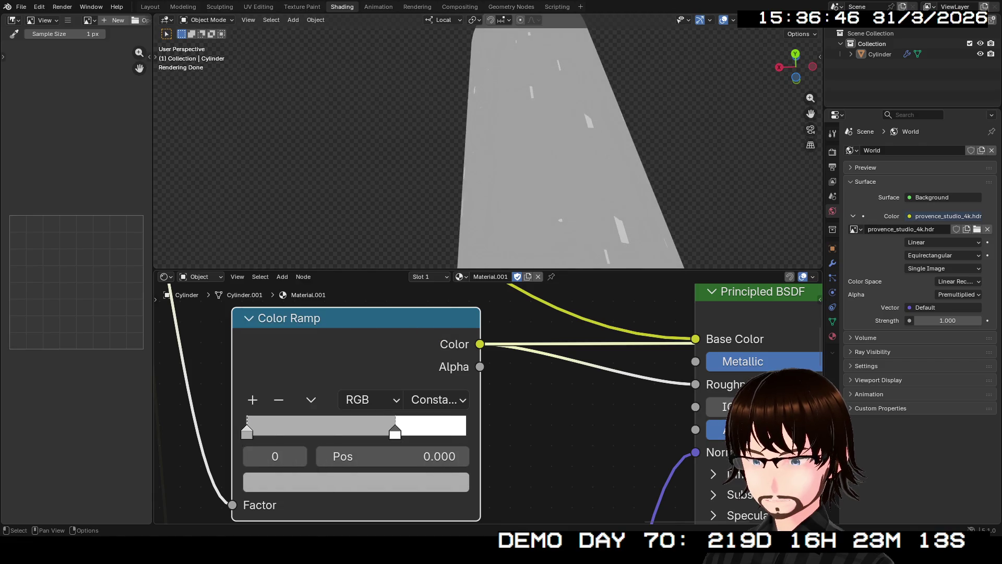
{"action": "middle_click_drag", "start_coordinate": [486, 392], "coordinate": [291, 413]}
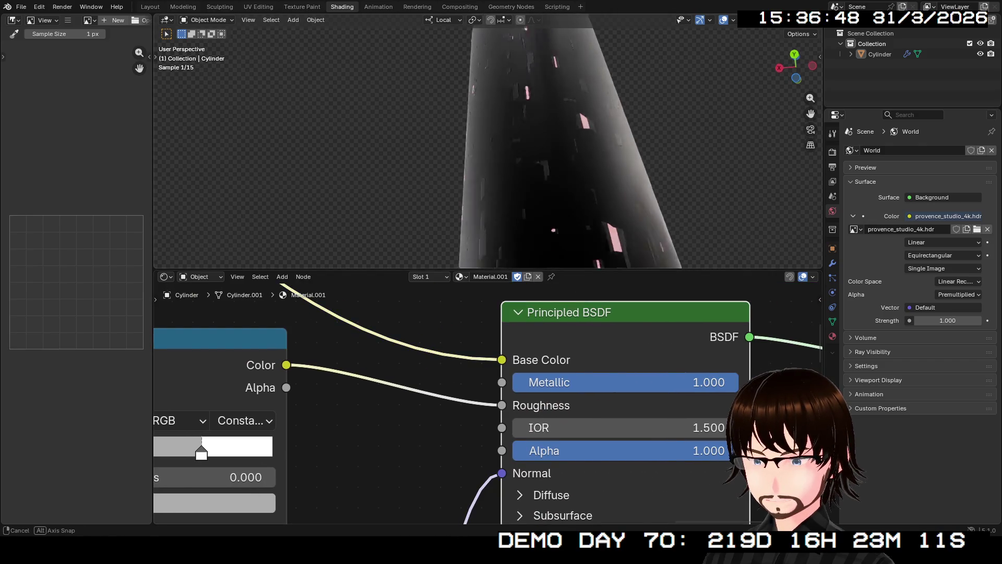
{"action": "middle_click_drag", "start_coordinate": [485, 157], "coordinate": [392, 157]}
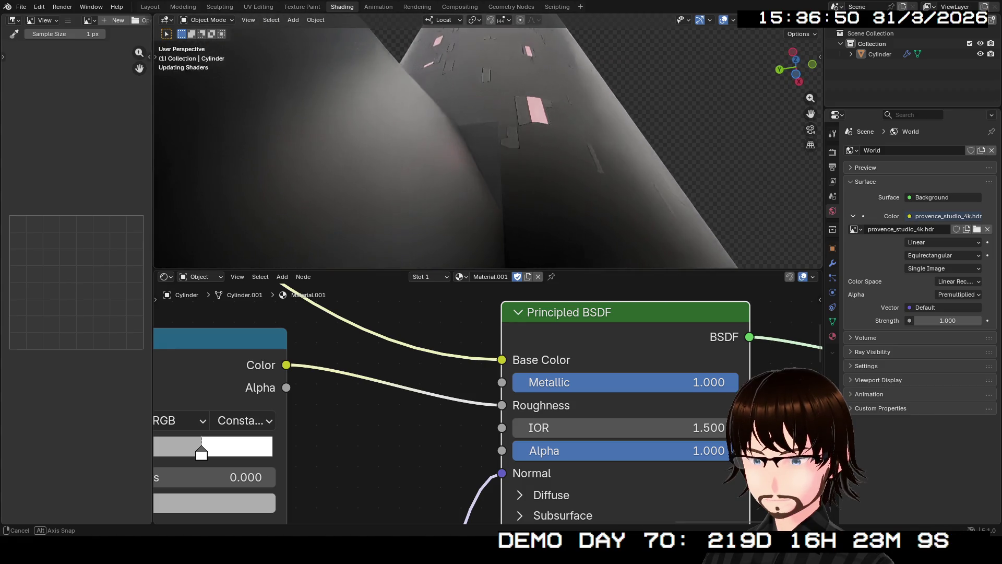
{"action": "mouse_move", "coordinate": [392, 157]}
{"action": "middle_mouse_down"}
{"action": "mouse_move", "coordinate": [447, 266]}
{"action": "mouse_move", "coordinate": [486, 157]}
{"action": "mouse_move", "coordinate": [439, 204]}
{"action": "middle_mouse_up"}
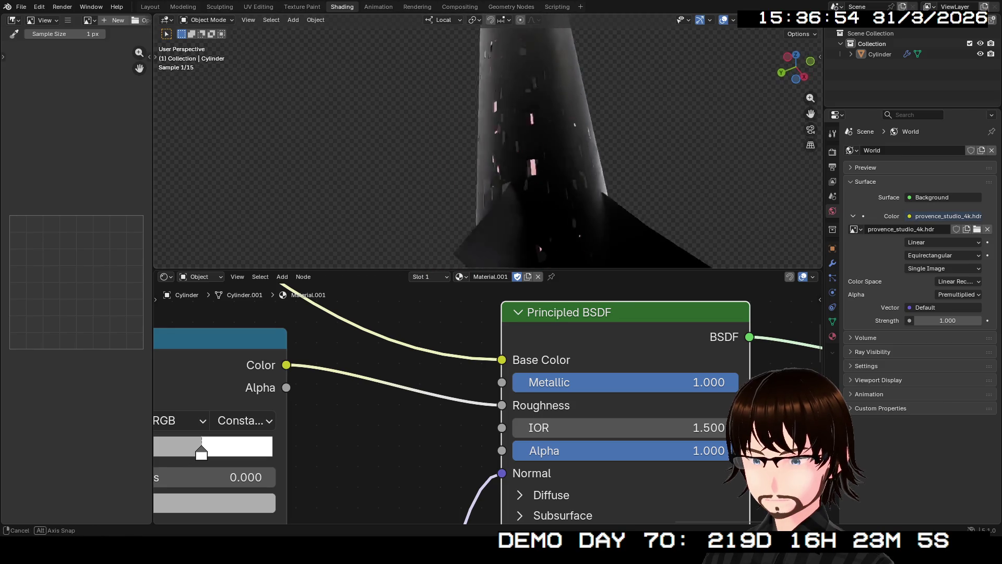
{"action": "key", "text": "a"}
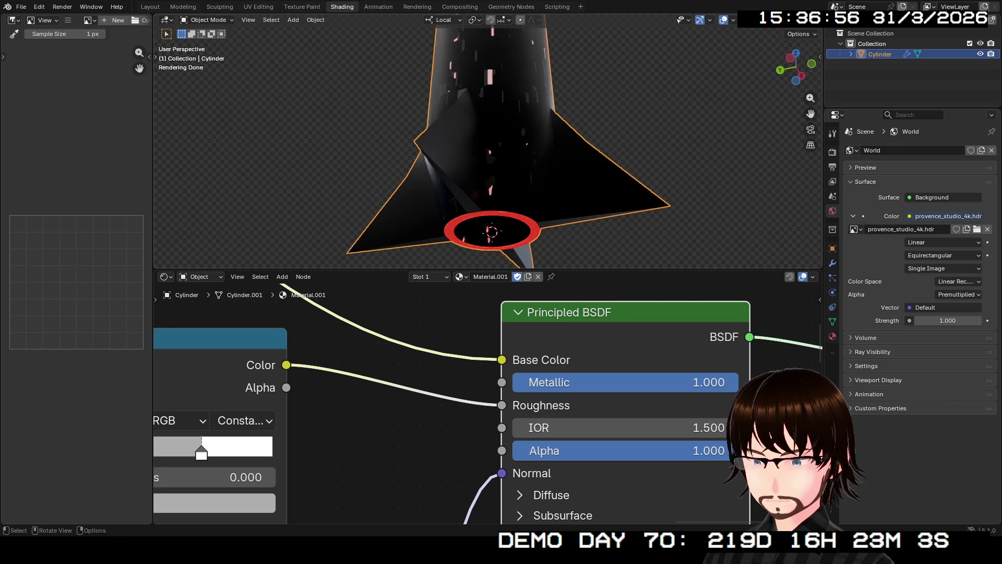
{"action": "left_click", "coordinate": [429, 277]}
{"action": "left_click", "coordinate": [402, 320]}
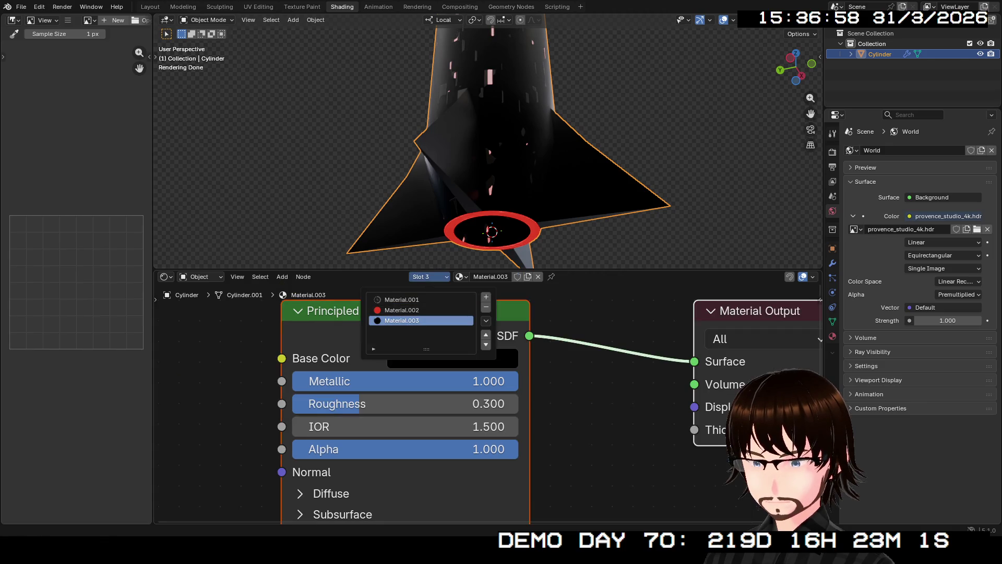
{"action": "left_click", "coordinate": [401, 299]}
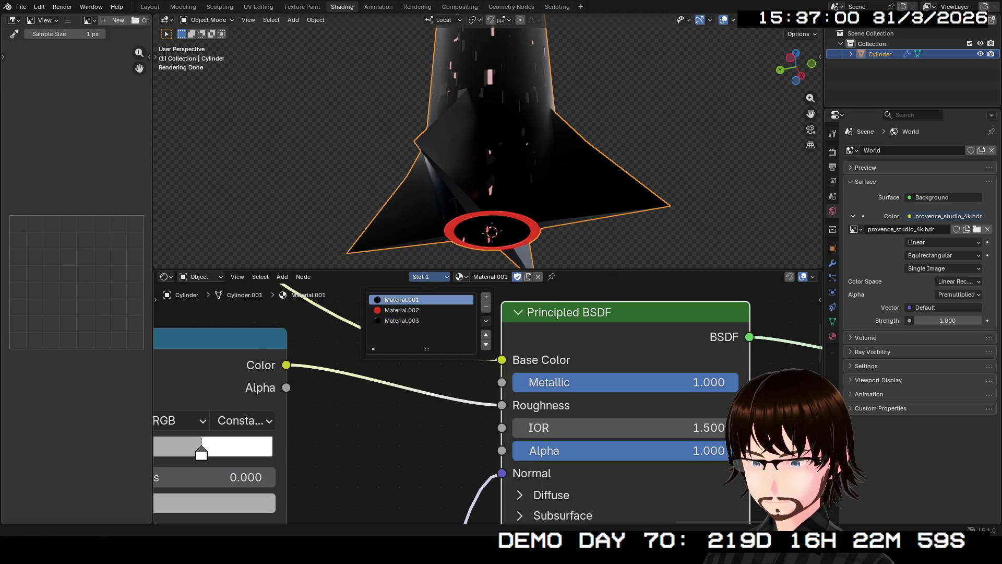
{"action": "middle_click_drag", "start_coordinate": [489, 404], "coordinate": [630, 377]}
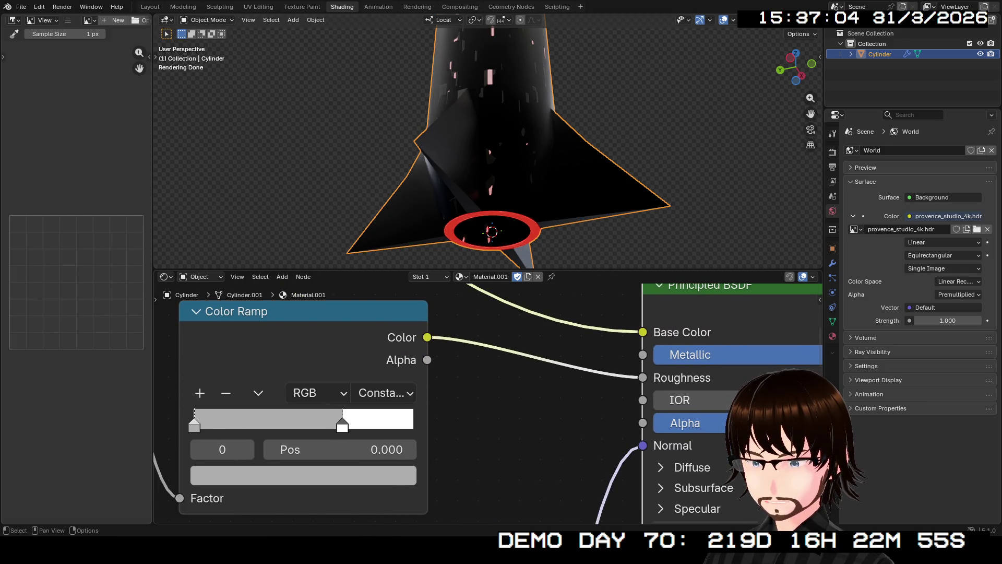
{"action": "left_click", "coordinate": [304, 476]}
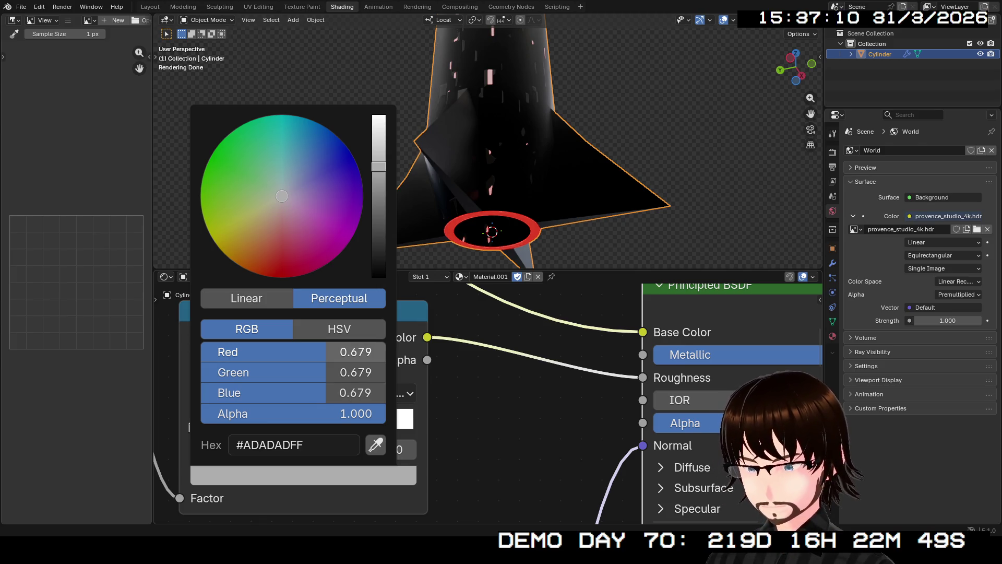
{"action": "left_click_drag", "start_coordinate": [357, 352], "coordinate": [357, 392]}
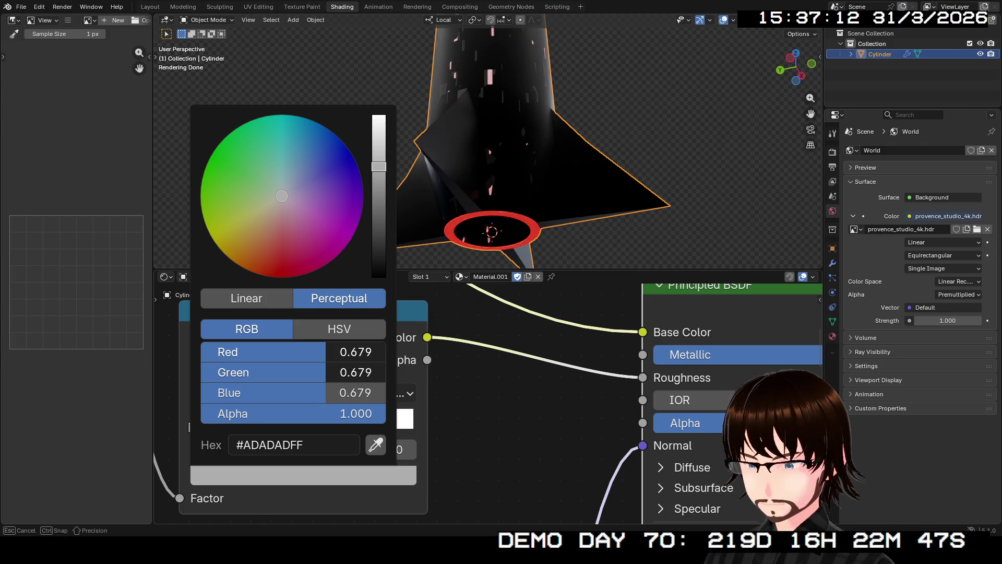
{"action": "type", "text": ".3"}
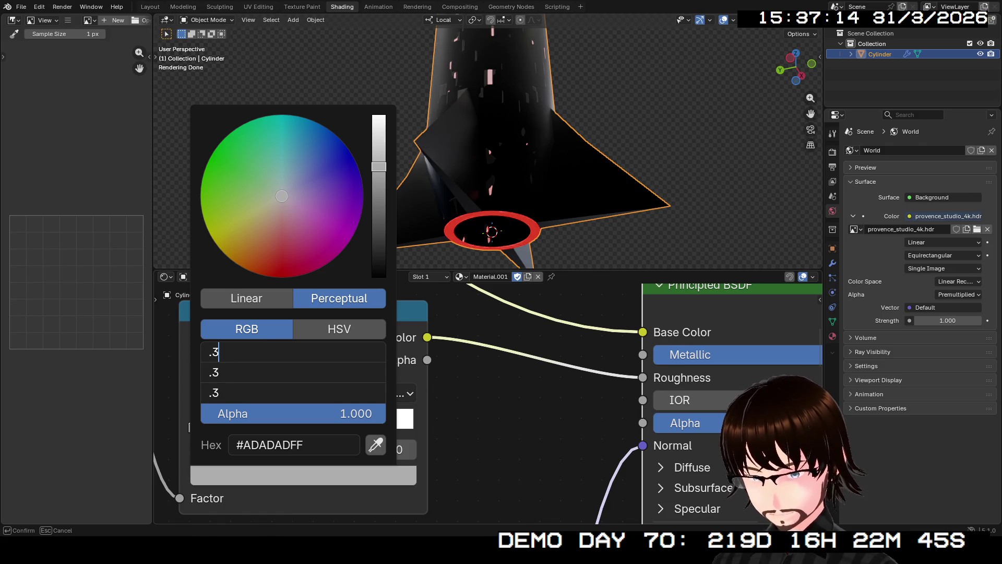
{"action": "key", "text": "Return"}
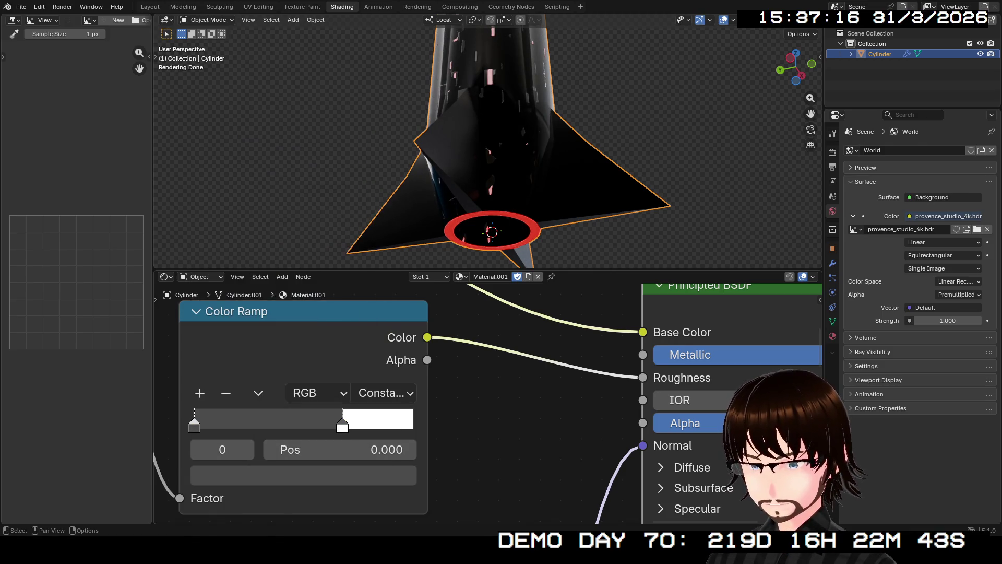
{"action": "middle_click_drag", "start_coordinate": [486, 157], "coordinate": [486, 235]}
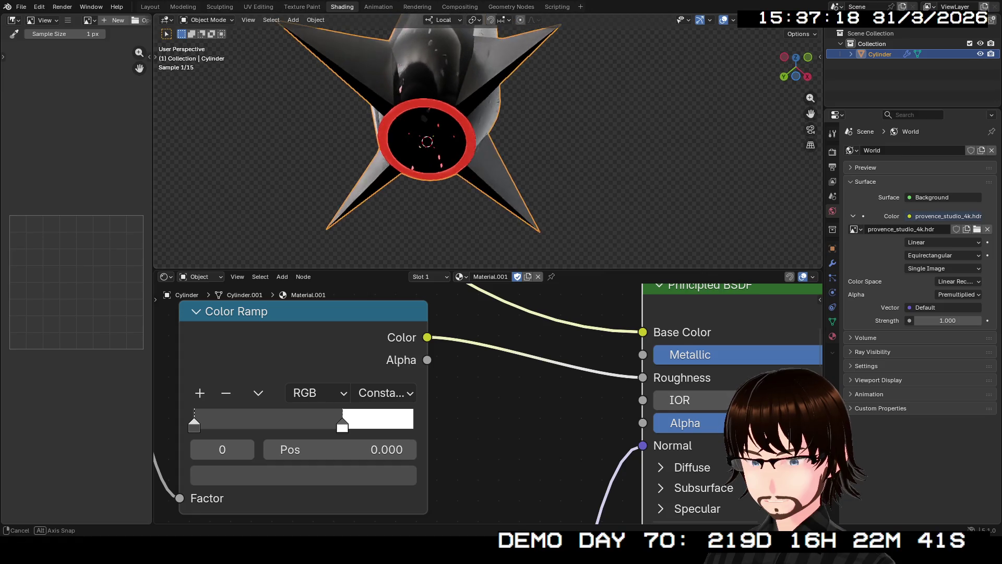
{"action": "middle_click_drag", "start_coordinate": [486, 148], "coordinate": [485, 94]}
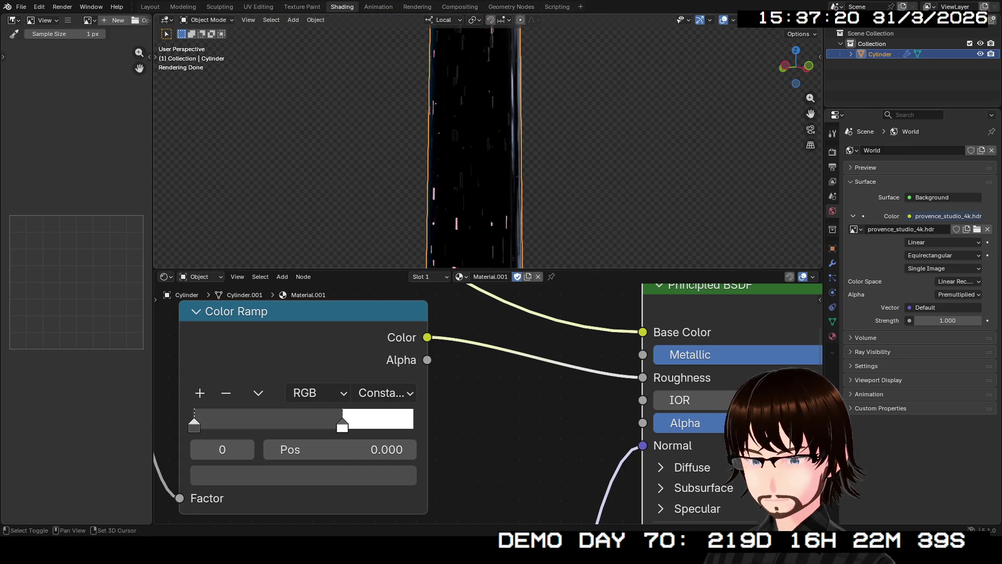
{"action": "middle_click_drag", "start_coordinate": [486, 156], "coordinate": [486, 219]}
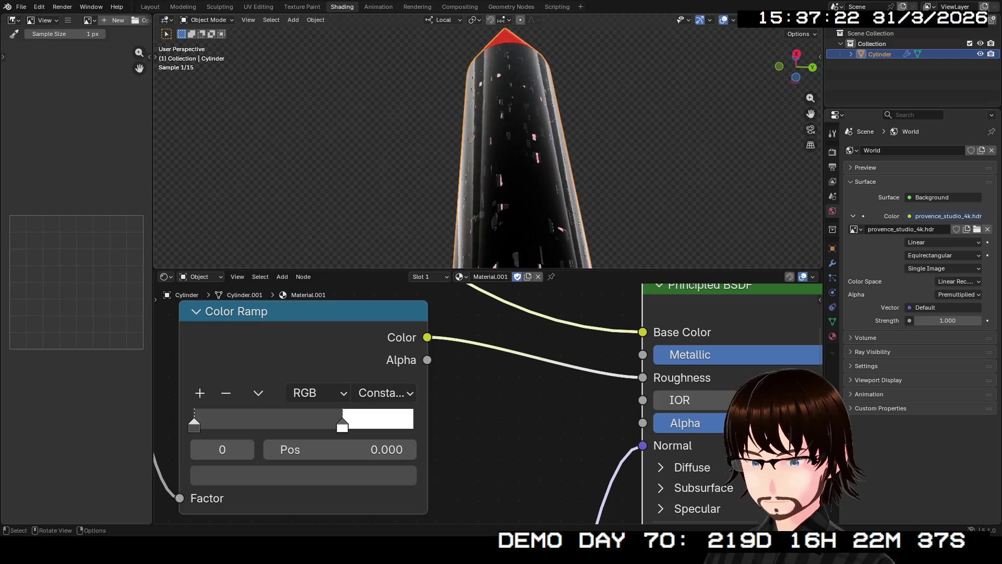
{"action": "middle_click_drag", "start_coordinate": [486, 157], "coordinate": [485, 204]}
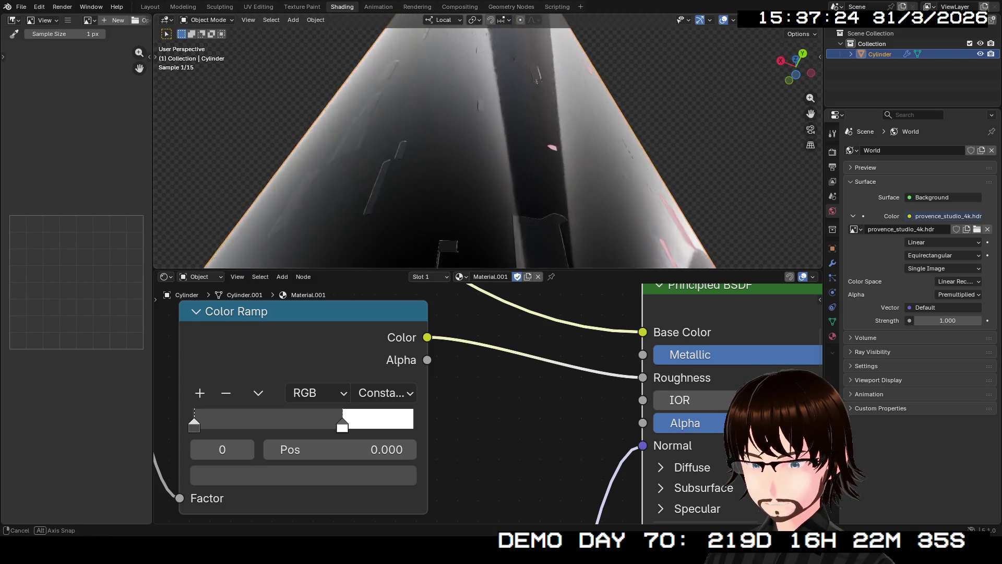
{"action": "middle_click_drag", "start_coordinate": [486, 157], "coordinate": [438, 189]}
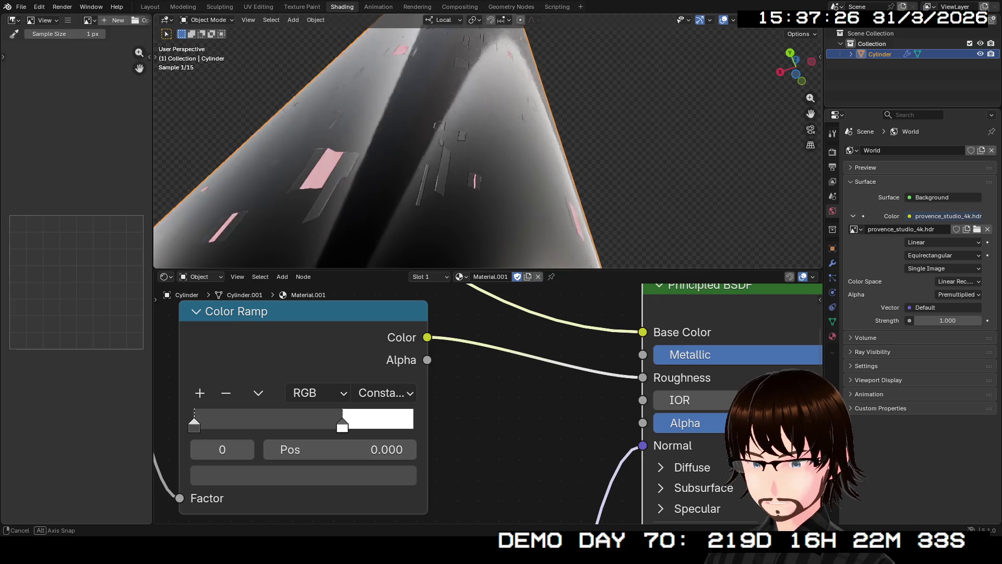
{"action": "mouse_move", "coordinate": [439, 188]}
{"action": "middle_mouse_down"}
{"action": "mouse_move", "coordinate": [513, 179]}
{"action": "mouse_move", "coordinate": [486, 157]}
{"action": "mouse_move", "coordinate": [517, 152]}
{"action": "mouse_move", "coordinate": [548, 126]}
{"action": "middle_mouse_up"}
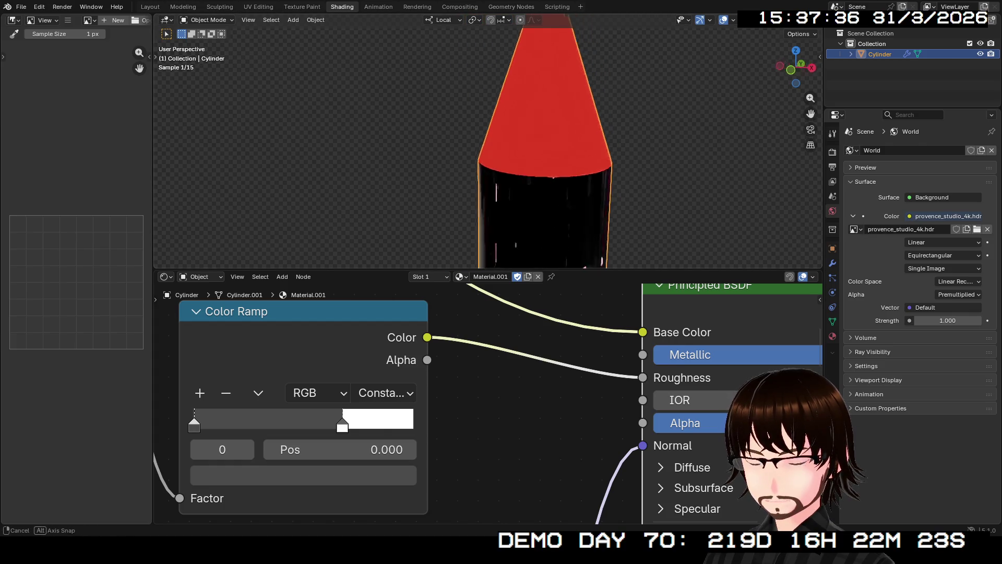
{"action": "middle_click_drag", "start_coordinate": [489, 149], "coordinate": [517, 129]}
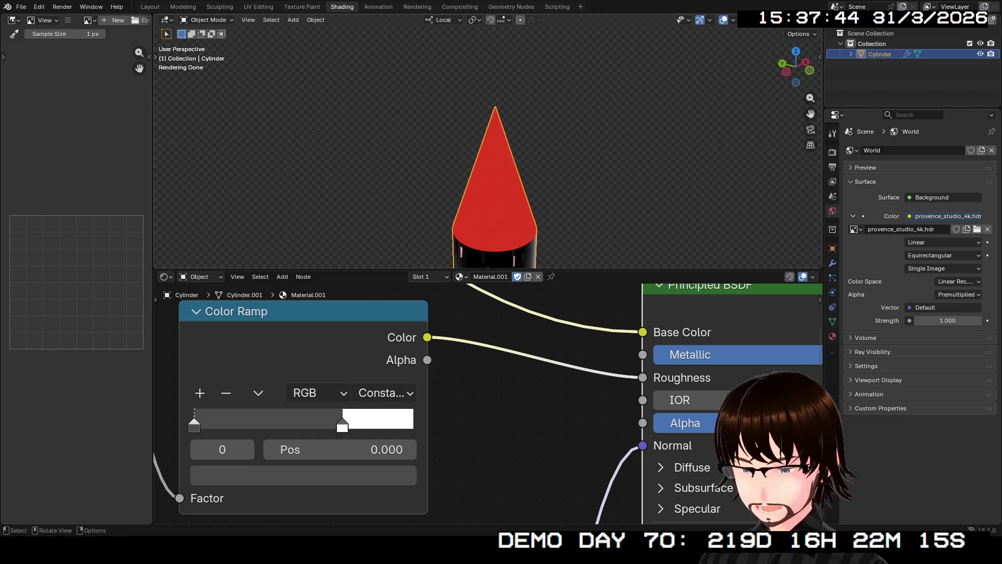
{"action": "middle_click_drag", "start_coordinate": [517, 130], "coordinate": [517, 142]}
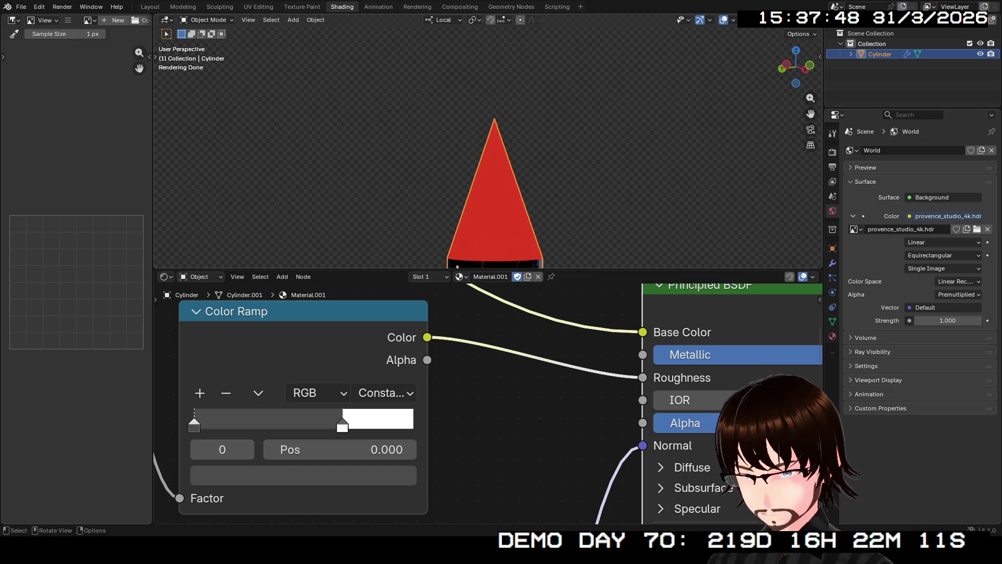
{"action": "middle_click_drag", "start_coordinate": [494, 258], "coordinate": [494, 28], "text": "shift"}
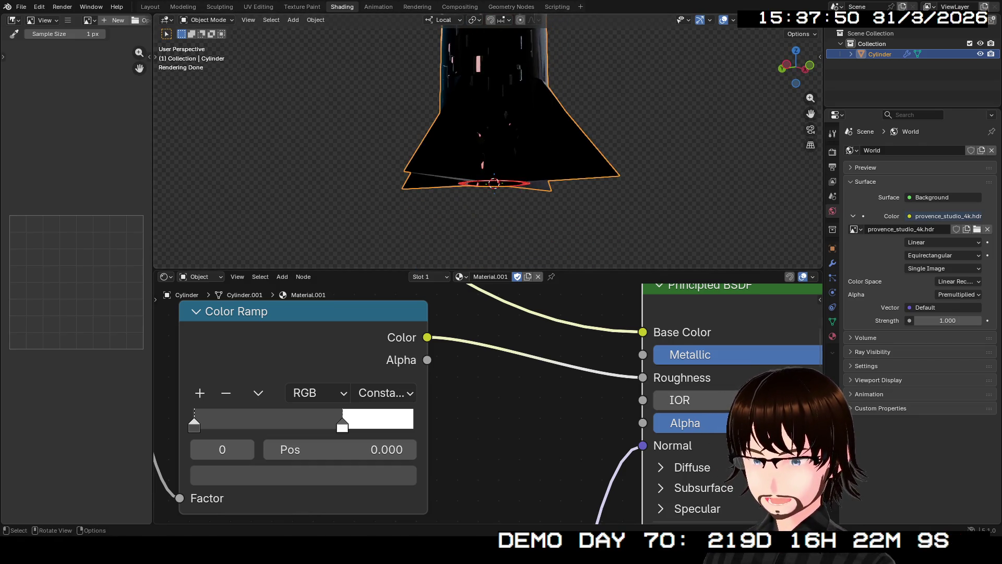
{"action": "middle_click_drag", "start_coordinate": [494, 157], "coordinate": [493, 71]}
{"action": "scroll", "coordinate": [517, 157], "scroll_direction": "up", "scroll_amount": 2}
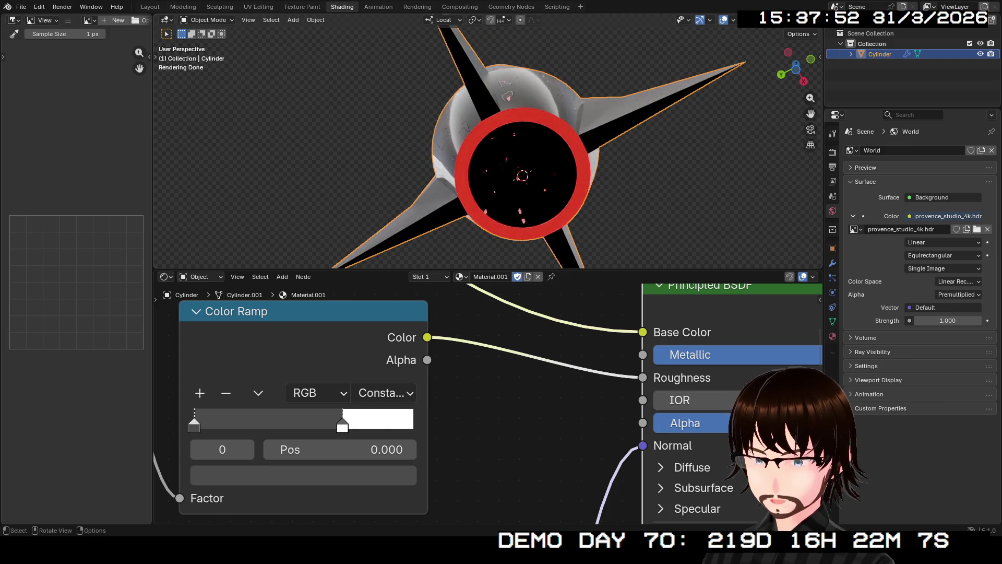
{"action": "middle_click_drag", "start_coordinate": [494, 157], "coordinate": [493, 95]}
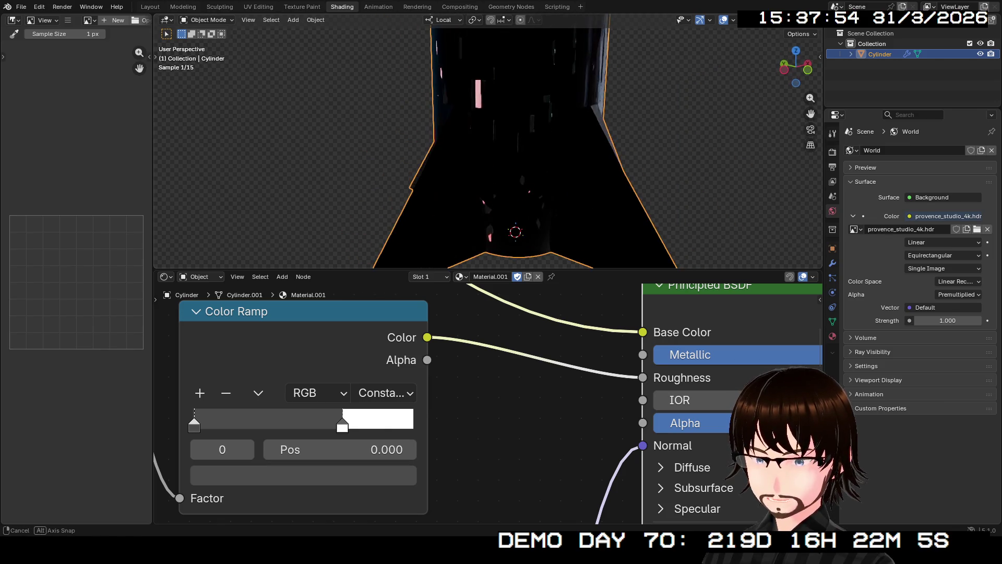
{"action": "middle_click_drag", "start_coordinate": [493, 157], "coordinate": [494, 48]}
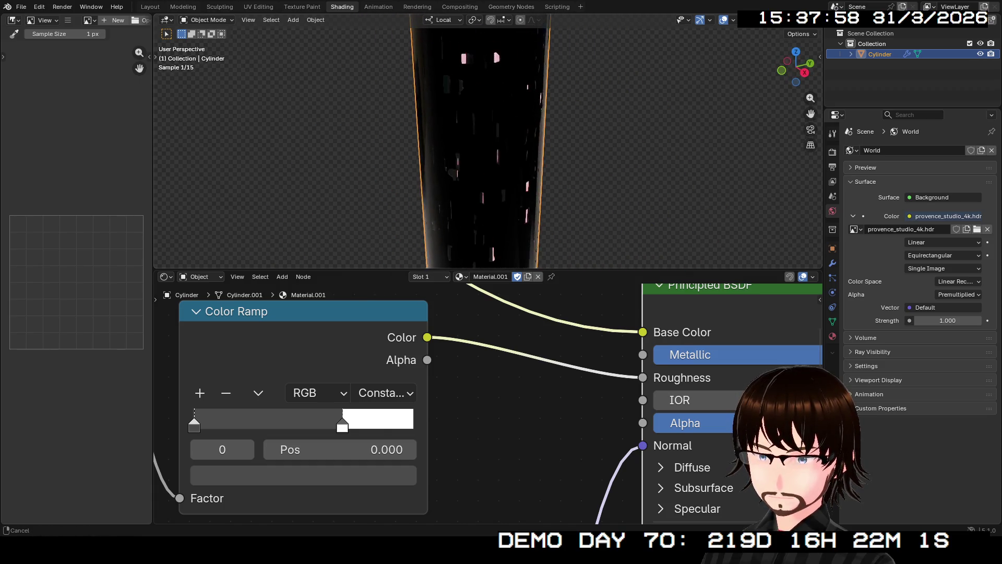
{"action": "middle_click_drag", "start_coordinate": [494, 156], "coordinate": [494, 94]}
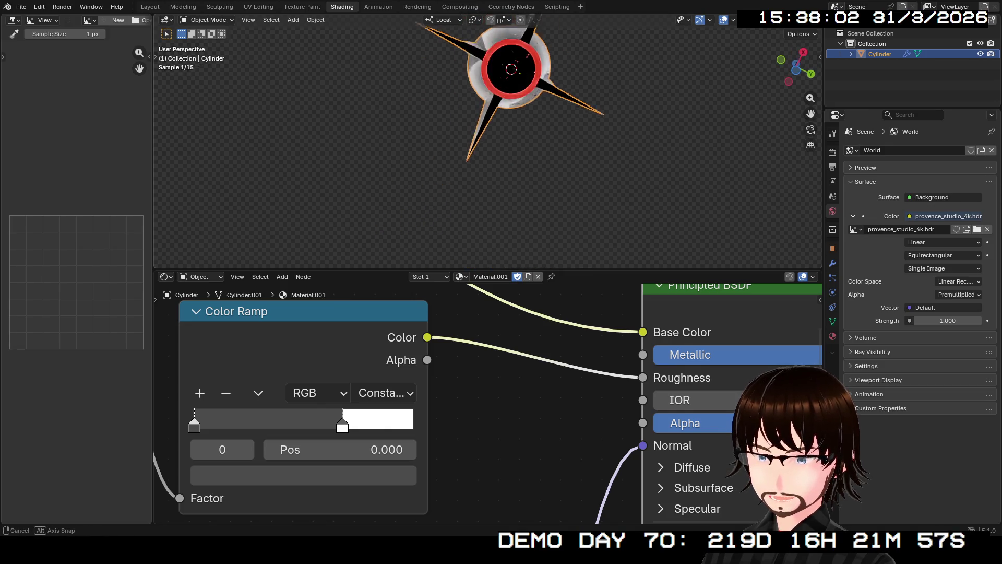
{"action": "middle_click_drag", "start_coordinate": [494, 157], "coordinate": [517, 140]}
{"action": "scroll", "coordinate": [517, 109], "scroll_direction": "up", "scroll_amount": 5}
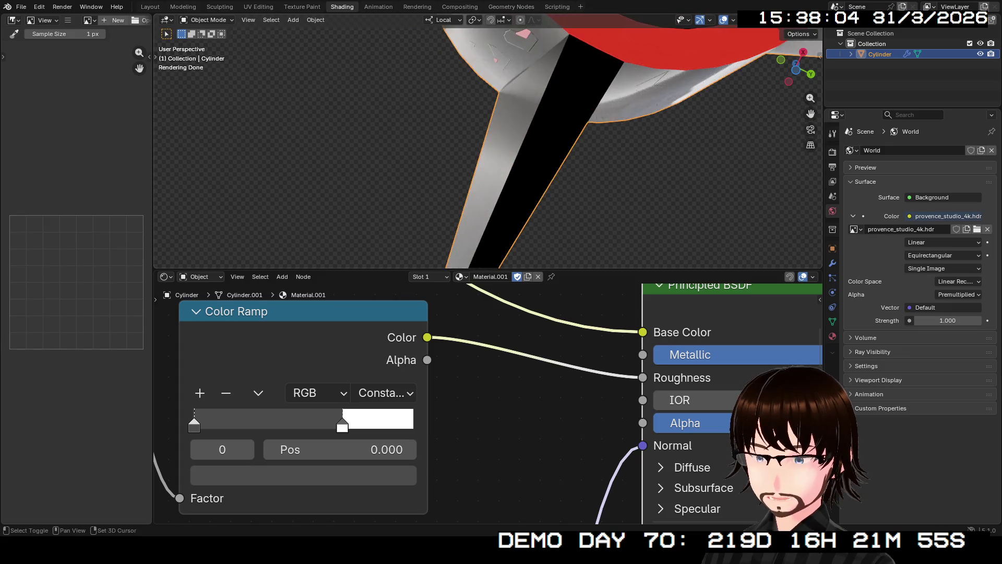
{"action": "scroll", "coordinate": [506, 132], "scroll_direction": "down", "scroll_amount": 5}
{"action": "middle_click_drag", "start_coordinate": [505, 133], "coordinate": [482, 118]}
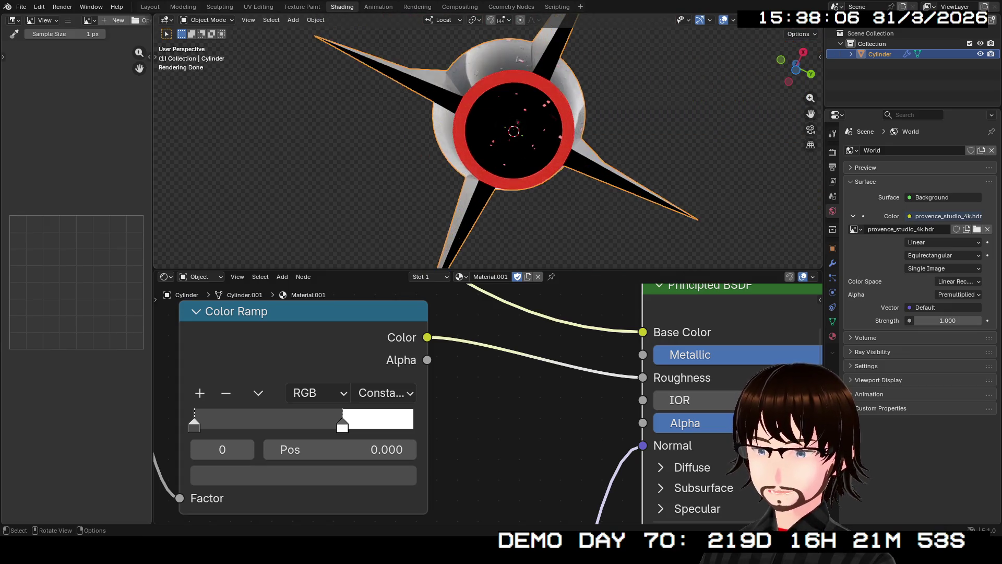
Step: In Edit Mode, clear the seam on a nozzle fan triangle and switch to Solid shading
{"action": "key", "text": "Tab"}
{"action": "scroll", "coordinate": [514, 130], "scroll_direction": "up", "scroll_amount": 3}
{"action": "key", "text": "alt+a"}
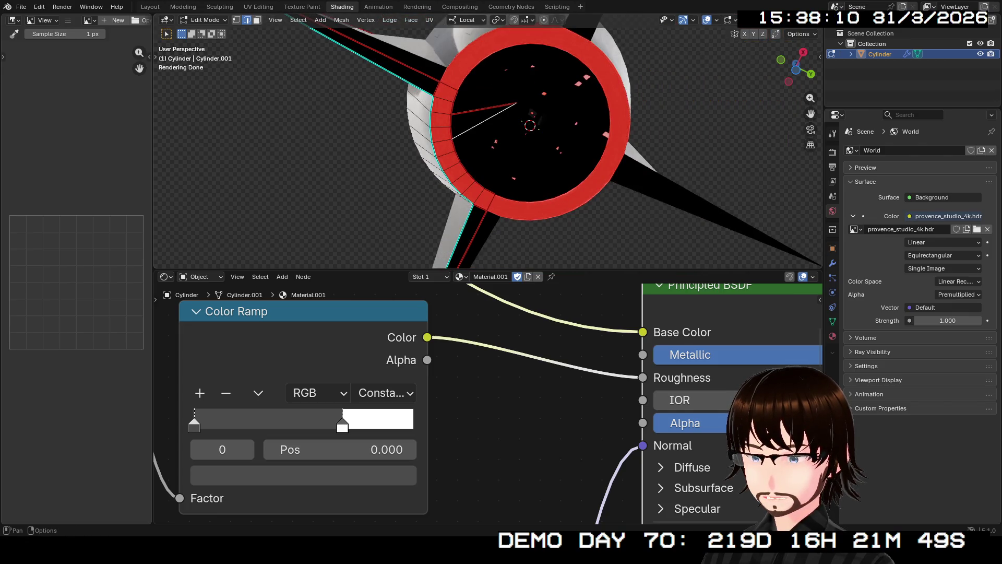
{"action": "key", "text": "f"}
{"action": "scroll", "coordinate": [501, 141], "scroll_direction": "up", "scroll_amount": 2}
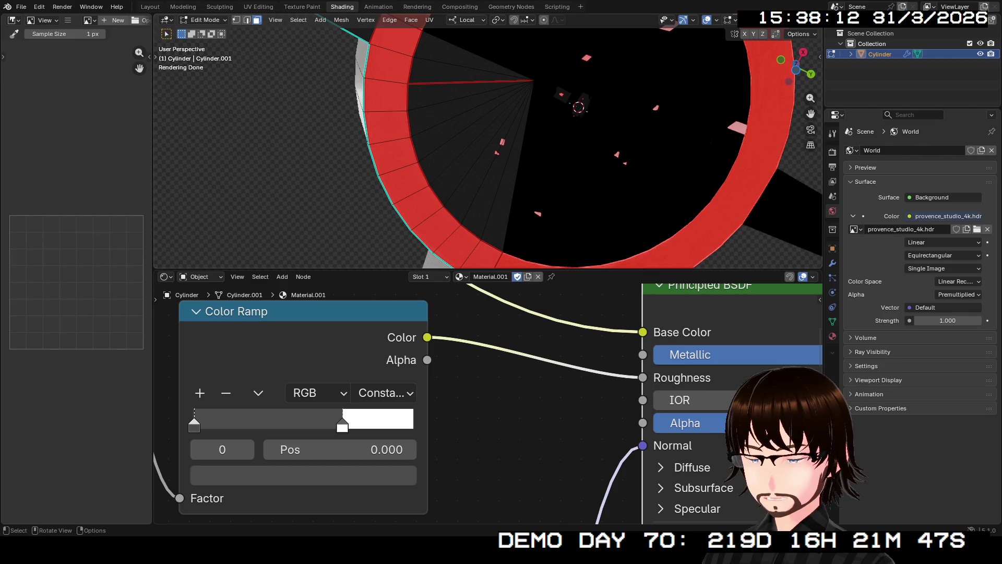
{"action": "left_click", "coordinate": [470, 71]}
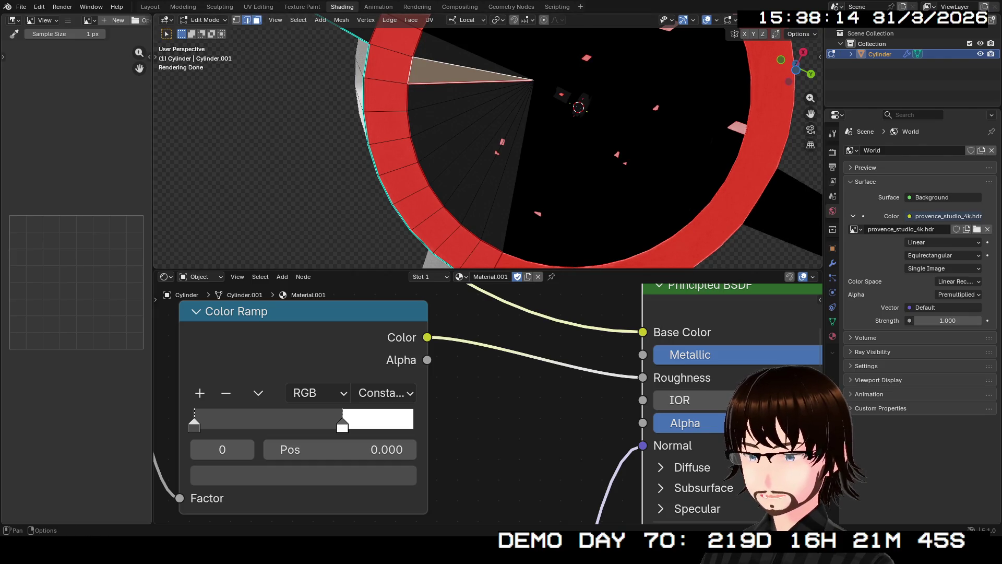
{"action": "key", "text": "ctrl+e"}
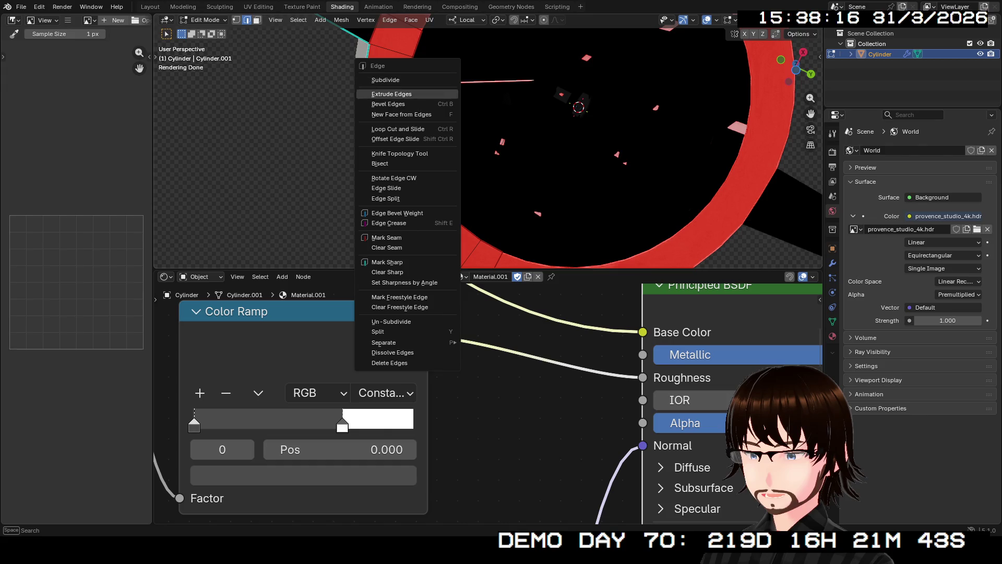
{"action": "left_click", "coordinate": [388, 247]}
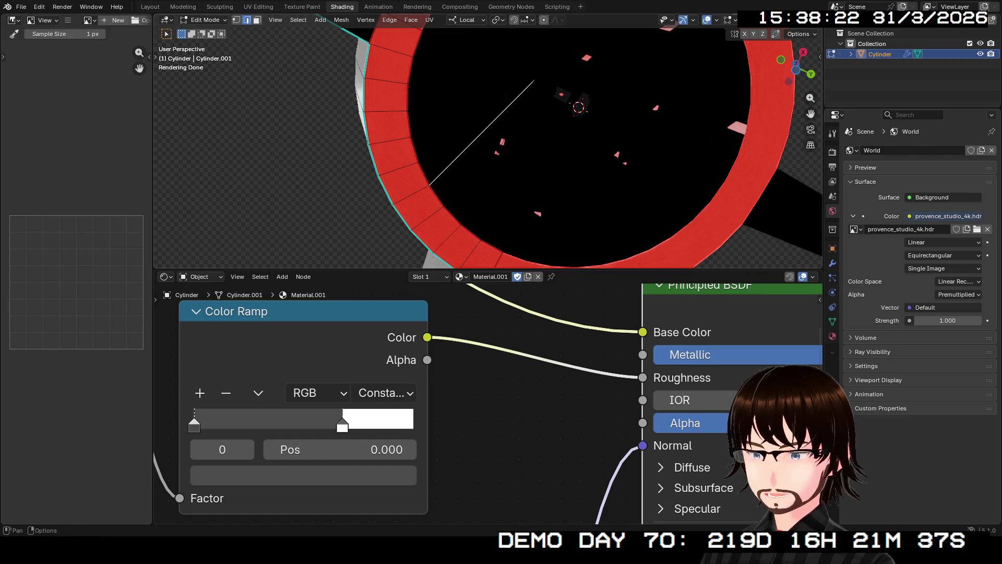
{"action": "left_click", "coordinate": [783, 19]}
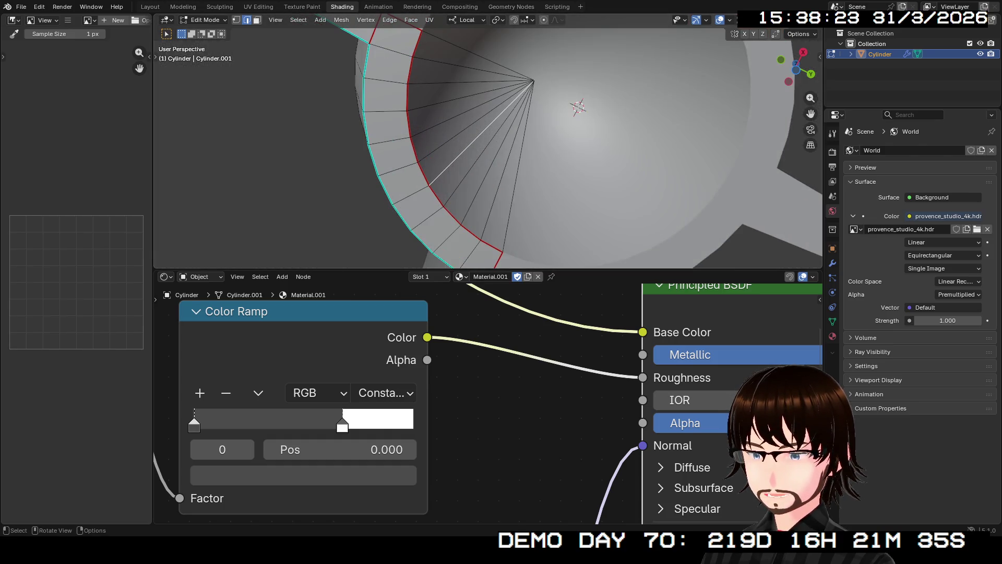
{"action": "scroll", "coordinate": [488, 149], "scroll_direction": "down", "scroll_amount": 4}
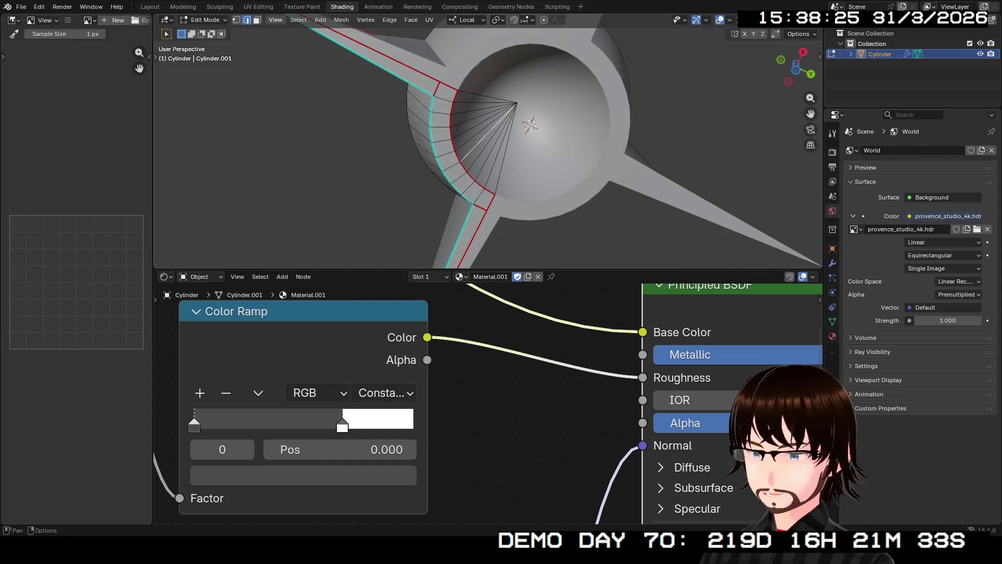
Step: Select the remaining nozzle fan triangles and show the rocket's material slots
{"action": "left_click", "coordinate": [473, 98], "text": "shift"}
{"action": "left_click", "coordinate": [474, 114], "text": "shift"}
{"action": "left_click", "coordinate": [474, 130], "text": "shift"}
{"action": "left_click", "coordinate": [477, 137], "text": "shift"}
{"action": "left_click", "coordinate": [485, 150], "text": "shift"}
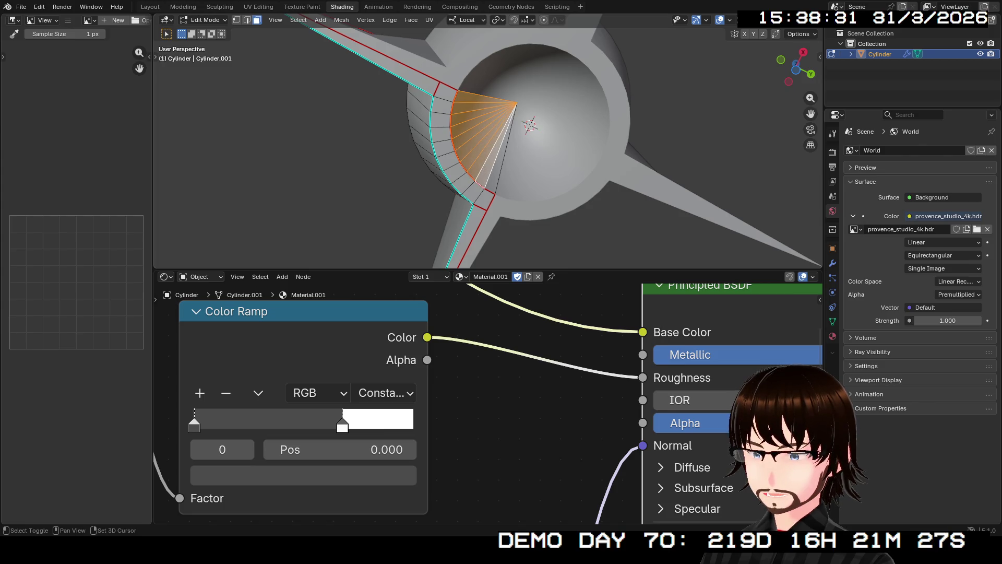
{"action": "left_click", "coordinate": [498, 165], "text": "shift"}
{"action": "left_click", "coordinate": [833, 337]}
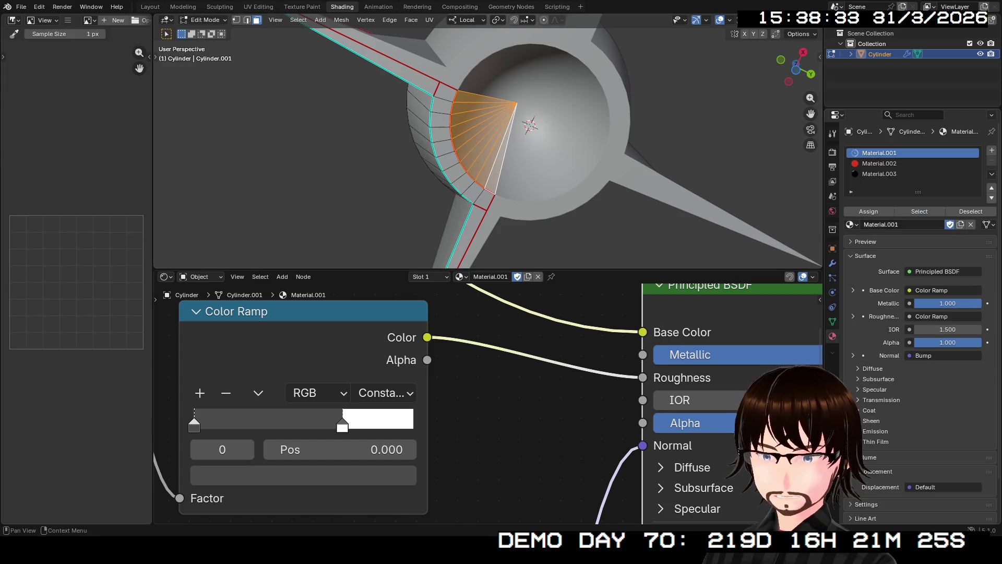
Step: Add a fourth slot with a new material using a Diffuse BSDF surface
{"action": "left_click", "coordinate": [992, 150]}
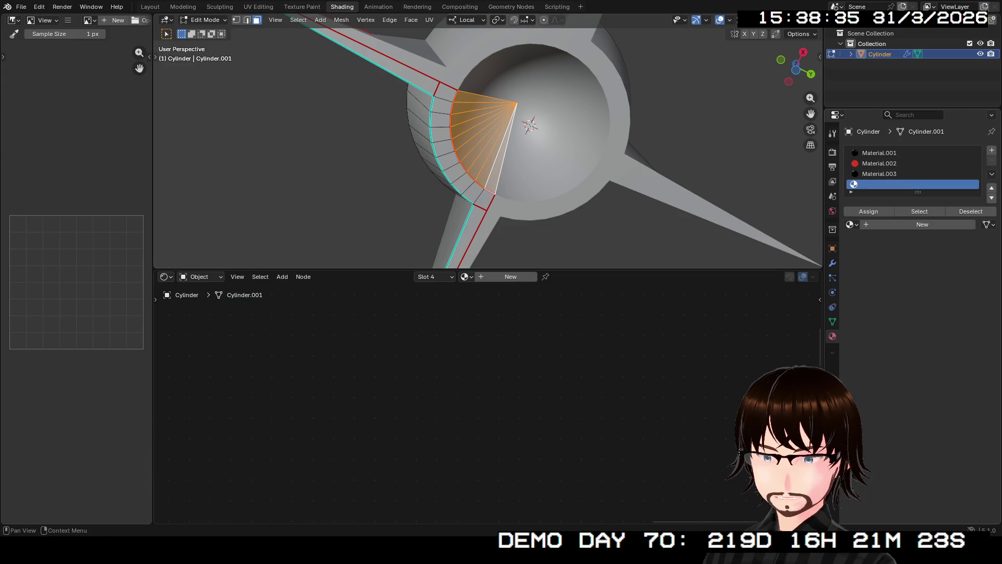
{"action": "left_click", "coordinate": [923, 225]}
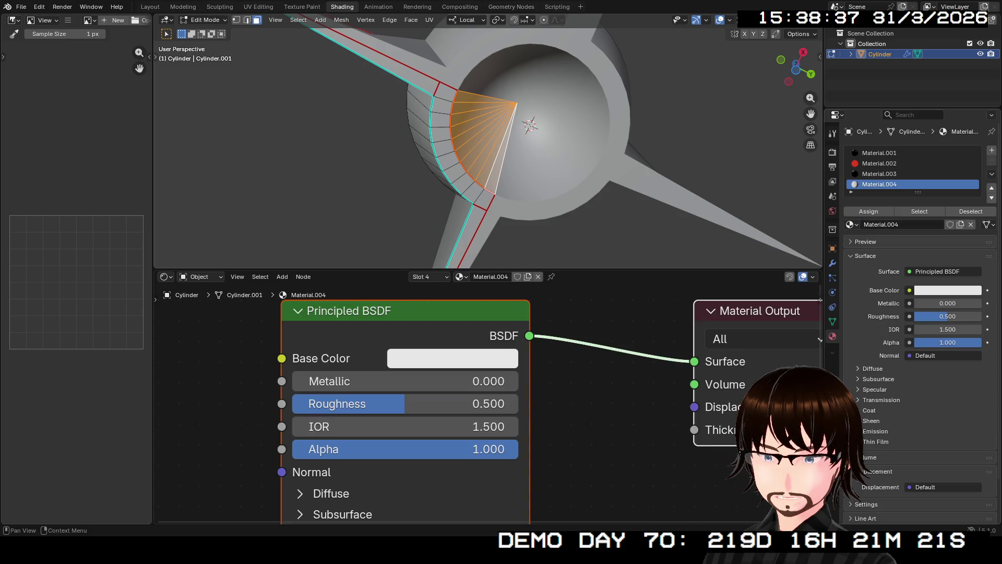
{"action": "left_click", "coordinate": [934, 271]}
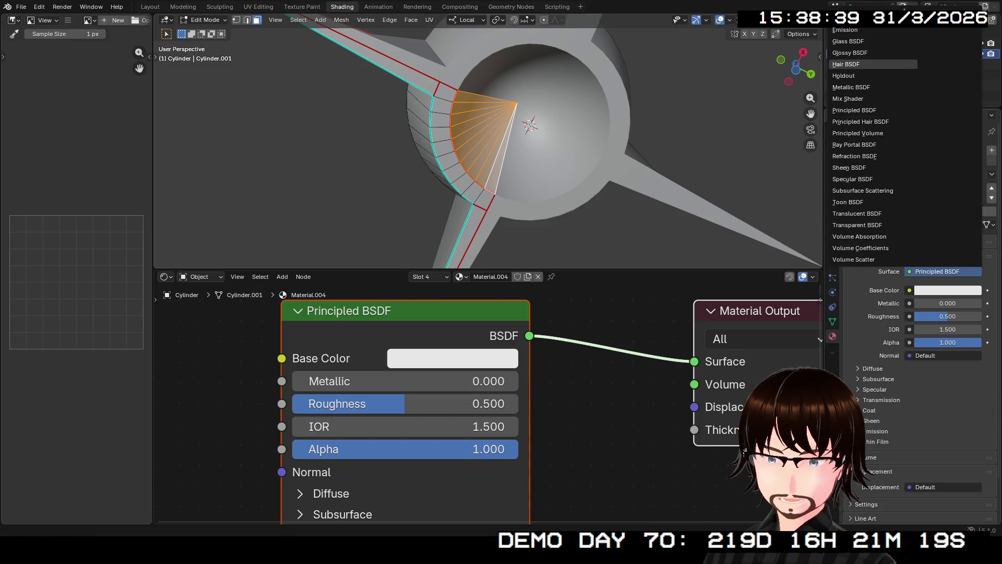
{"action": "left_click", "coordinate": [854, 19]}
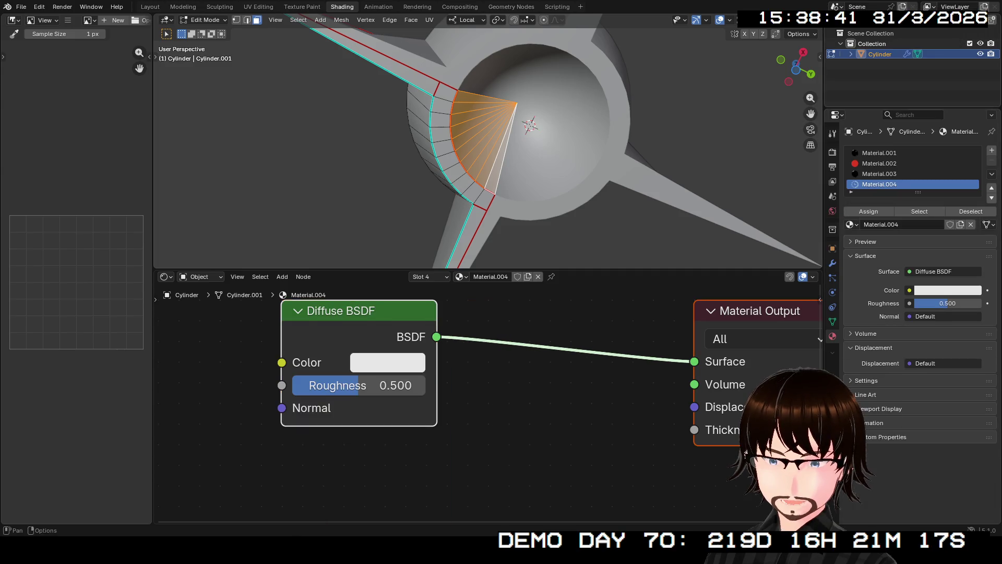
Step: Make the diffuse material black with roughness 1.000 and assign it to the nozzle faces
{"action": "left_click", "coordinate": [947, 289]}
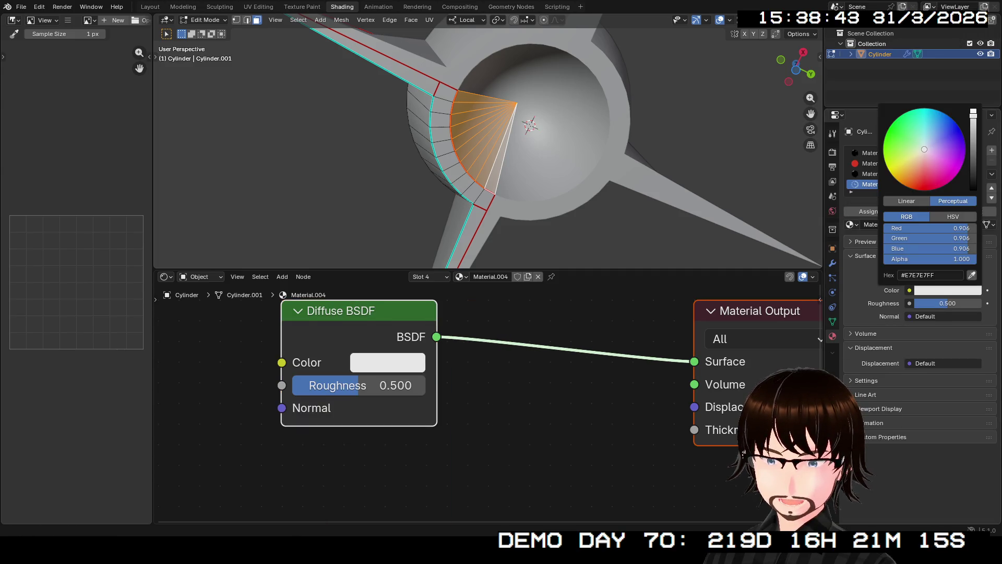
{"action": "left_click_drag", "start_coordinate": [973, 113], "coordinate": [974, 188]}
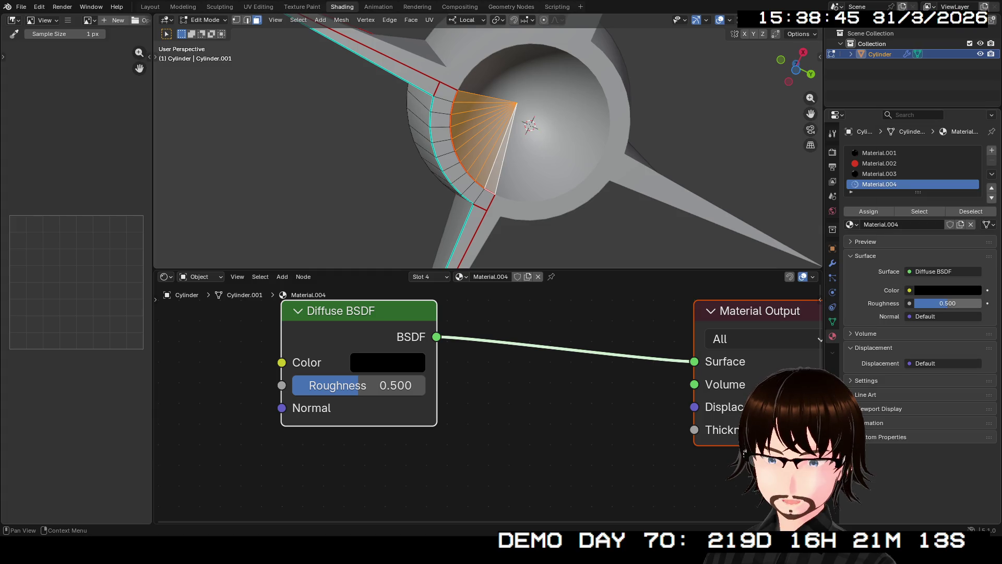
{"action": "left_click_drag", "start_coordinate": [947, 303], "coordinate": [982, 303]}
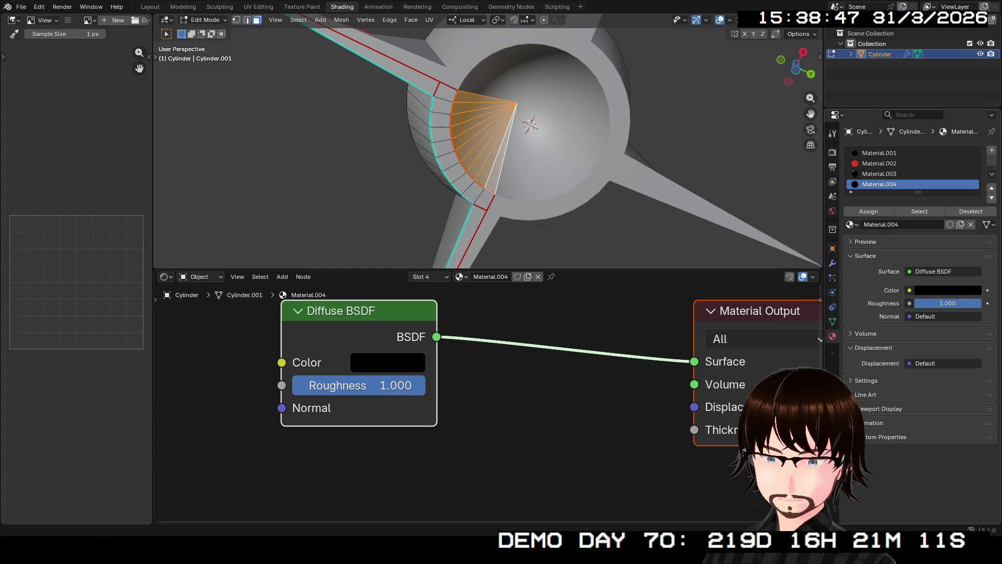
{"action": "left_click", "coordinate": [869, 210]}
Step: Preview the rocket in Rendered shading and return to Object Mode
{"action": "left_click", "coordinate": [792, 20]}
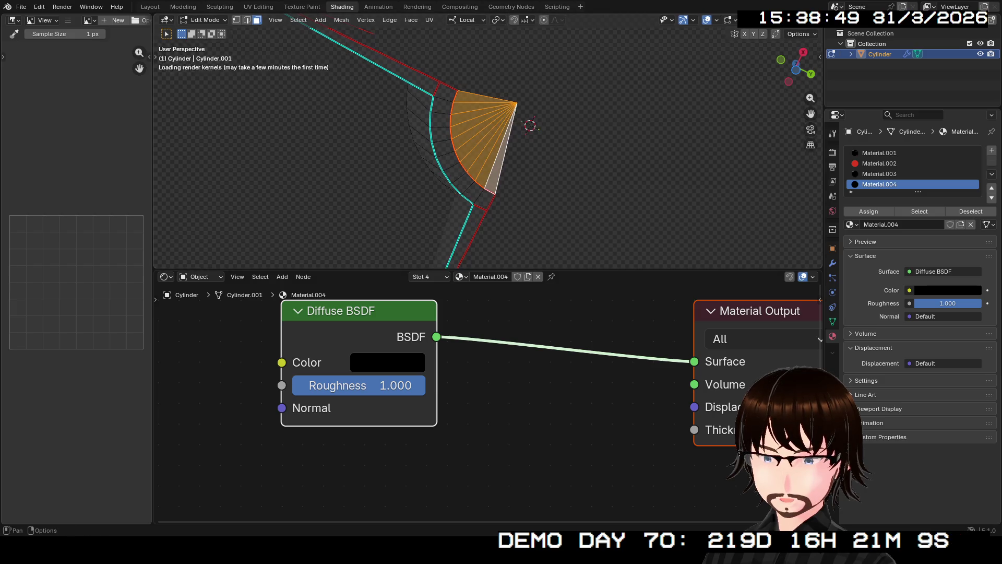
{"action": "mouse_move", "coordinate": [486, 141]}
{"action": "middle_mouse_down"}
{"action": "mouse_move", "coordinate": [439, 94]}
{"action": "mouse_move", "coordinate": [518, 164]}
{"action": "mouse_move", "coordinate": [501, 180]}
{"action": "mouse_move", "coordinate": [517, 204]}
{"action": "mouse_move", "coordinate": [572, 142]}
{"action": "mouse_move", "coordinate": [517, 204]}
{"action": "mouse_move", "coordinate": [509, 133]}
{"action": "mouse_move", "coordinate": [517, 188]}
{"action": "mouse_move", "coordinate": [525, 141]}
{"action": "mouse_move", "coordinate": [517, 180]}
{"action": "mouse_move", "coordinate": [521, 168]}
{"action": "mouse_move", "coordinate": [532, 196]}
{"action": "mouse_move", "coordinate": [537, 141]}
{"action": "mouse_move", "coordinate": [464, 256]}
{"action": "mouse_move", "coordinate": [486, 180]}
{"action": "mouse_move", "coordinate": [474, 192]}
{"action": "middle_mouse_up"}
{"action": "key", "text": "Tab"}
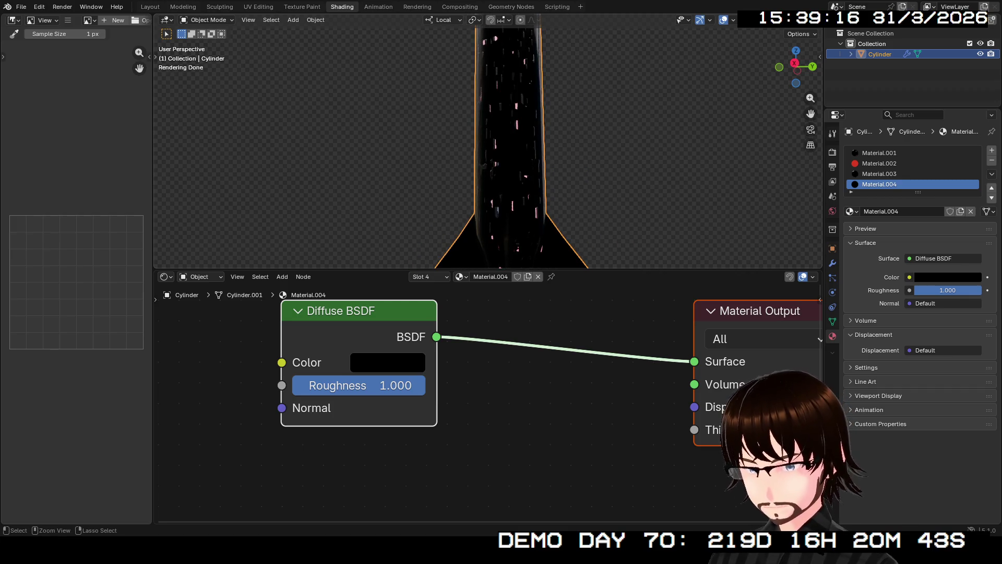
Step: Save the Missile file and begin renaming the nozzle's Material.004 to Black
{"action": "key", "text": "ctrl+s"}
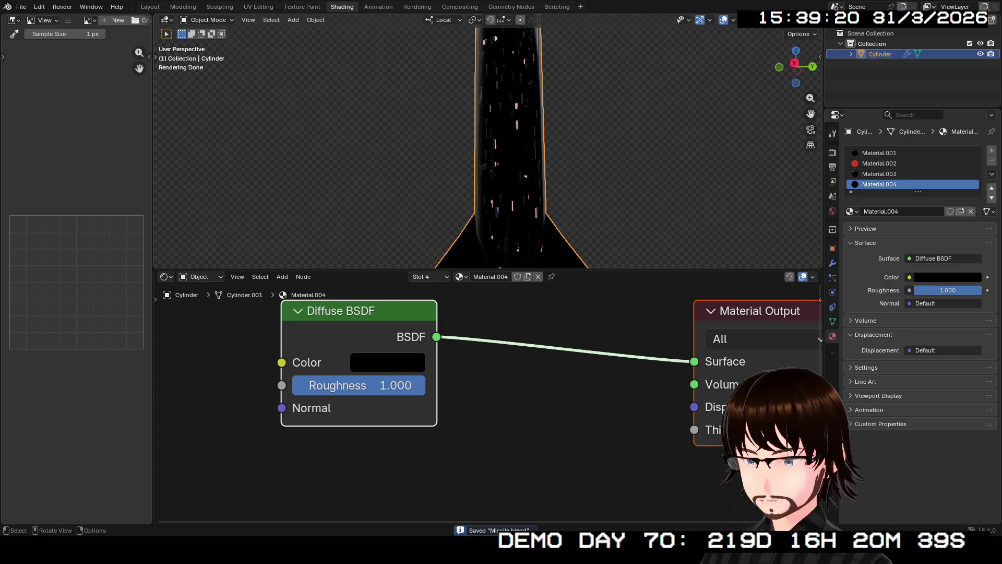
{"action": "scroll", "coordinate": [506, 156], "scroll_direction": "down", "scroll_amount": 2}
{"action": "scroll", "coordinate": [459, 402], "scroll_direction": "down", "scroll_amount": 3}
{"action": "middle_click_drag", "start_coordinate": [460, 402], "coordinate": [504, 470]}
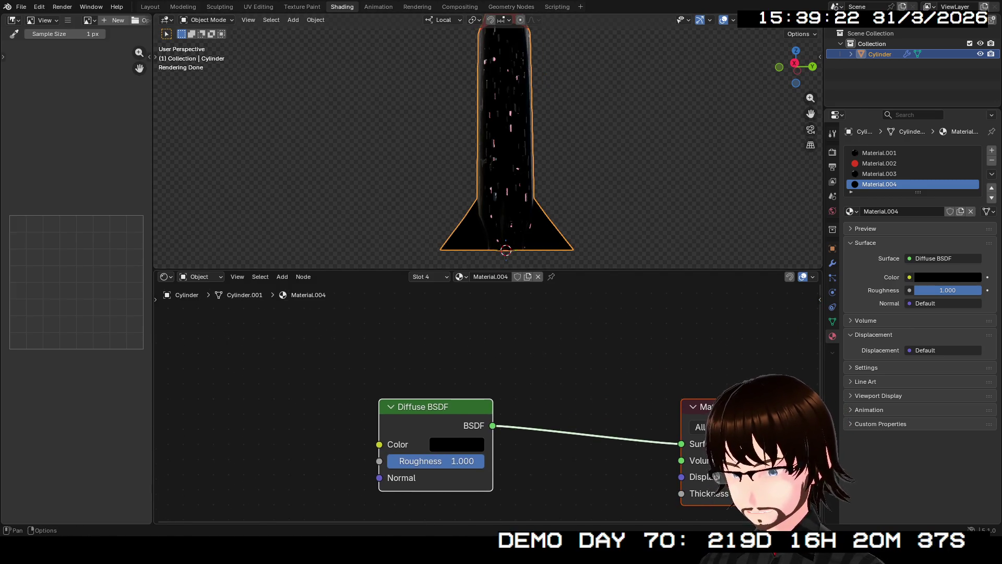
{"action": "left_click", "coordinate": [491, 277]}
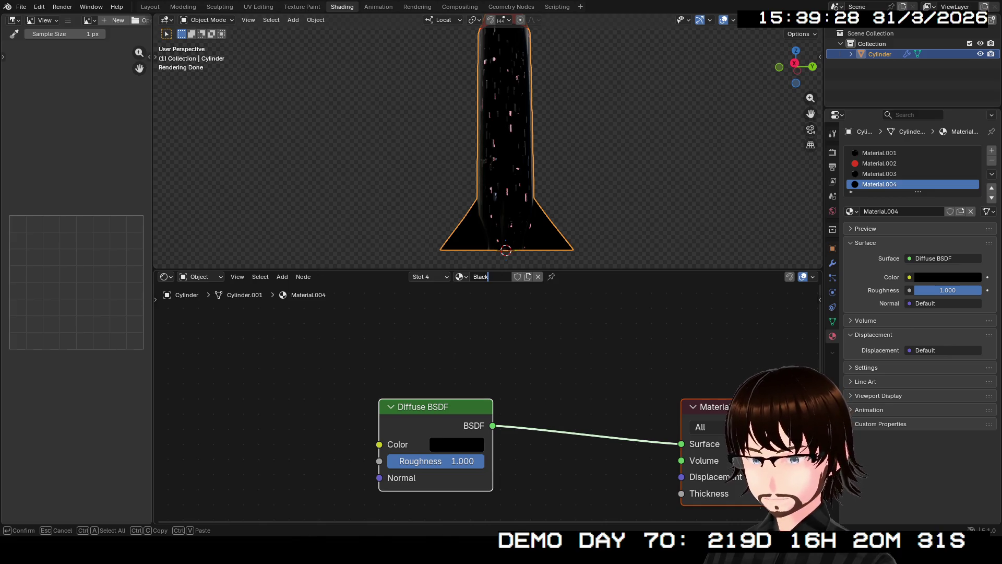
Step: Confirm the name Black and make Material.001 the active material on Slot 1
{"action": "key", "text": "Return"}
{"action": "left_click", "coordinate": [423, 277]}
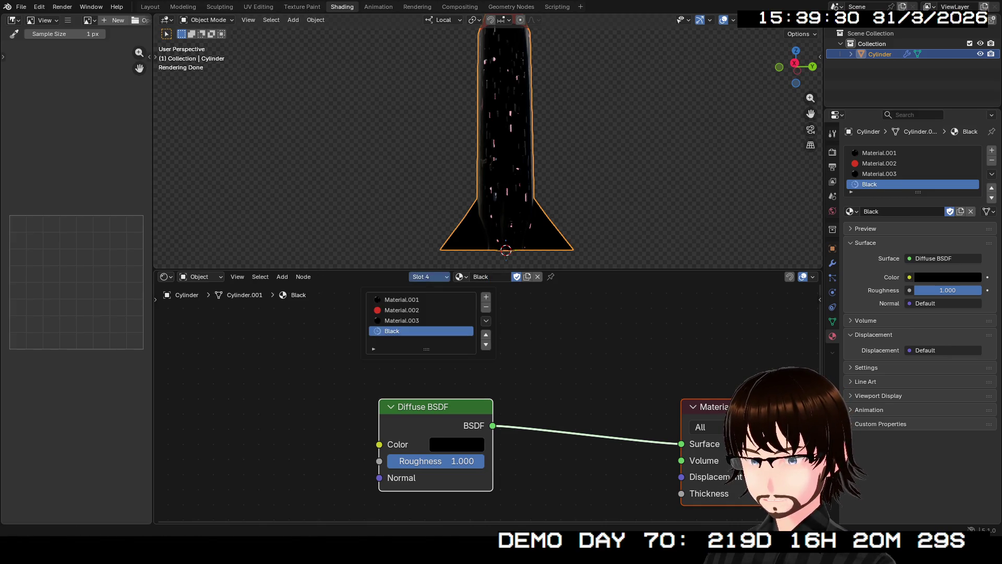
{"action": "left_click", "coordinate": [402, 299]}
{"action": "double_click", "coordinate": [491, 277]}
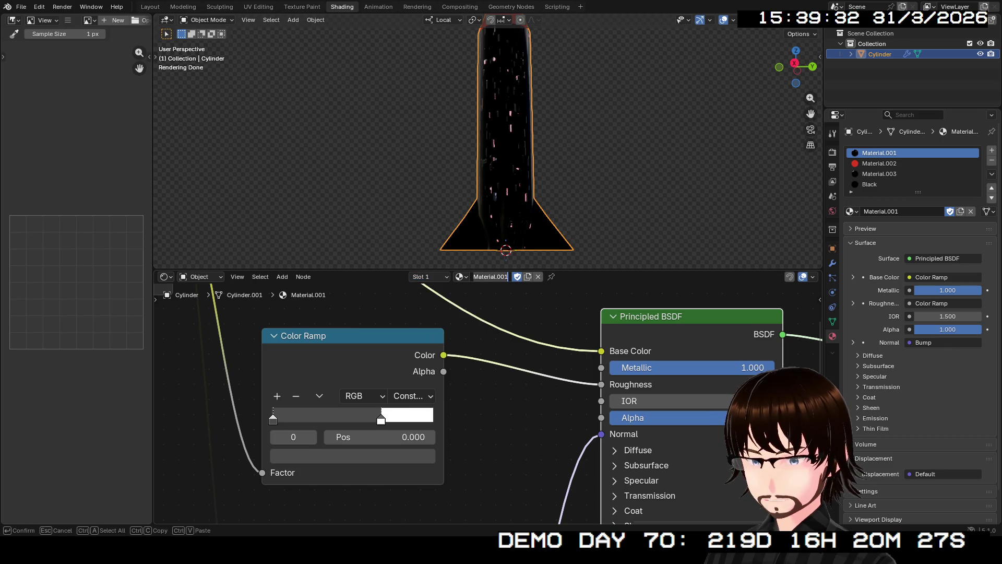
{"action": "key", "text": "Return"}
{"action": "scroll", "coordinate": [486, 400], "scroll_direction": "down", "scroll_amount": 3}
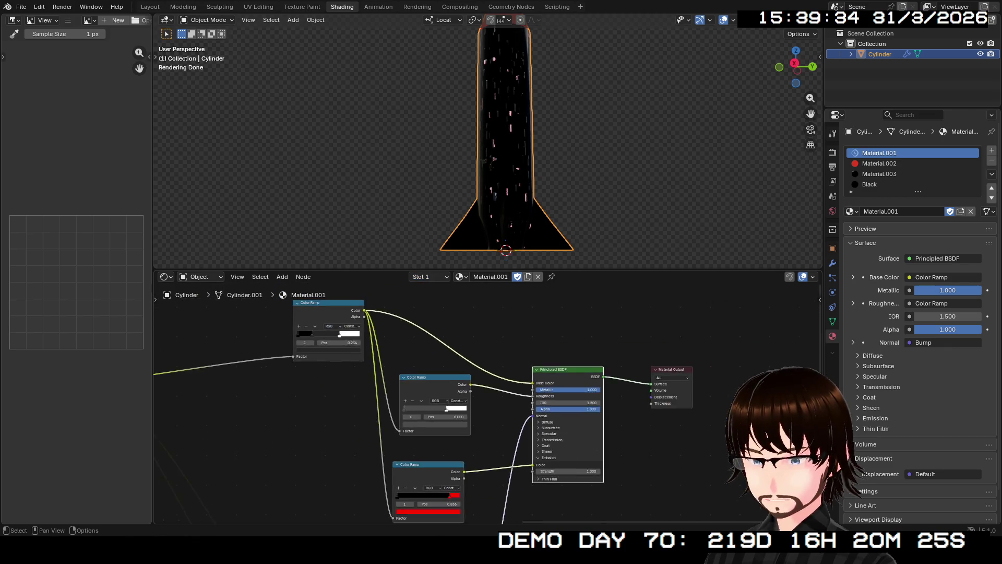
{"action": "scroll", "coordinate": [485, 399], "scroll_direction": "down", "scroll_amount": 3}
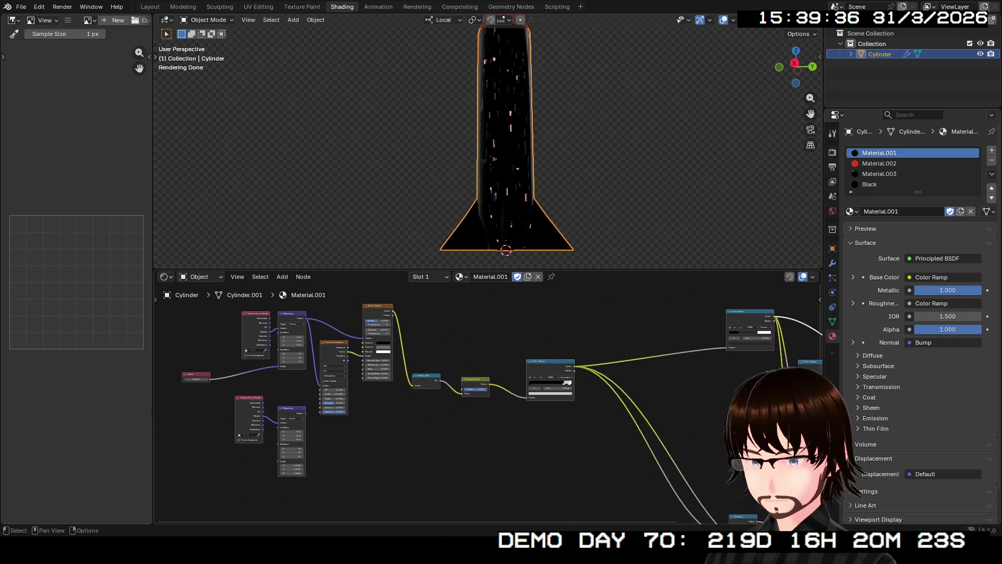
Step: Rename the rocket body material Material.001 to MissleMainCase
{"action": "middle_click_drag", "start_coordinate": [486, 400], "coordinate": [457, 523]}
{"action": "scroll", "coordinate": [487, 405], "scroll_direction": "up", "scroll_amount": 2}
{"action": "middle_click_drag", "start_coordinate": [488, 392], "coordinate": [471, 451]}
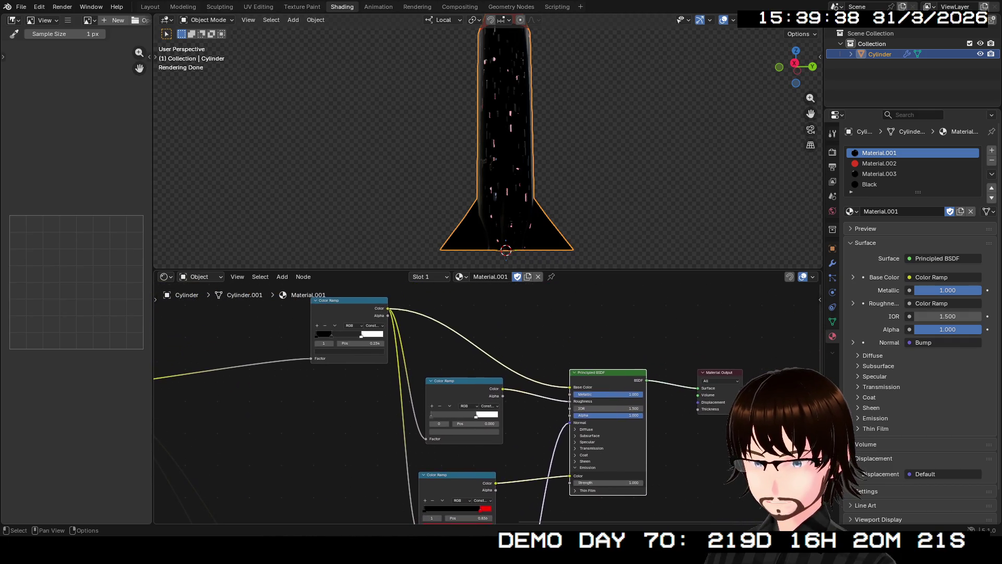
{"action": "double_click", "coordinate": [490, 277]}
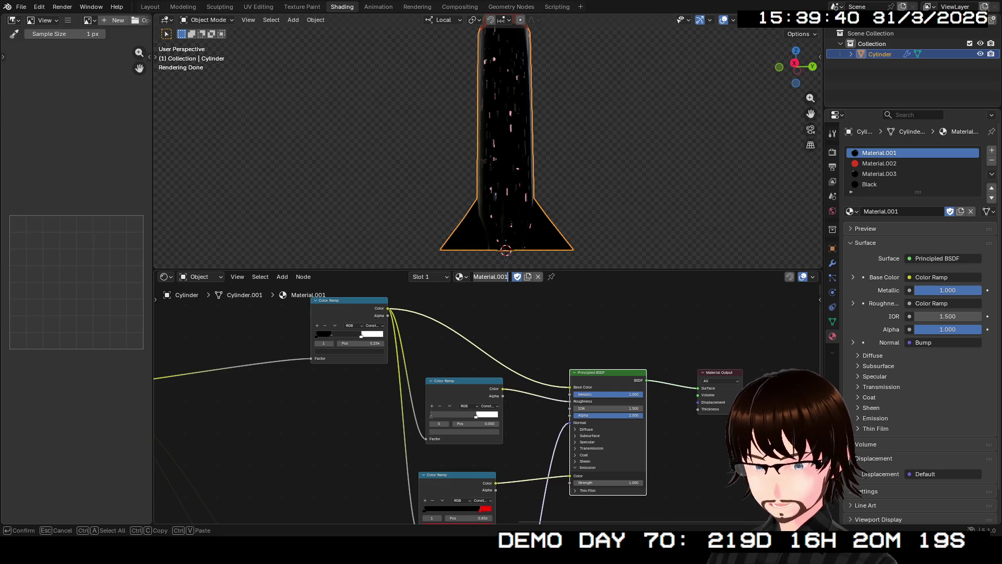
{"action": "type", "text": "Missle"}
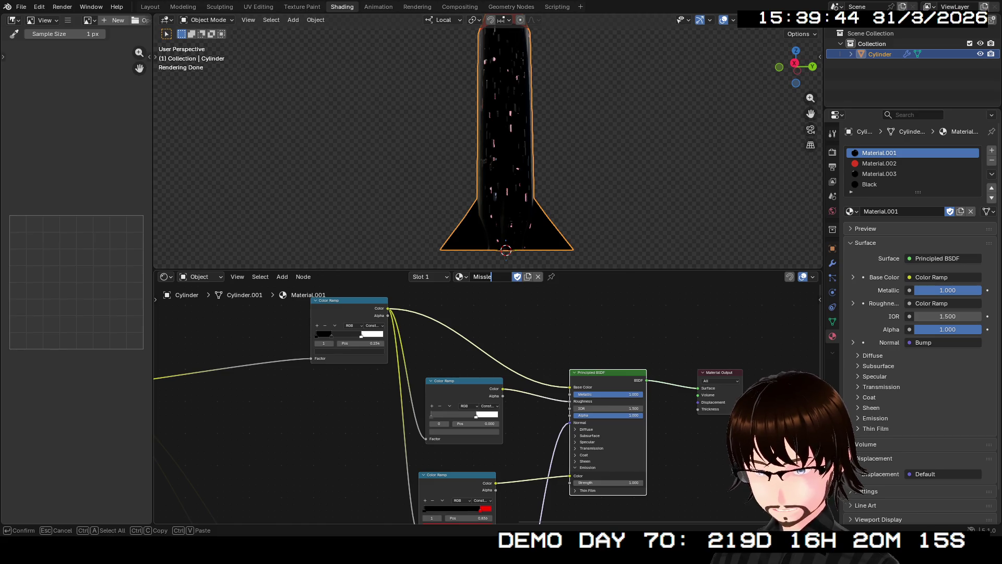
{"action": "type", "text": "MainCase"}
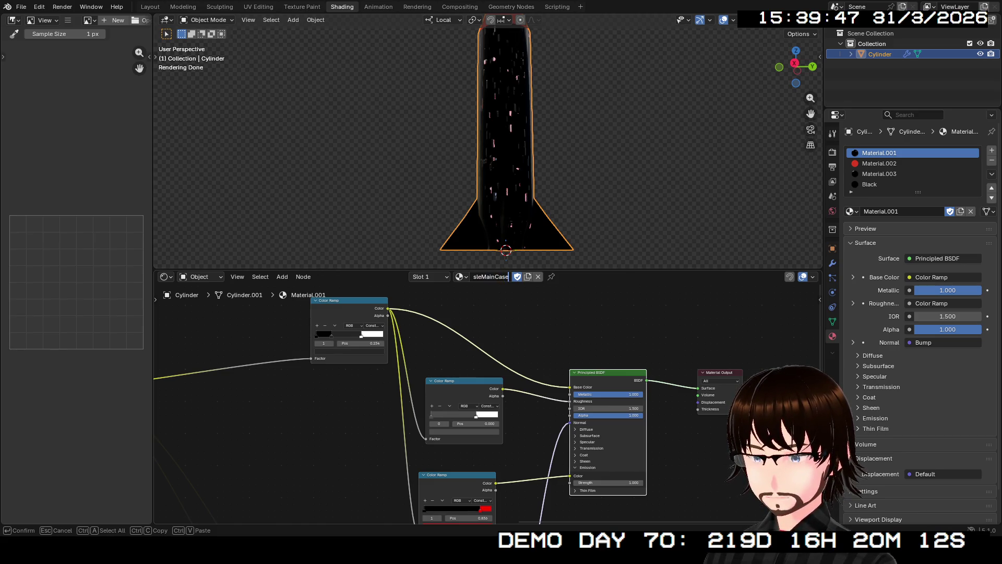
{"action": "key", "text": "Return"}
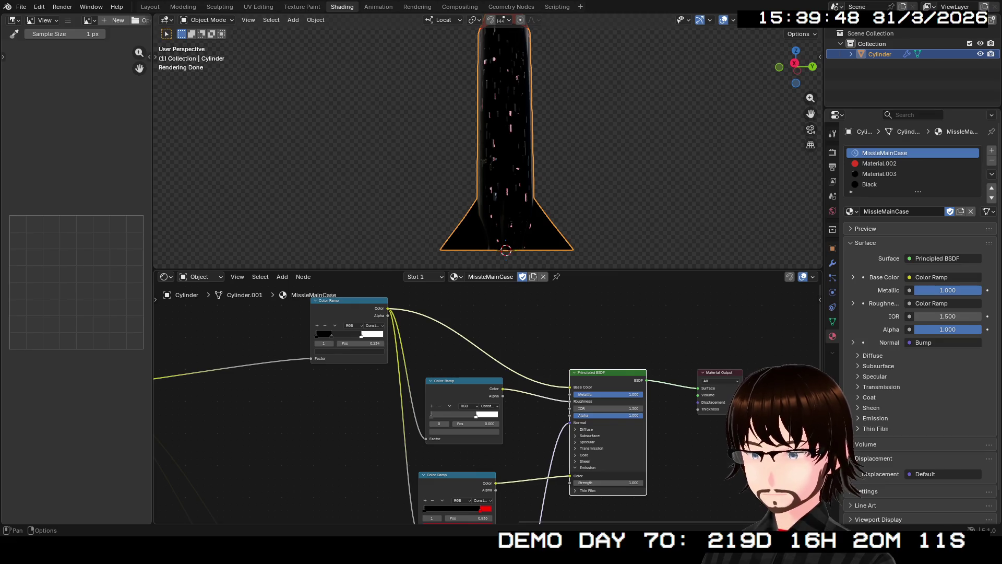
Step: Browse the material list and put MissleMainCase back on the first slot
{"action": "left_click", "coordinate": [455, 276]}
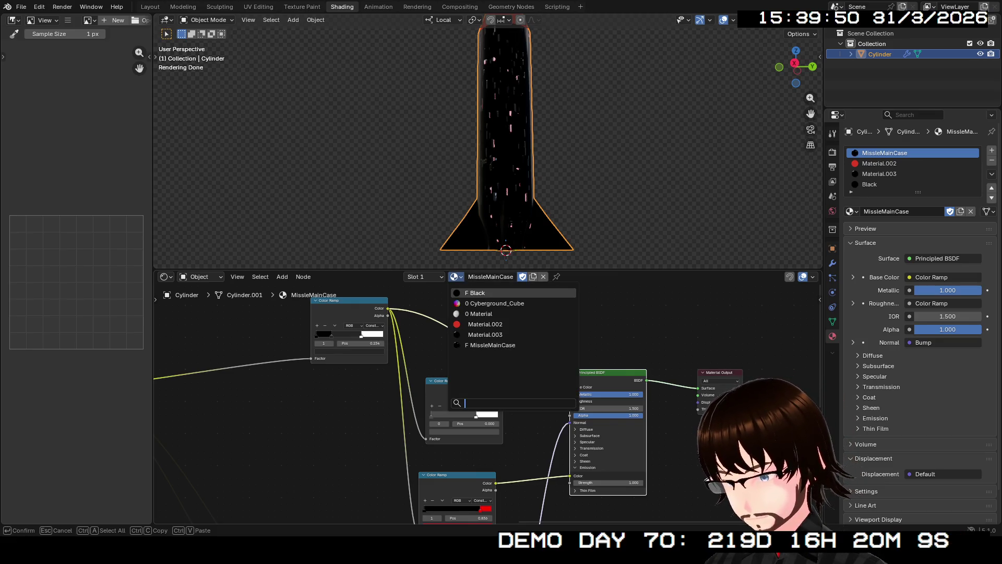
{"action": "key", "text": "Down"}
{"action": "key", "text": "Down"}
{"action": "key", "text": "Down"}
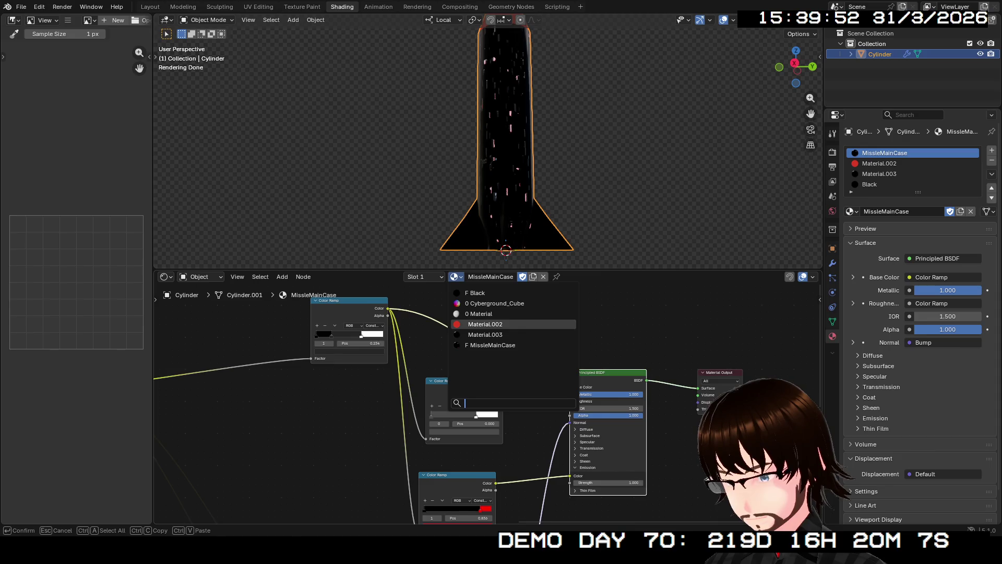
{"action": "key", "text": "Return"}
{"action": "key", "text": "Return"}
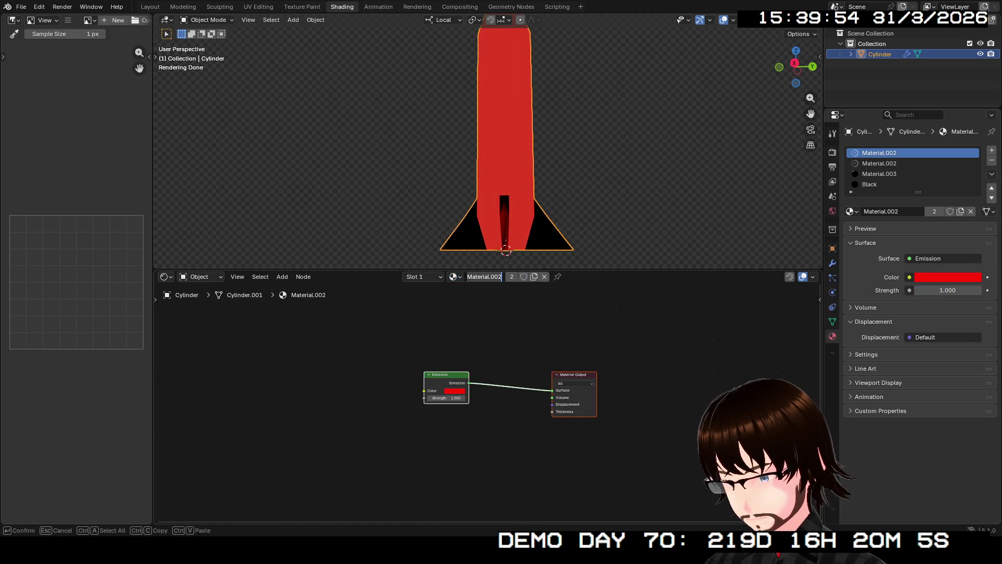
{"action": "key", "text": "Escape"}
{"action": "key", "text": "Return"}
{"action": "key", "text": "Up"}
{"action": "key", "text": "Up"}
{"action": "key", "text": "Up"}
{"action": "key", "text": "Up"}
{"action": "key", "text": "Return"}
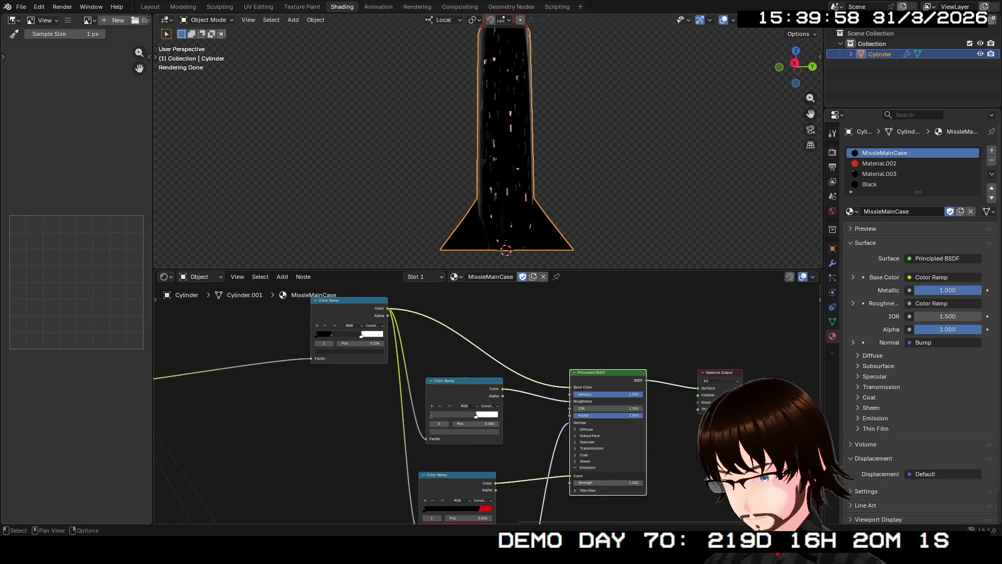
{"action": "left_click", "coordinate": [423, 277]}
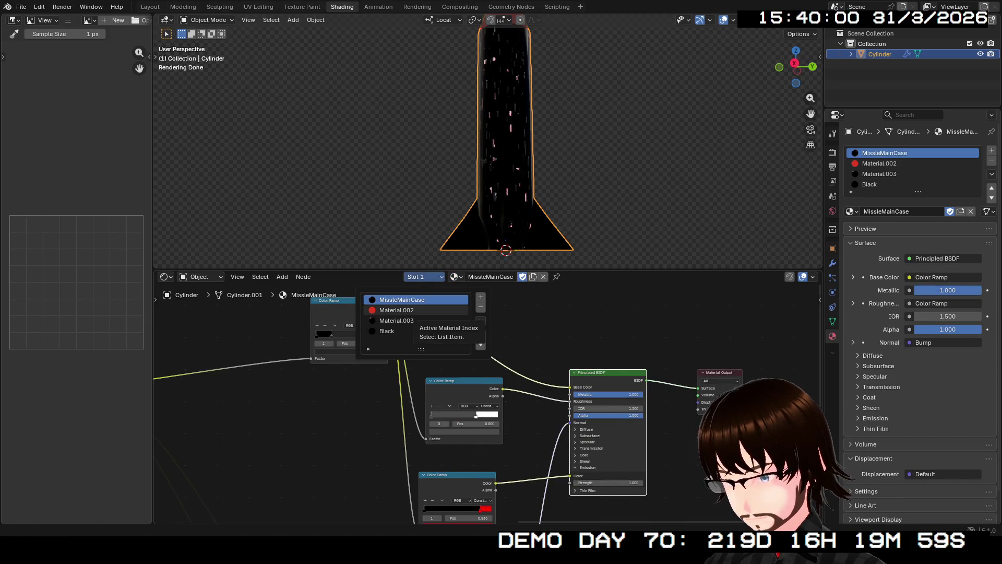
Step: Rename the red emission Material.002 on Slot 2 to RedEmission
{"action": "key", "text": "Down"}
{"action": "key", "text": "Return"}
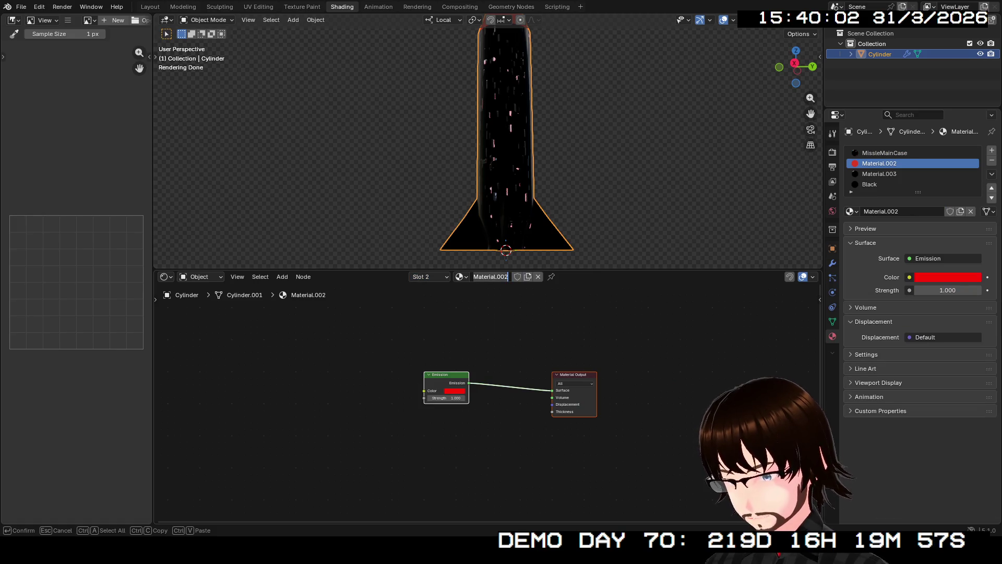
{"action": "key", "text": "Return"}
{"action": "key", "text": "Return"}
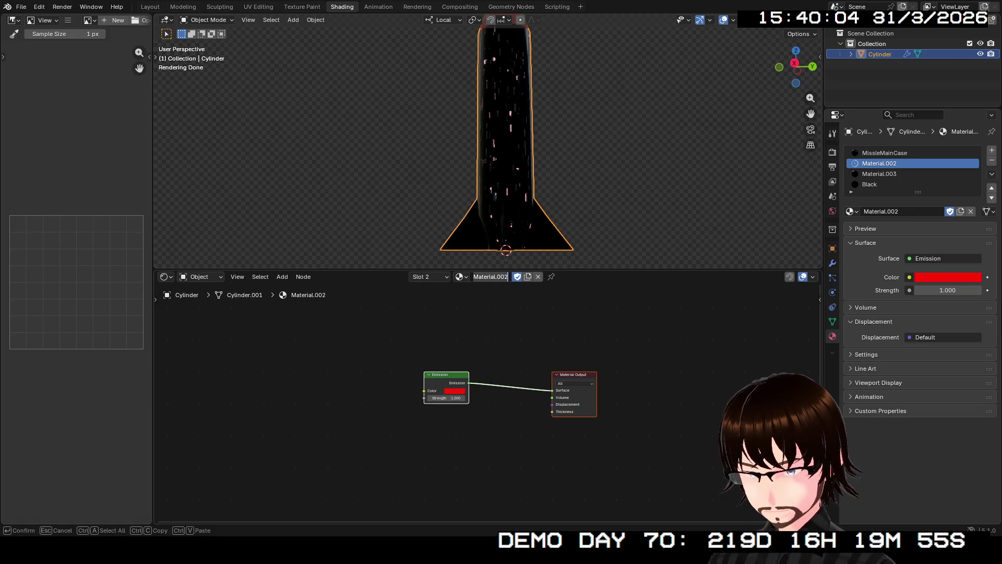
{"action": "type", "text": "RedEmission"}
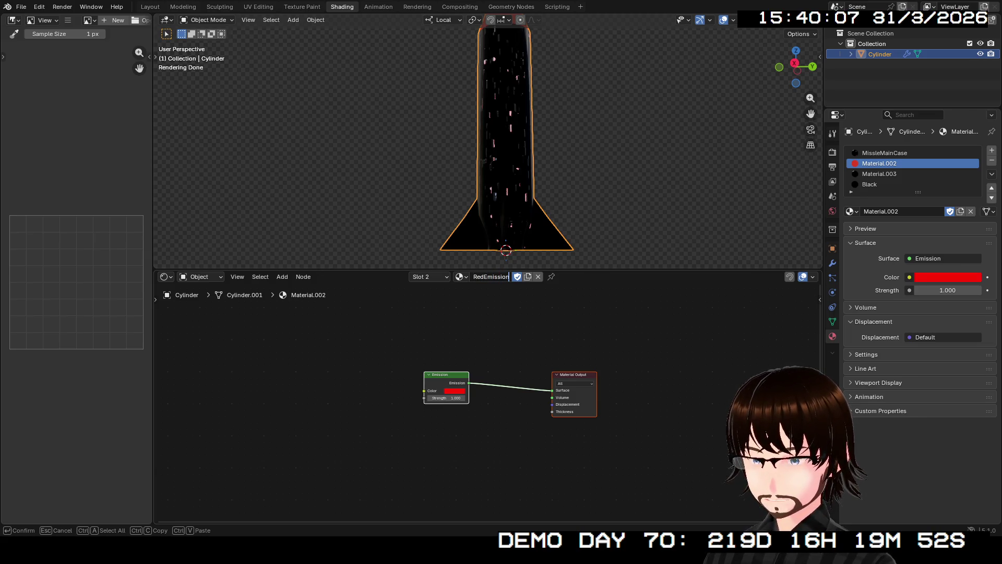
{"action": "key", "text": "Return"}
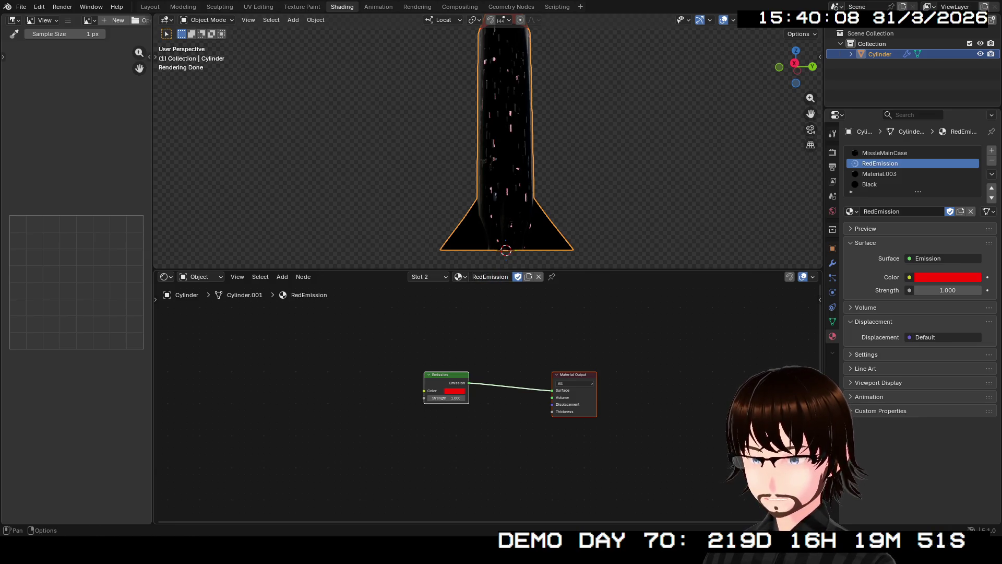
Step: Make Material.003 active on Slot 3 and start editing its name
{"action": "left_click", "coordinate": [421, 276]}
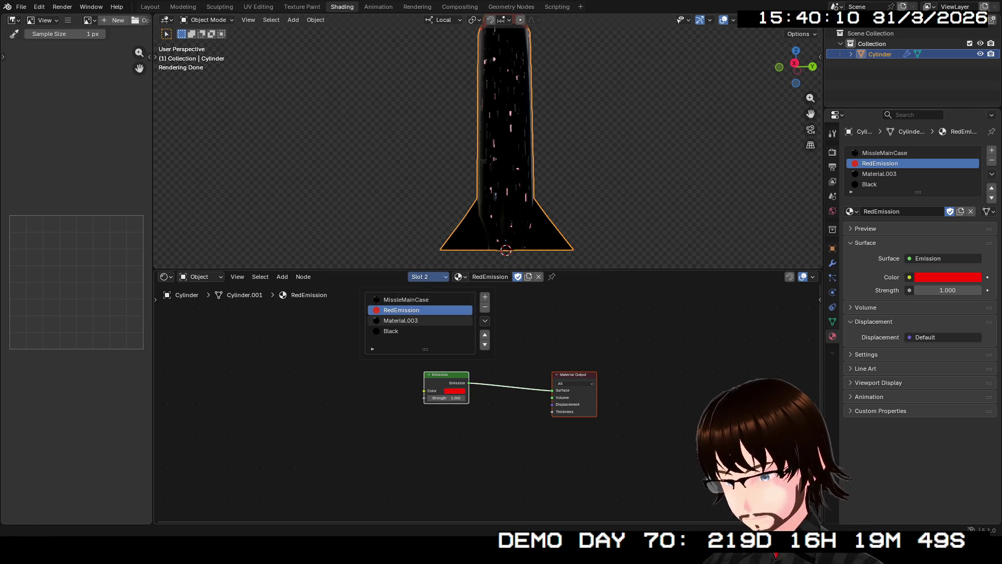
{"action": "left_click", "coordinate": [407, 321]}
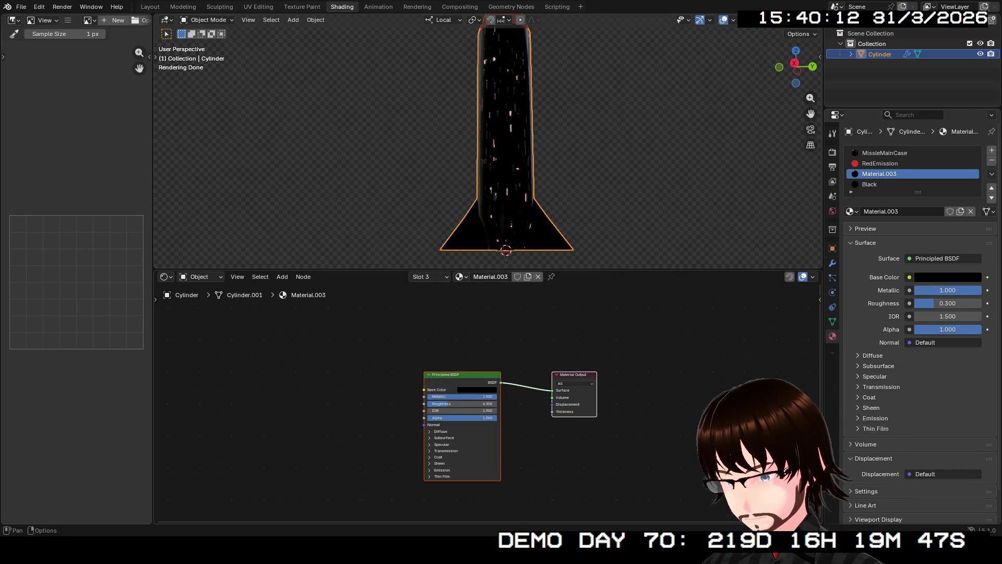
{"action": "double_click", "coordinate": [491, 276]}
{"action": "type", "text": "Fins"}
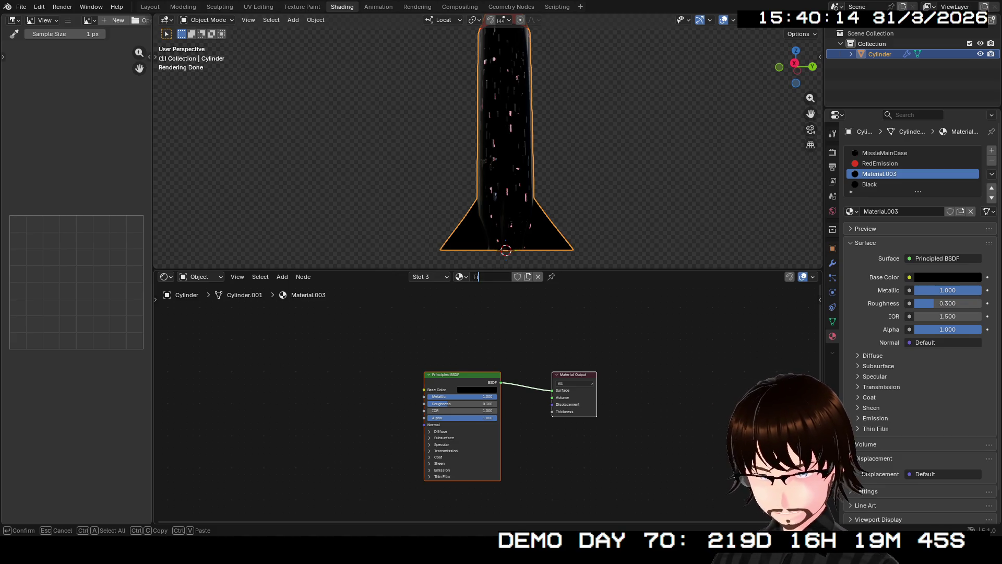
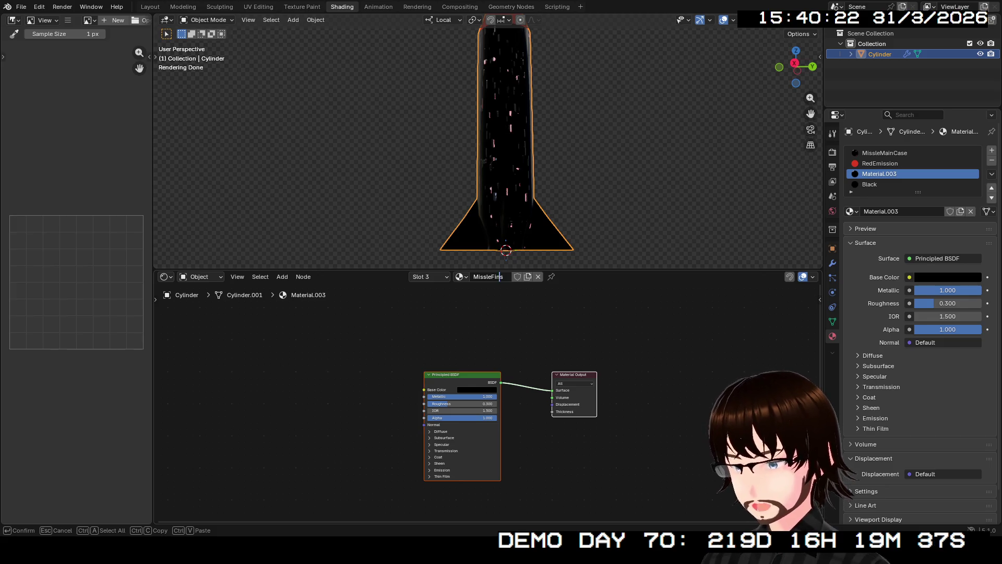
Step: Rename the fins material to MissileFins and switch the node editor to the MissleMainCase slot
{"action": "key", "text": "Right"}
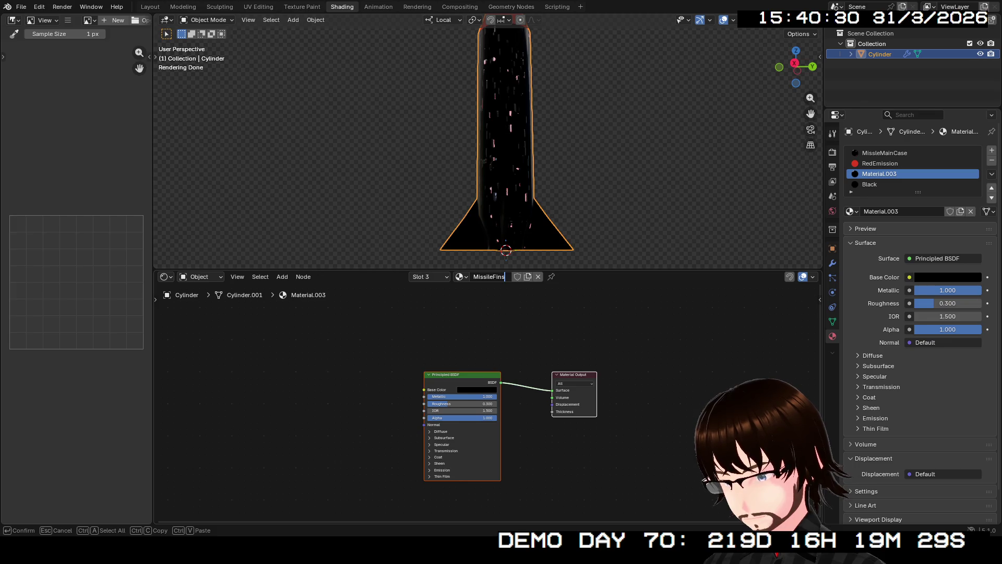
{"action": "key", "text": "Return"}
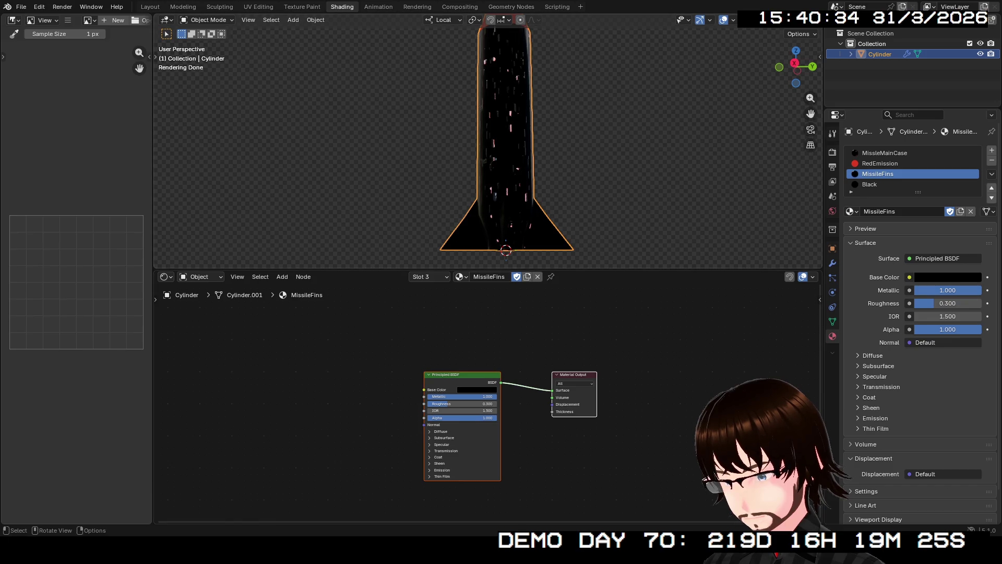
{"action": "middle_click_drag", "start_coordinate": [501, 156], "coordinate": [533, 126]}
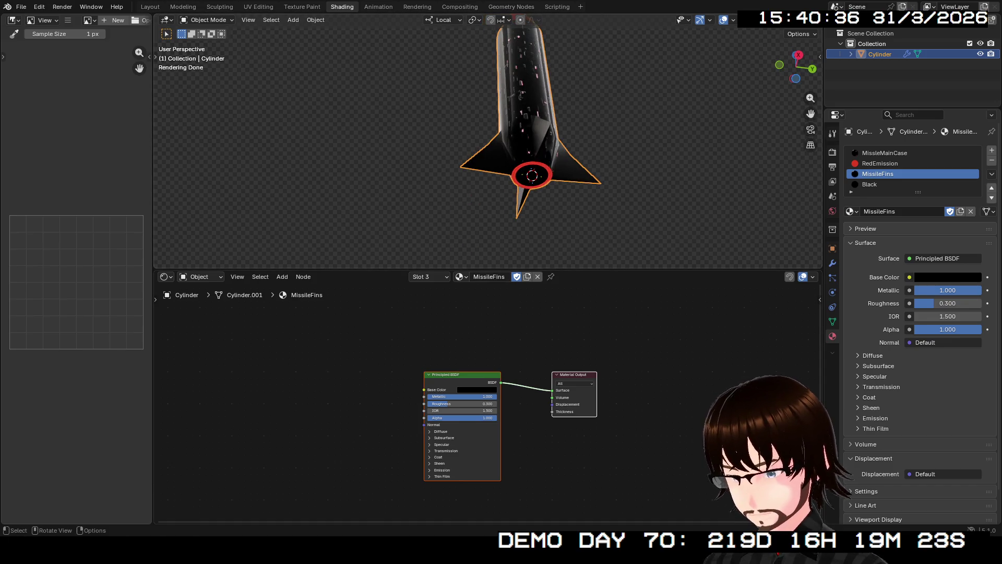
{"action": "scroll", "coordinate": [501, 158], "scroll_direction": "up", "scroll_amount": 5}
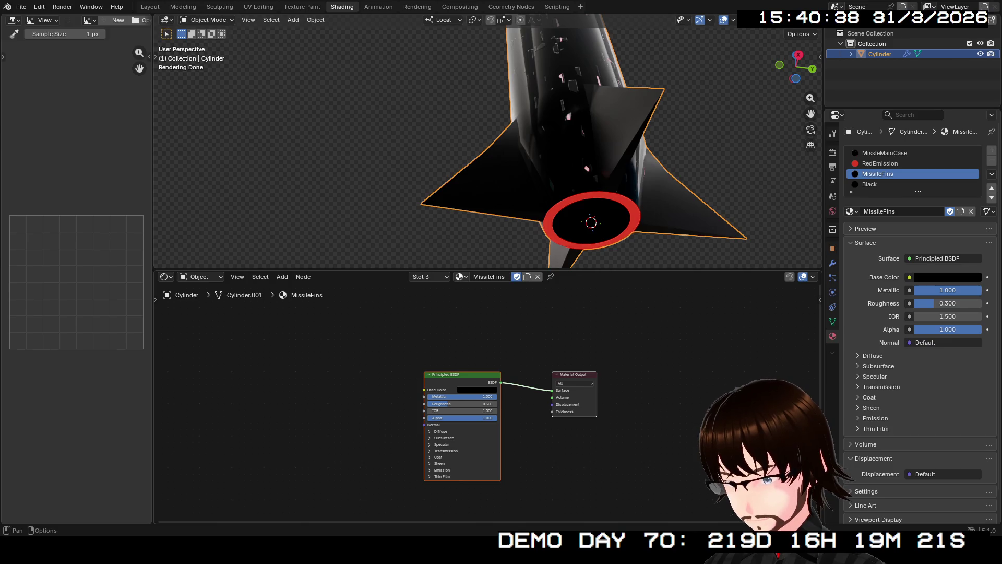
{"action": "left_click", "coordinate": [430, 276]}
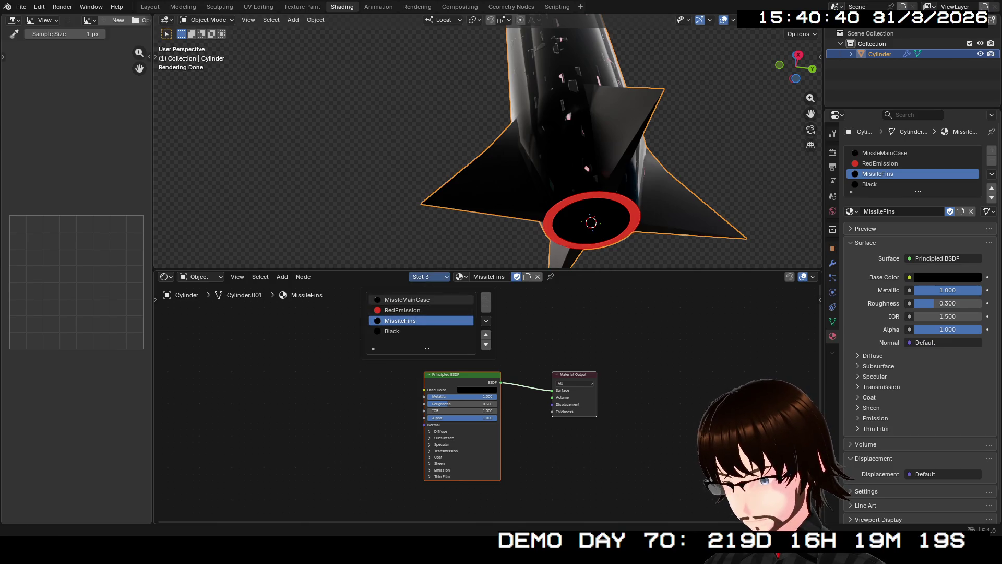
{"action": "left_click", "coordinate": [415, 300]}
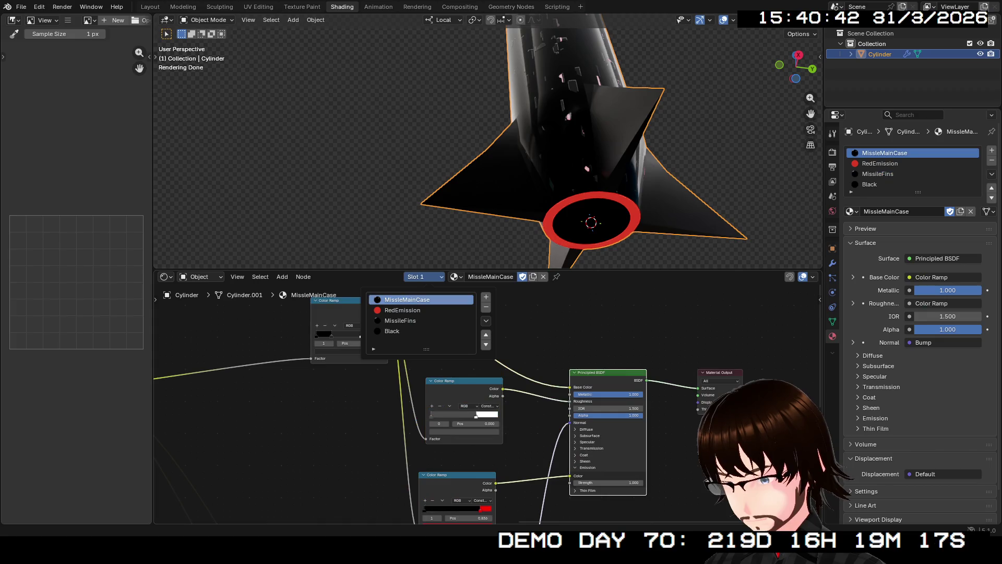
Step: Correct the material name to MissileMainCase
{"action": "left_click", "coordinate": [481, 277]}
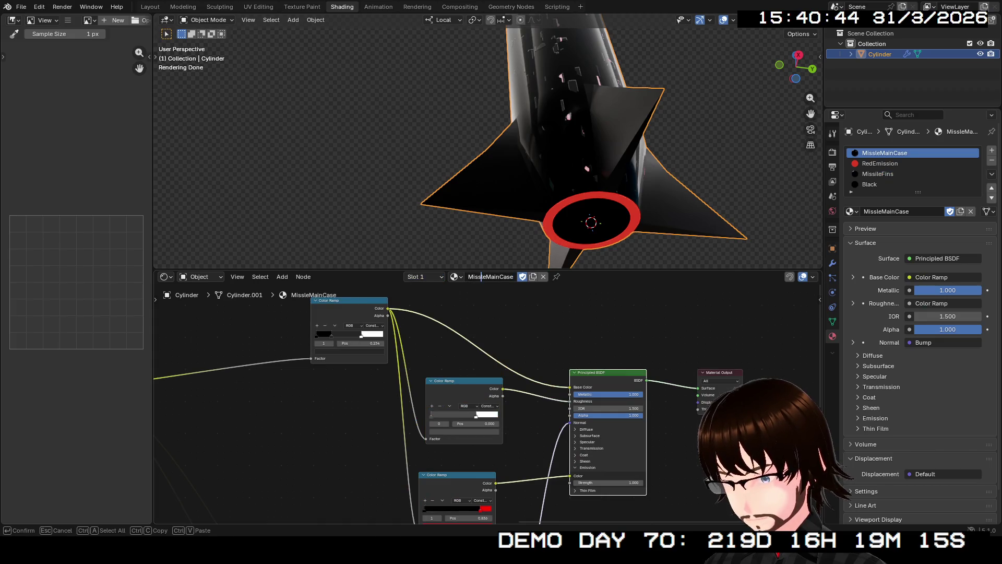
{"action": "type", "text": "i"}
{"action": "key", "text": "Return"}
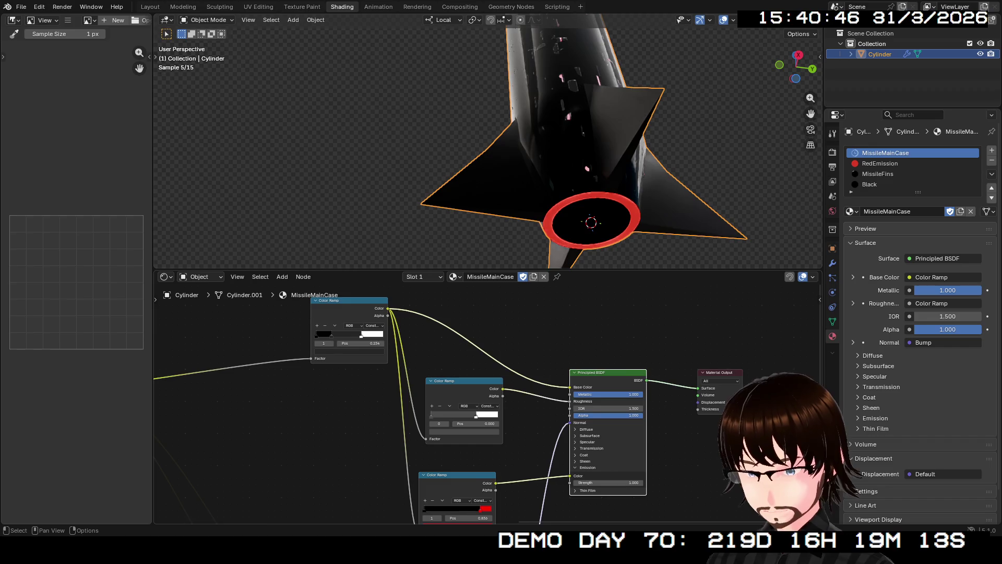
{"action": "middle_click_drag", "start_coordinate": [485, 118], "coordinate": [486, 235]}
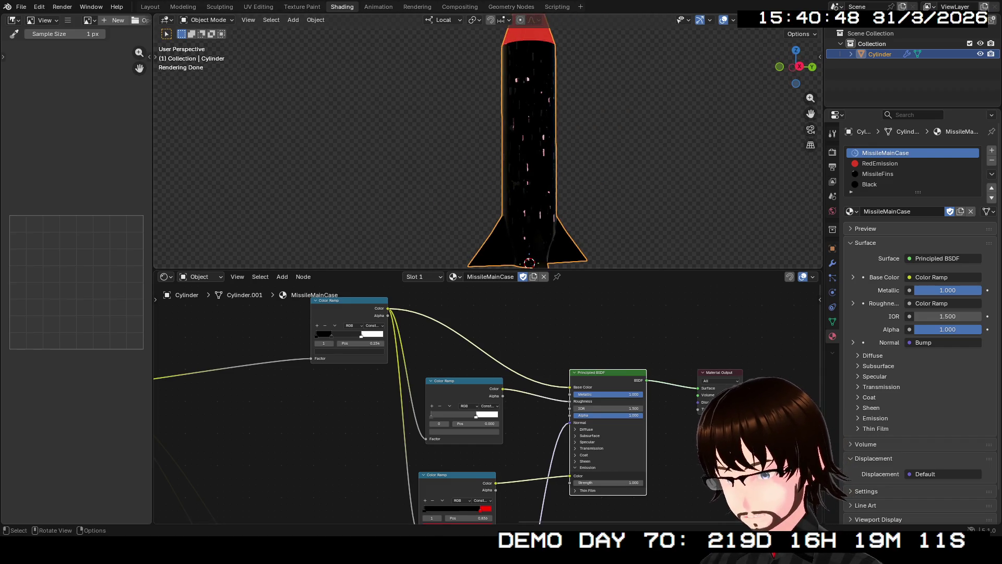
{"action": "scroll", "coordinate": [486, 404], "scroll_direction": "down", "scroll_amount": 2}
{"action": "middle_click_drag", "start_coordinate": [486, 407], "coordinate": [410, 308]}
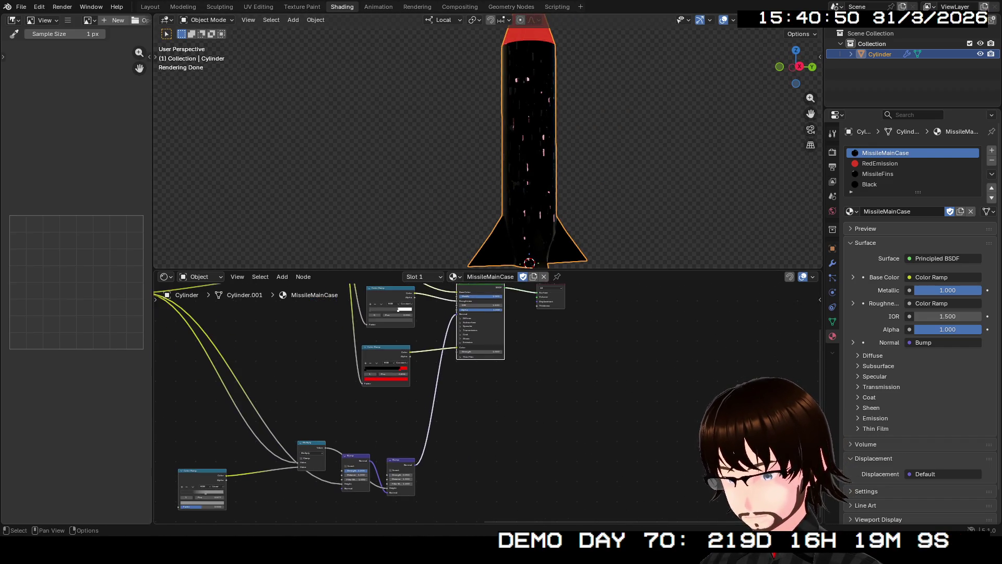
Step: Apply the Mirror modifier permanently and move to the UV Editing workspace
{"action": "left_click", "coordinate": [832, 263]}
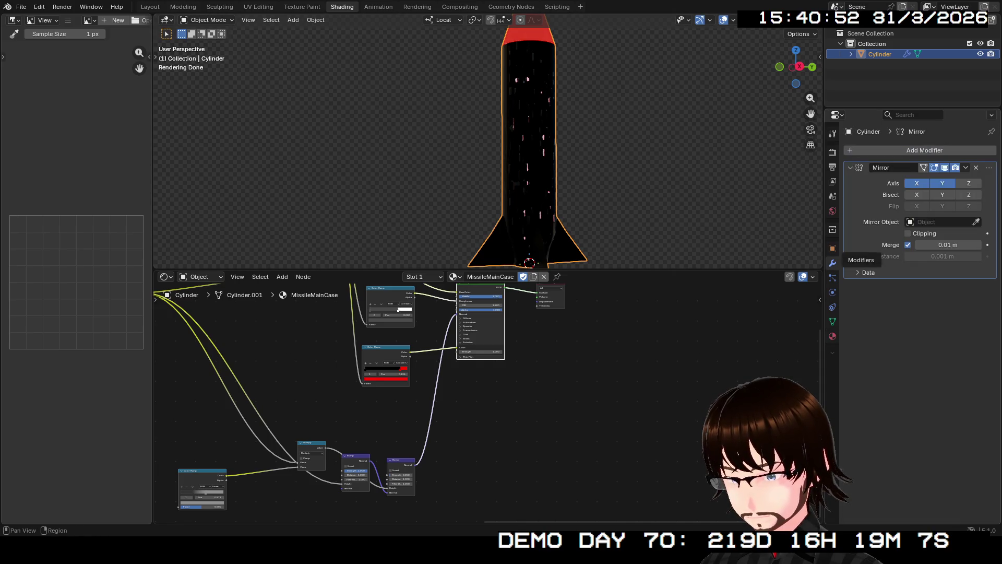
{"action": "left_click", "coordinate": [965, 168]}
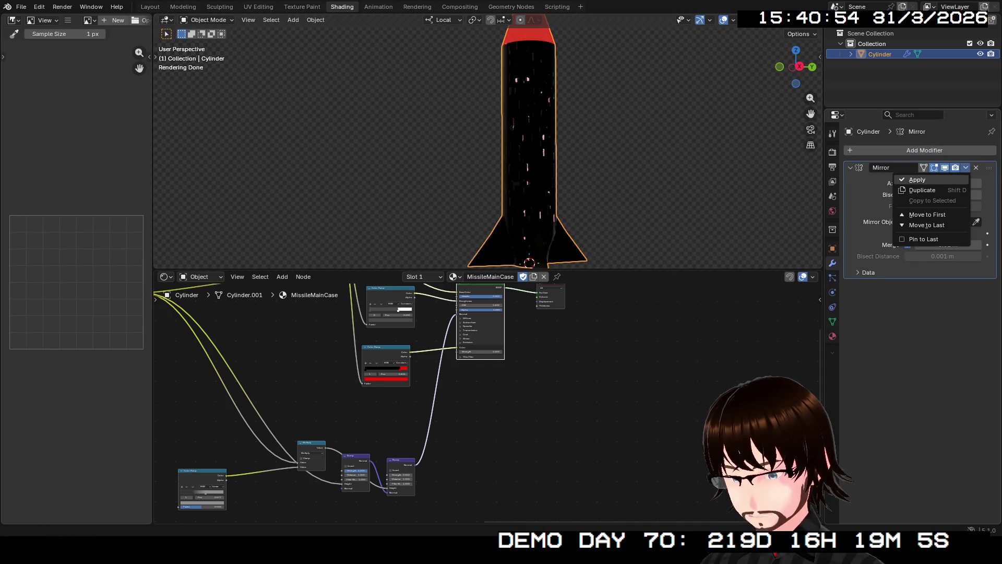
{"action": "left_click", "coordinate": [916, 179]}
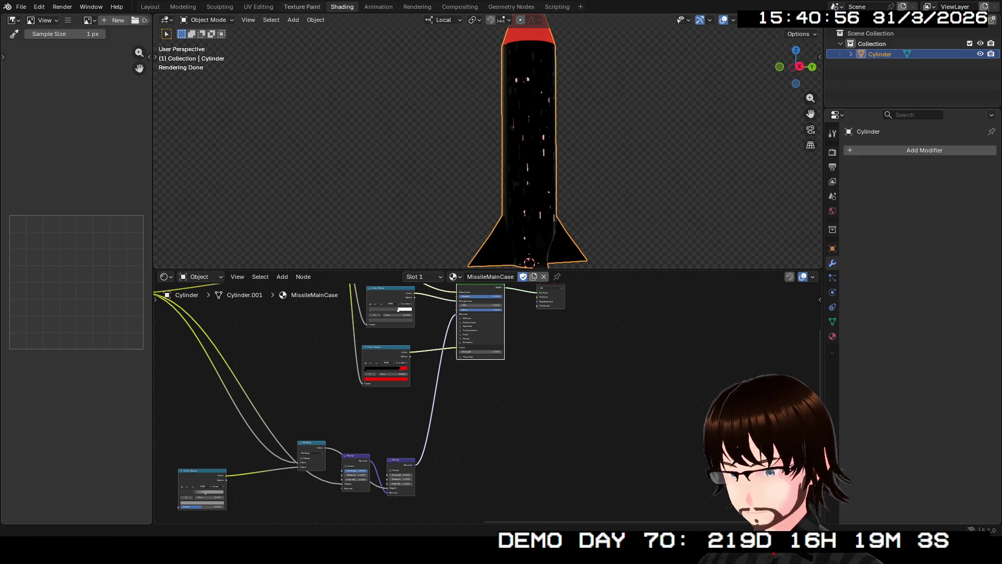
{"action": "left_click", "coordinate": [259, 7]}
{"action": "scroll", "coordinate": [619, 274], "scroll_direction": "down", "scroll_amount": 2}
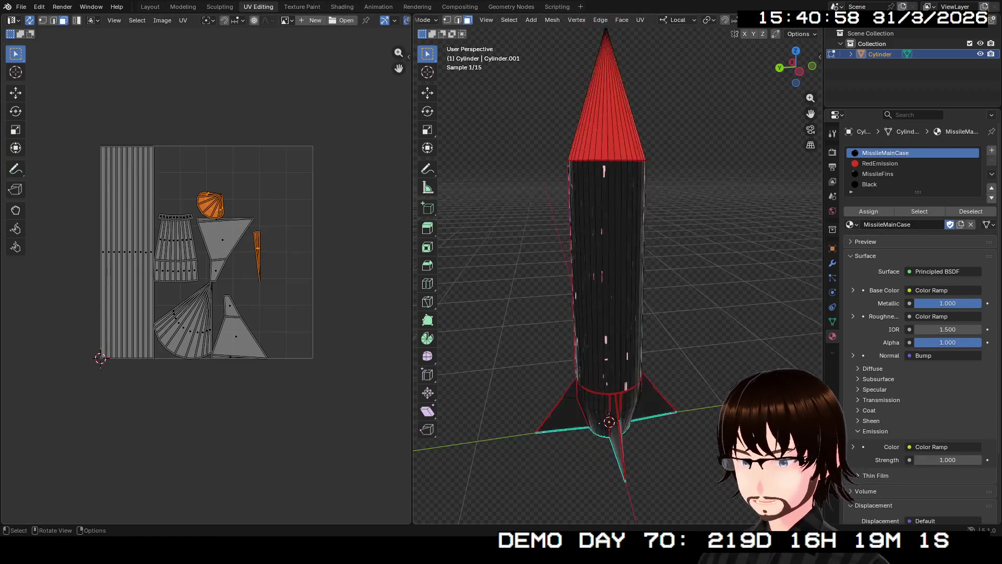
{"action": "scroll", "coordinate": [620, 274], "scroll_direction": "down", "scroll_amount": 2}
{"action": "scroll", "coordinate": [619, 274], "scroll_direction": "down", "scroll_amount": 2}
Step: Clear the seam from a vertical edge line on the missile body, then select the whole mesh
{"action": "mouse_move", "coordinate": [618, 275]}
{"action": "middle_mouse_down"}
{"action": "mouse_move", "coordinate": [595, 267]}
{"action": "mouse_move", "coordinate": [611, 271]}
{"action": "middle_mouse_up"}
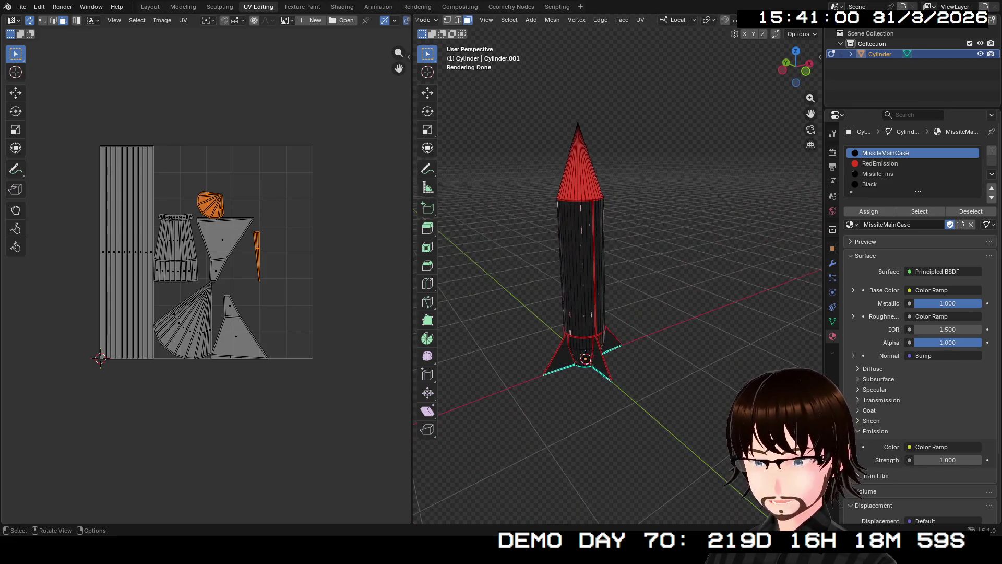
{"action": "scroll", "coordinate": [618, 275], "scroll_direction": "up", "scroll_amount": 3}
{"action": "left_click", "coordinate": [578, 259]}
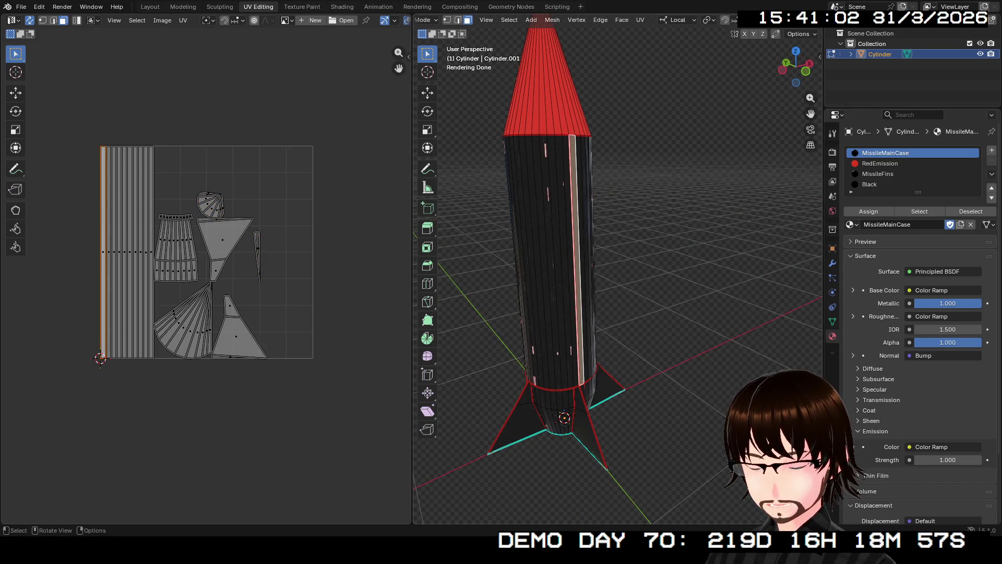
{"action": "scroll", "coordinate": [618, 275], "scroll_direction": "up", "scroll_amount": 3}
{"action": "scroll", "coordinate": [618, 274], "scroll_direction": "up", "scroll_amount": 3}
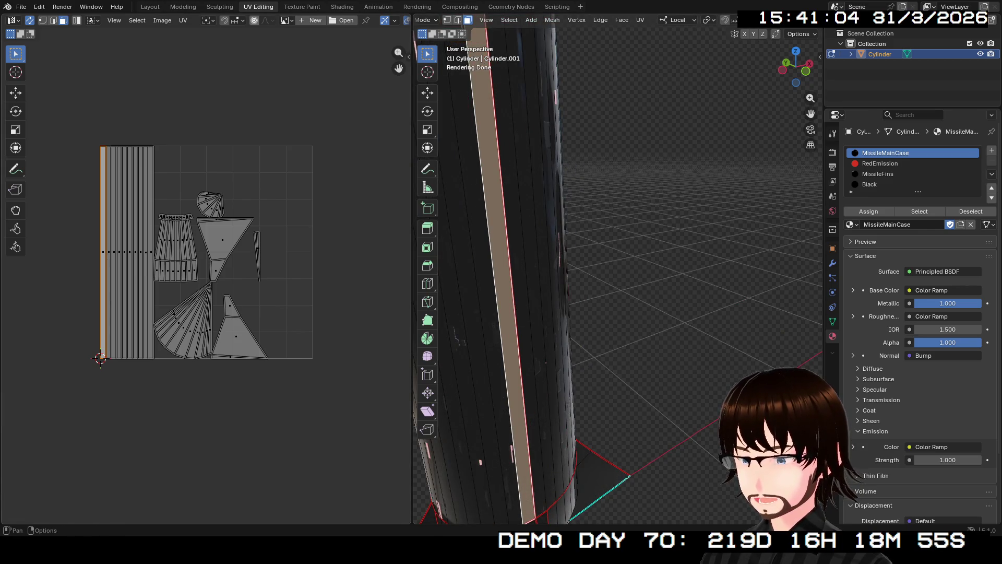
{"action": "scroll", "coordinate": [532, 274], "scroll_direction": "down", "scroll_amount": 4}
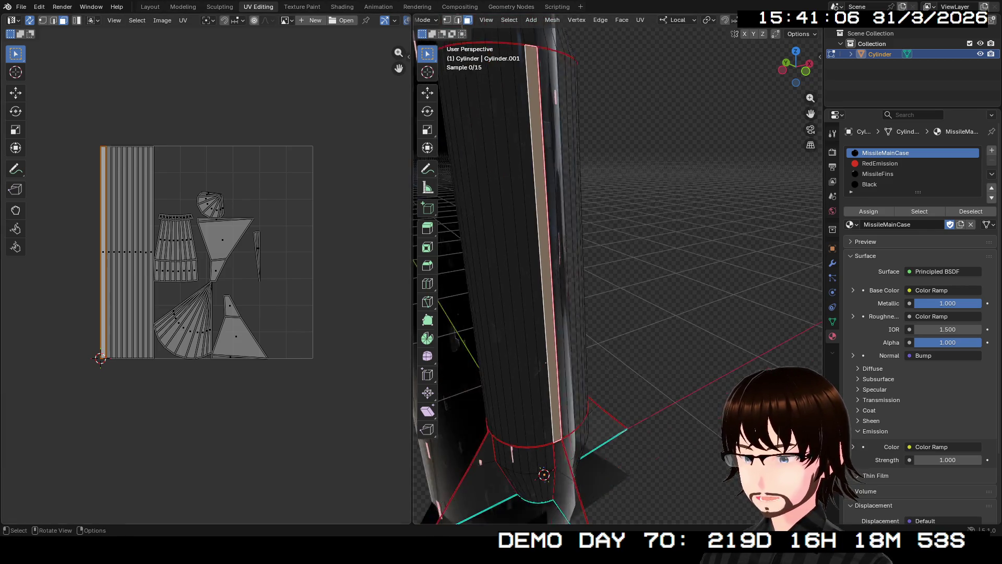
{"action": "scroll", "coordinate": [533, 274], "scroll_direction": "up", "scroll_amount": 1}
{"action": "key", "text": "2"}
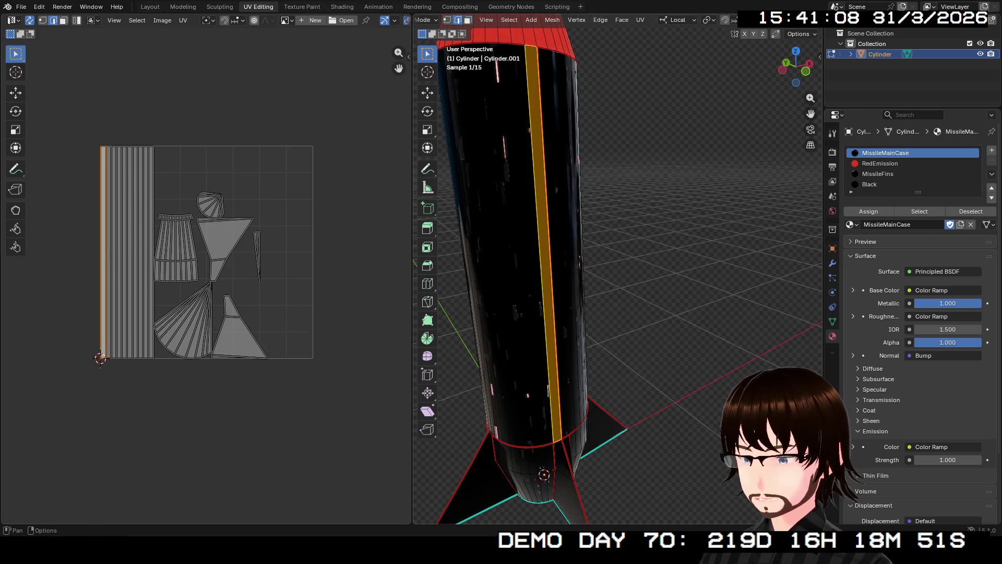
{"action": "key", "text": "ctrl+e"}
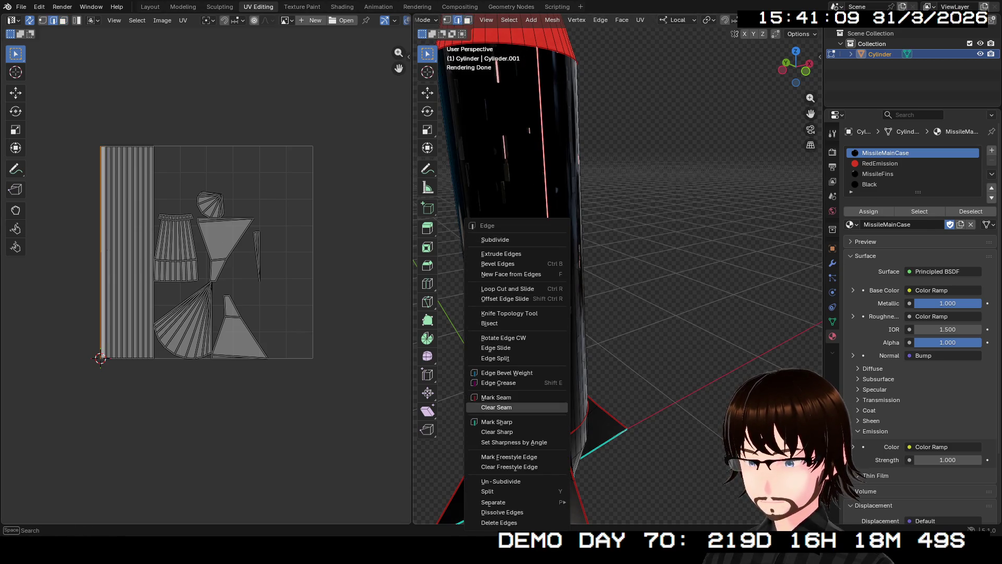
{"action": "left_click", "coordinate": [518, 408]}
{"action": "mouse_move", "coordinate": [517, 408]}
{"action": "middle_mouse_down"}
{"action": "mouse_move", "coordinate": [595, 376]}
{"action": "mouse_move", "coordinate": [549, 345]}
{"action": "middle_mouse_up"}
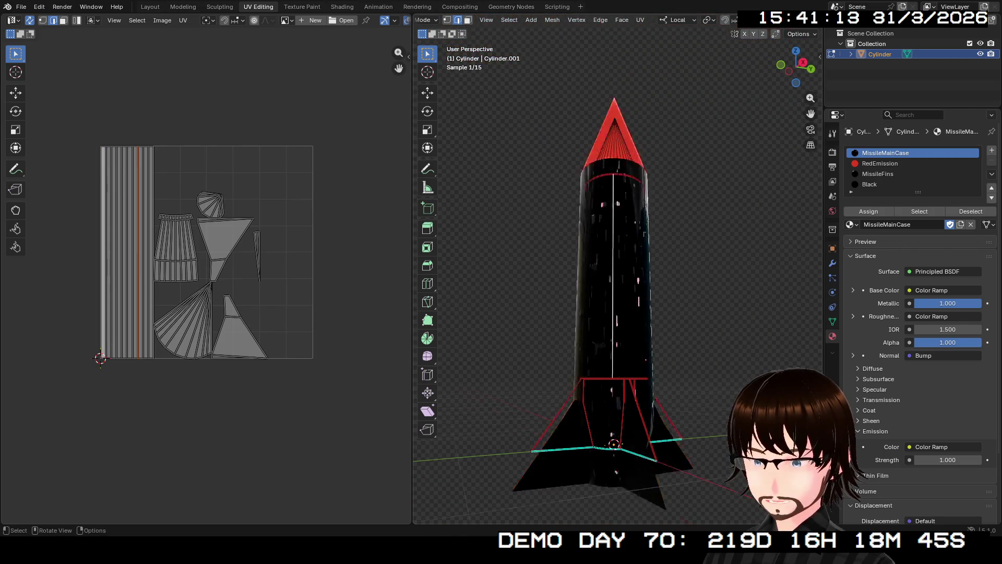
{"action": "mouse_move", "coordinate": [548, 344]}
{"action": "middle_mouse_down"}
{"action": "mouse_move", "coordinate": [549, 235]}
{"action": "mouse_move", "coordinate": [548, 338]}
{"action": "middle_mouse_up"}
{"action": "key", "text": "a"}
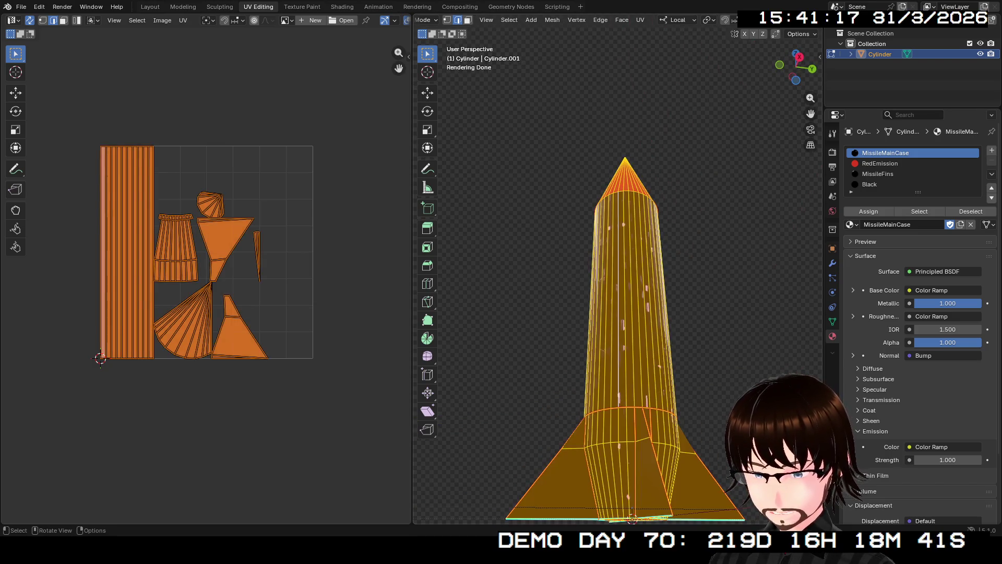
Step: Unwrap the whole missile into a new UV layout and inspect the resulting islands
{"action": "left_click", "coordinate": [641, 20]}
{"action": "left_click", "coordinate": [666, 32]}
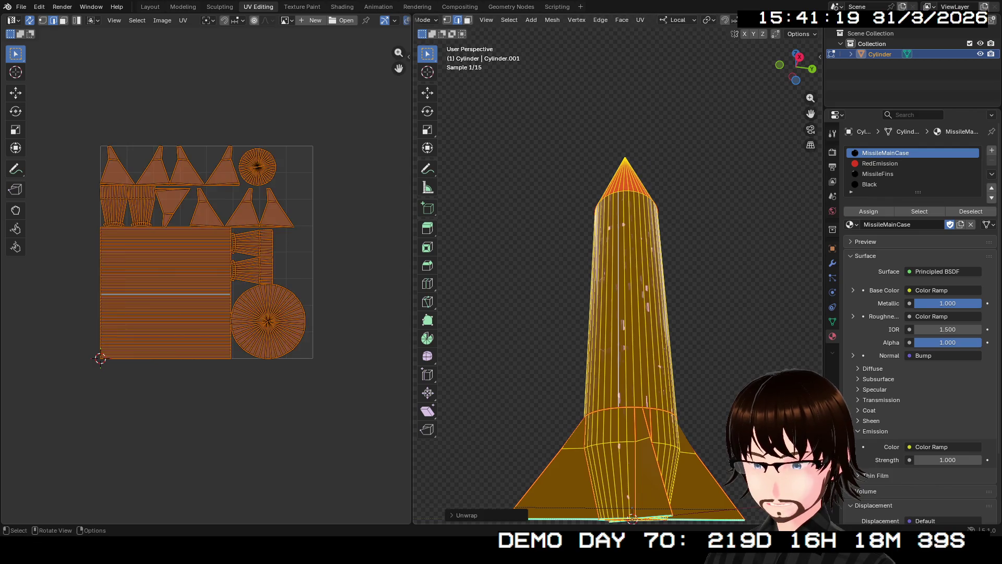
{"action": "scroll", "coordinate": [205, 233], "scroll_direction": "up", "scroll_amount": 4}
{"action": "scroll", "coordinate": [206, 234], "scroll_direction": "down", "scroll_amount": 2}
{"action": "scroll", "coordinate": [206, 234], "scroll_direction": "up", "scroll_amount": 2}
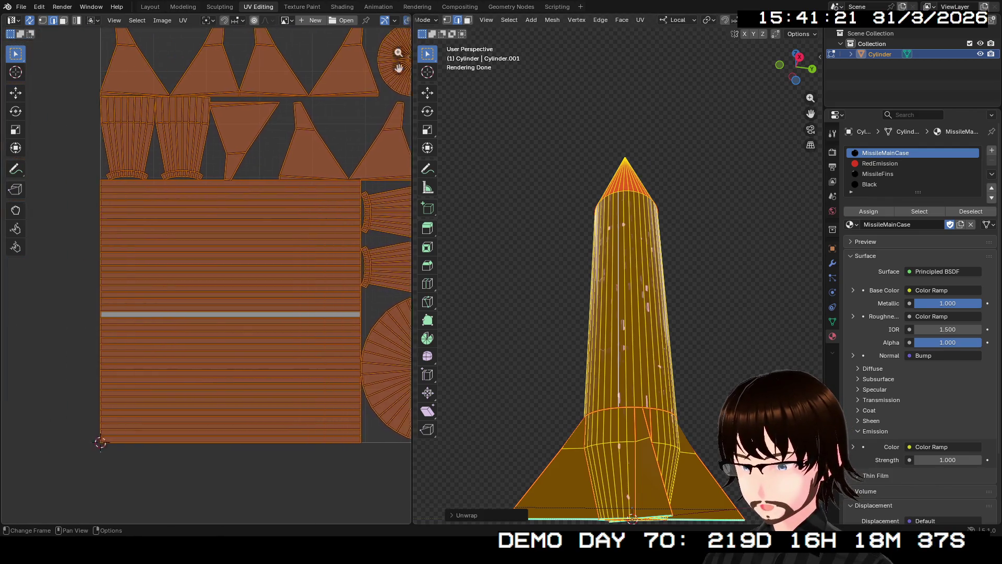
{"action": "middle_click_drag", "start_coordinate": [205, 234], "coordinate": [260, 302]}
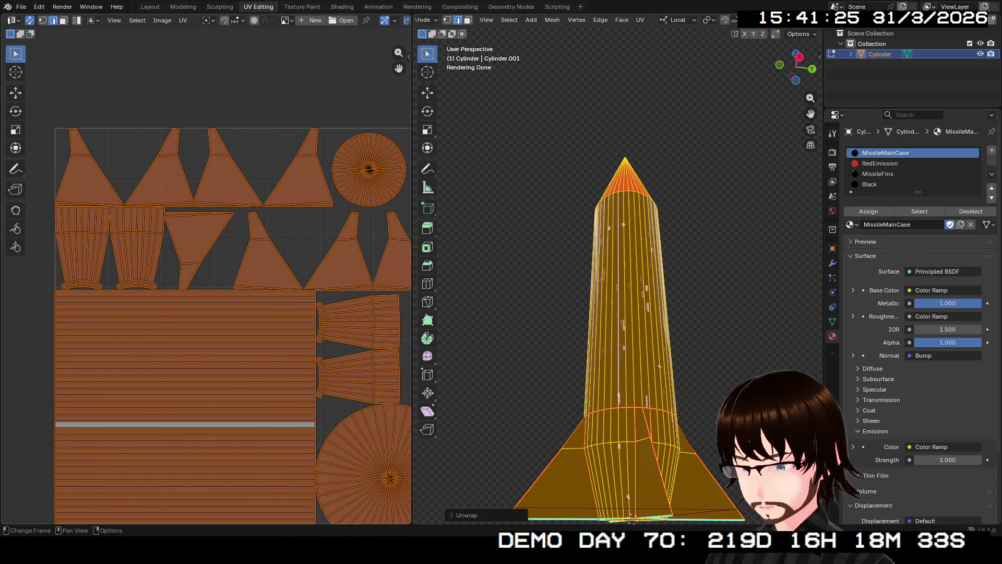
{"action": "scroll", "coordinate": [212, 295], "scroll_direction": "down", "scroll_amount": 1}
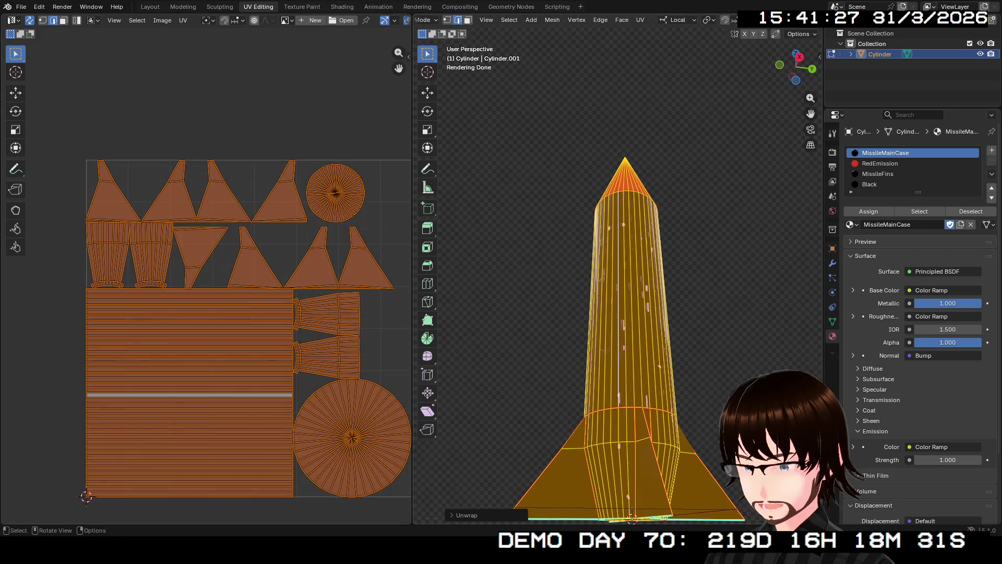
{"action": "middle_click_drag", "start_coordinate": [619, 353], "coordinate": [619, 196]}
{"action": "middle_click_drag", "start_coordinate": [619, 235], "coordinate": [595, 508]}
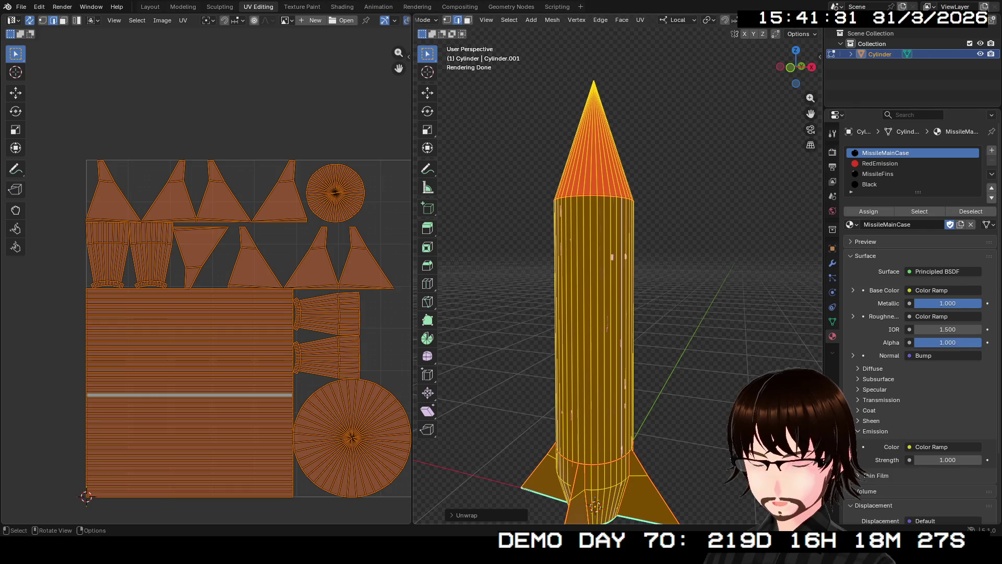
{"action": "scroll", "coordinate": [208, 285], "scroll_direction": "up", "scroll_amount": 5}
{"action": "mouse_move", "coordinate": [209, 285]}
{"action": "middle_mouse_down"}
{"action": "mouse_move", "coordinate": [23, 290]}
{"action": "mouse_move", "coordinate": [24, 377]}
{"action": "middle_mouse_up"}
{"action": "scroll", "coordinate": [175, 216], "scroll_direction": "down", "scroll_amount": 1}
{"action": "scroll", "coordinate": [176, 217], "scroll_direction": "down", "scroll_amount": 1}
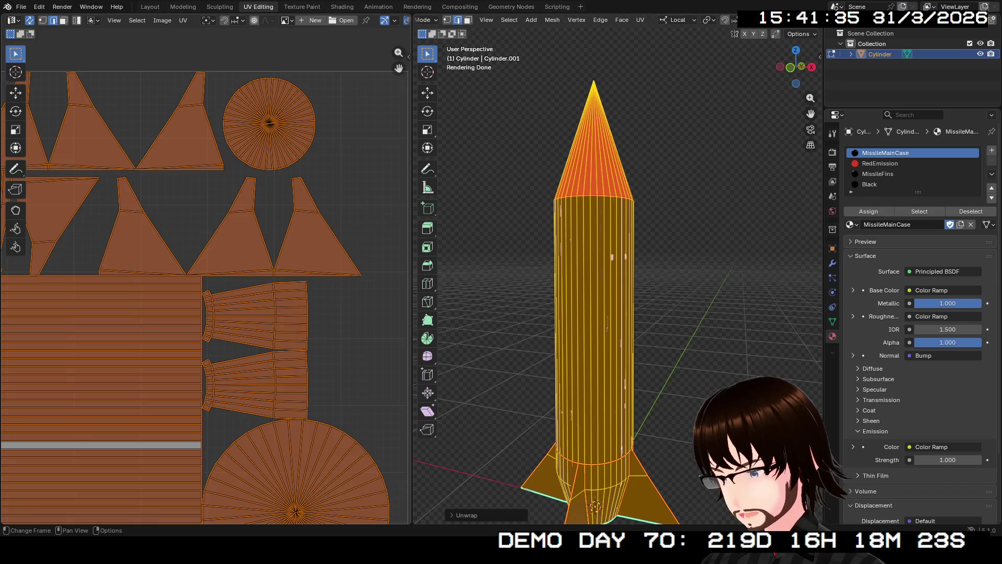
Step: Re-unwrap twice with different unwrap methods until the islands pack within the UV square
{"action": "left_click", "coordinate": [640, 19]}
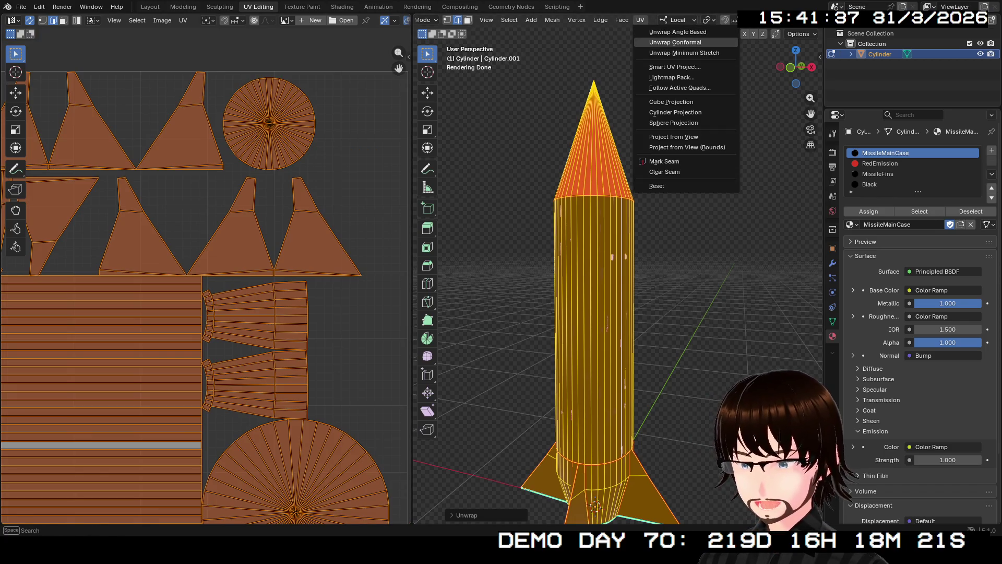
{"action": "left_click", "coordinate": [666, 43]}
{"action": "scroll", "coordinate": [219, 313], "scroll_direction": "down", "scroll_amount": 4}
{"action": "scroll", "coordinate": [162, 314], "scroll_direction": "up", "scroll_amount": 2}
{"action": "scroll", "coordinate": [162, 313], "scroll_direction": "up", "scroll_amount": 1}
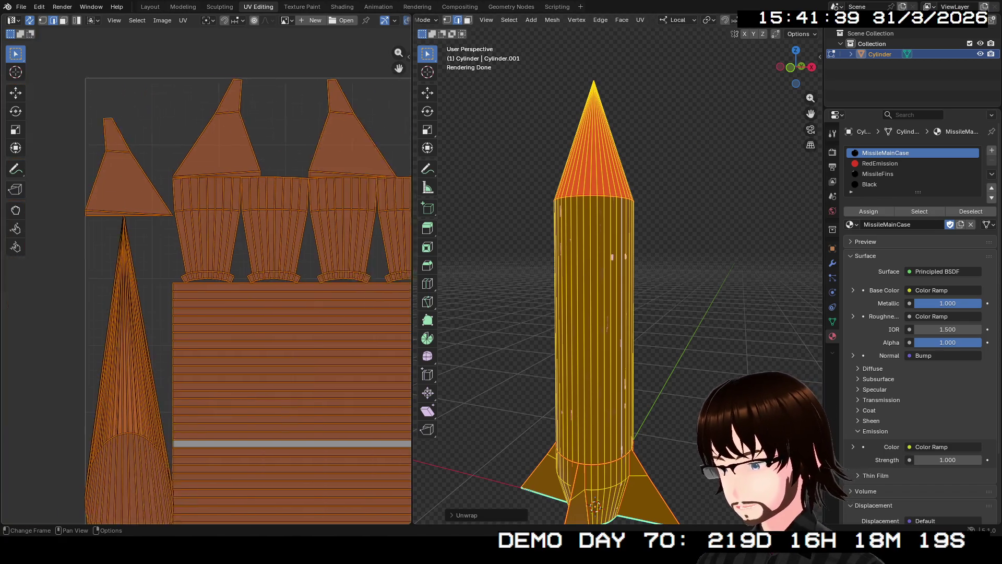
{"action": "scroll", "coordinate": [162, 315], "scroll_direction": "up", "scroll_amount": 1}
{"action": "scroll", "coordinate": [176, 94], "scroll_direction": "up", "scroll_amount": 1}
{"action": "scroll", "coordinate": [176, 94], "scroll_direction": "up", "scroll_amount": 2}
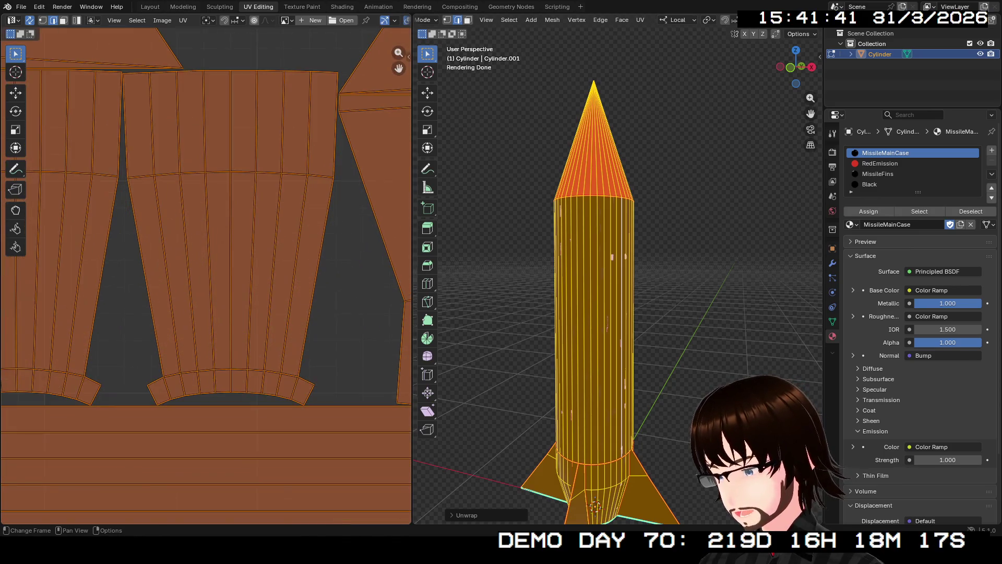
{"action": "scroll", "coordinate": [177, 94], "scroll_direction": "up", "scroll_amount": 1}
{"action": "scroll", "coordinate": [177, 94], "scroll_direction": "up", "scroll_amount": 1}
{"action": "middle_click_drag", "start_coordinate": [204, 313], "coordinate": [204, 157]}
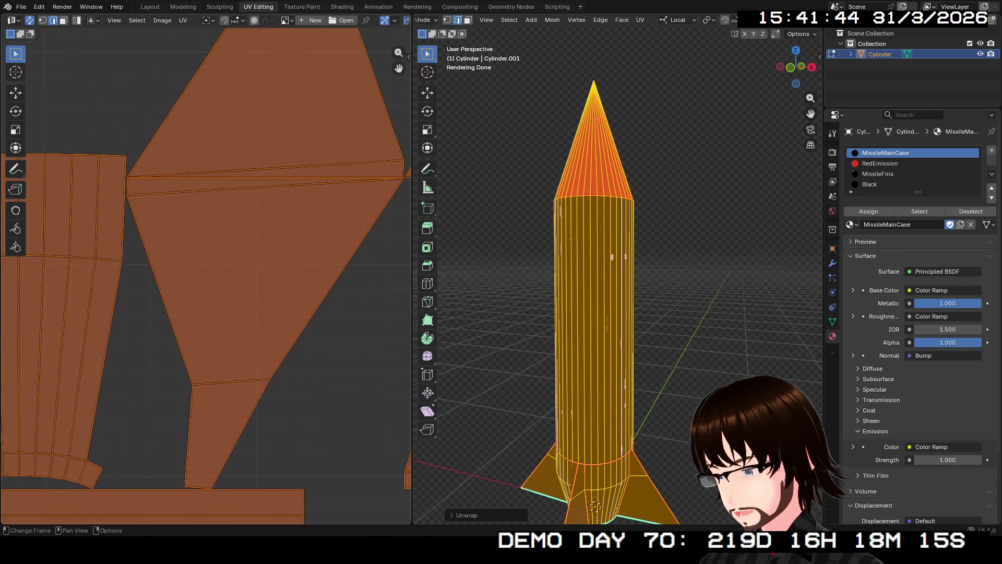
{"action": "scroll", "coordinate": [206, 274], "scroll_direction": "down", "scroll_amount": 2}
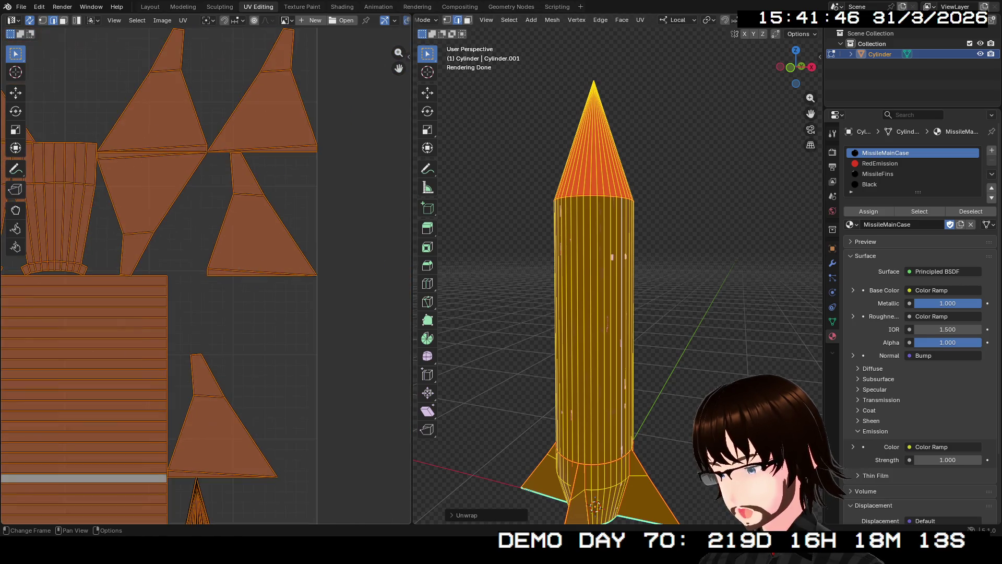
{"action": "scroll", "coordinate": [206, 275], "scroll_direction": "down", "scroll_amount": 2}
{"action": "scroll", "coordinate": [206, 275], "scroll_direction": "down", "scroll_amount": 1}
{"action": "middle_click_drag", "start_coordinate": [236, 274], "coordinate": [192, 258]}
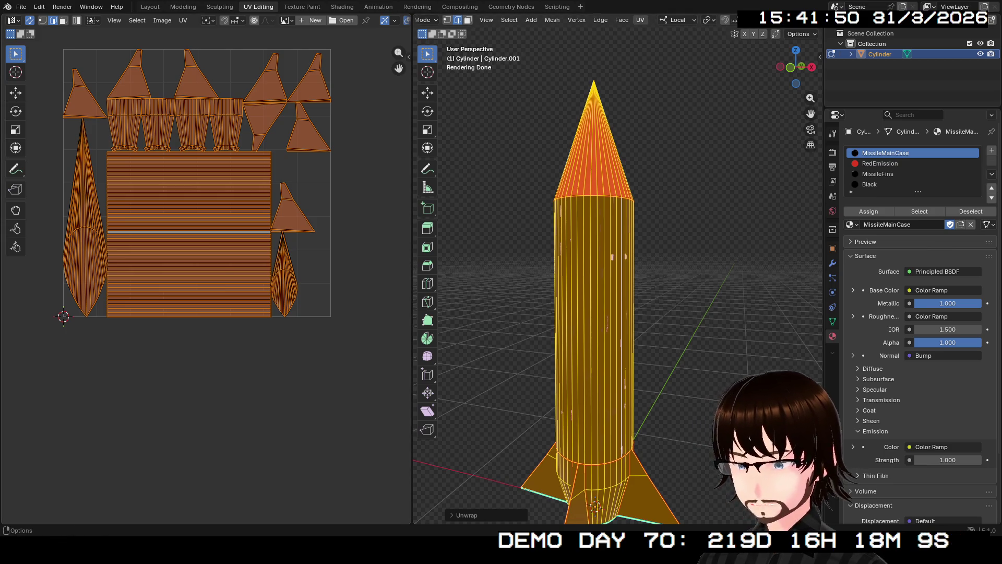
{"action": "left_click", "coordinate": [640, 19]}
{"action": "left_click", "coordinate": [684, 52]}
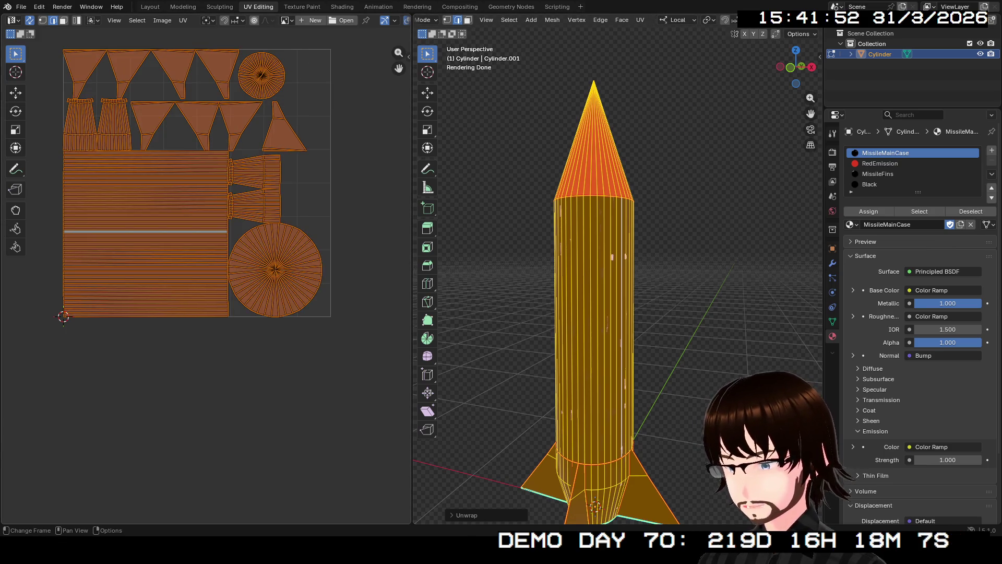
{"action": "middle_click_drag", "start_coordinate": [234, 258], "coordinate": [295, 336]}
{"action": "scroll", "coordinate": [273, 265], "scroll_direction": "up", "scroll_amount": 2}
{"action": "scroll", "coordinate": [272, 266], "scroll_direction": "up", "scroll_amount": 2}
{"action": "scroll", "coordinate": [273, 266], "scroll_direction": "up", "scroll_amount": 2}
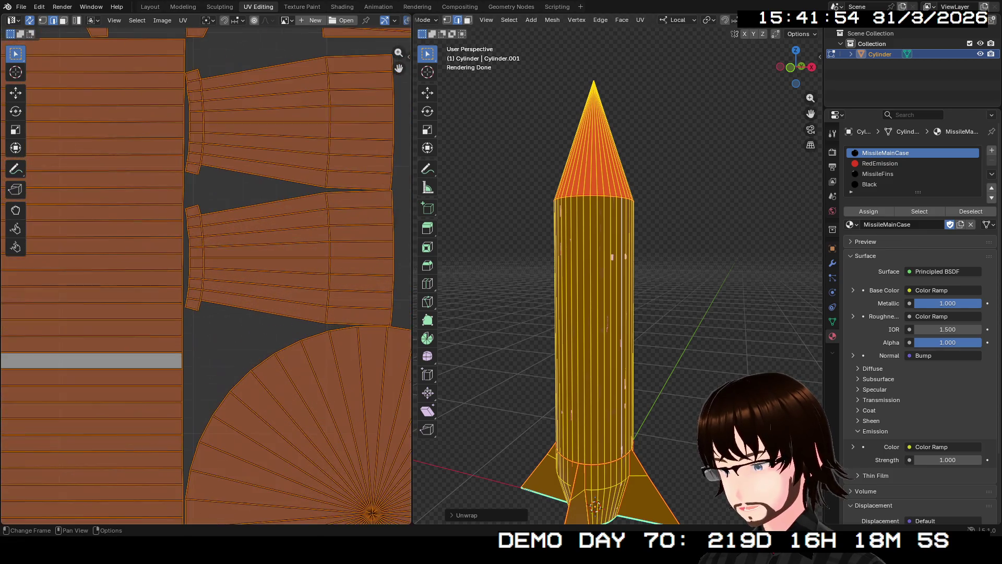
{"action": "scroll", "coordinate": [258, 156], "scroll_direction": "up", "scroll_amount": 2}
{"action": "scroll", "coordinate": [259, 157], "scroll_direction": "up", "scroll_amount": 2}
{"action": "scroll", "coordinate": [258, 157], "scroll_direction": "up", "scroll_amount": 1}
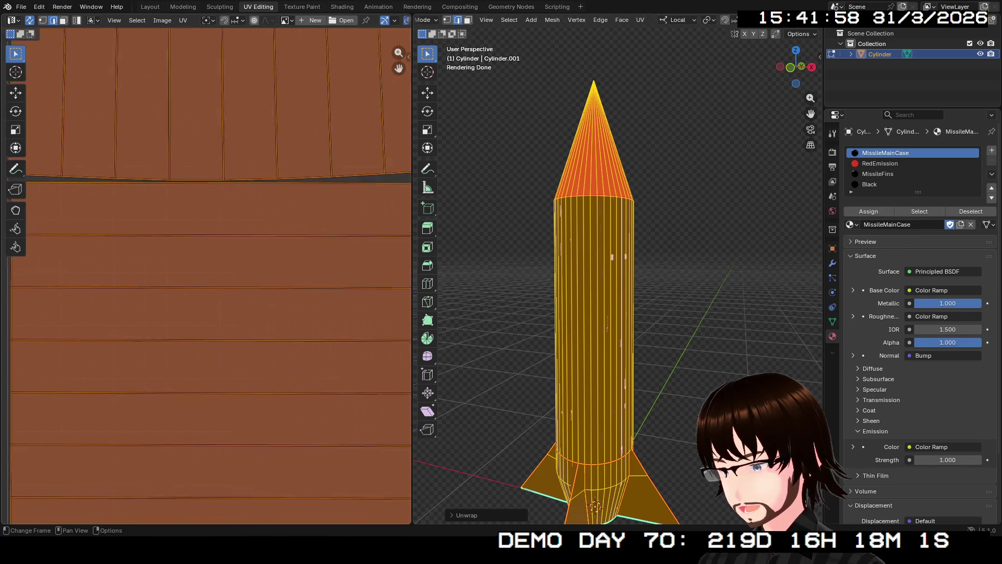
{"action": "scroll", "coordinate": [235, 474], "scroll_direction": "down", "scroll_amount": 1}
{"action": "scroll", "coordinate": [207, 276], "scroll_direction": "down", "scroll_amount": 2}
{"action": "scroll", "coordinate": [205, 276], "scroll_direction": "down", "scroll_amount": 2}
{"action": "scroll", "coordinate": [206, 276], "scroll_direction": "up", "scroll_amount": 4}
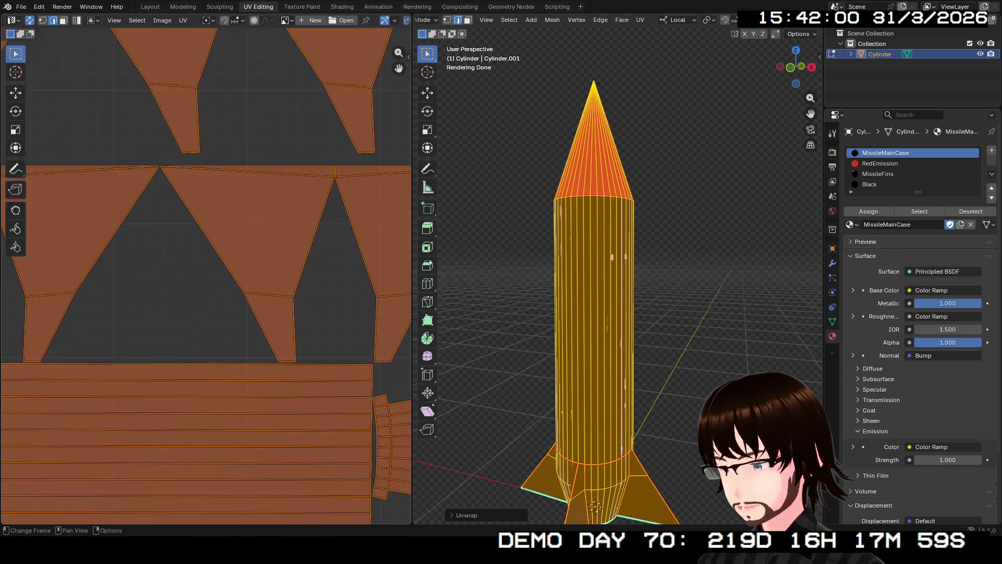
{"action": "scroll", "coordinate": [207, 276], "scroll_direction": "up", "scroll_amount": 1}
{"action": "scroll", "coordinate": [207, 276], "scroll_direction": "down", "scroll_amount": 3}
{"action": "scroll", "coordinate": [205, 276], "scroll_direction": "up", "scroll_amount": 1}
{"action": "scroll", "coordinate": [206, 276], "scroll_direction": "up", "scroll_amount": 2}
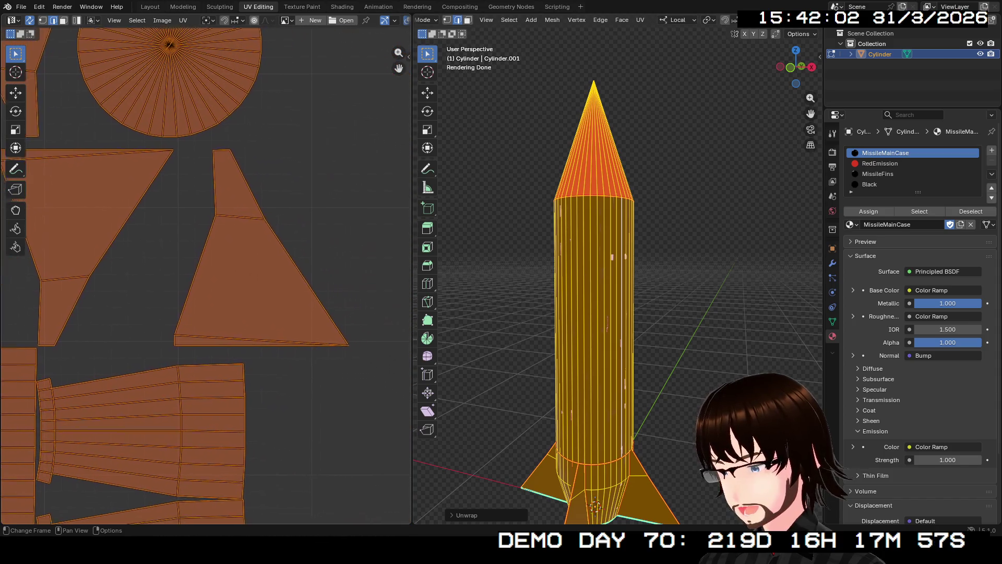
{"action": "scroll", "coordinate": [206, 276], "scroll_direction": "up", "scroll_amount": 1}
{"action": "scroll", "coordinate": [206, 275], "scroll_direction": "up", "scroll_amount": 1}
{"action": "scroll", "coordinate": [206, 276], "scroll_direction": "up", "scroll_amount": 1}
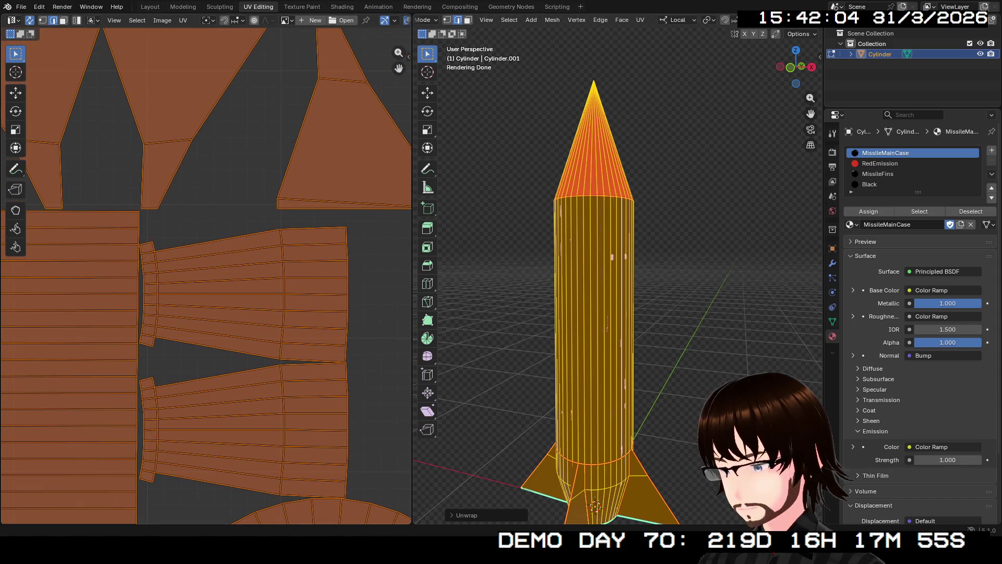
{"action": "scroll", "coordinate": [603, 314], "scroll_direction": "down", "scroll_amount": 2}
{"action": "scroll", "coordinate": [603, 314], "scroll_direction": "down", "scroll_amount": 1}
{"action": "scroll", "coordinate": [206, 276], "scroll_direction": "down", "scroll_amount": 1}
{"action": "scroll", "coordinate": [205, 276], "scroll_direction": "down", "scroll_amount": 2}
{"action": "scroll", "coordinate": [206, 276], "scroll_direction": "up", "scroll_amount": 1}
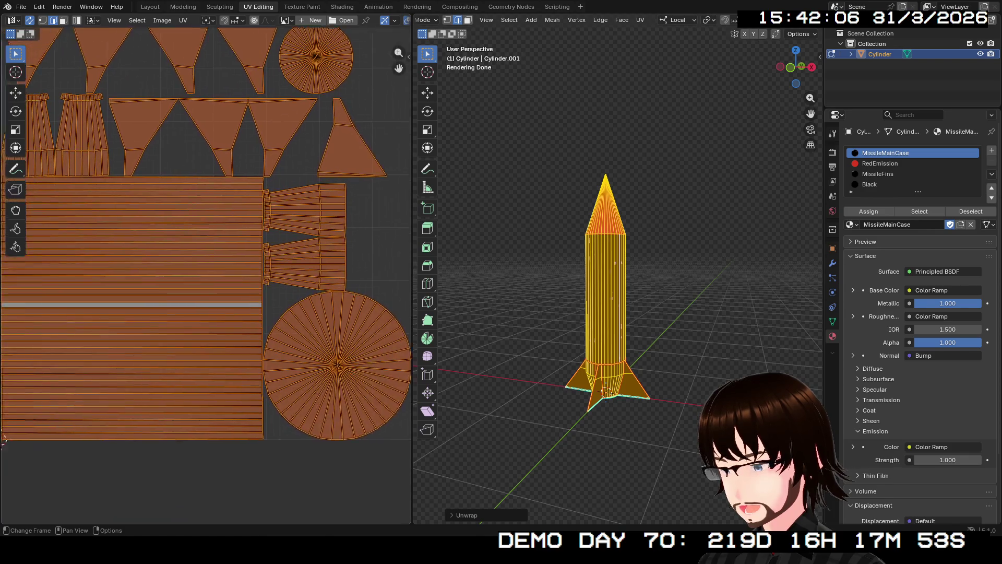
{"action": "scroll", "coordinate": [206, 275], "scroll_direction": "up", "scroll_amount": 1}
{"action": "middle_click_drag", "start_coordinate": [207, 276], "coordinate": [200, 285]}
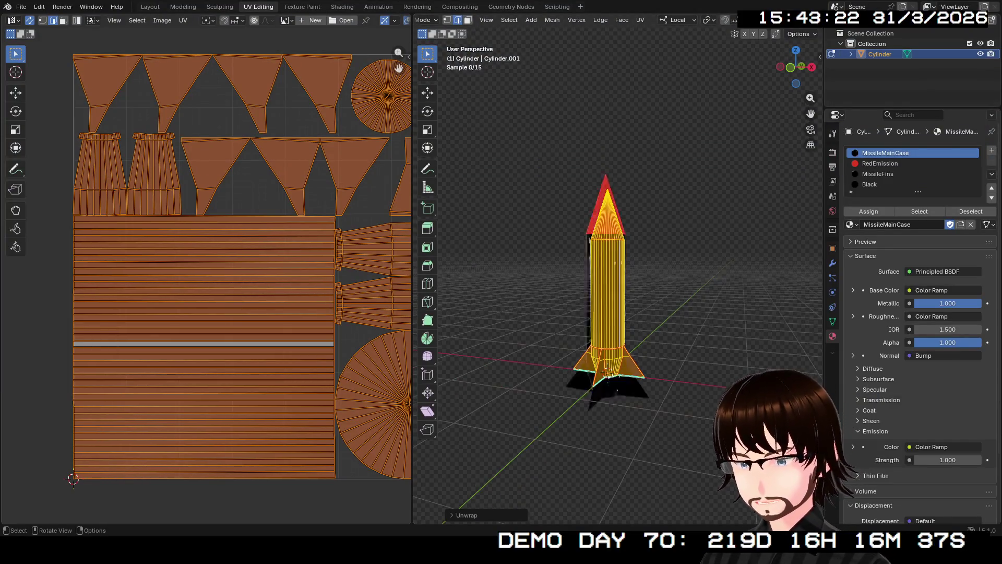
{"action": "scroll", "coordinate": [194, 284], "scroll_direction": "up", "scroll_amount": 2}
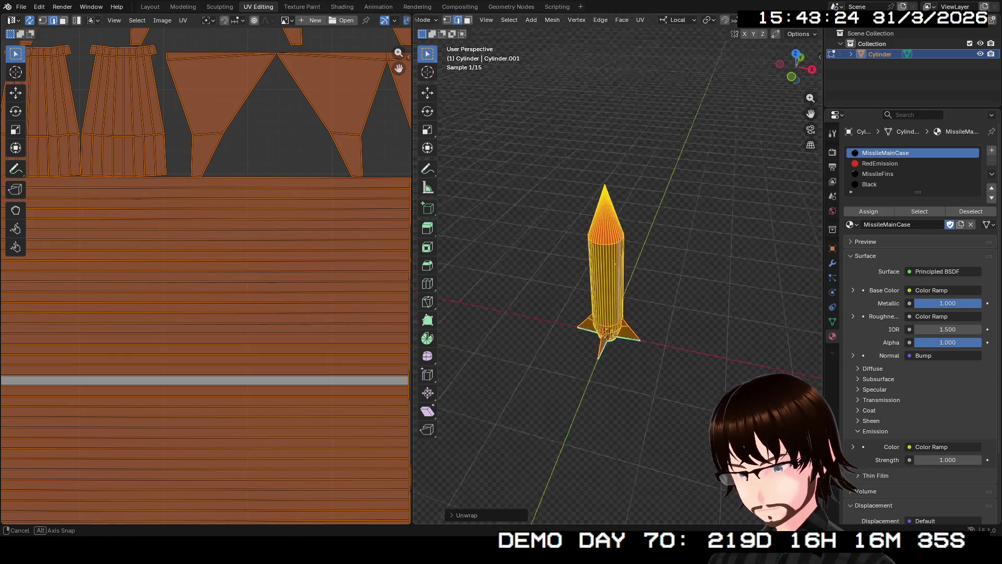
{"action": "scroll", "coordinate": [611, 282], "scroll_direction": "up", "scroll_amount": 3}
Step: Inspect the rocket and switch to the Shading workspace showing the MissileMainCase nodes
{"action": "middle_click_drag", "start_coordinate": [611, 282], "coordinate": [612, 256]}
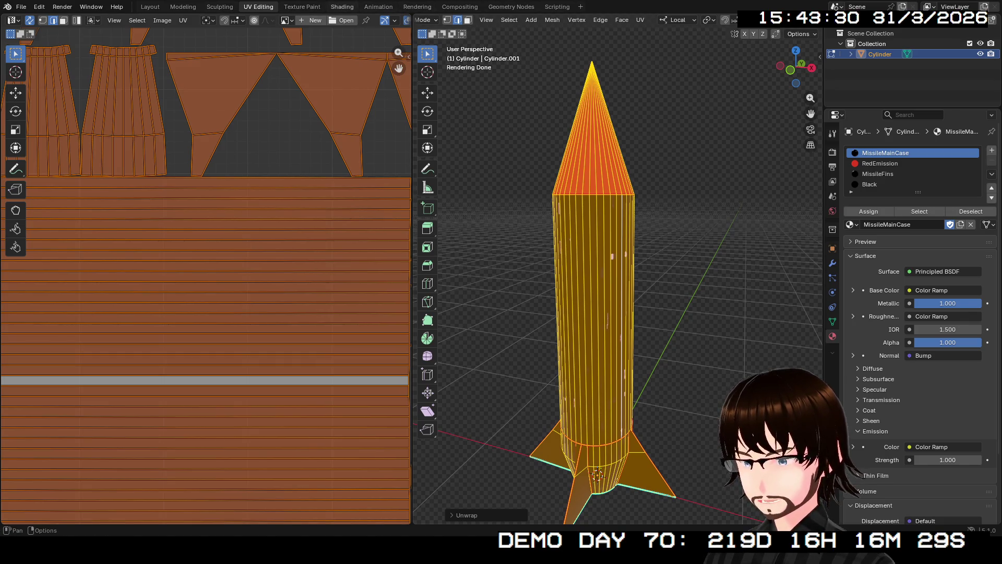
{"action": "key", "text": "ctrl+Page_Down"}
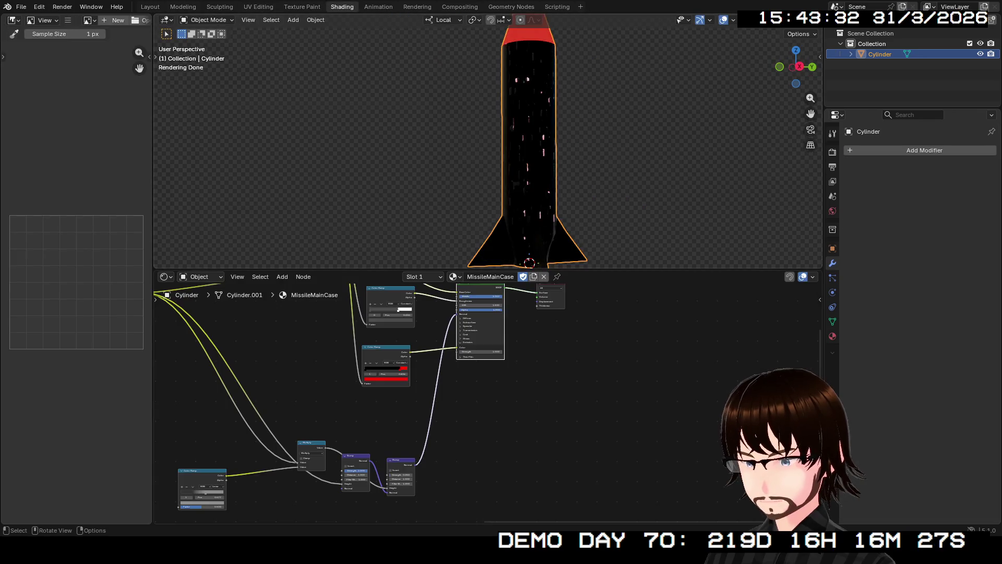
{"action": "scroll", "coordinate": [360, 403], "scroll_direction": "up", "scroll_amount": 3}
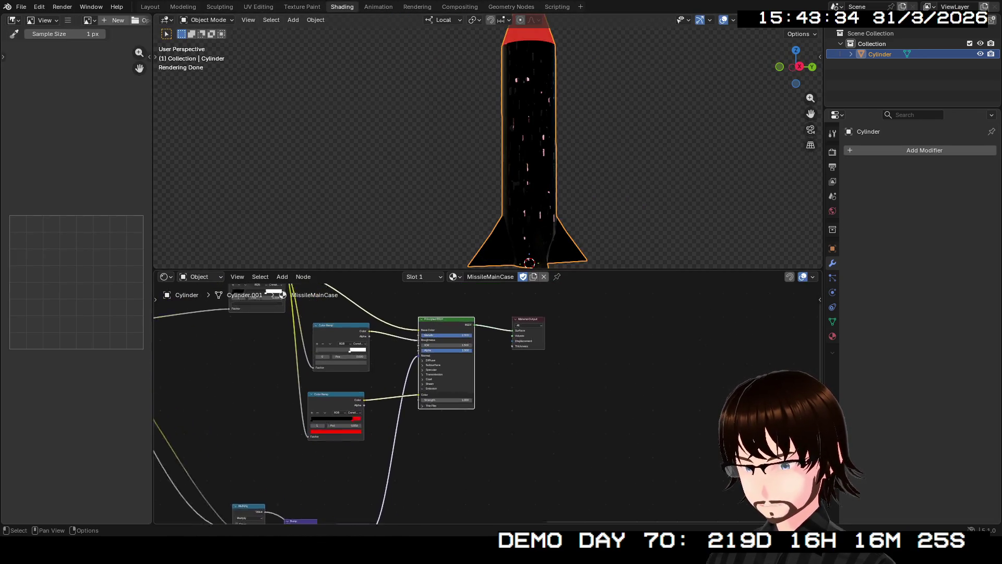
{"action": "middle_click_drag", "start_coordinate": [548, 438], "coordinate": [509, 357]}
{"action": "right_click", "coordinate": [510, 358]}
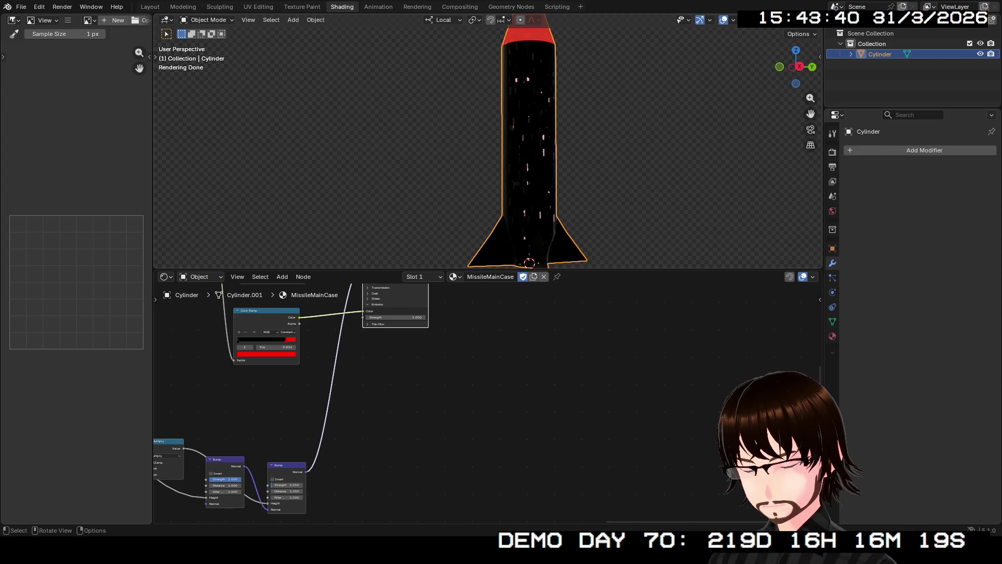
{"action": "middle_click_drag", "start_coordinate": [529, 158], "coordinate": [529, 100], "text": "shift"}
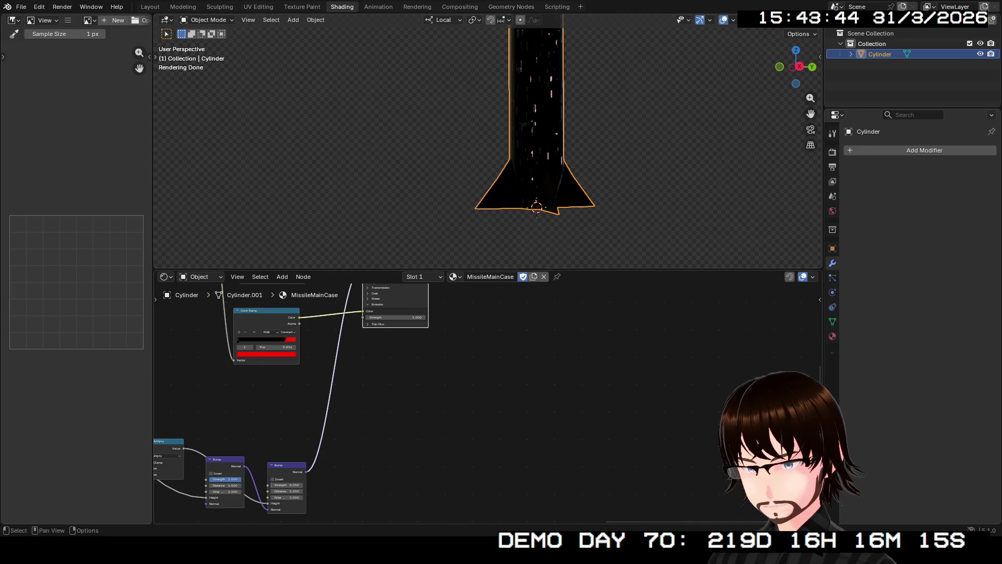
{"action": "left_click", "coordinate": [423, 277]}
{"action": "left_click", "coordinate": [393, 321]}
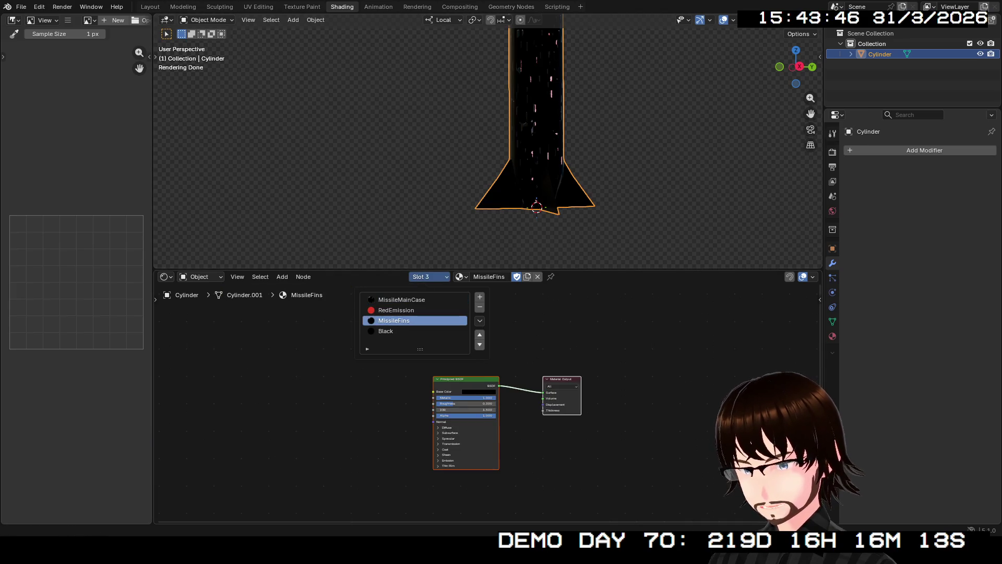
{"action": "left_click", "coordinate": [386, 331]}
{"action": "left_click", "coordinate": [396, 310]}
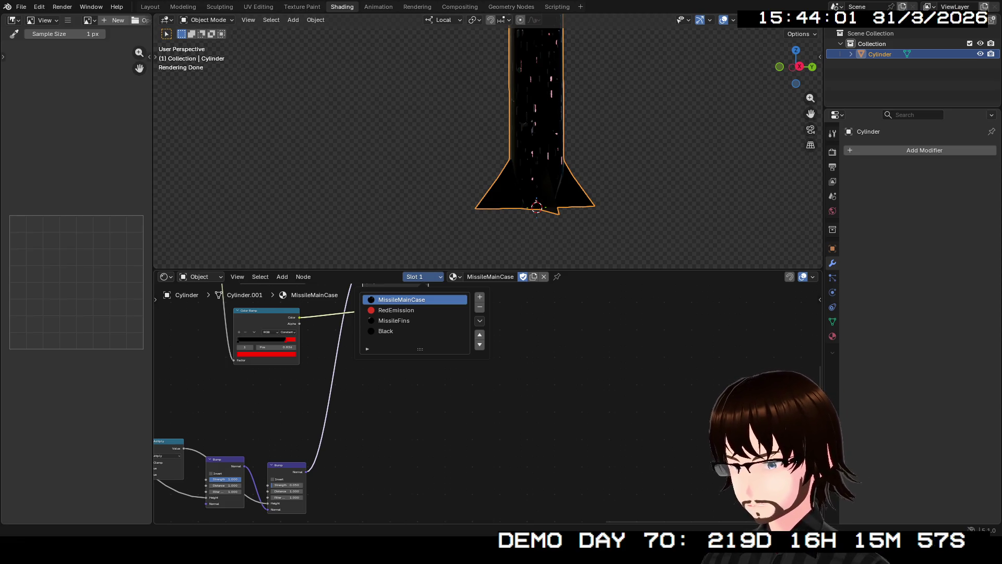
{"action": "middle_click_drag", "start_coordinate": [391, 353], "coordinate": [509, 477]}
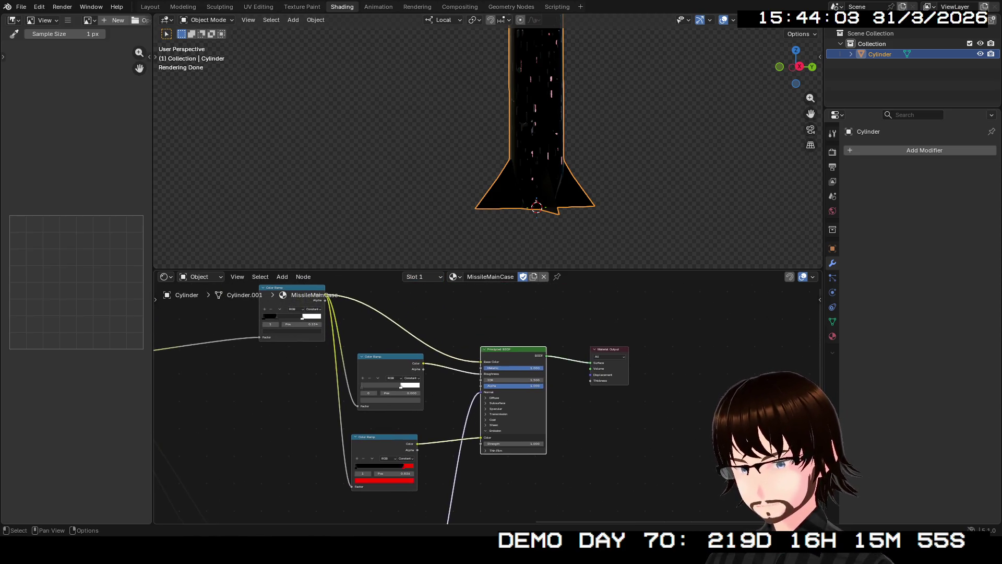
{"action": "middle_click_drag", "start_coordinate": [470, 393], "coordinate": [510, 423]}
{"action": "middle_click_drag", "start_coordinate": [471, 391], "coordinate": [434, 354]}
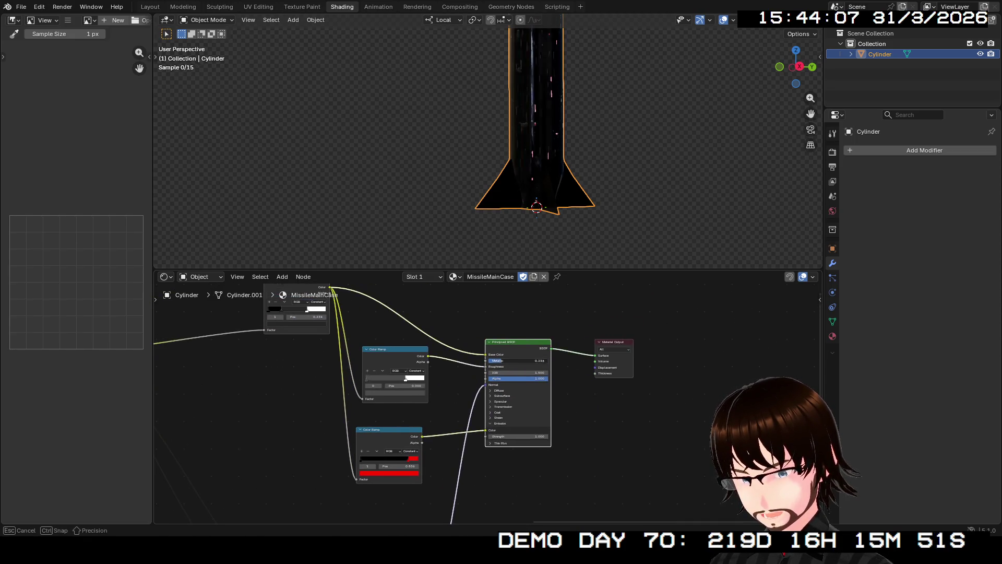
{"action": "mouse_move", "coordinate": [470, 391]}
{"action": "middle_mouse_down"}
{"action": "mouse_move", "coordinate": [427, 361]}
{"action": "mouse_move", "coordinate": [408, 439]}
{"action": "middle_mouse_up"}
{"action": "scroll", "coordinate": [407, 400], "scroll_direction": "up", "scroll_amount": 2}
Step: Add an Image Texture node to the MissileMainCase material via the node search
{"action": "right_click", "coordinate": [506, 341]}
{"action": "key", "text": "Escape"}
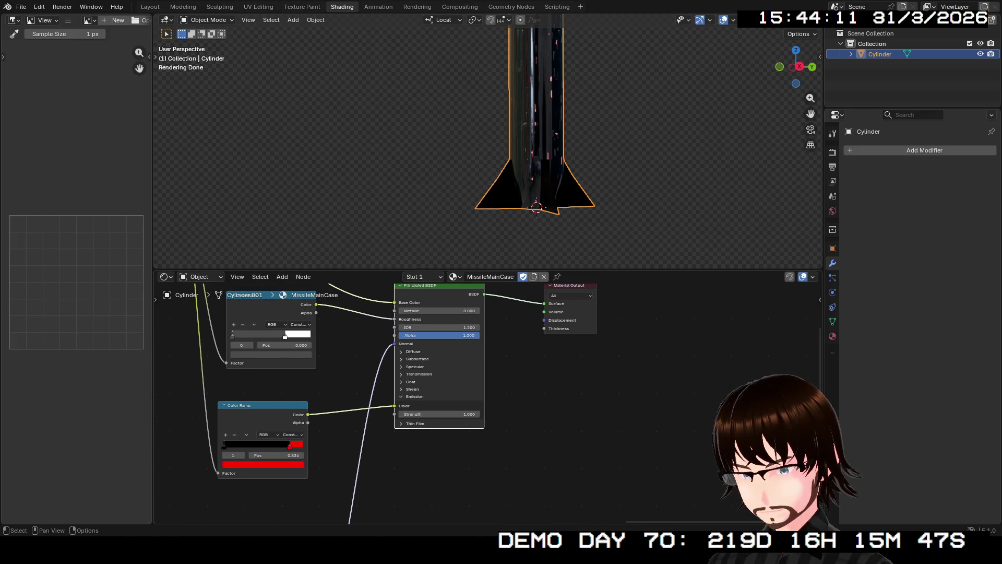
{"action": "key", "text": "shift+a"}
{"action": "left_click", "coordinate": [627, 404]}
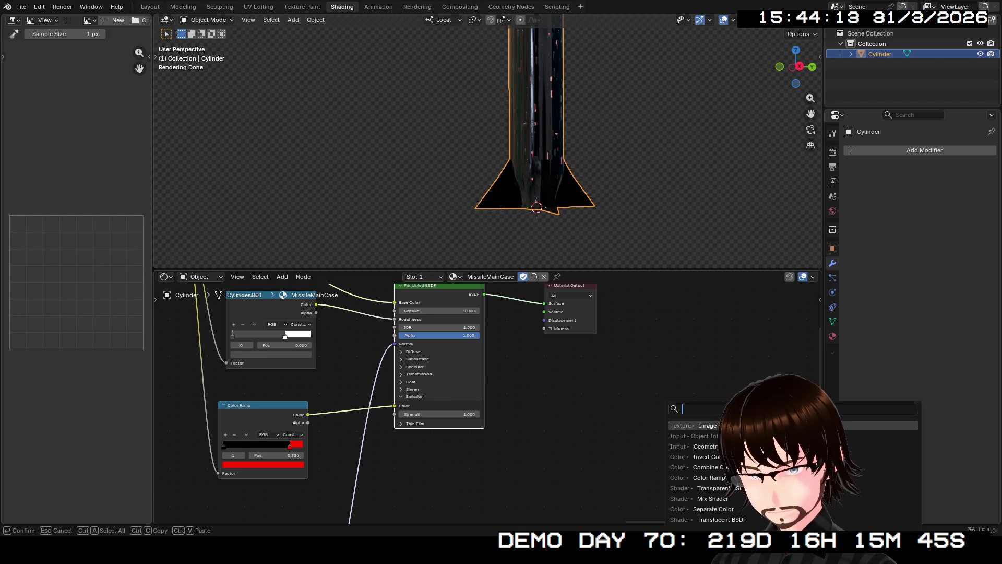
{"action": "type", "text": "im"}
{"action": "key", "text": "Return"}
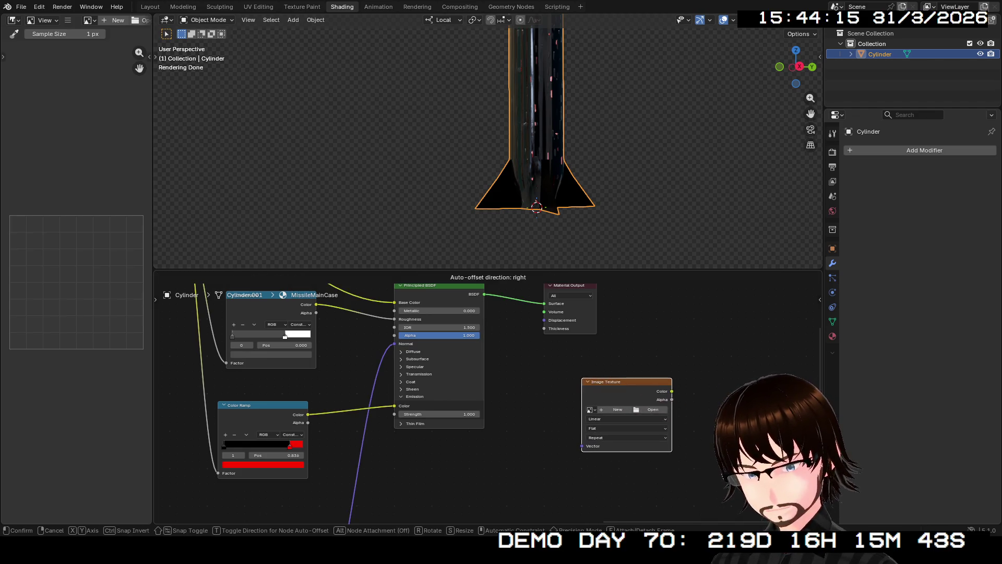
{"action": "left_click", "coordinate": [627, 407]}
{"action": "scroll", "coordinate": [627, 408], "scroll_direction": "up", "scroll_amount": 3}
{"action": "middle_click_drag", "start_coordinate": [627, 423], "coordinate": [506, 358]}
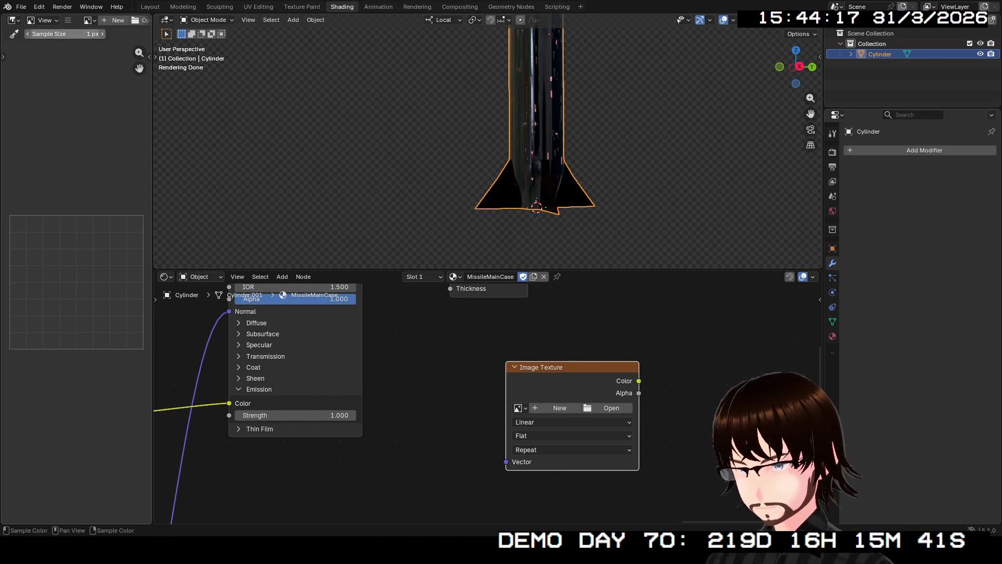
Step: Create a blank 2048×2048 image named Missile_Diffuse
{"action": "left_click", "coordinate": [116, 20]}
{"action": "type", "text": "Miss"}
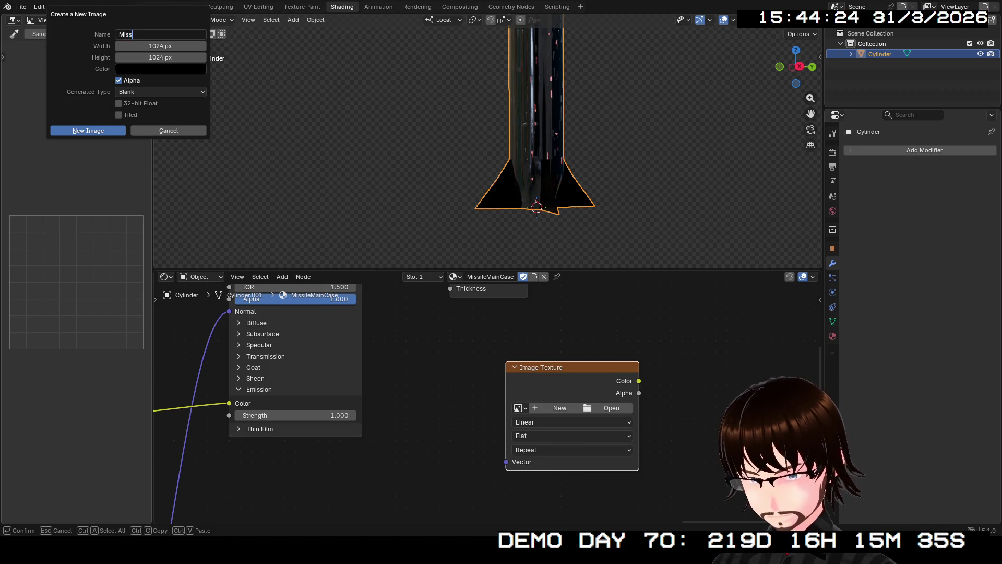
{"action": "type", "text": "ile"}
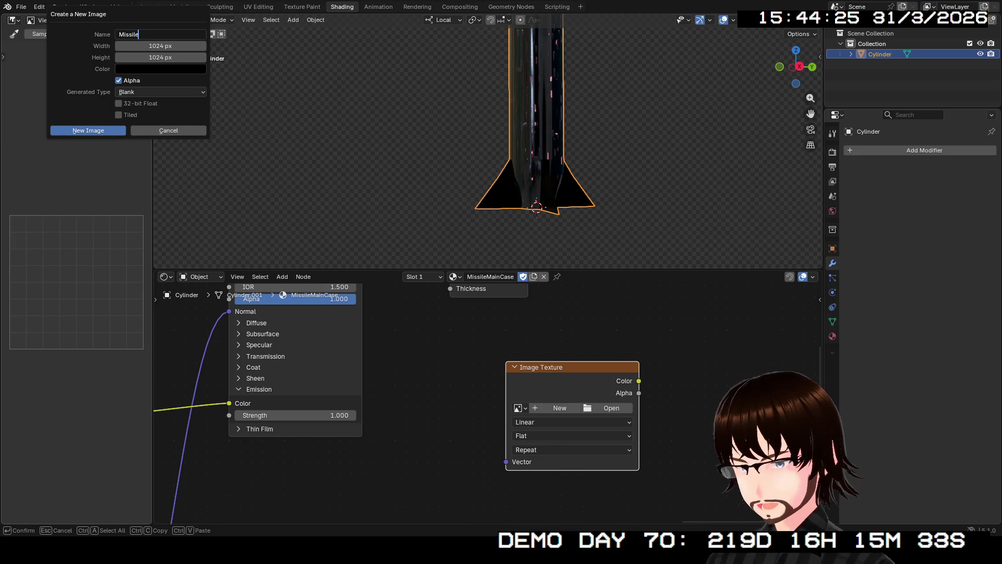
{"action": "type", "text": "_Diffu"}
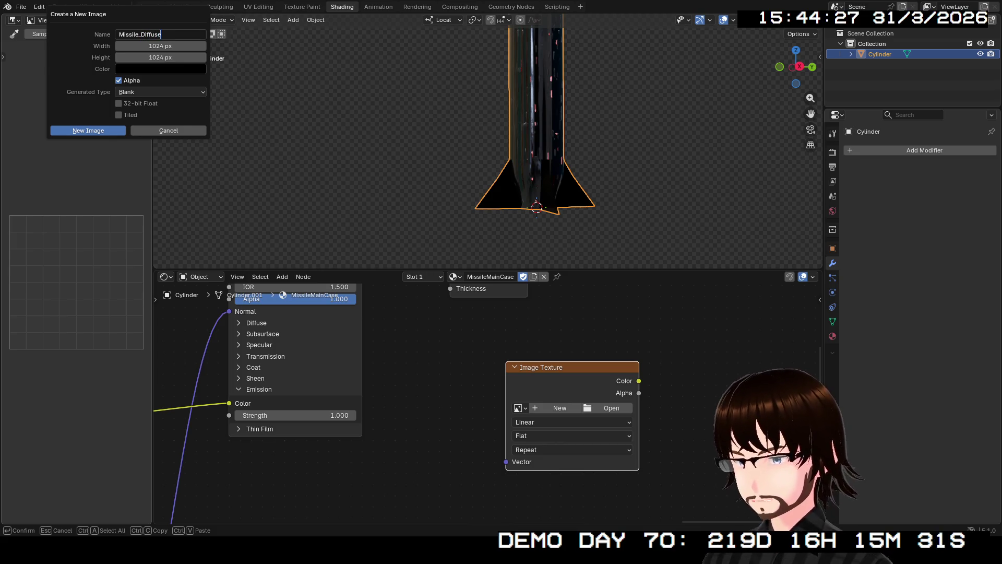
{"action": "type", "text": "se"}
{"action": "key", "text": "ctrl+a"}
{"action": "key", "text": "ctrl+c"}
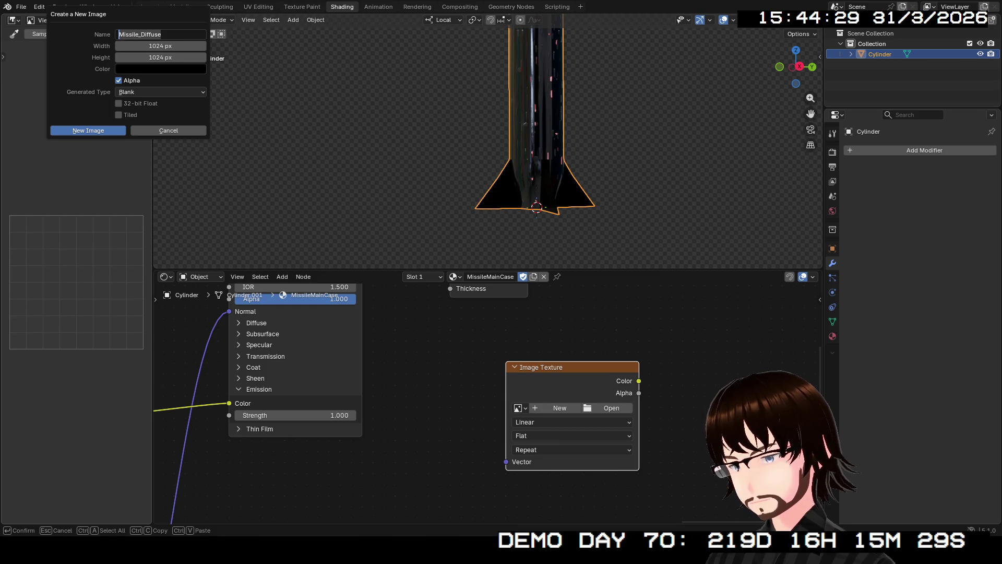
{"action": "key", "text": "Tab"}
{"action": "key", "text": "Tab"}
{"action": "key", "text": "shift+Tab"}
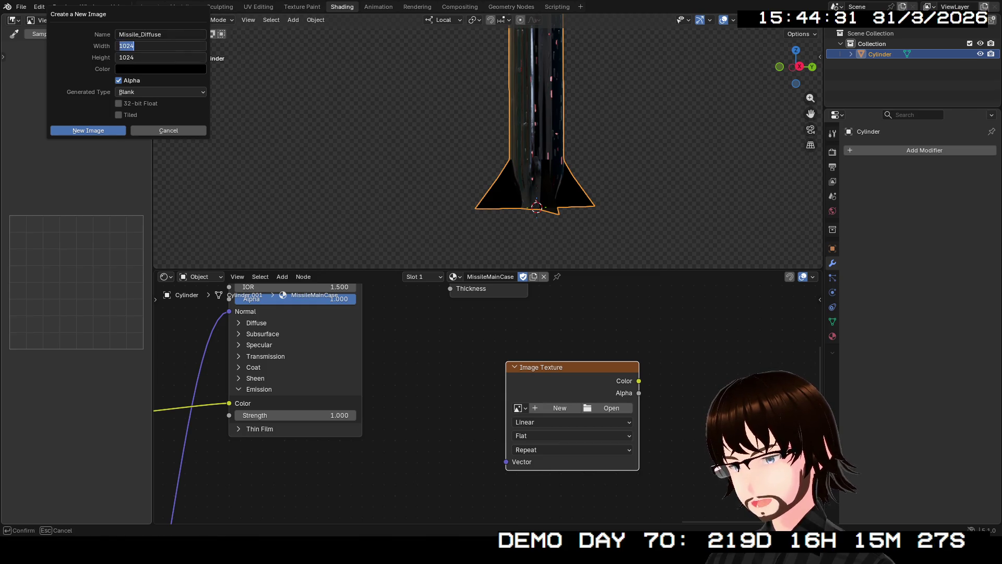
{"action": "type", "text": "*2"}
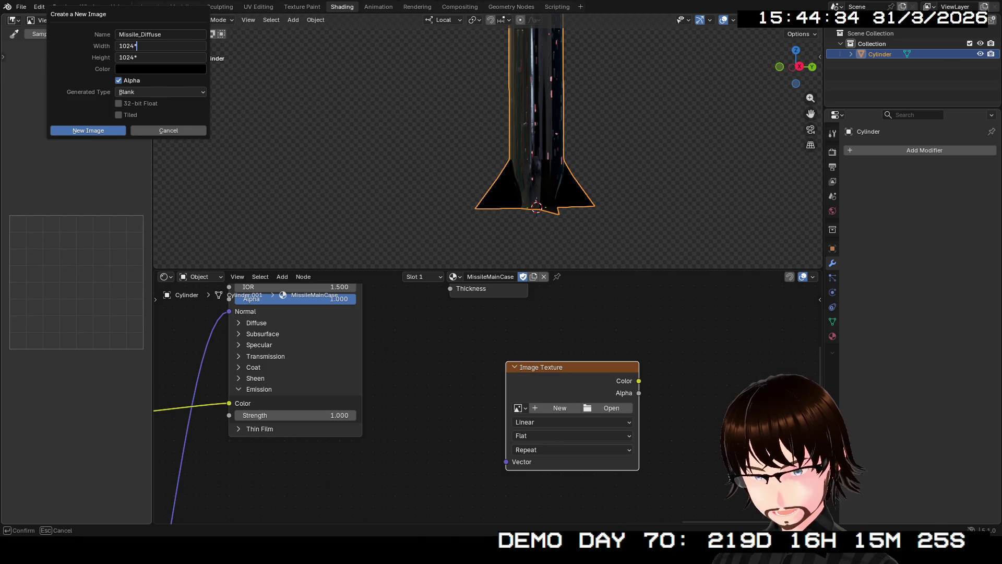
{"action": "key", "text": "Return"}
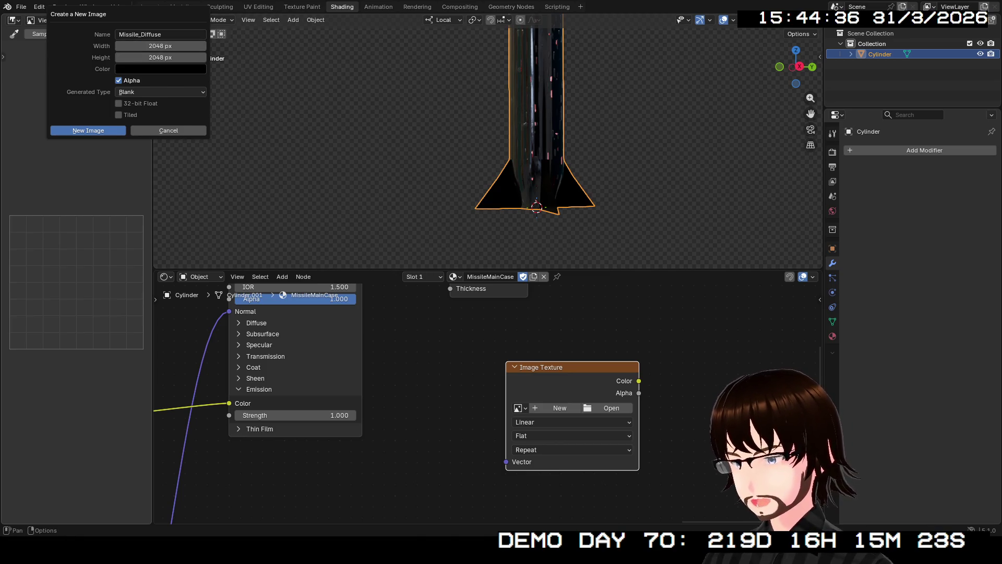
{"action": "key", "text": "Return"}
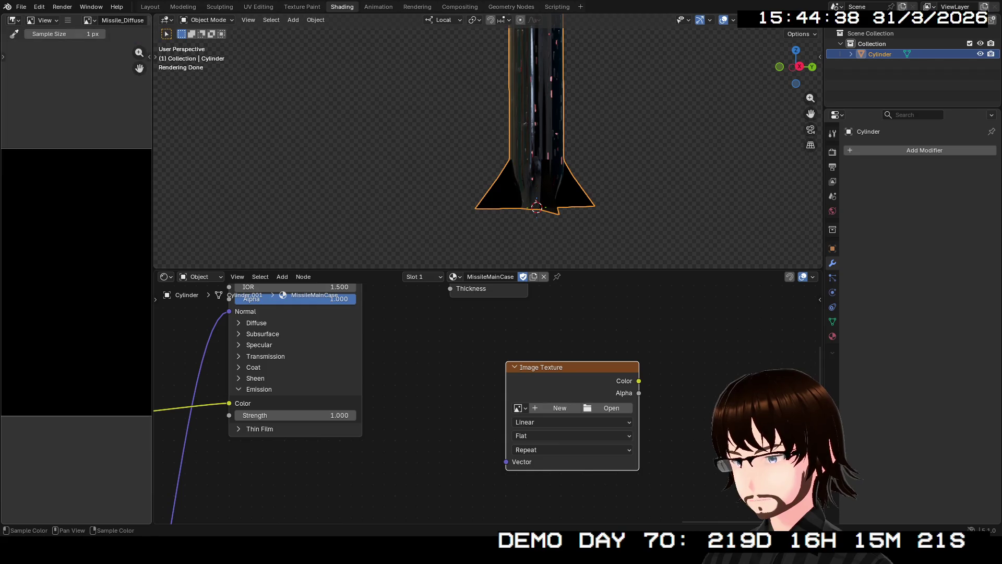
Step: Create a blank 2048 px image named Missile_Normal, then redisplay Missile_Diffuse
{"action": "left_click_drag", "start_coordinate": [153, 235], "coordinate": [240, 235]}
{"action": "scroll", "coordinate": [121, 282], "scroll_direction": "up", "scroll_amount": 1}
{"action": "scroll", "coordinate": [121, 282], "scroll_direction": "down", "scroll_amount": 1}
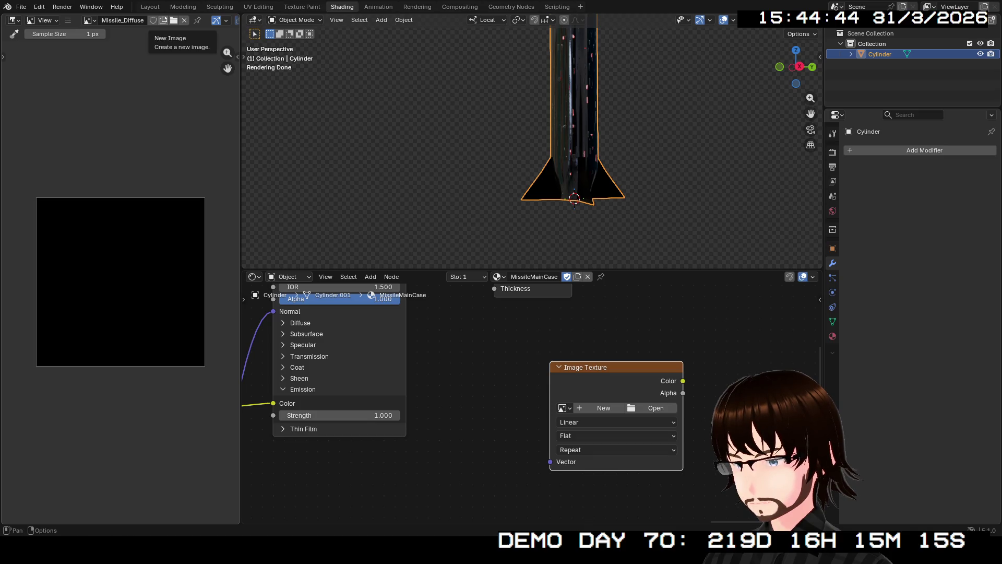
{"action": "left_click", "coordinate": [163, 20]}
{"action": "key", "text": "ctrl+v"}
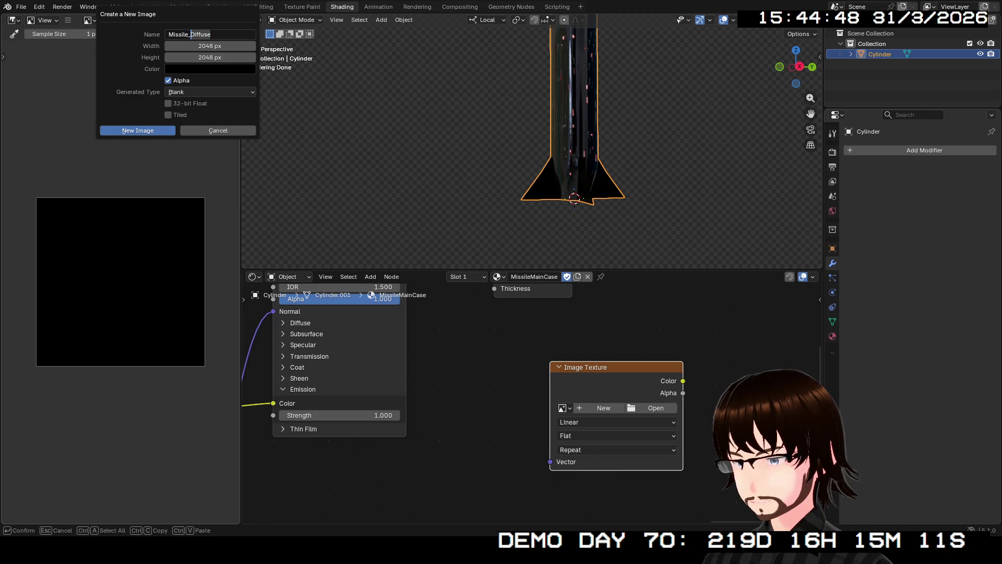
{"action": "type", "text": "Normal"}
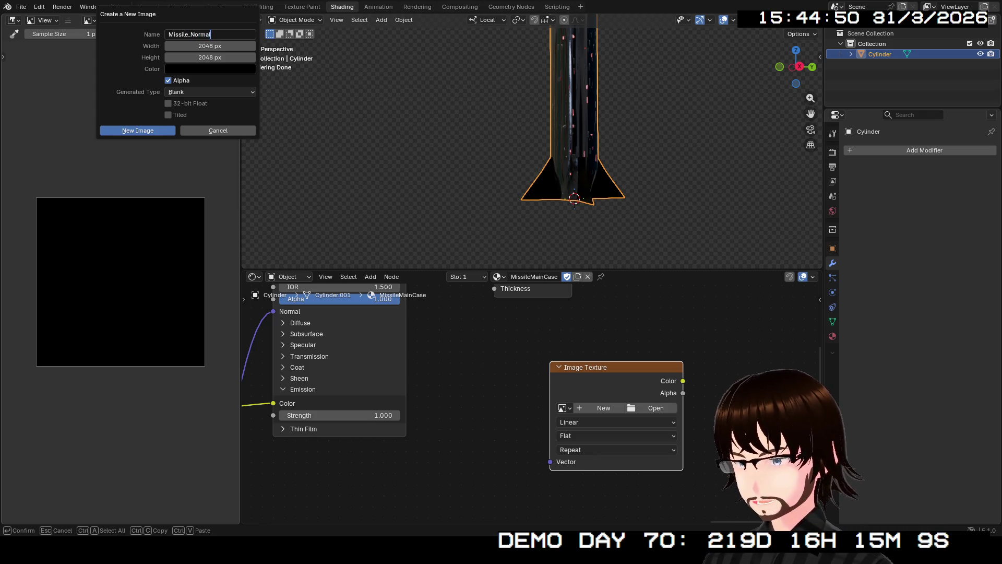
{"action": "key", "text": "Return"}
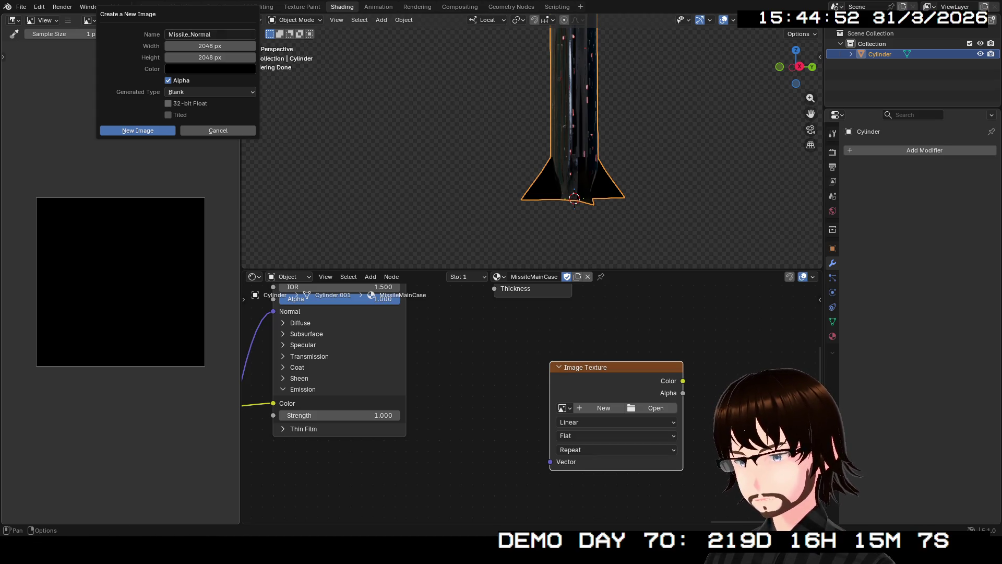
{"action": "key", "text": "Return"}
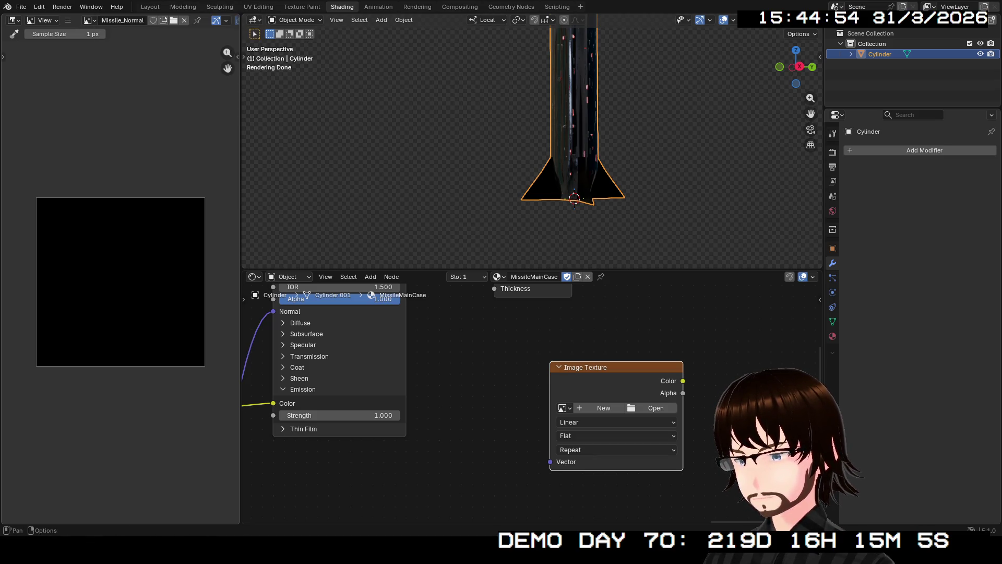
{"action": "left_click", "coordinate": [87, 20]}
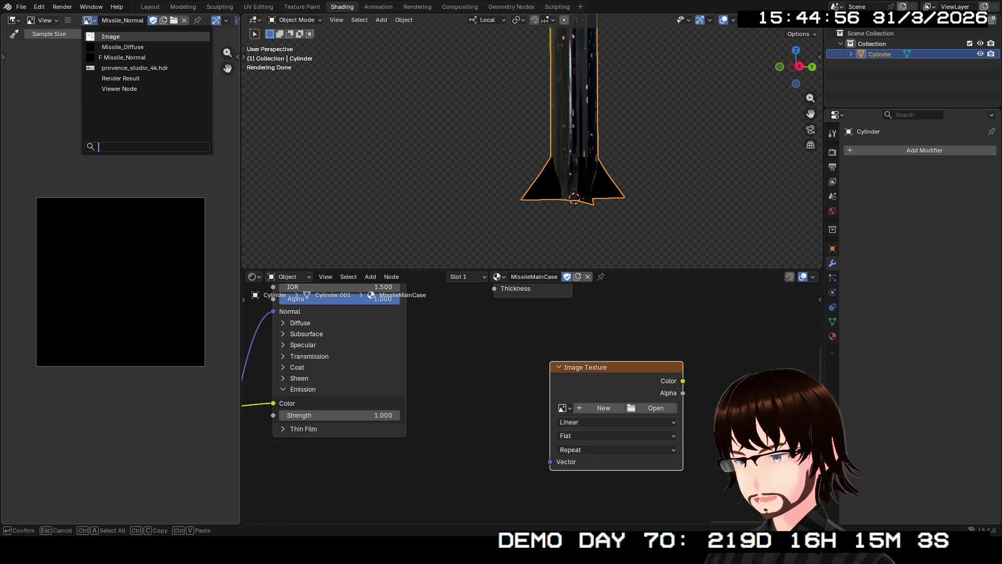
{"action": "key", "text": "Down"}
{"action": "key", "text": "Return"}
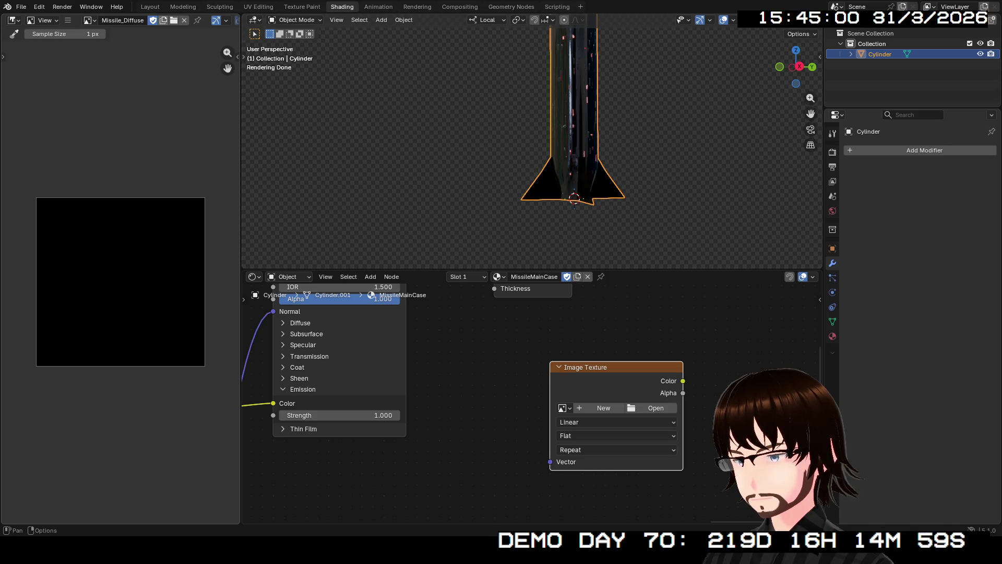
Step: Create a blank 2048 px image named Missile_Roughness and begin a fourth image
{"action": "left_click", "coordinate": [164, 19]}
{"action": "key", "text": "ctrl+v"}
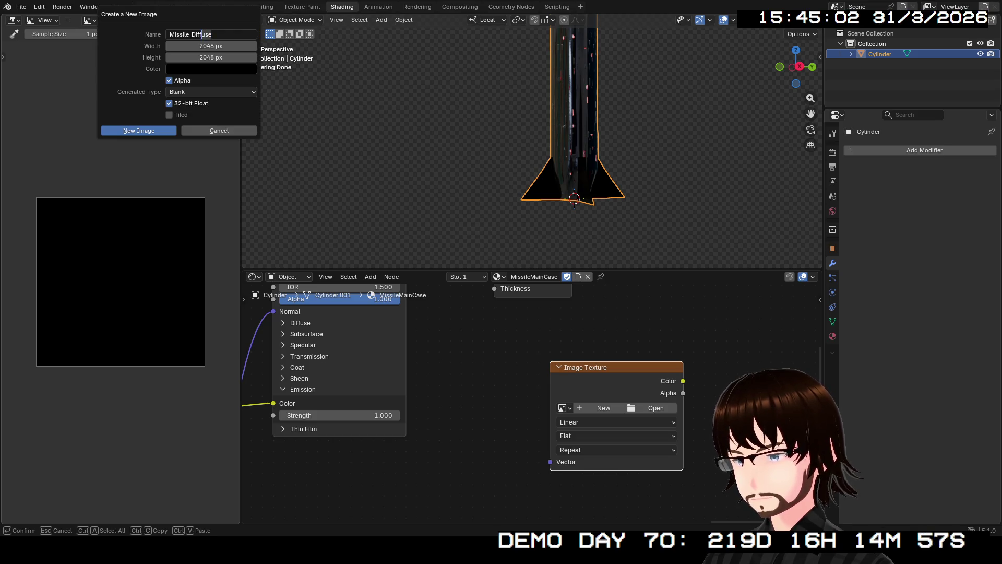
{"action": "type", "text": "Roughness"}
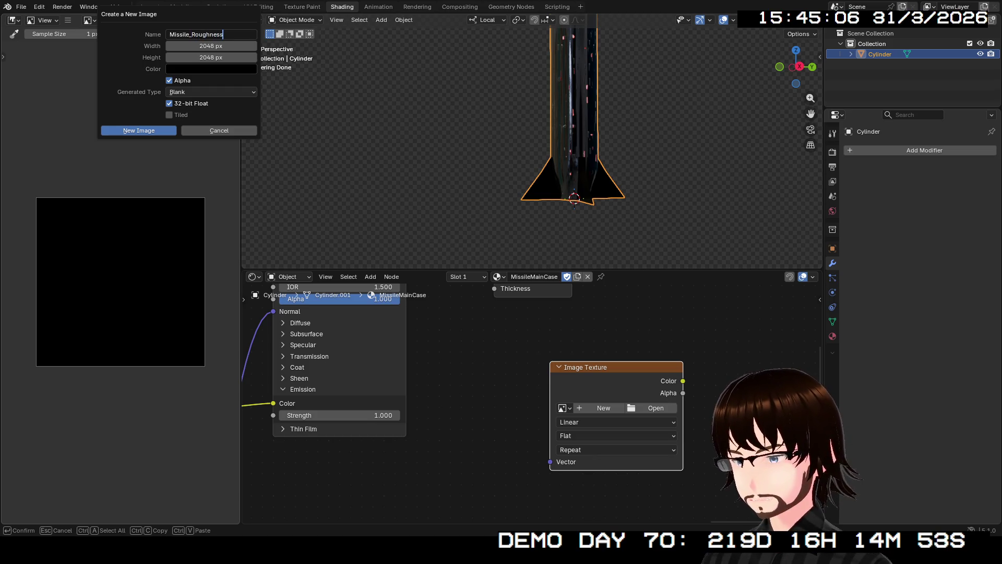
{"action": "key", "text": "Return"}
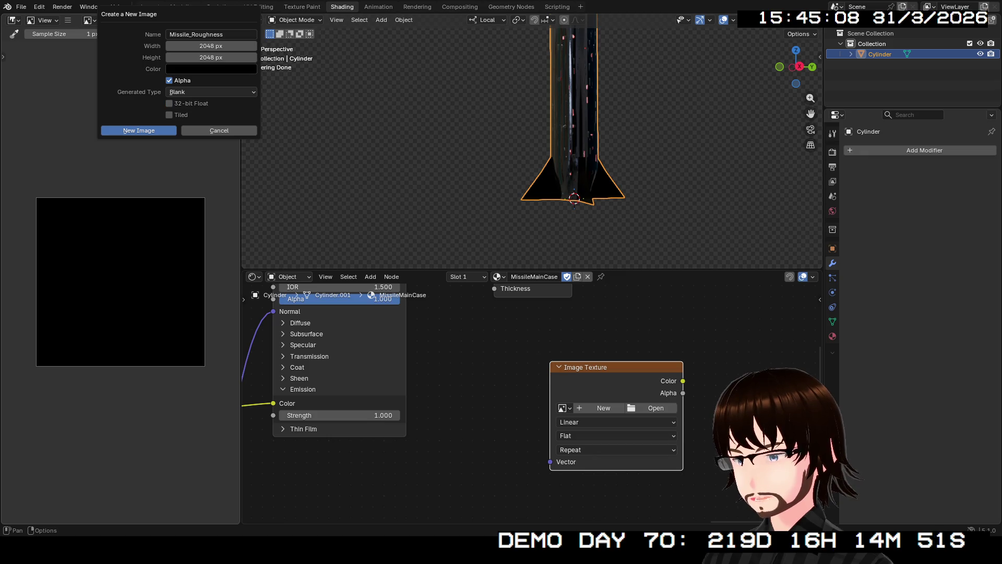
{"action": "left_click", "coordinate": [139, 131]}
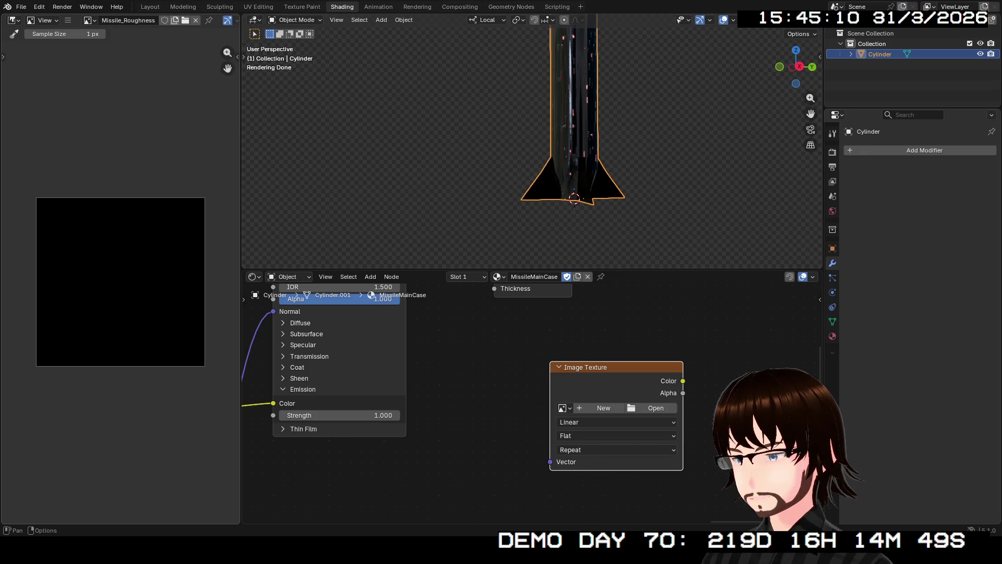
{"action": "left_click", "coordinate": [174, 20]}
{"action": "key", "text": "ctrl+v"}
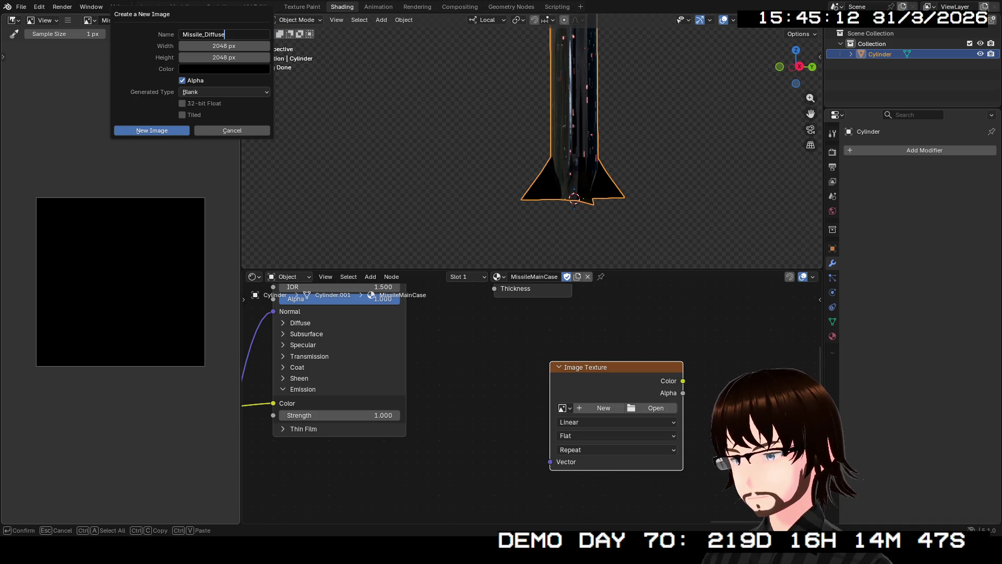
Step: Abandon the half-named Missile_Metal image, leaving Missile_Roughness displayed
{"action": "key", "text": "Left"}
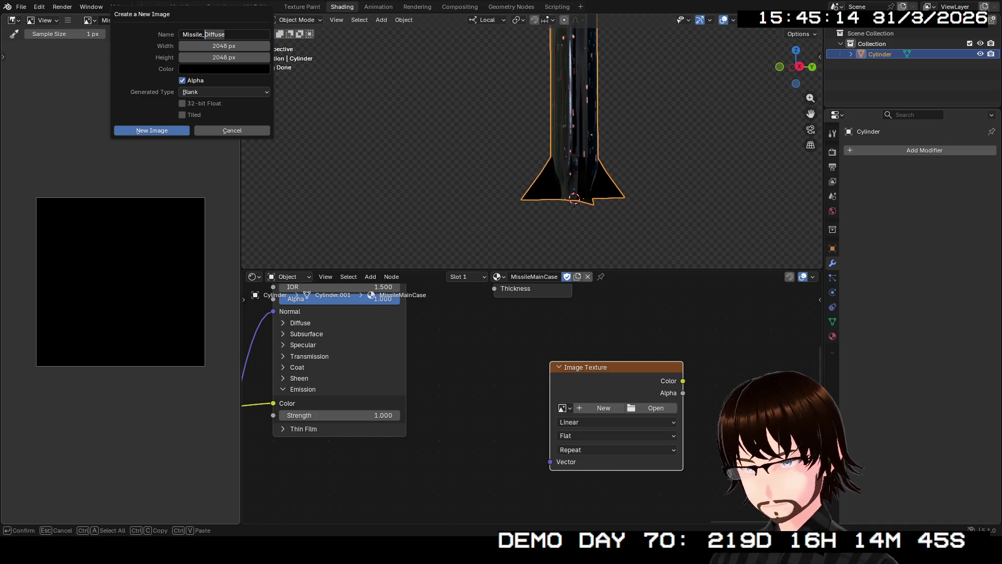
{"action": "key", "text": "ctrl+Delete"}
{"action": "type", "text": "Metal"}
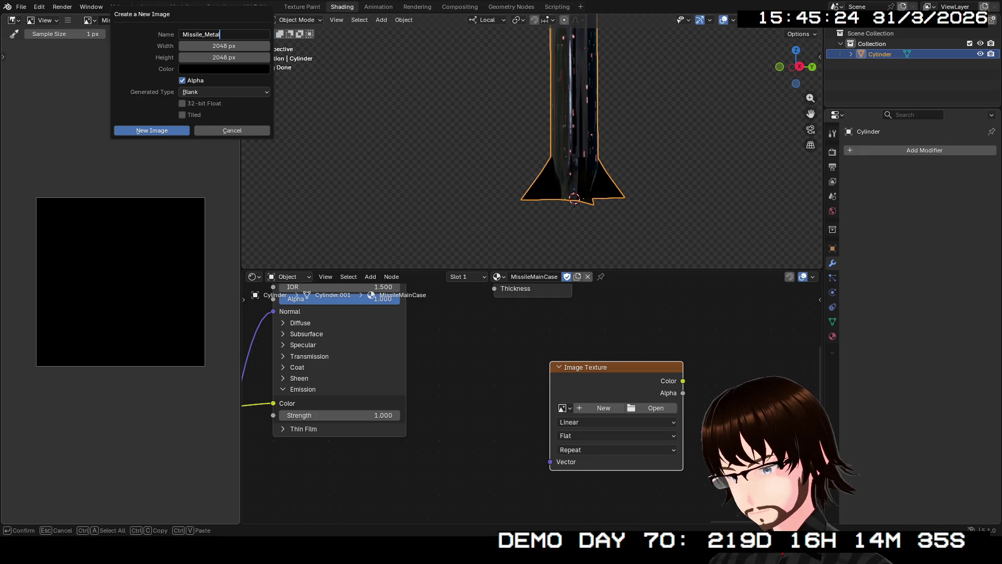
{"action": "key", "text": "Escape"}
{"action": "key", "text": "Escape"}
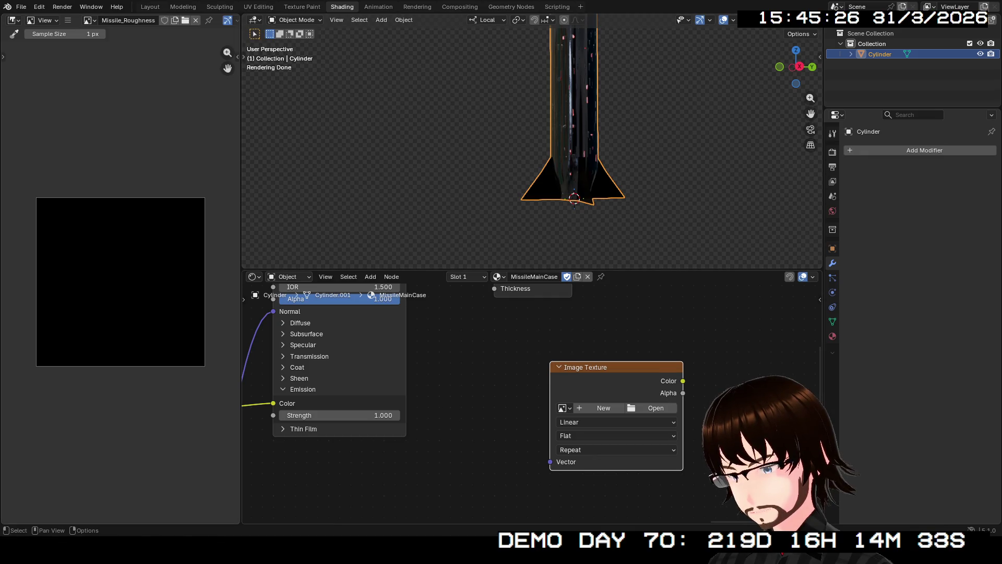
{"action": "middle_click_drag", "start_coordinate": [640, 365], "coordinate": [717, 480]}
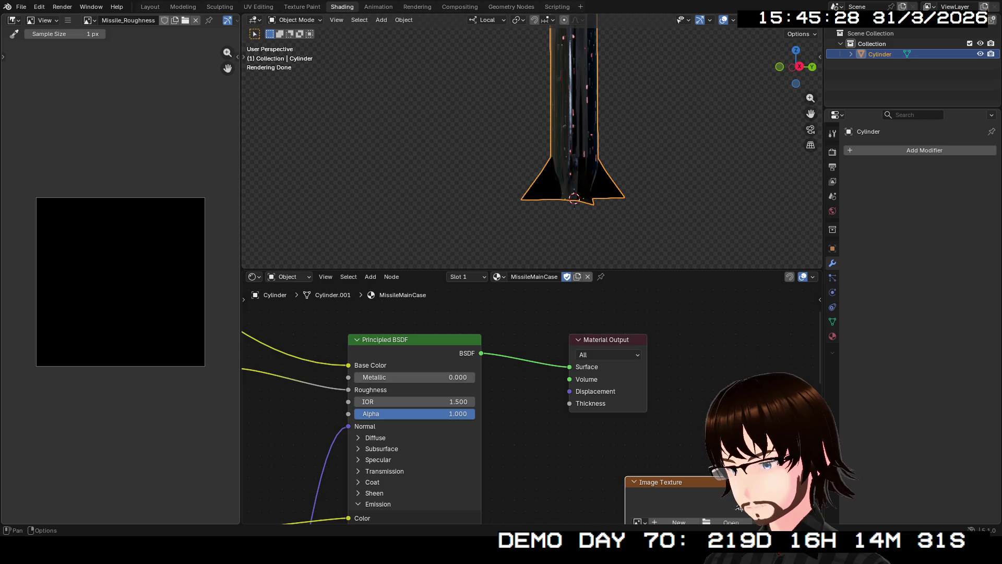
Step: Check the existing images, then create a blank 2048 px image named Missile_Metallic
{"action": "left_click", "coordinate": [174, 19]}
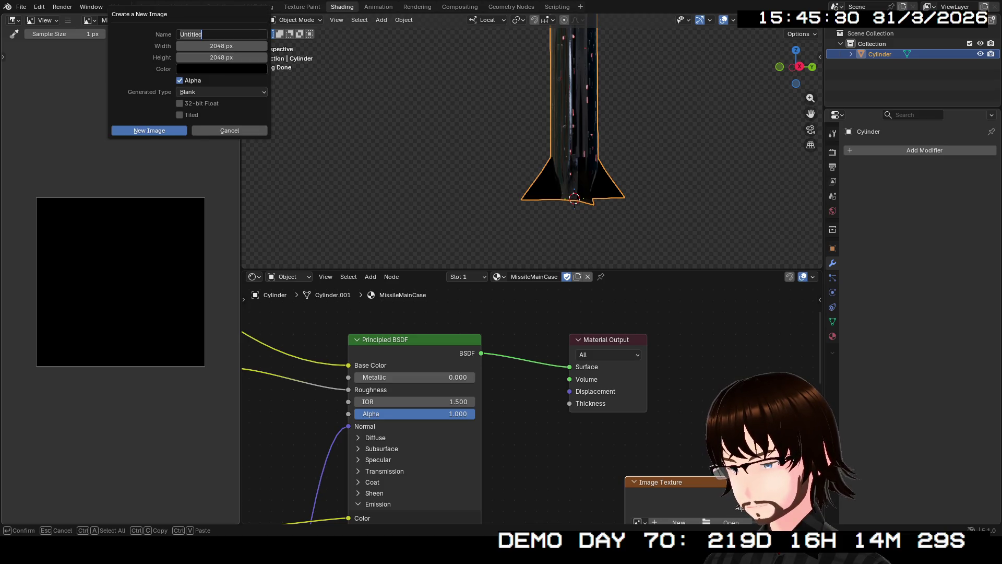
{"action": "key", "text": "Return"}
{"action": "left_click", "coordinate": [88, 20]}
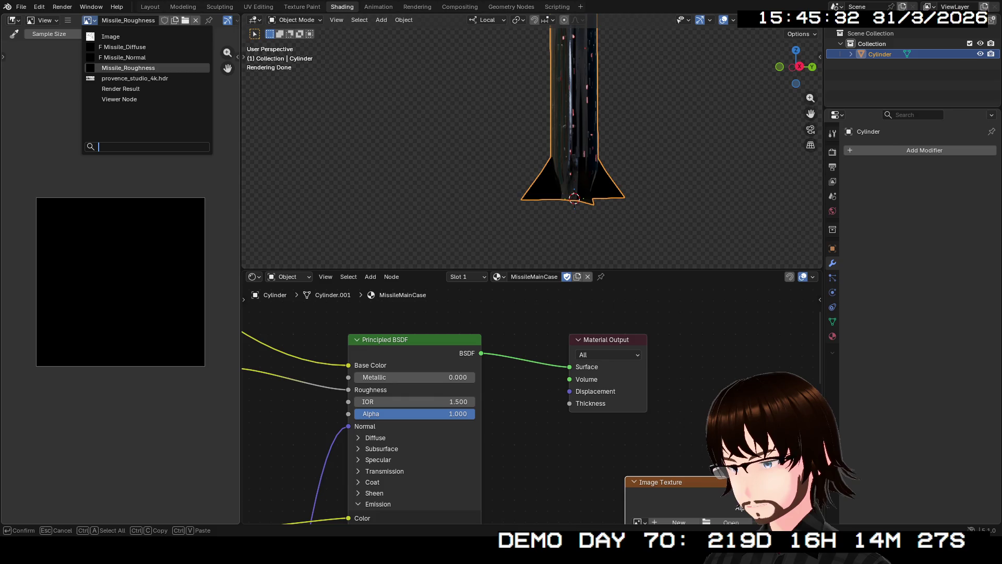
{"action": "key", "text": "Escape"}
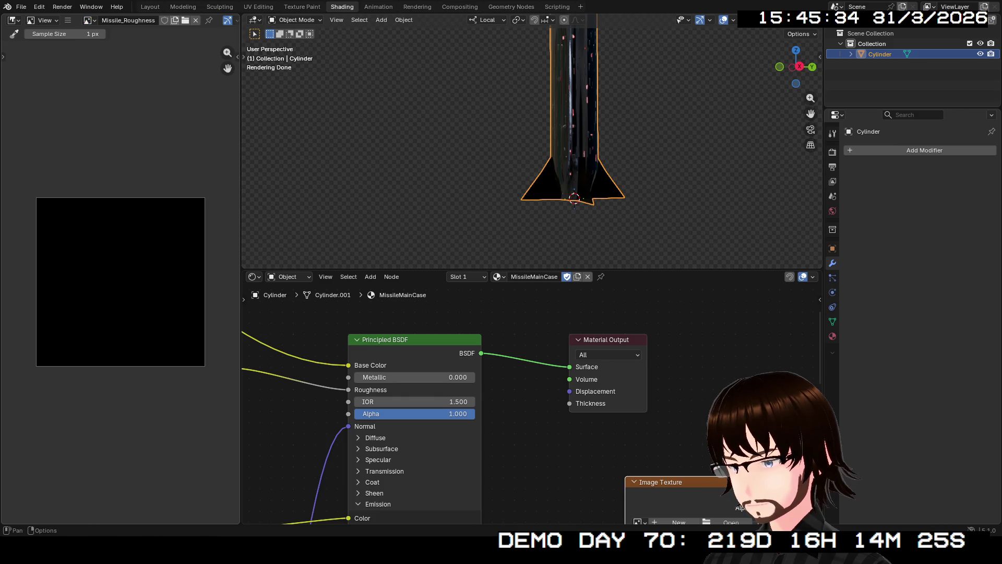
{"action": "left_click", "coordinate": [174, 20]}
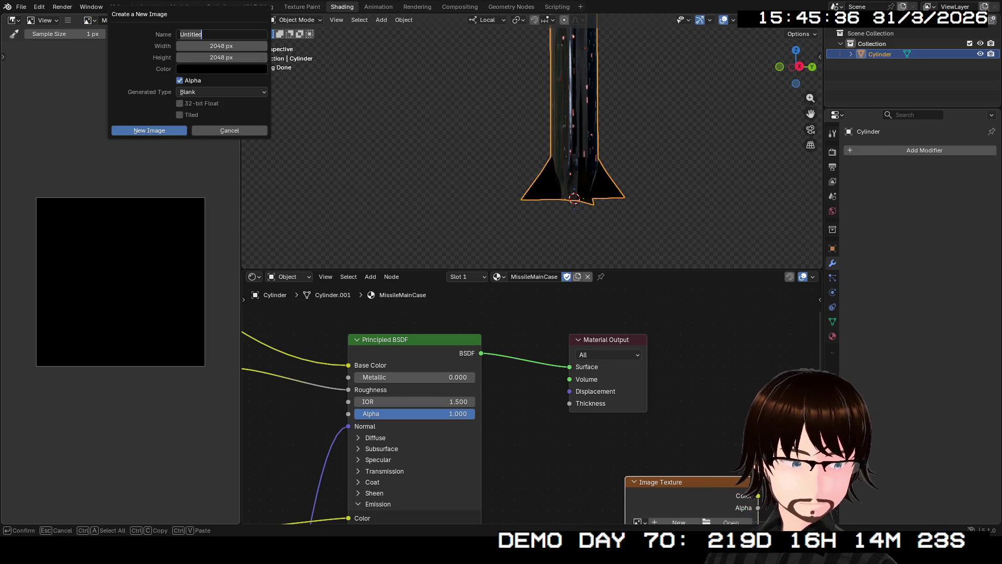
{"action": "type", "text": "Missile_Diffuse"}
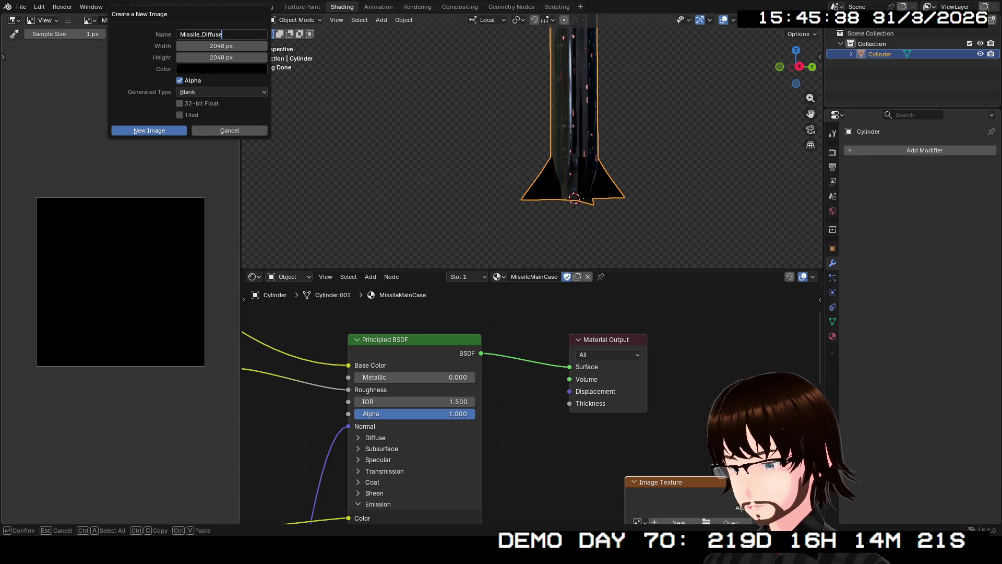
{"action": "key", "text": "Left"}
{"action": "key", "text": "Left"}
{"action": "key", "text": "Left"}
{"action": "key", "text": "Left"}
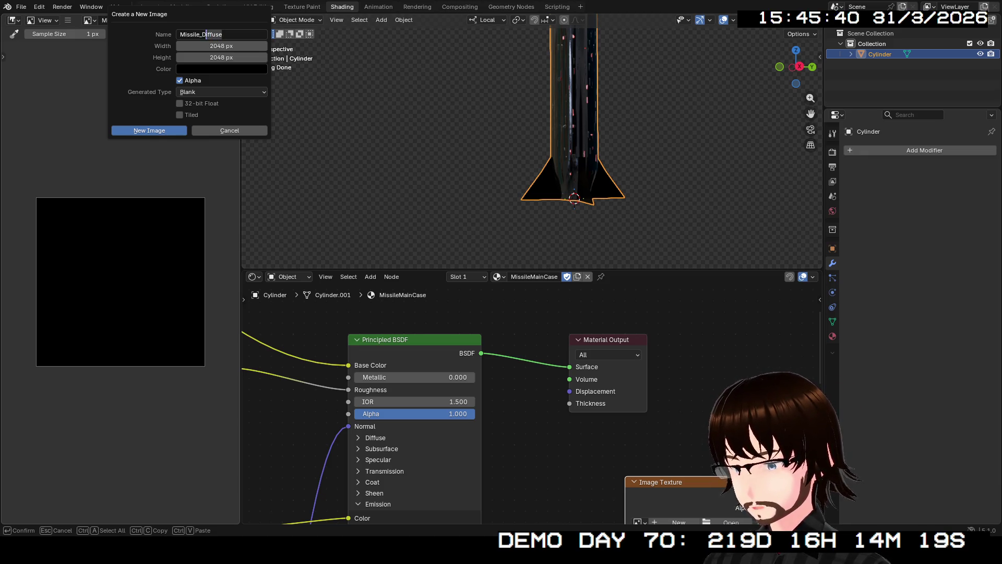
{"action": "key", "text": "shift+End"}
{"action": "type", "text": "Metal"}
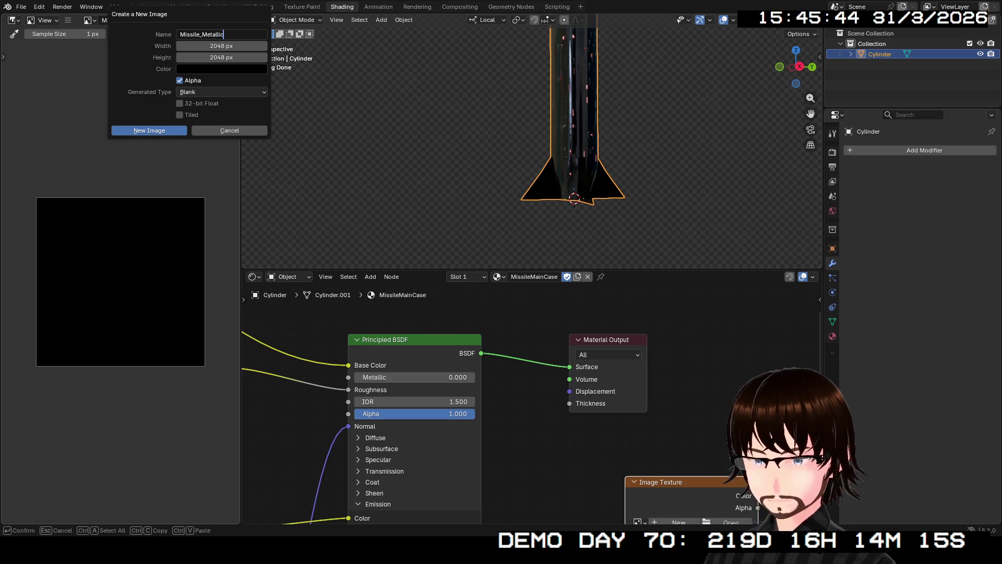
{"action": "key", "text": "Return"}
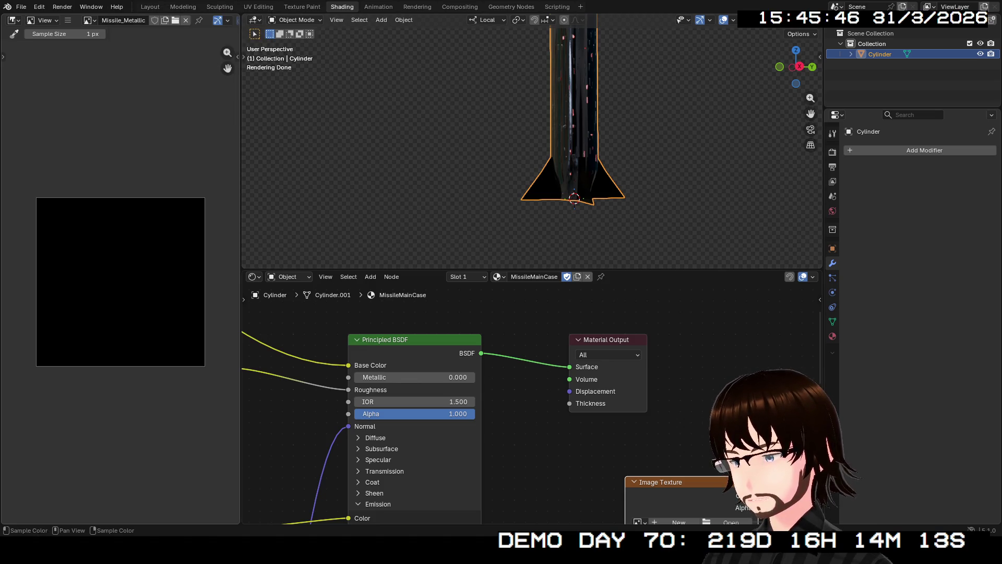
{"action": "scroll", "coordinate": [536, 405], "scroll_direction": "down", "scroll_amount": 1}
{"action": "scroll", "coordinate": [535, 405], "scroll_direction": "down", "scroll_amount": 1}
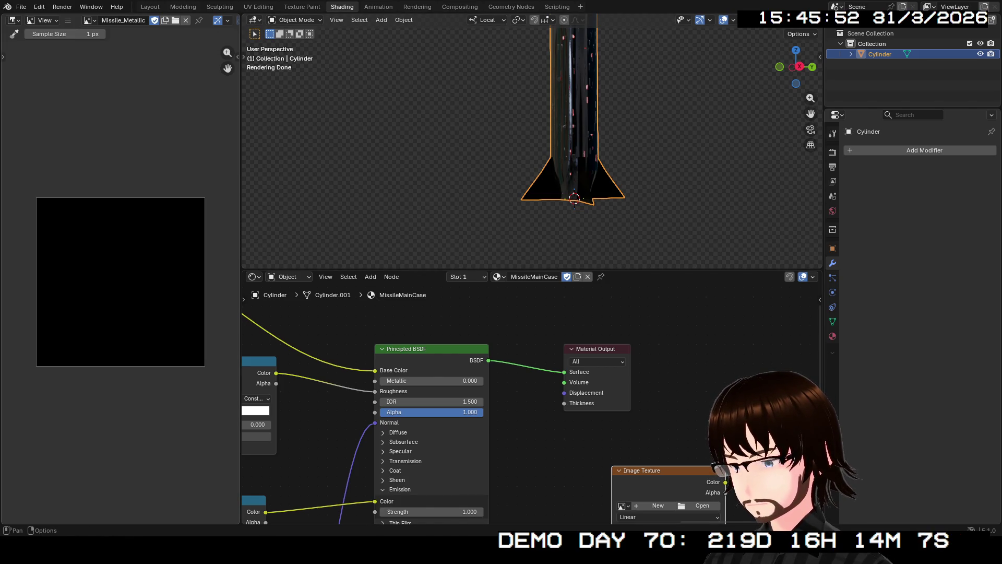
Step: Create a blank 2048 px image named Missile_Emission and review the image list
{"action": "left_click", "coordinate": [164, 19]}
{"action": "type", "text": "Missile_Diffuse"}
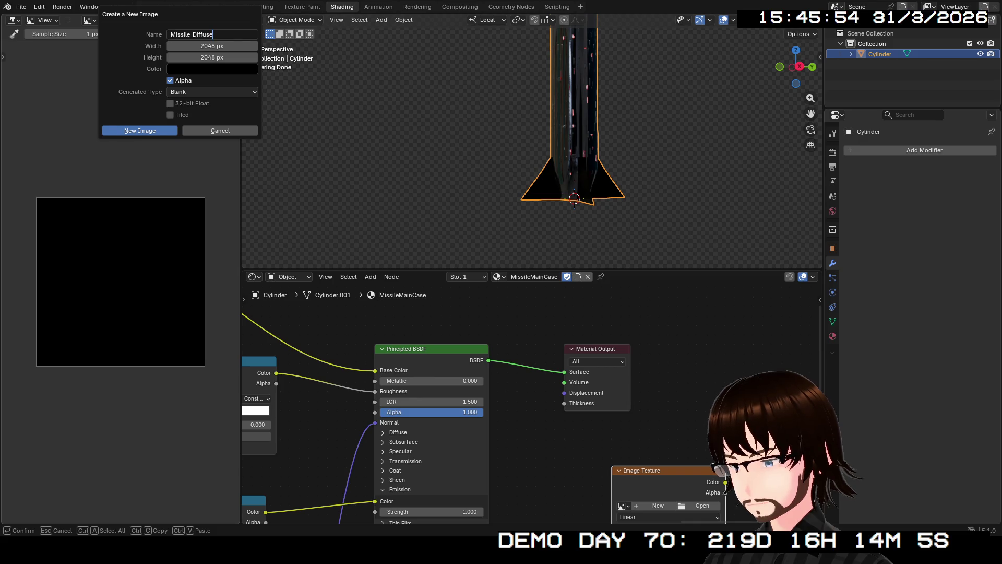
{"action": "key", "text": "BackSpace"}
{"action": "key", "text": "BackSpace"}
{"action": "key", "text": "BackSpace"}
{"action": "key", "text": "BackSpace"}
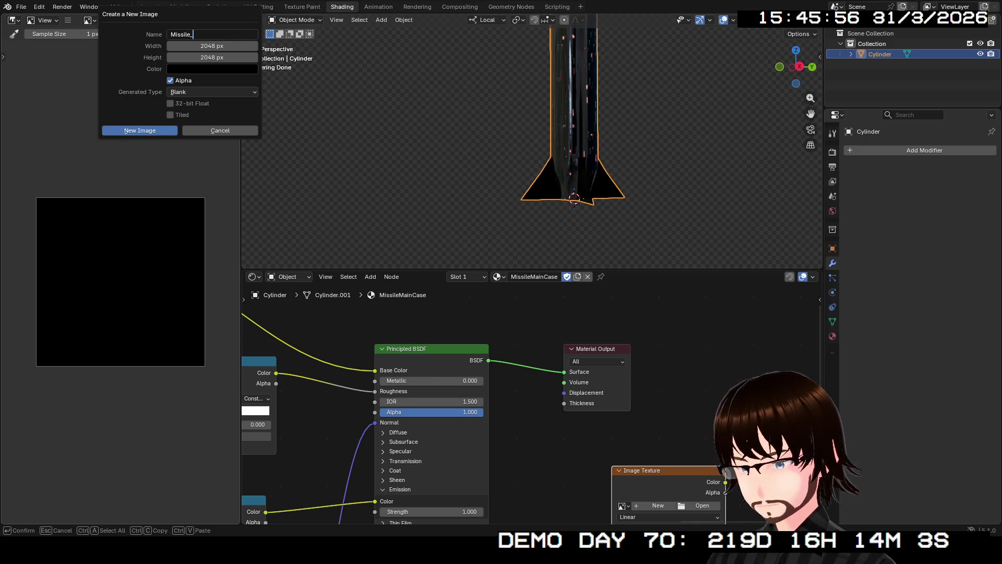
{"action": "type", "text": "Emission"}
{"action": "key", "text": "Return"}
{"action": "key", "text": "Return"}
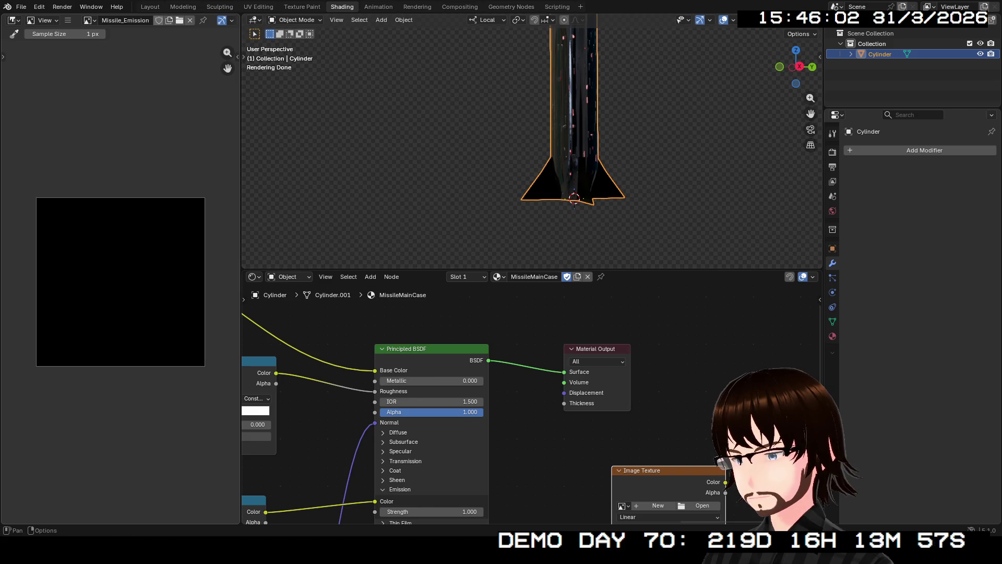
{"action": "left_click", "coordinate": [89, 19]}
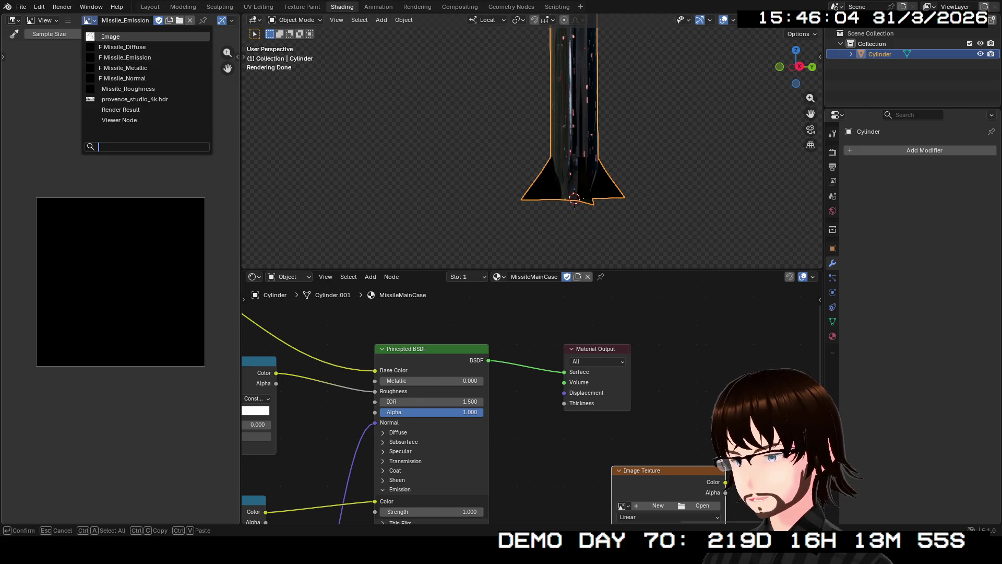
{"action": "left_click", "coordinate": [130, 89]}
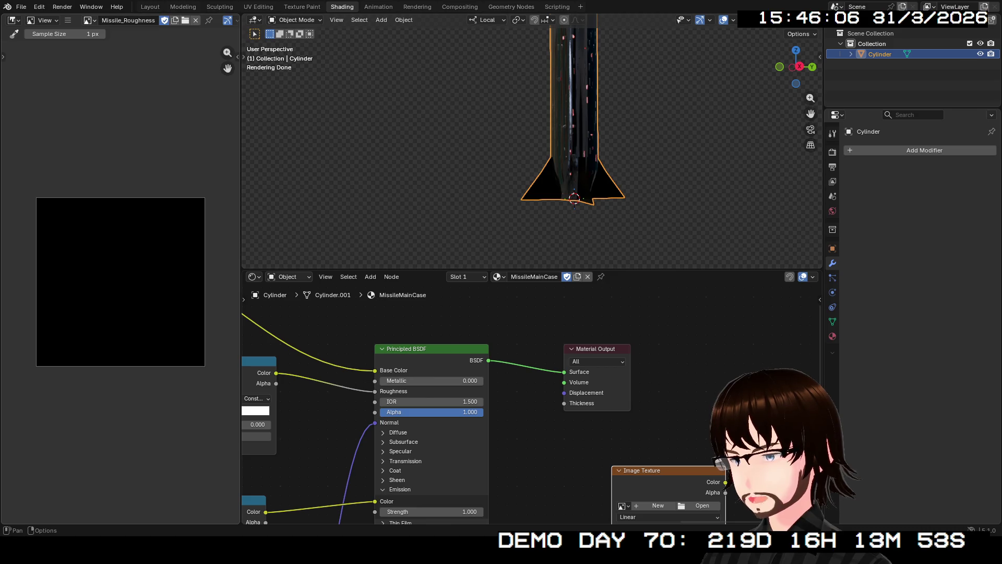
{"action": "left_click", "coordinate": [88, 19]}
{"action": "key", "text": "Escape"}
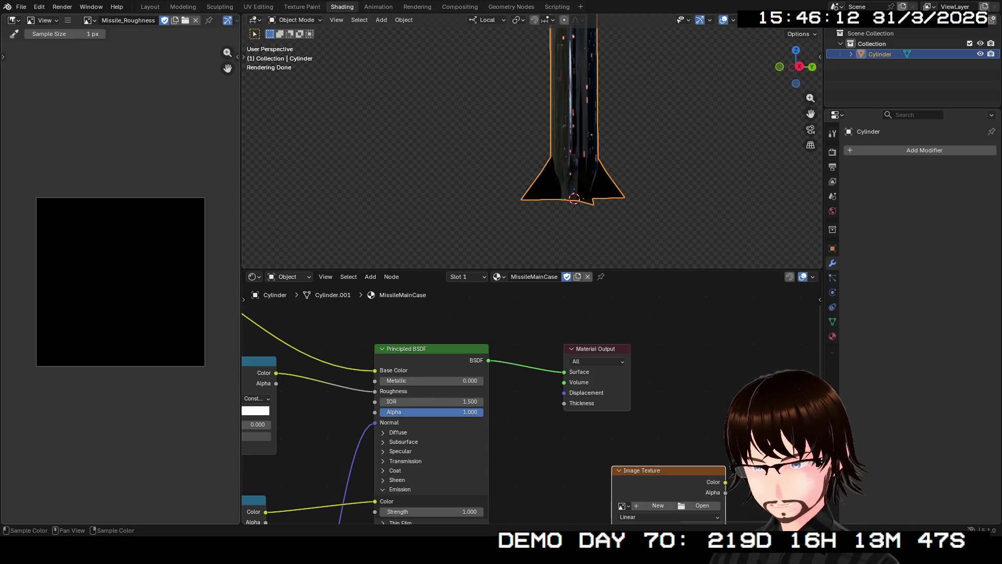
Step: Create a blank 2048 px image named Missile_AO, completing the bake image set
{"action": "key", "text": "alt+n"}
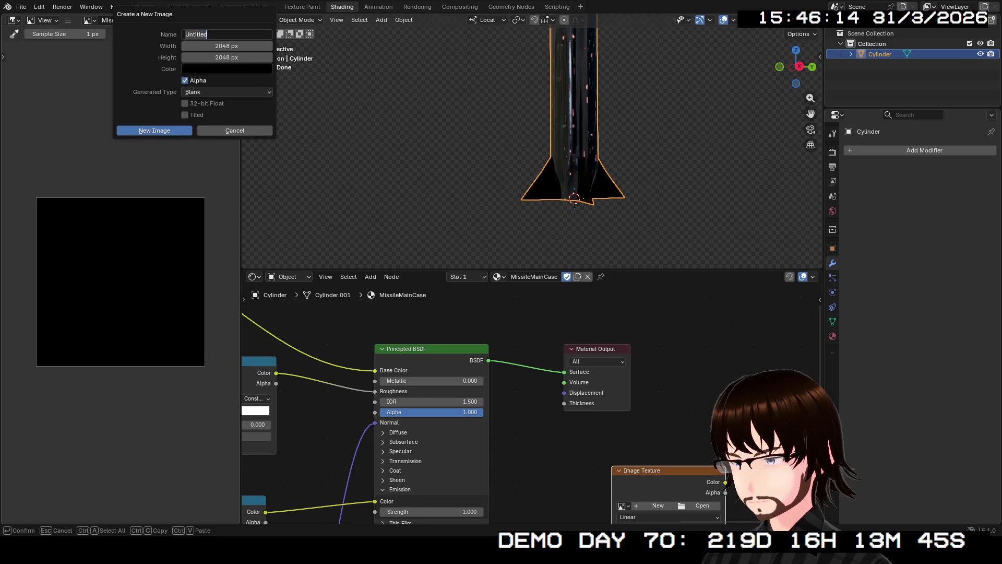
{"action": "type", "text": "Missile_Diffuse"}
{"action": "key", "text": "Left"}
{"action": "key", "text": "Left"}
{"action": "key", "text": "Left"}
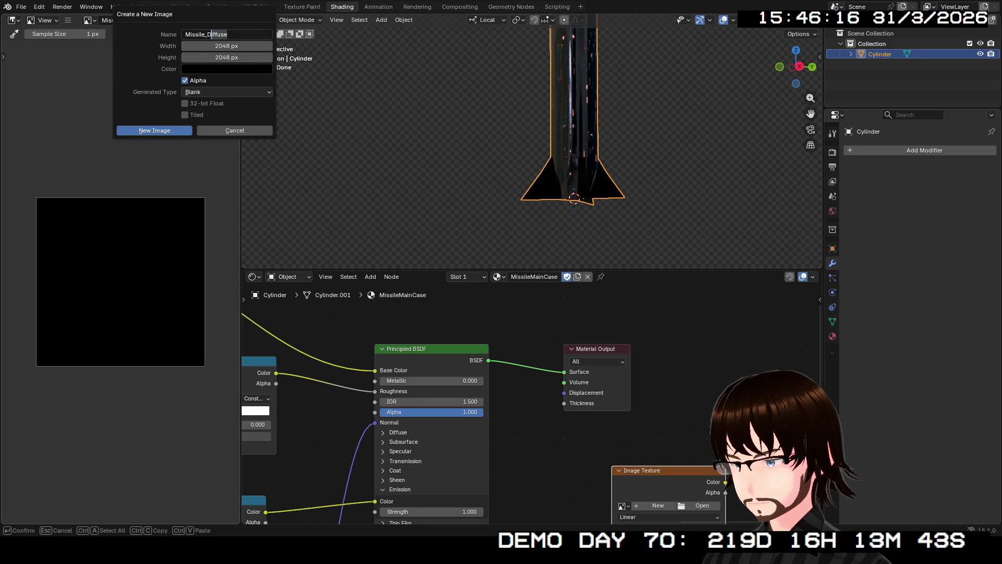
{"action": "key", "text": "Delete"}
{"action": "key", "text": "Delete"}
{"action": "key", "text": "Delete"}
{"action": "type", "text": "AO"}
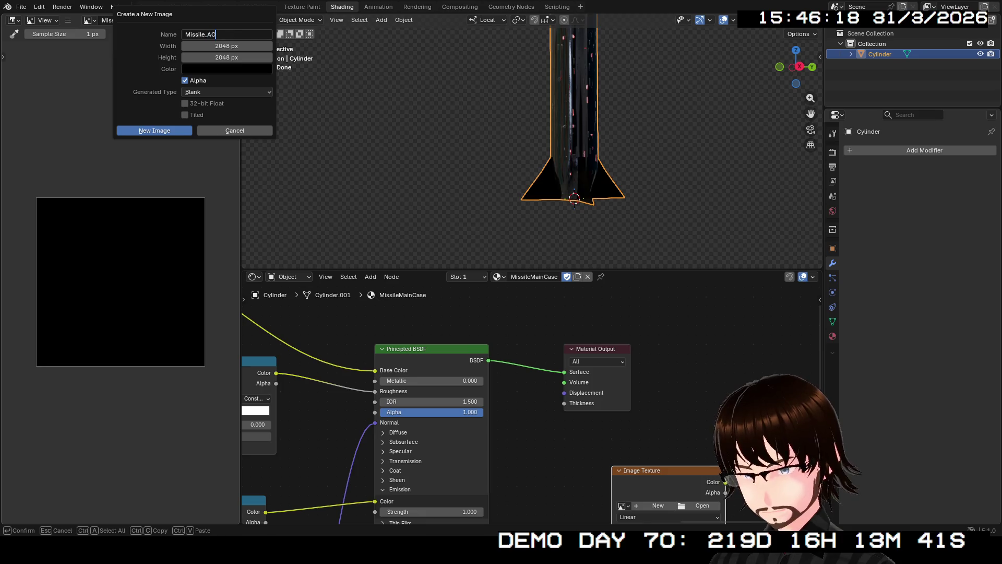
{"action": "key", "text": "Return"}
{"action": "key", "text": "Return"}
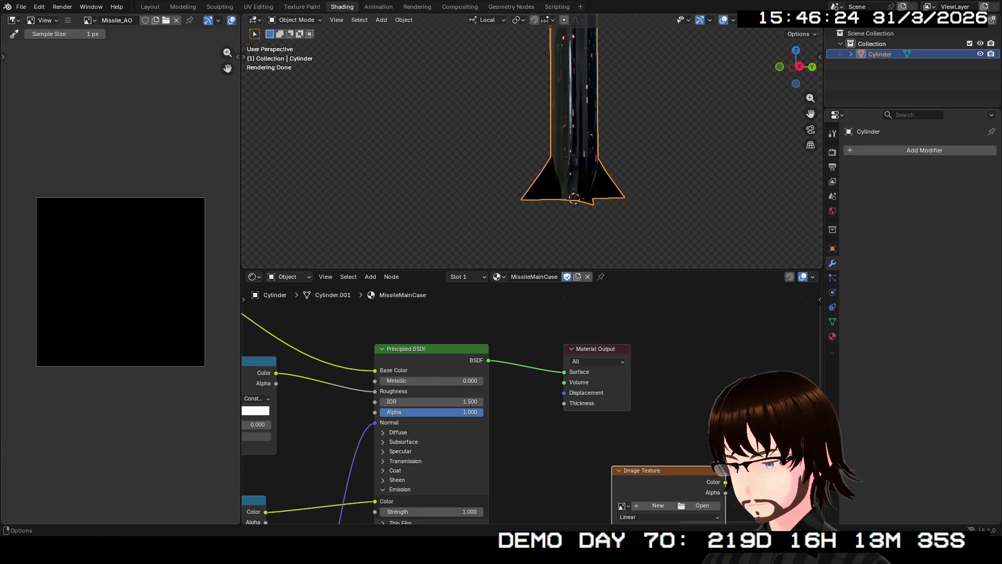
{"action": "middle_click_drag", "start_coordinate": [549, 470], "coordinate": [458, 267]}
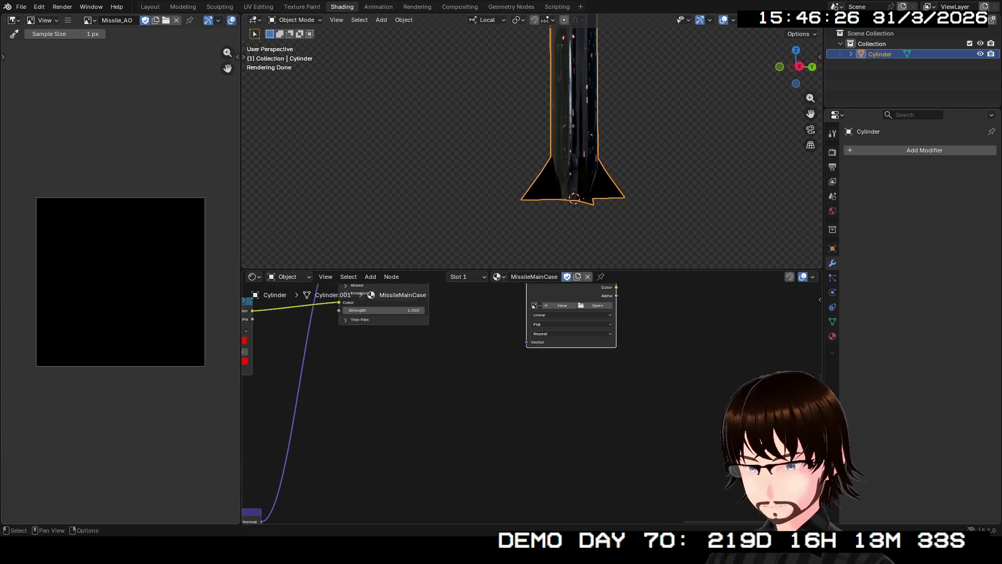